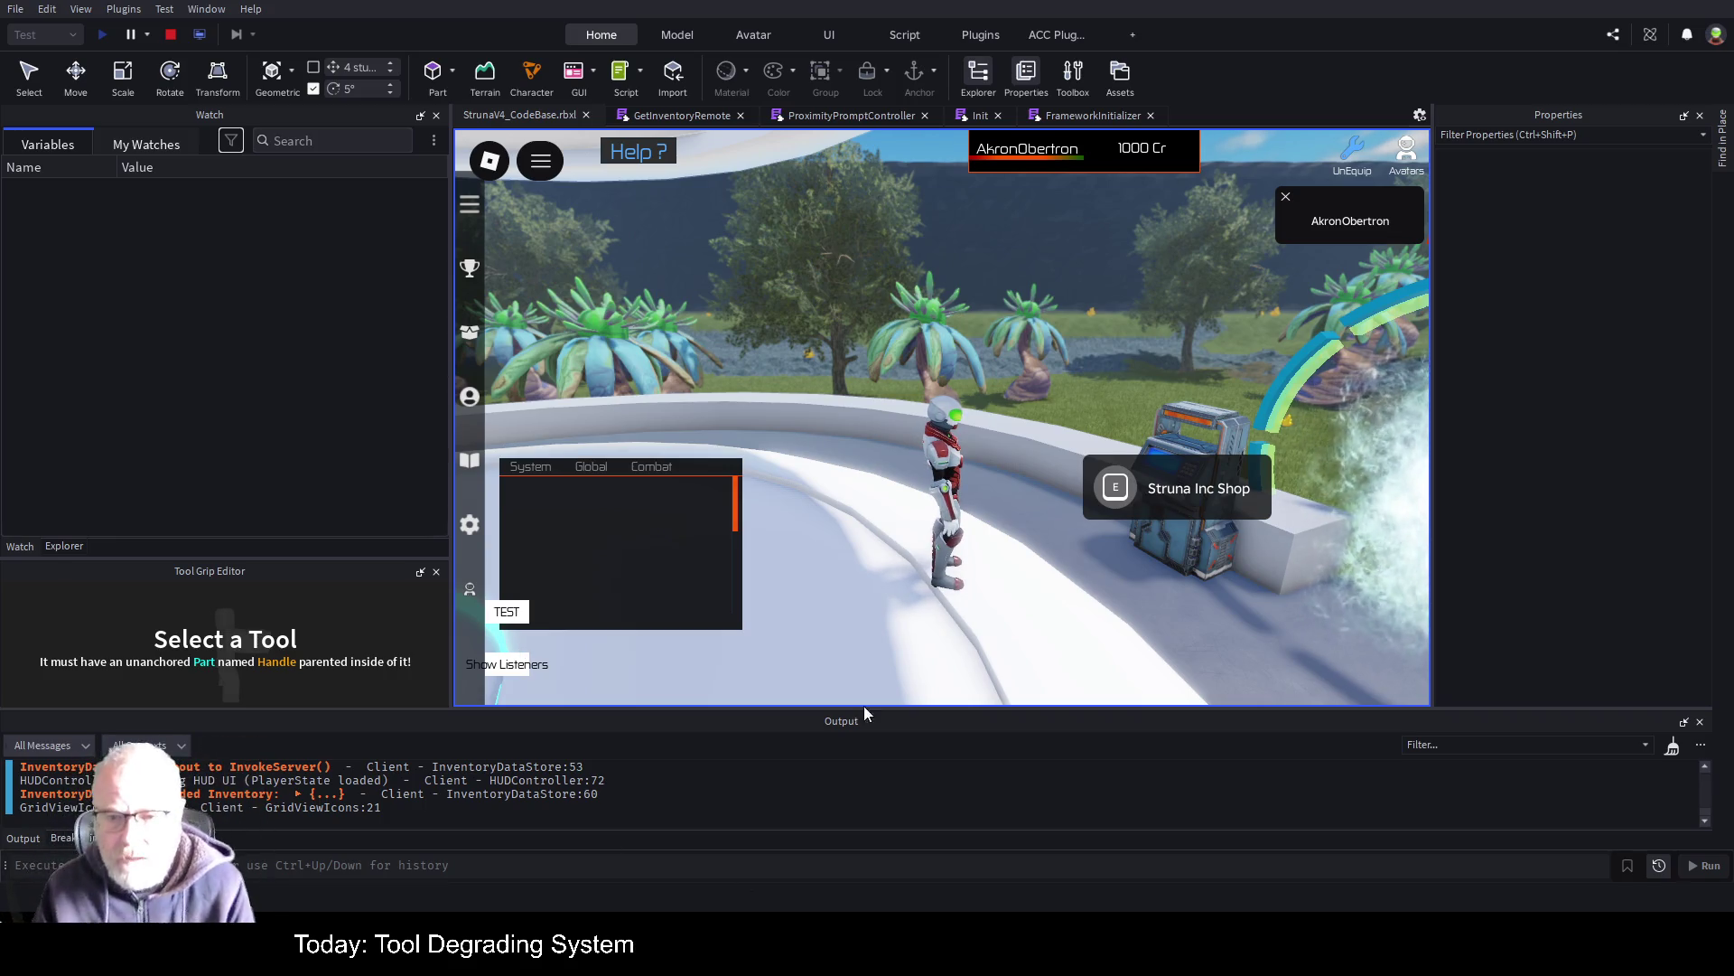
# Trigger the shop prompt, disable the line 56 breakpoint, and resume to the line 64 breakpoint
pyautogui.click(1106, 492)
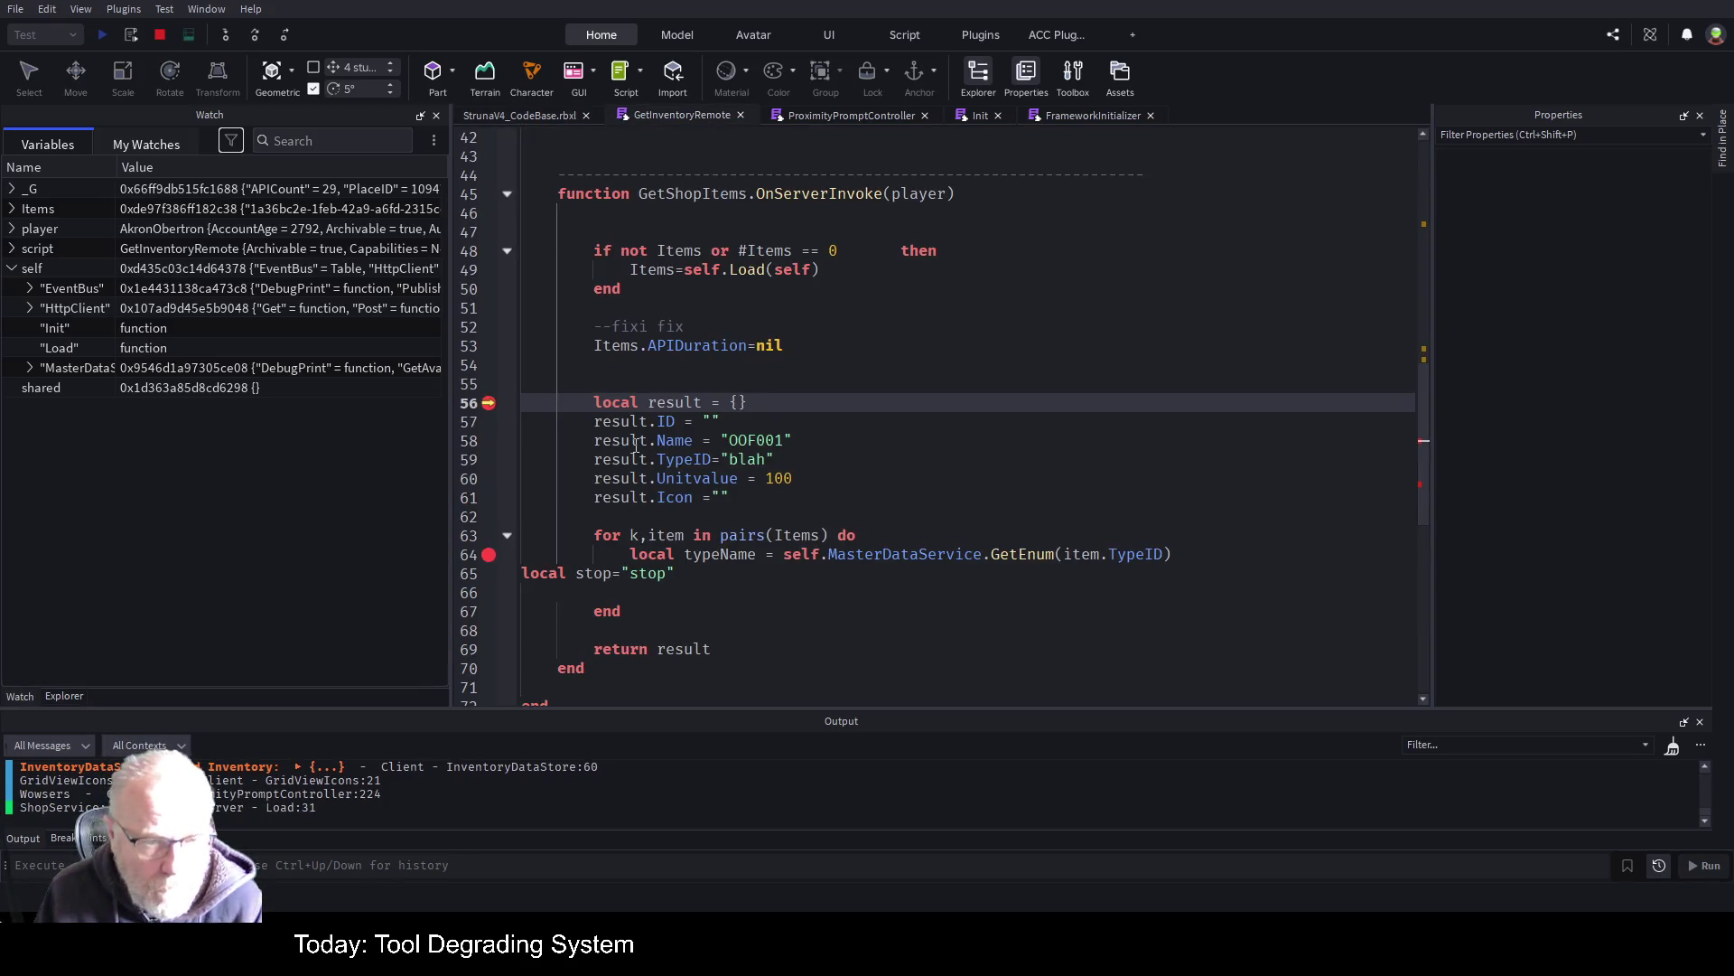
pyautogui.click(488, 403)
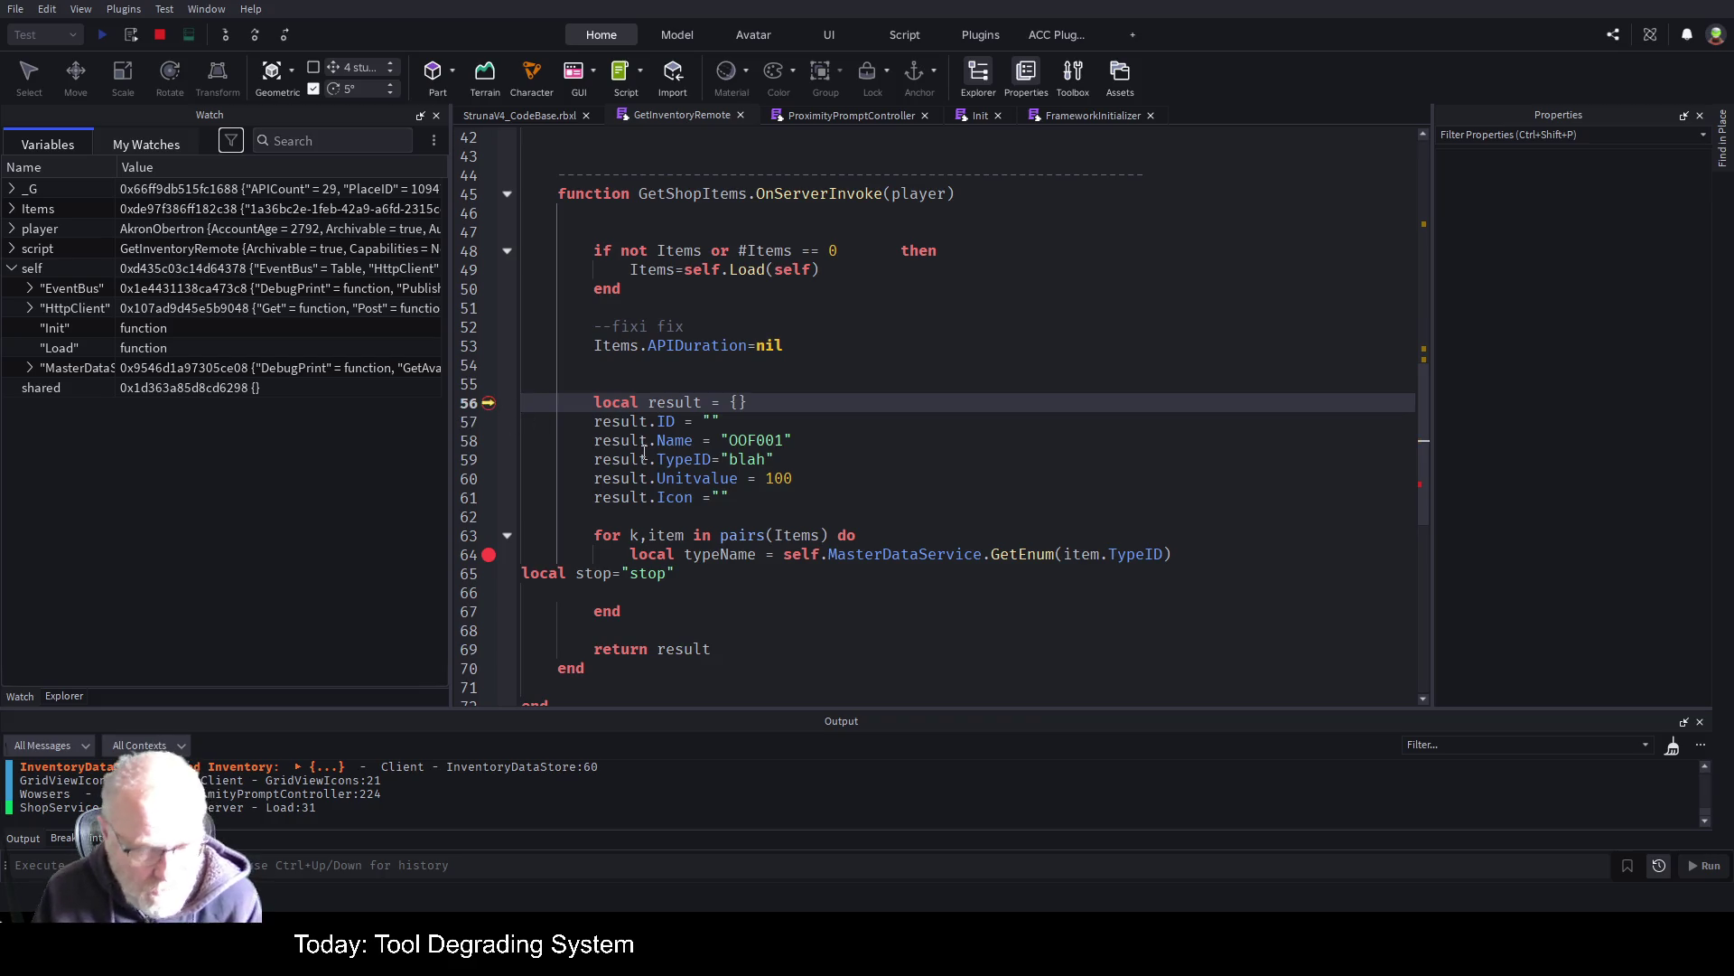
pyautogui.press('F5')
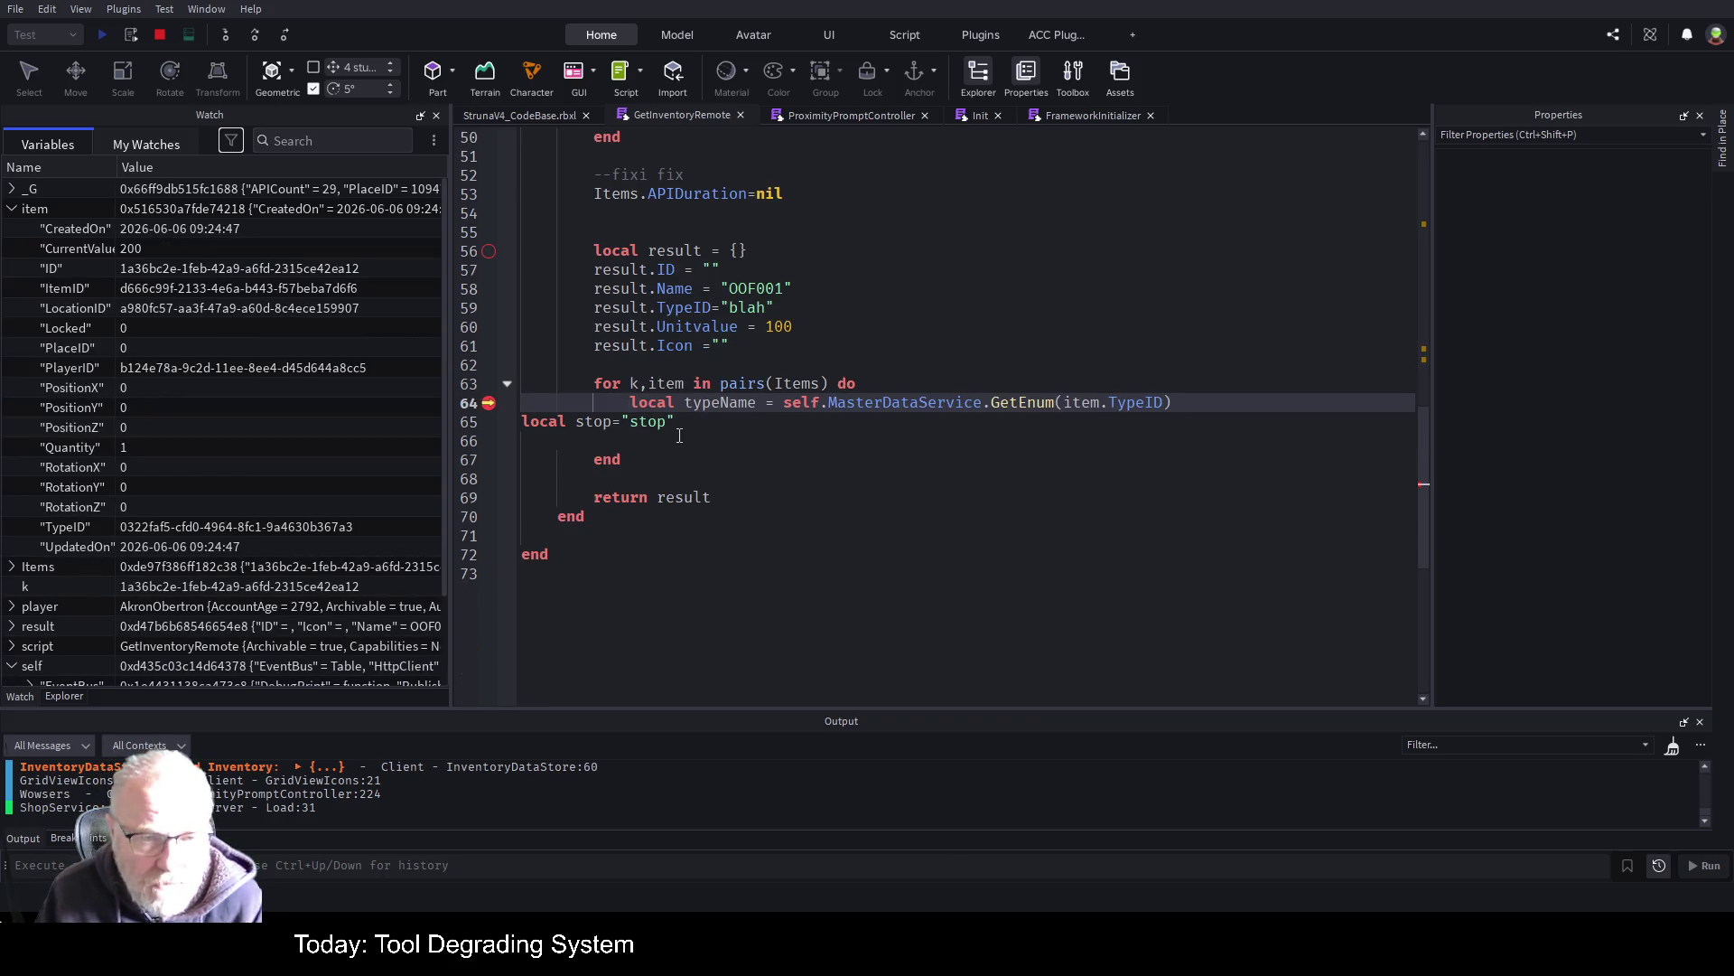
# Step over line 64, confirm in Watch that typeName is nil, then stop the test
pyautogui.click(262, 35)
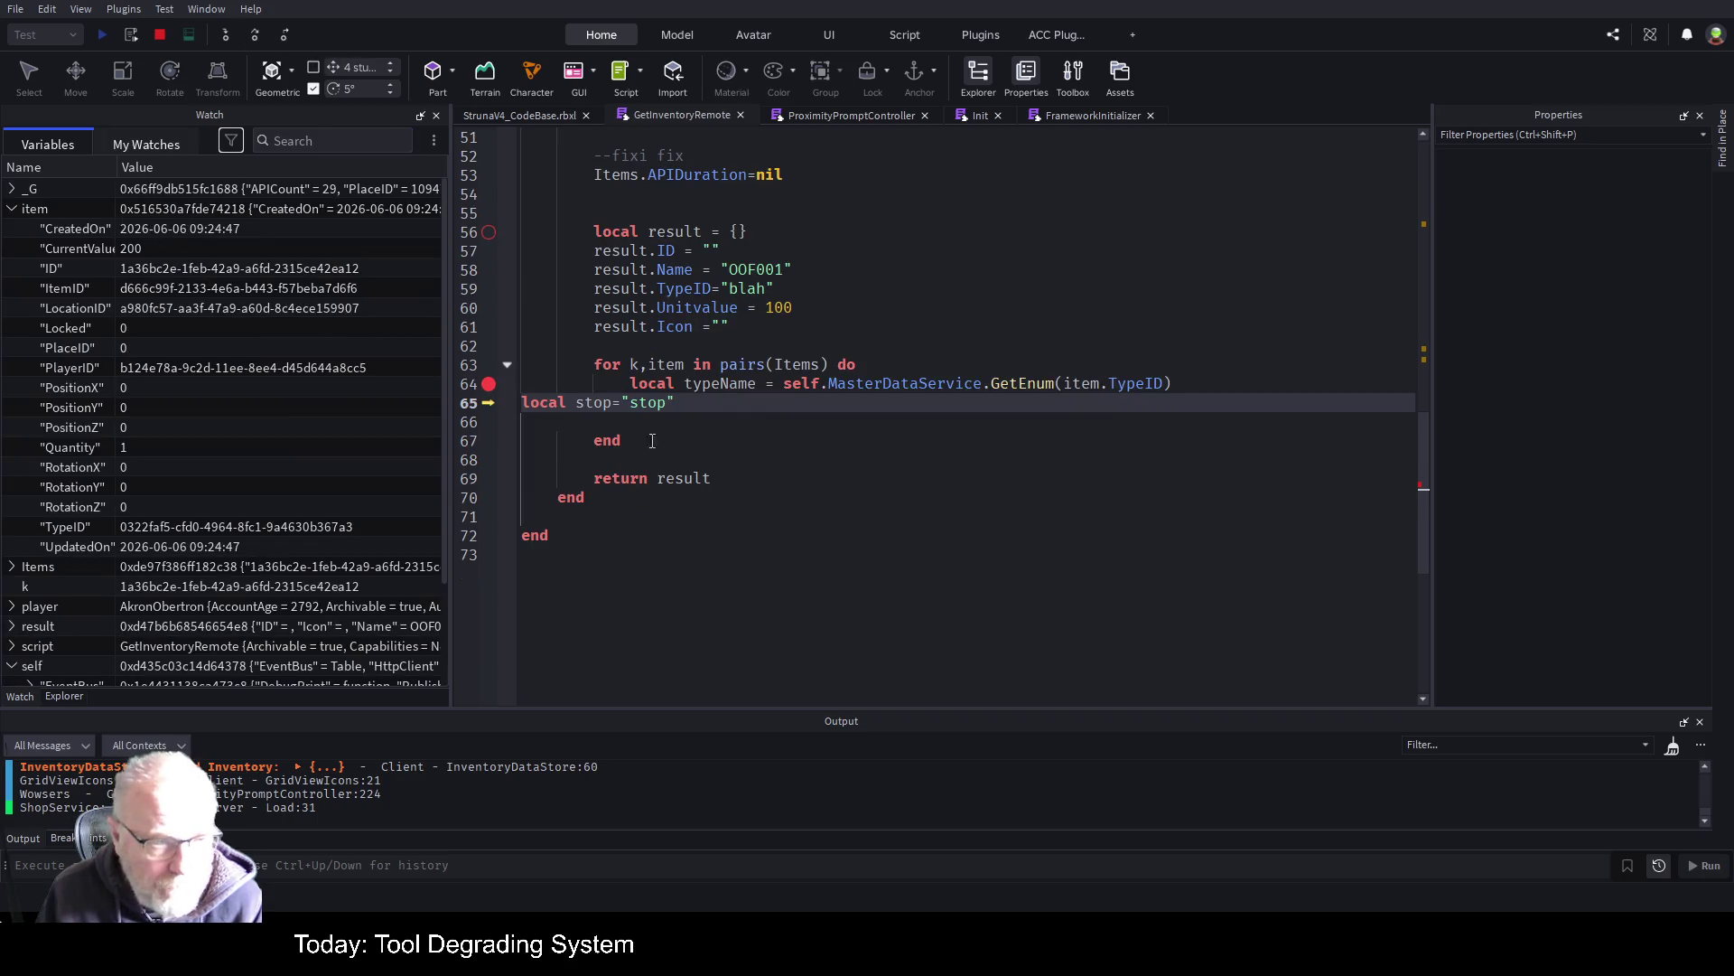
pyautogui.click(11, 210)
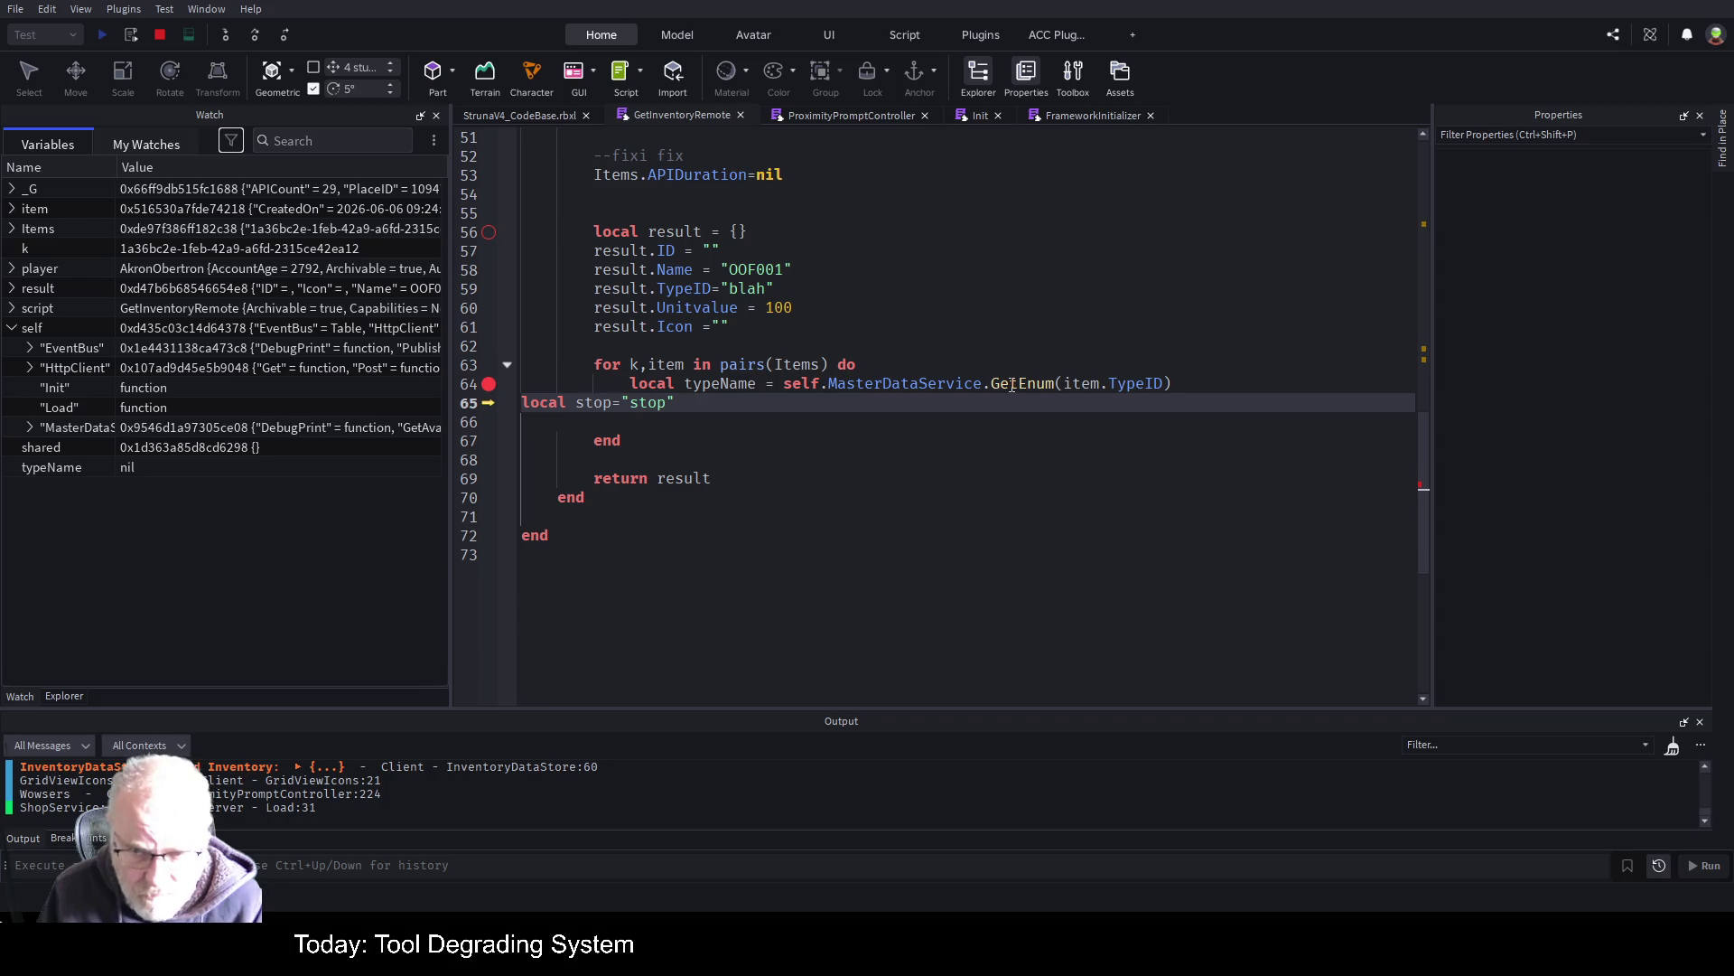
pyautogui.click(1011, 385)
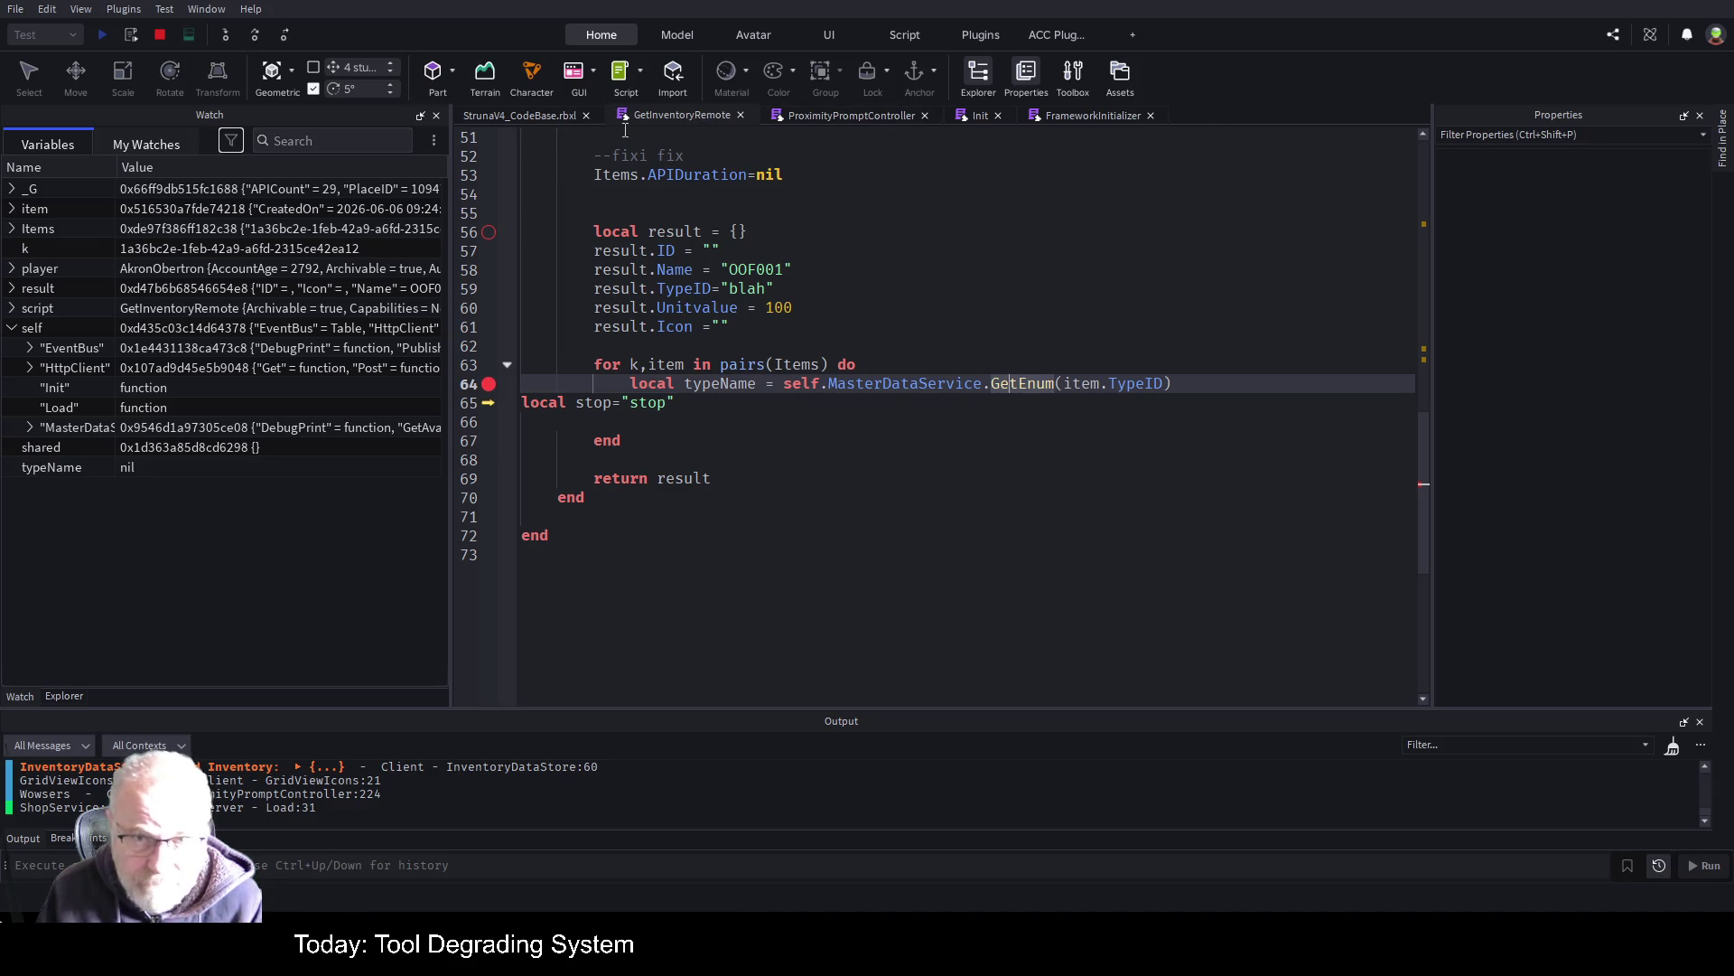
pyautogui.click(160, 35)
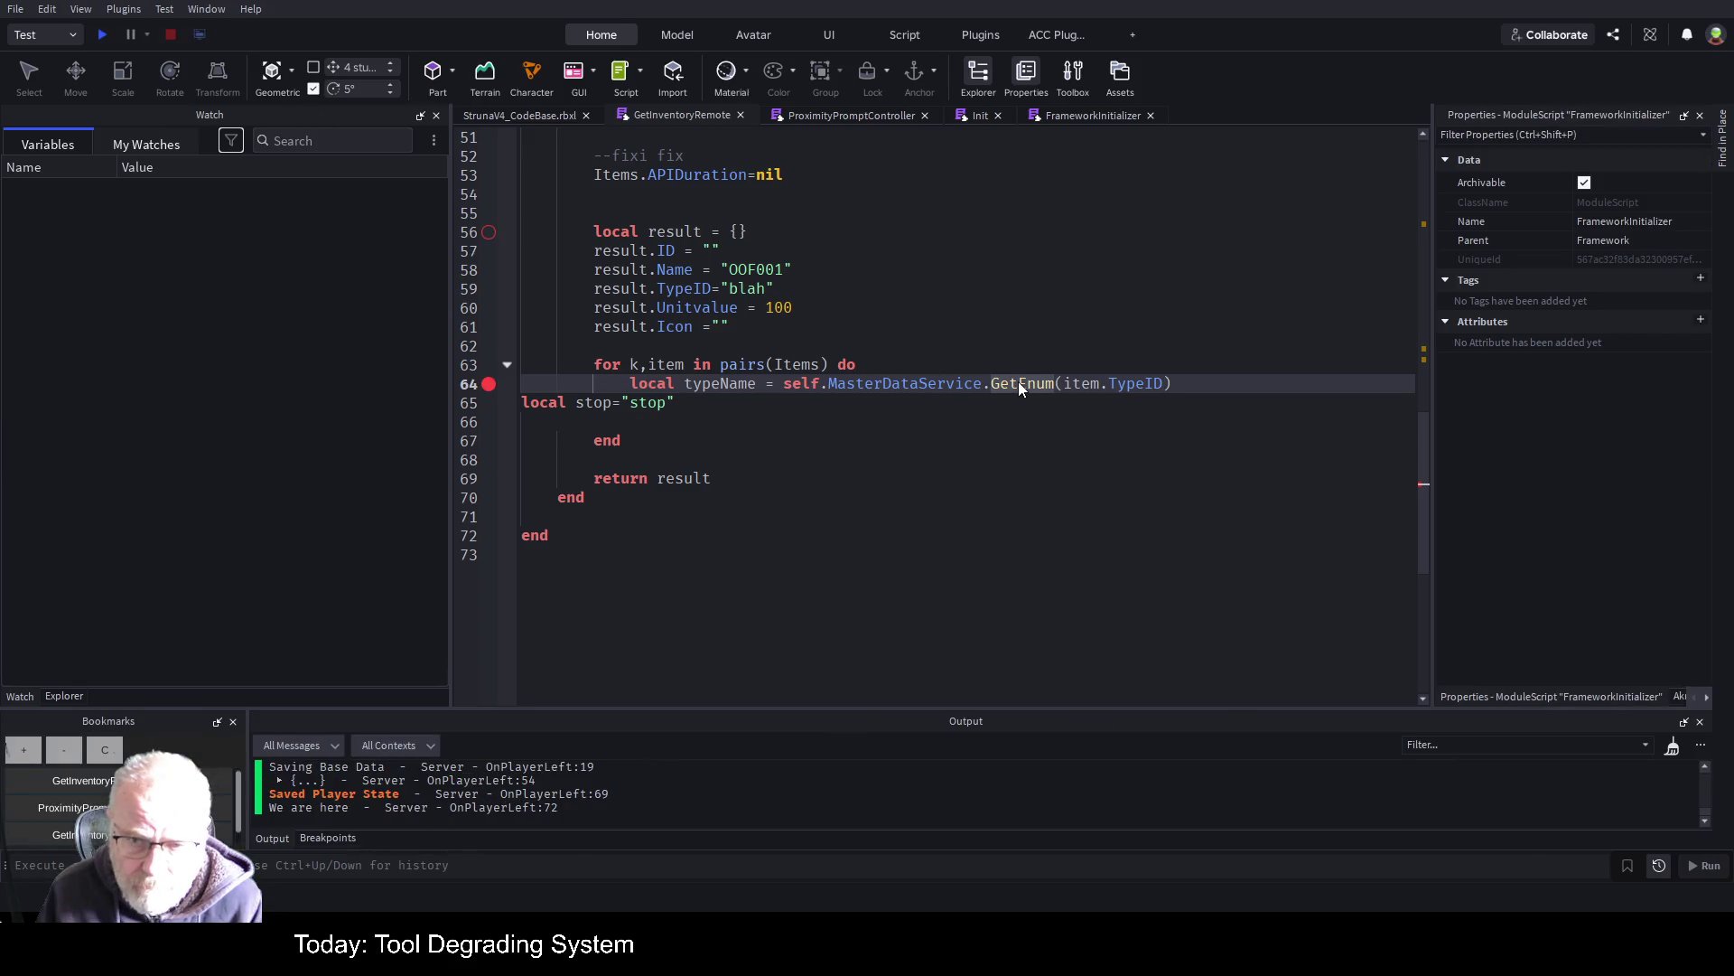
# Open the MasterDataService script from the Explorer hierarchy
pyautogui.click(935, 496)
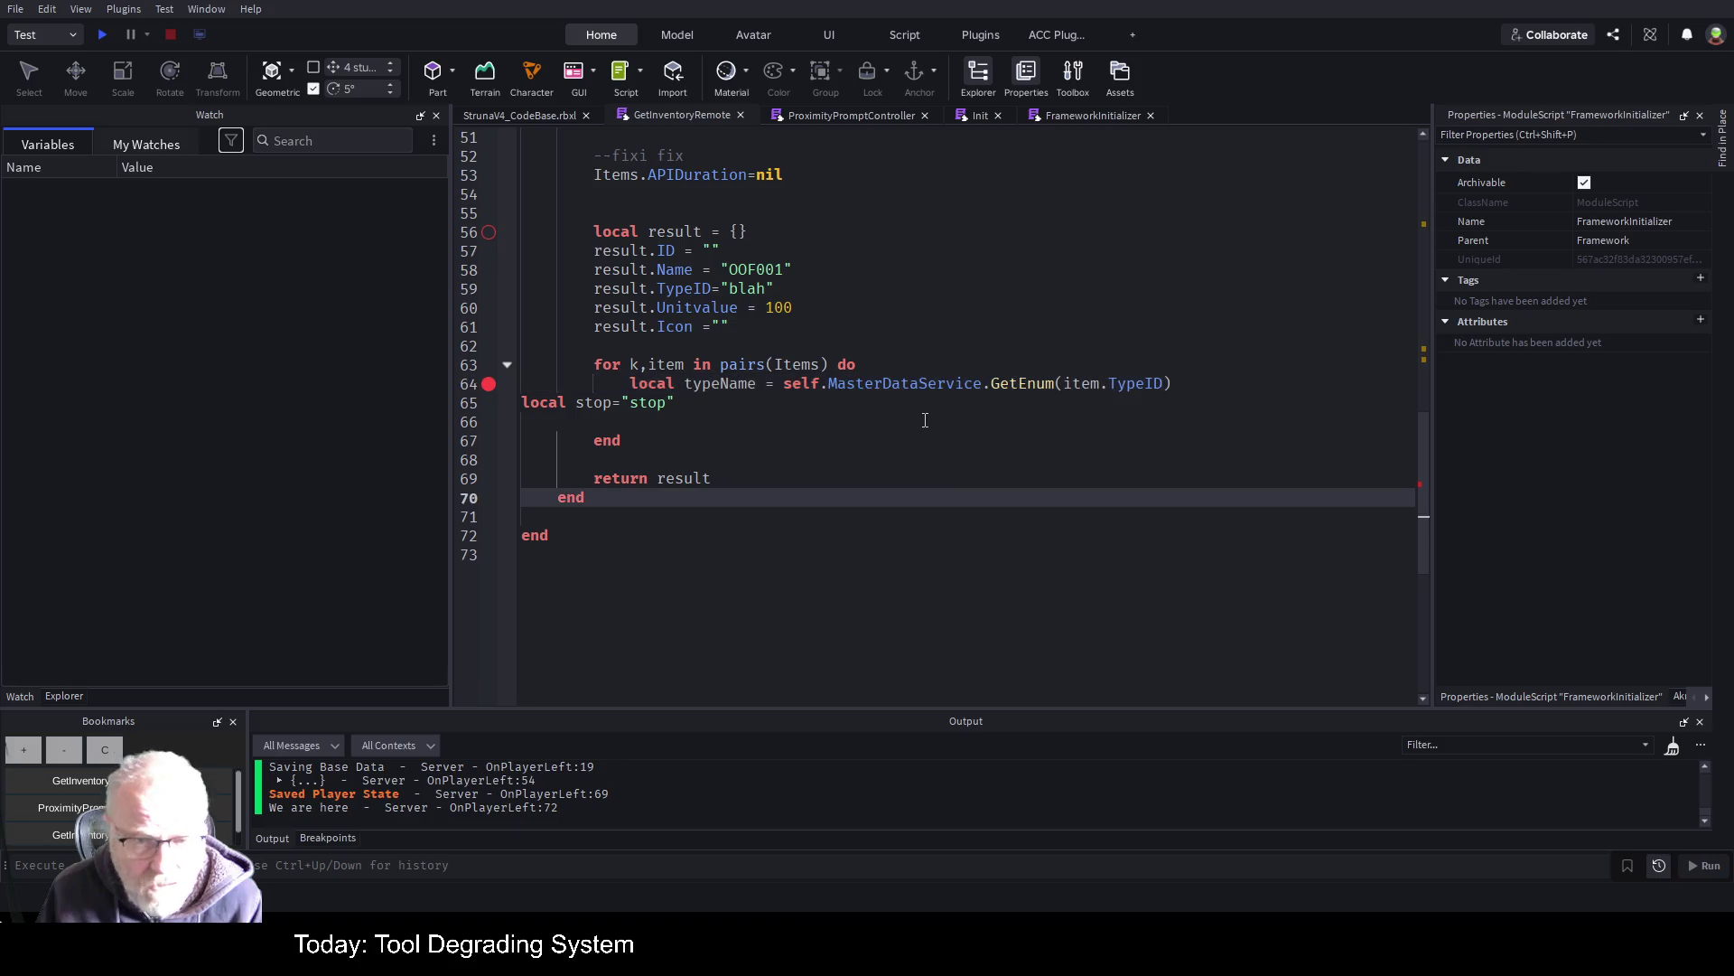
pyautogui.click(64, 695)
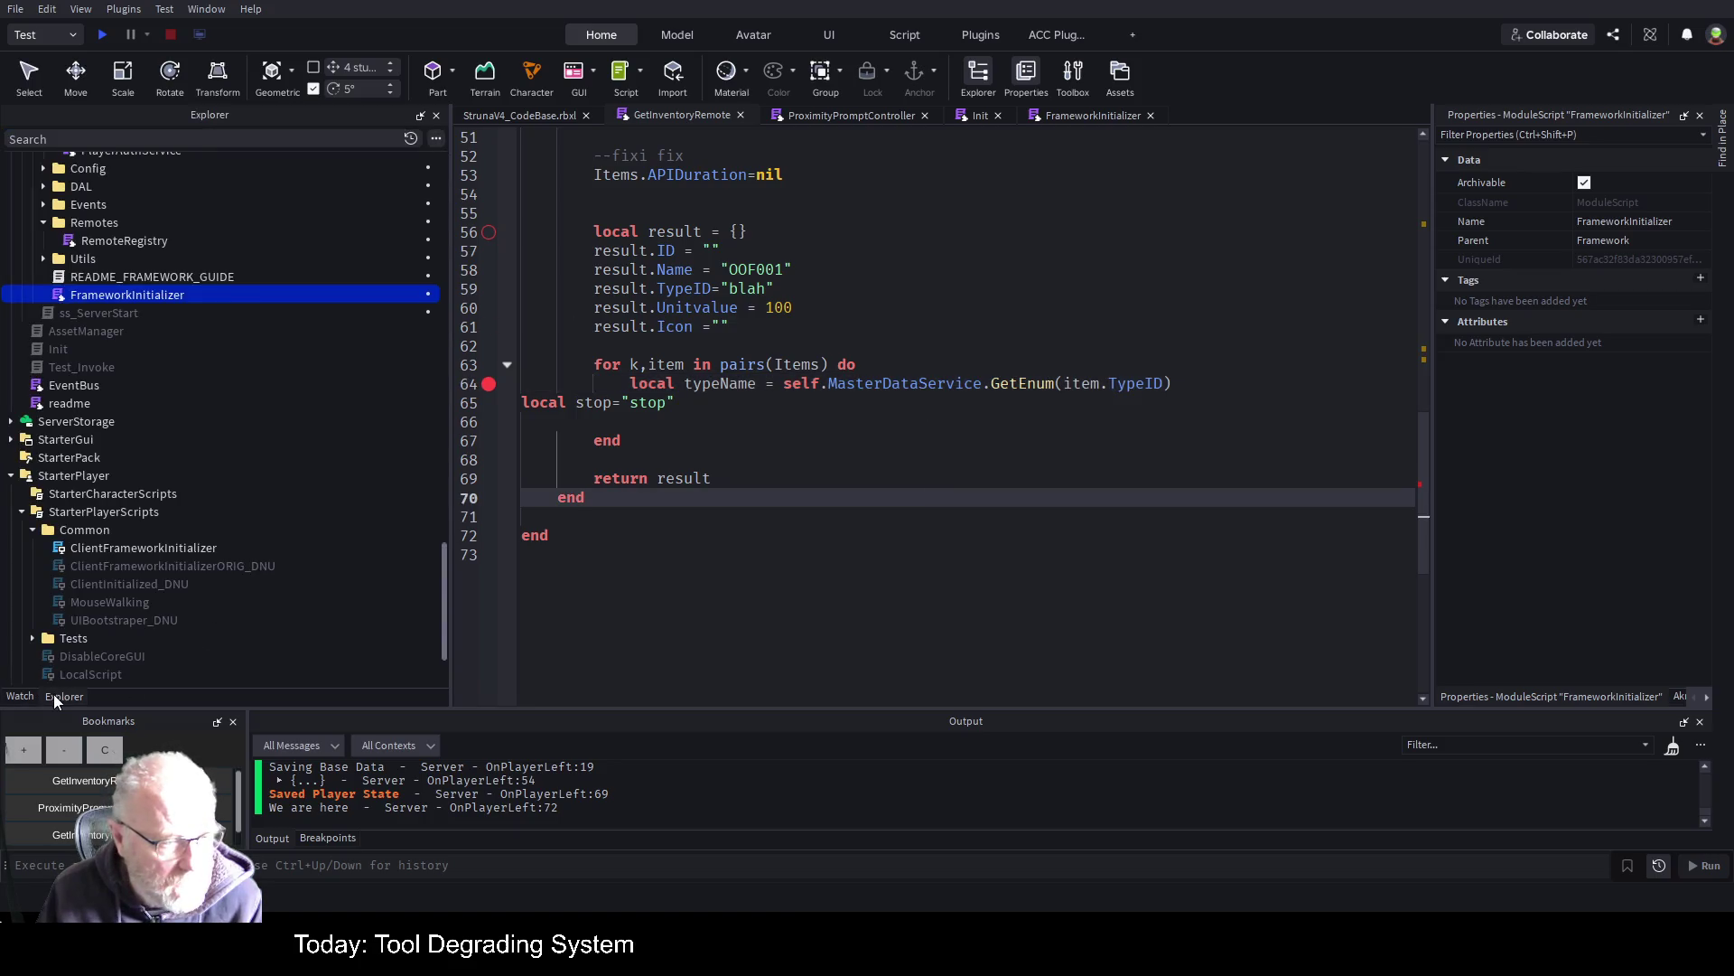
pyautogui.scroll(7, 163, 379)
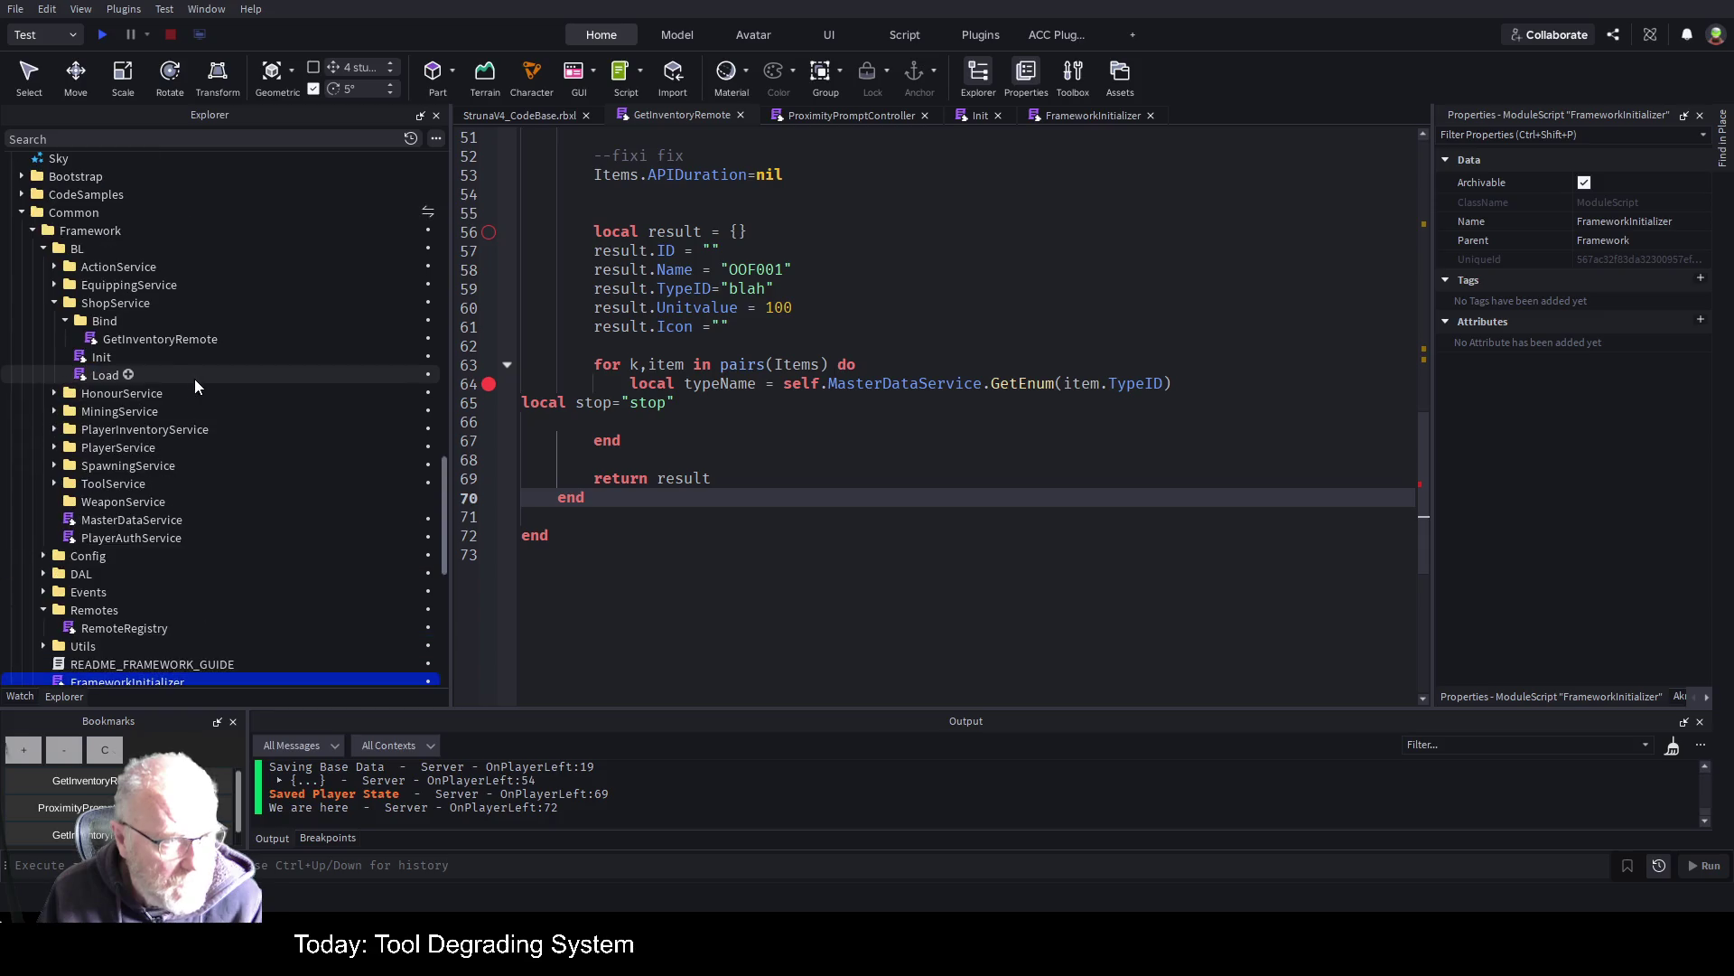
pyautogui.doubleClick(156, 522)
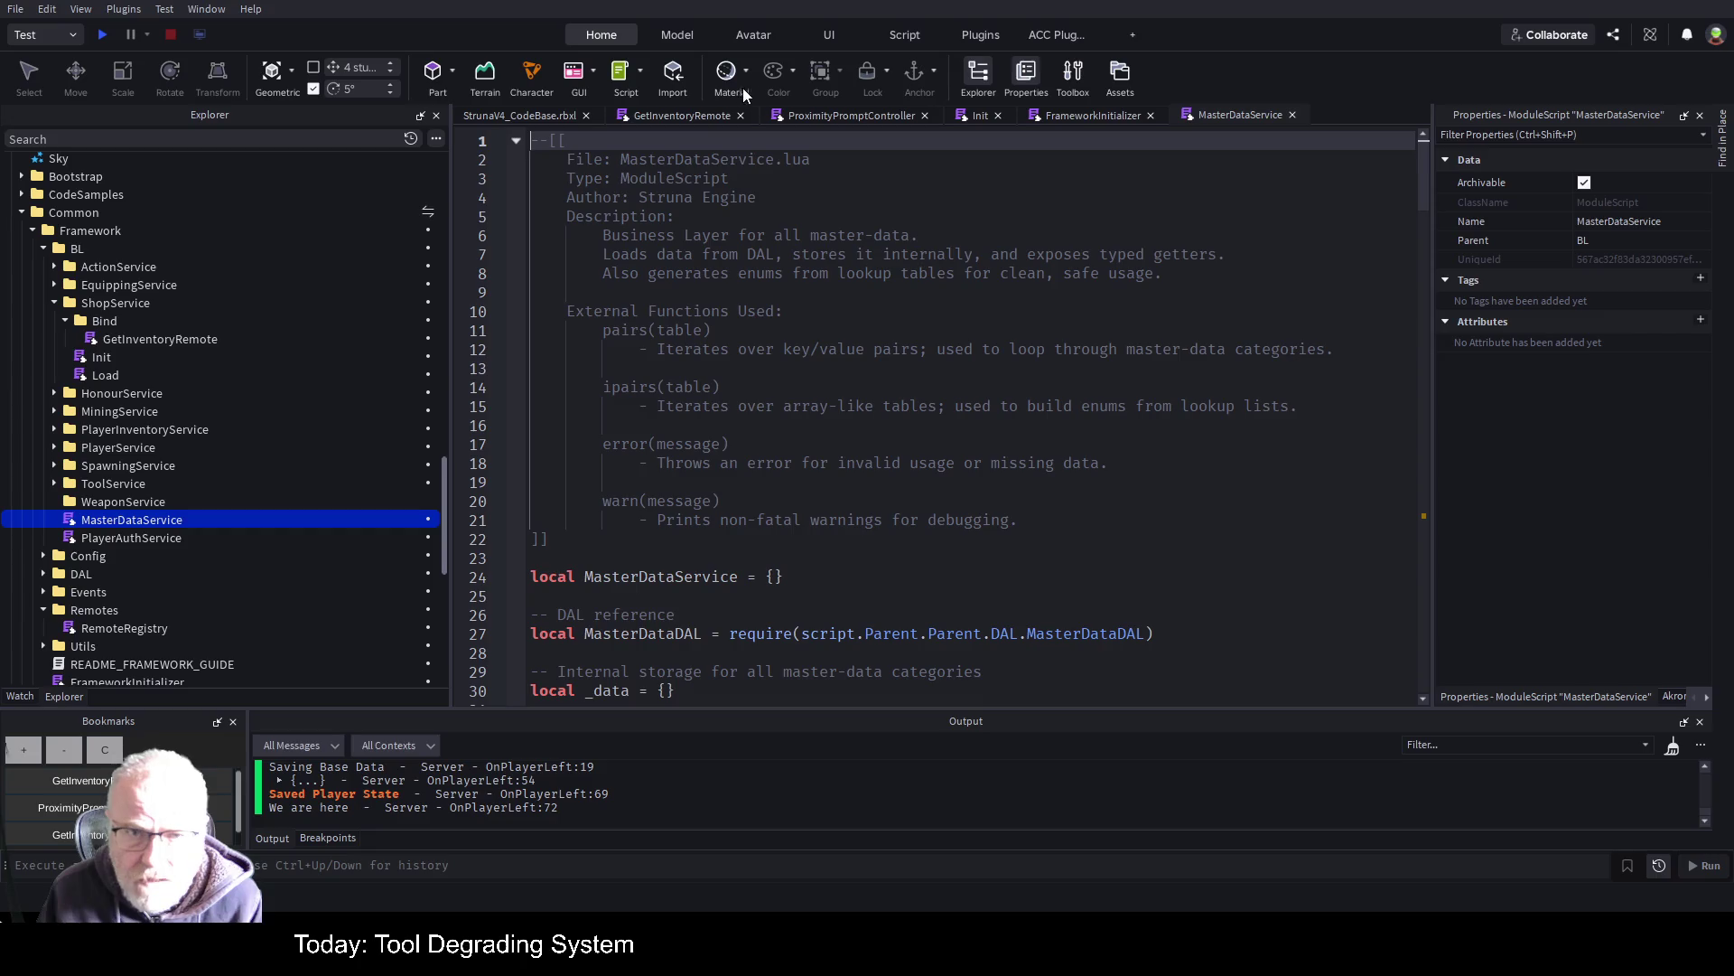
pyautogui.click(680, 115)
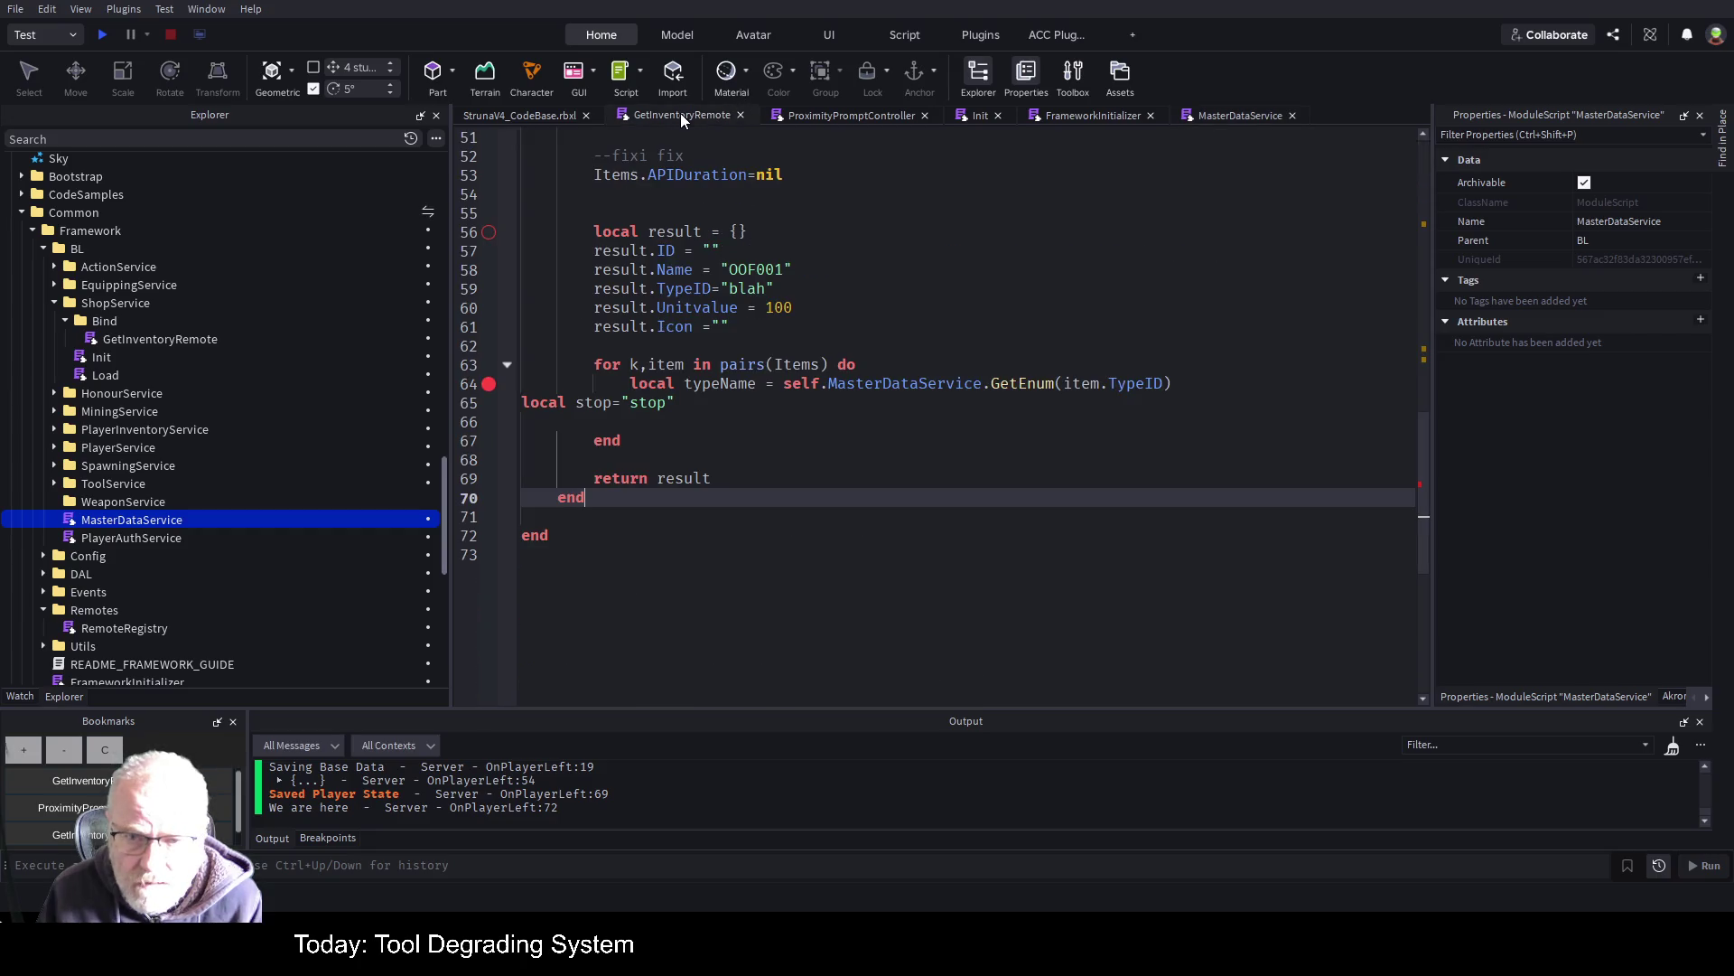
pyautogui.click(1249, 117)
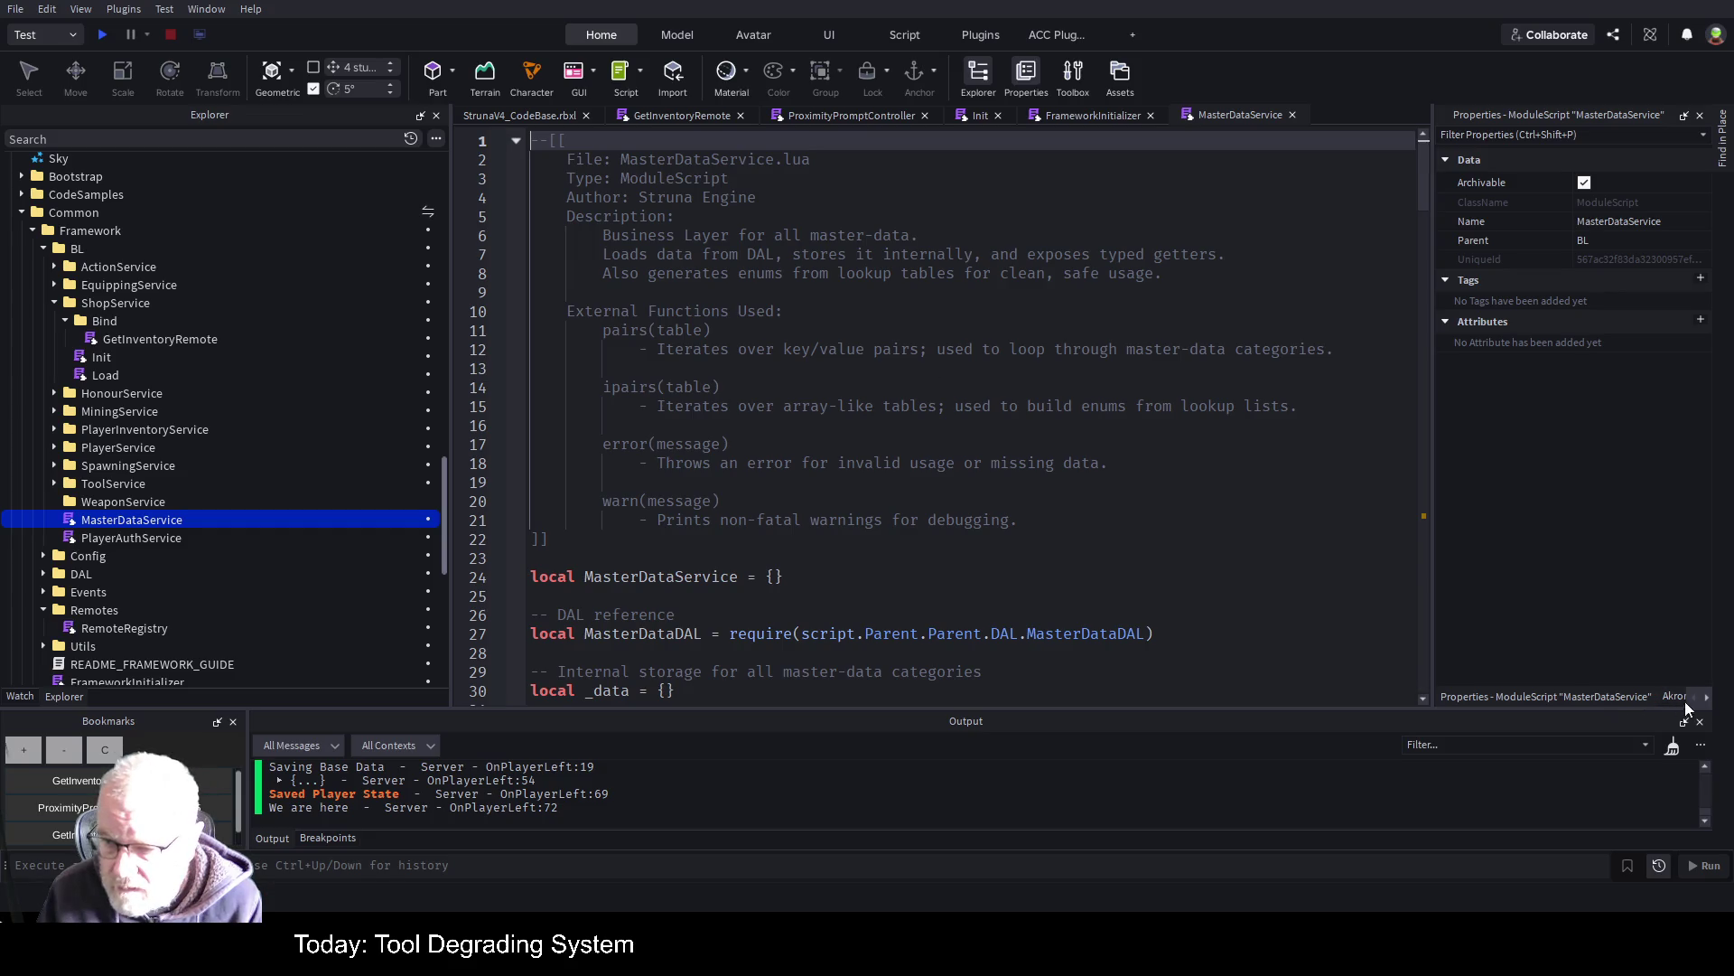
# Jump to GetEnum via the ACC Function List, breakpoint its return on line 132, and return to the game view
pyautogui.click(1707, 699)
pyautogui.click(1707, 700)
pyautogui.click(1648, 697)
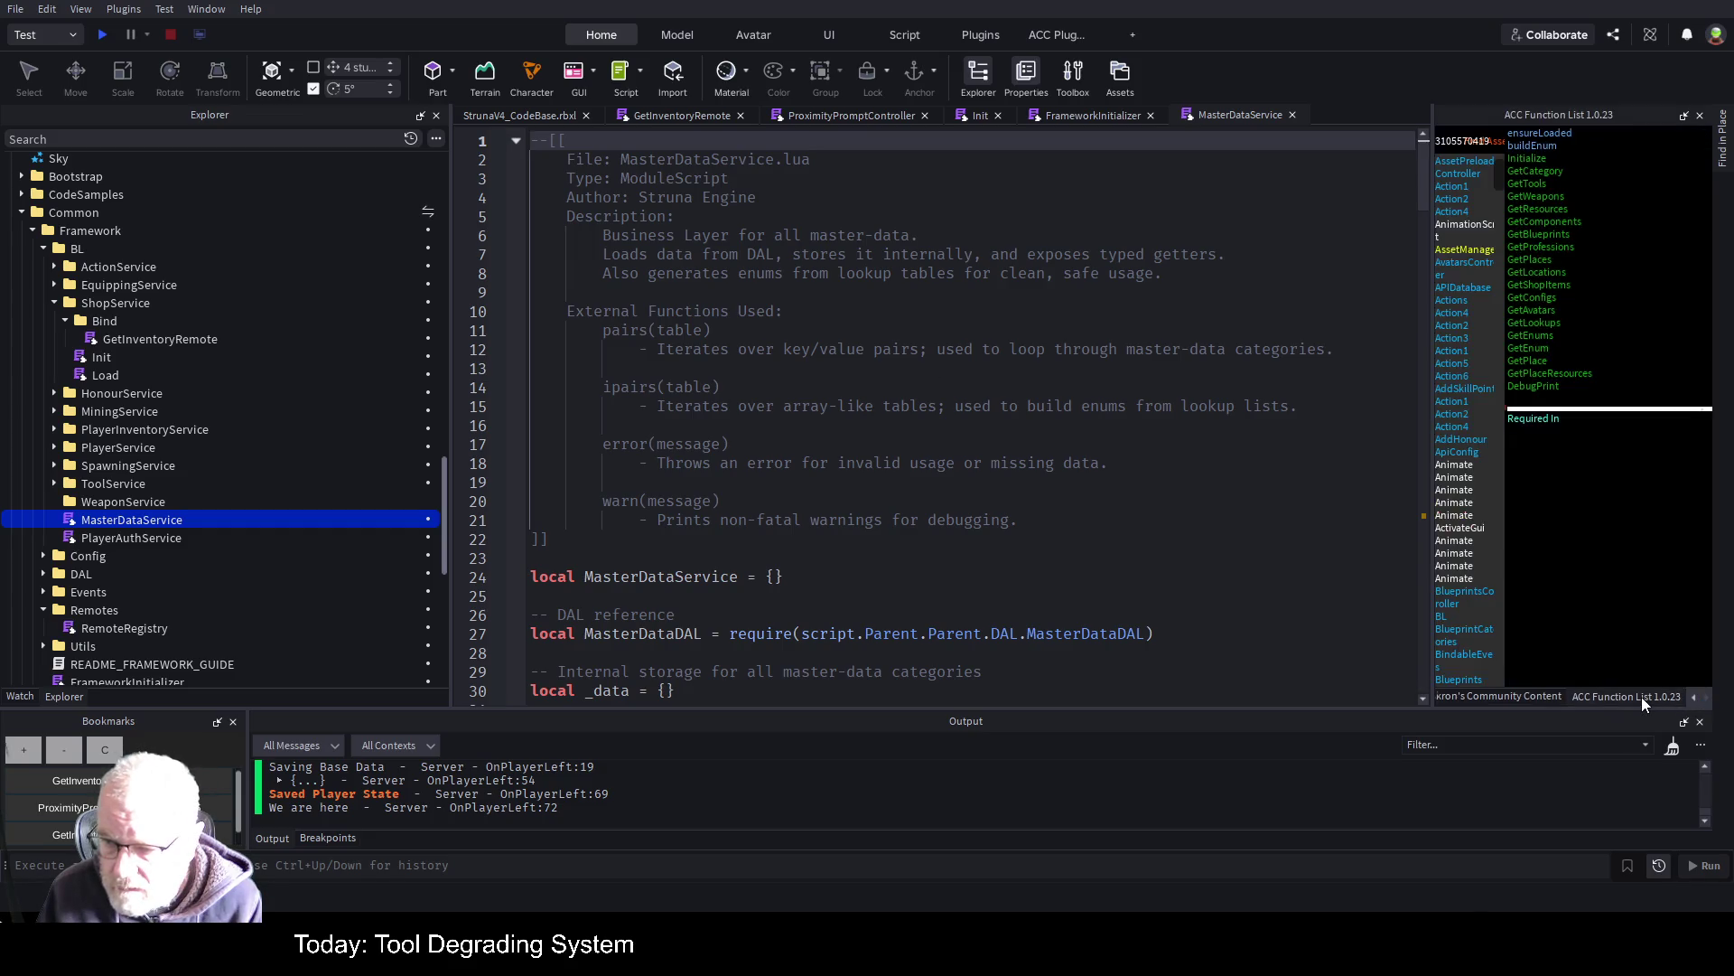
pyautogui.click(1536, 348)
pyautogui.click(832, 476)
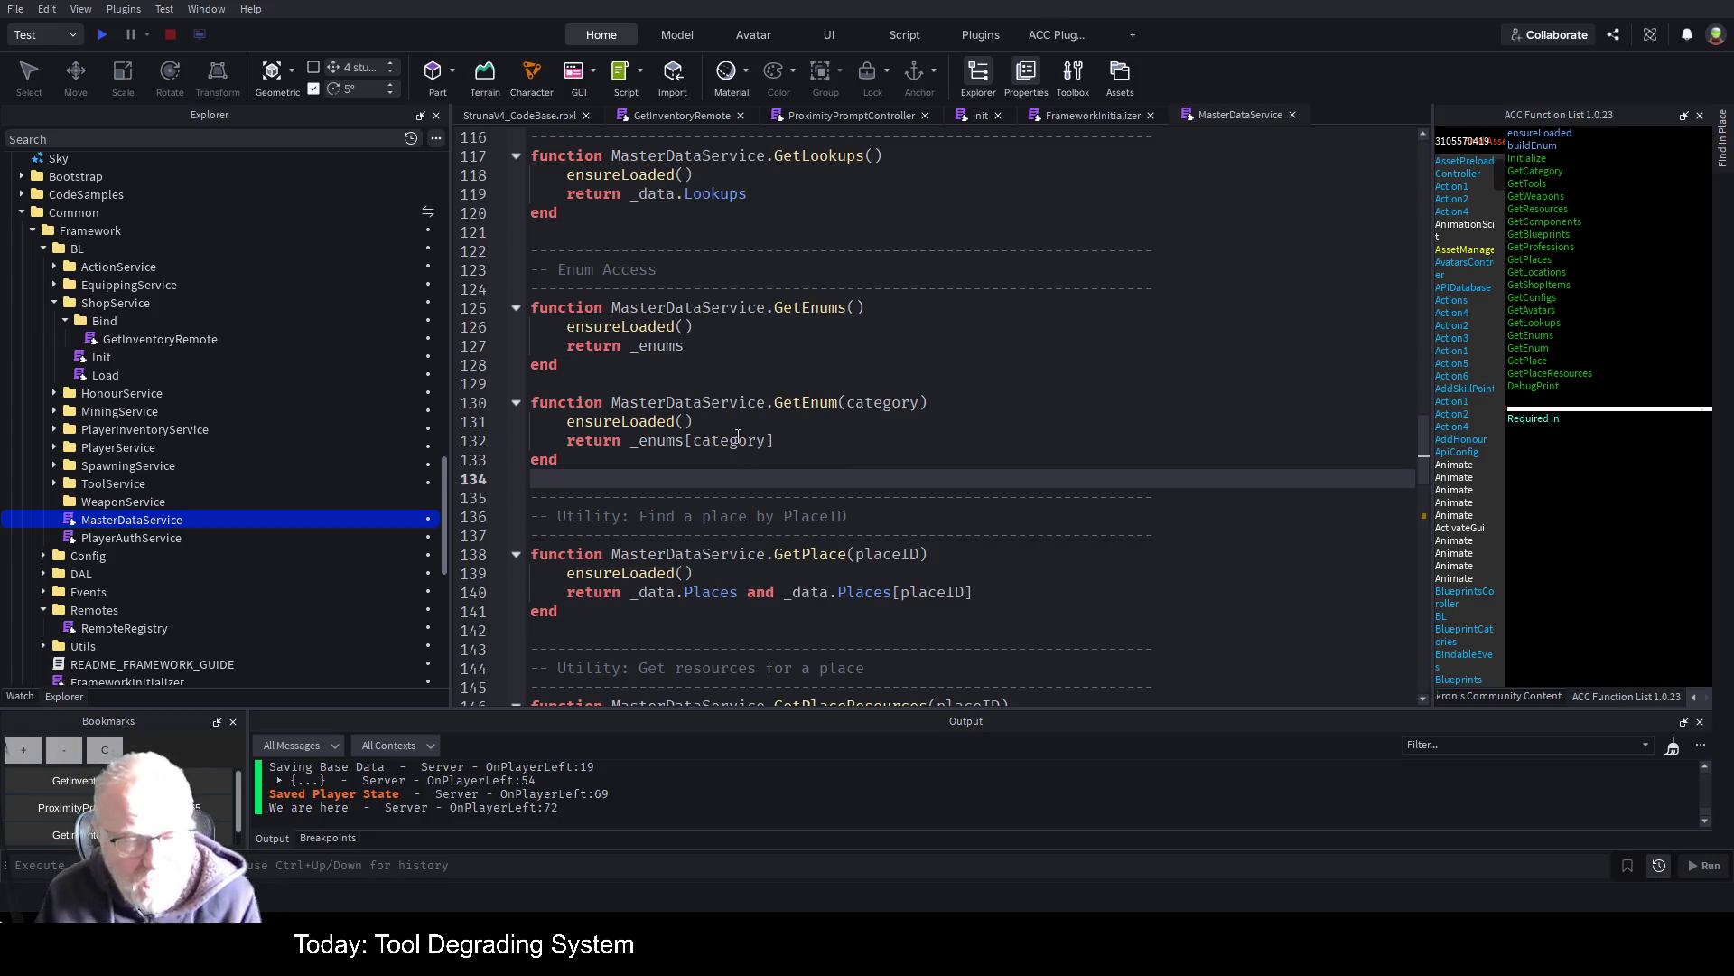
pyautogui.click(497, 441)
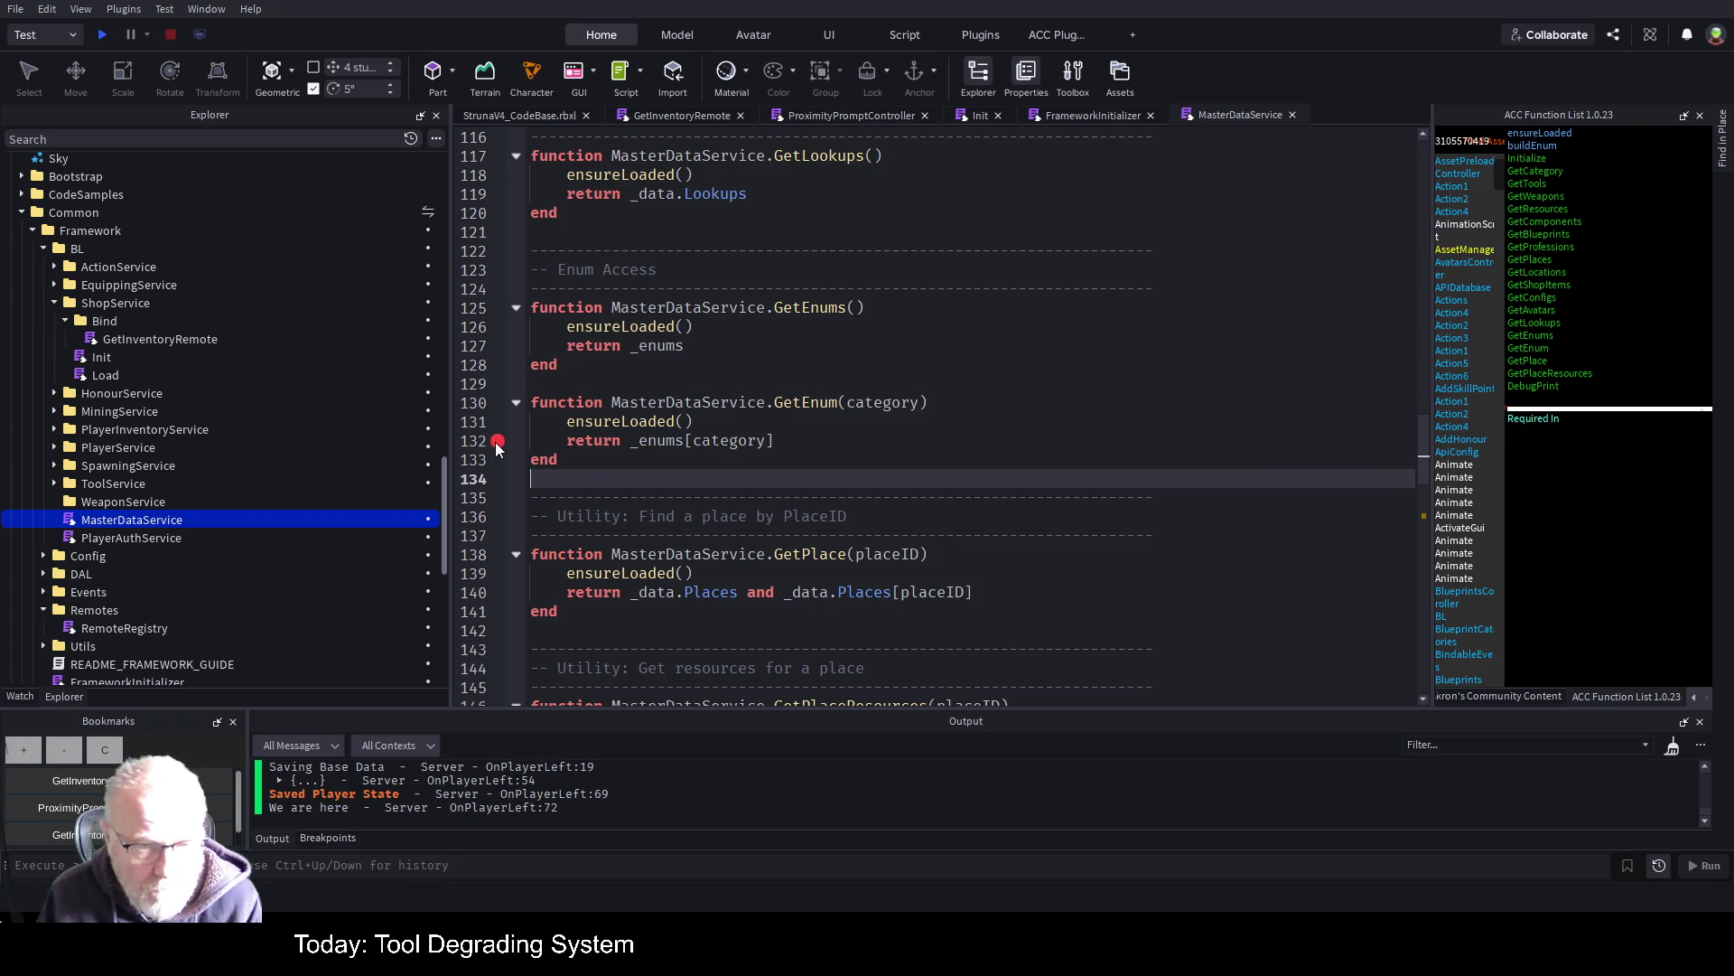
pyautogui.click(525, 115)
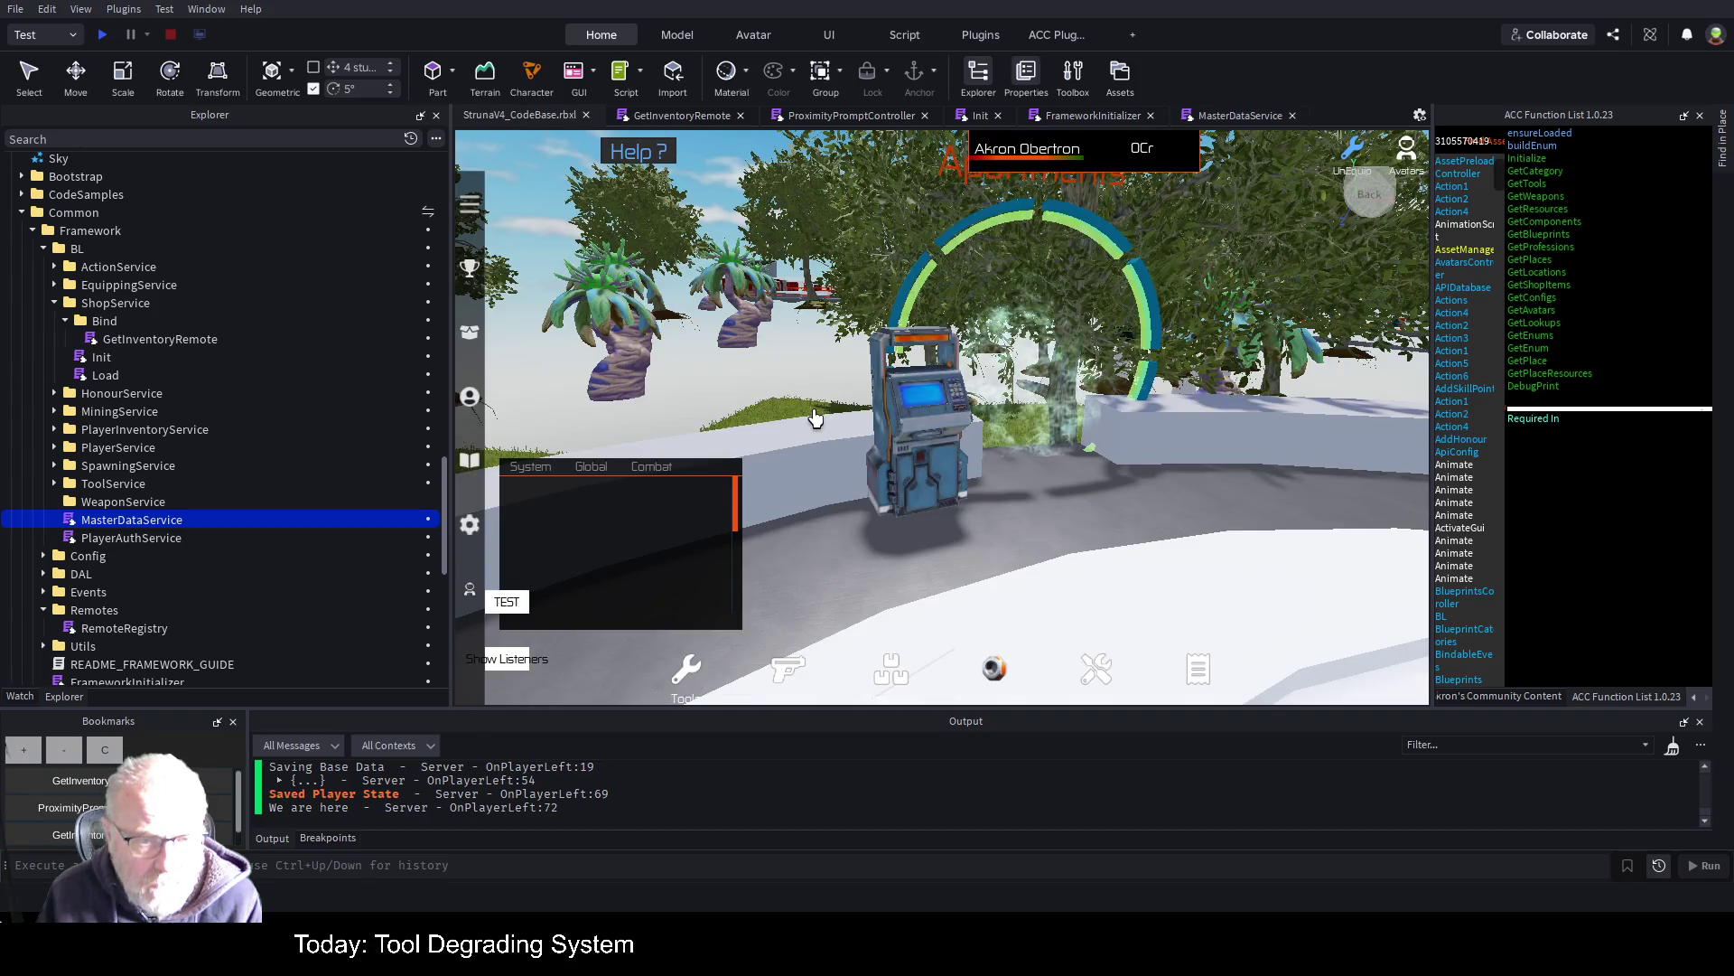
# Start a fresh playtest with F5, clear the Output log, and trigger the shop prompt
pyautogui.press('F5')
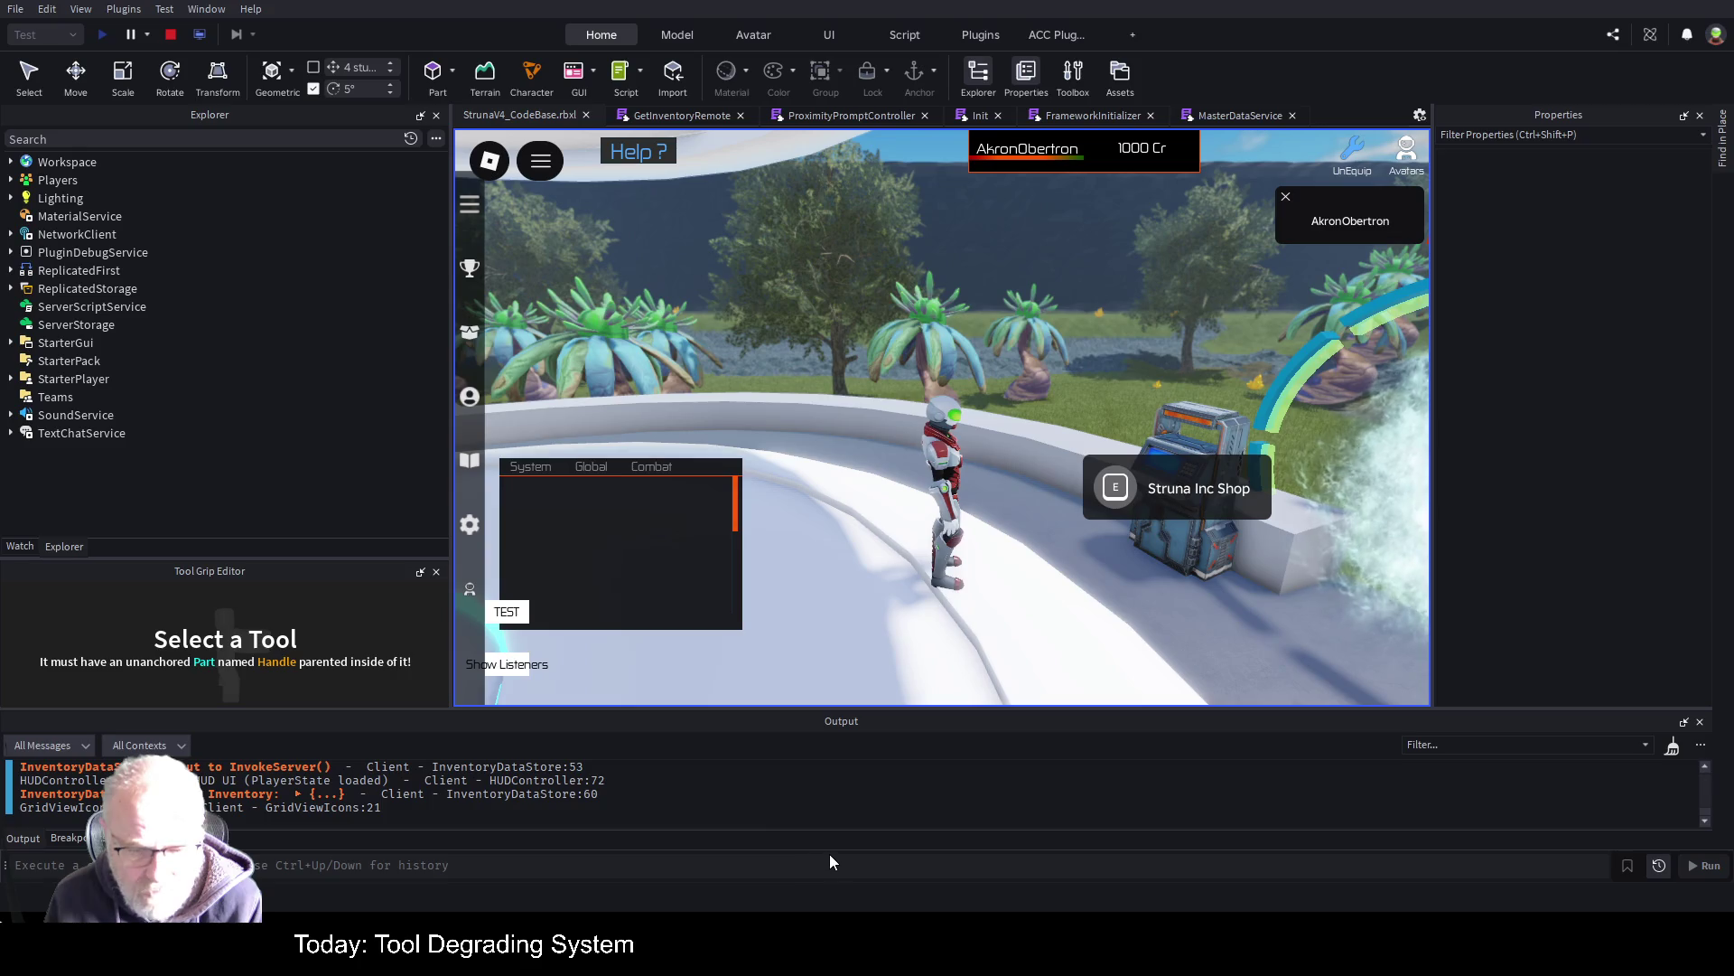
pyautogui.hotkey('ctrl', 'k')
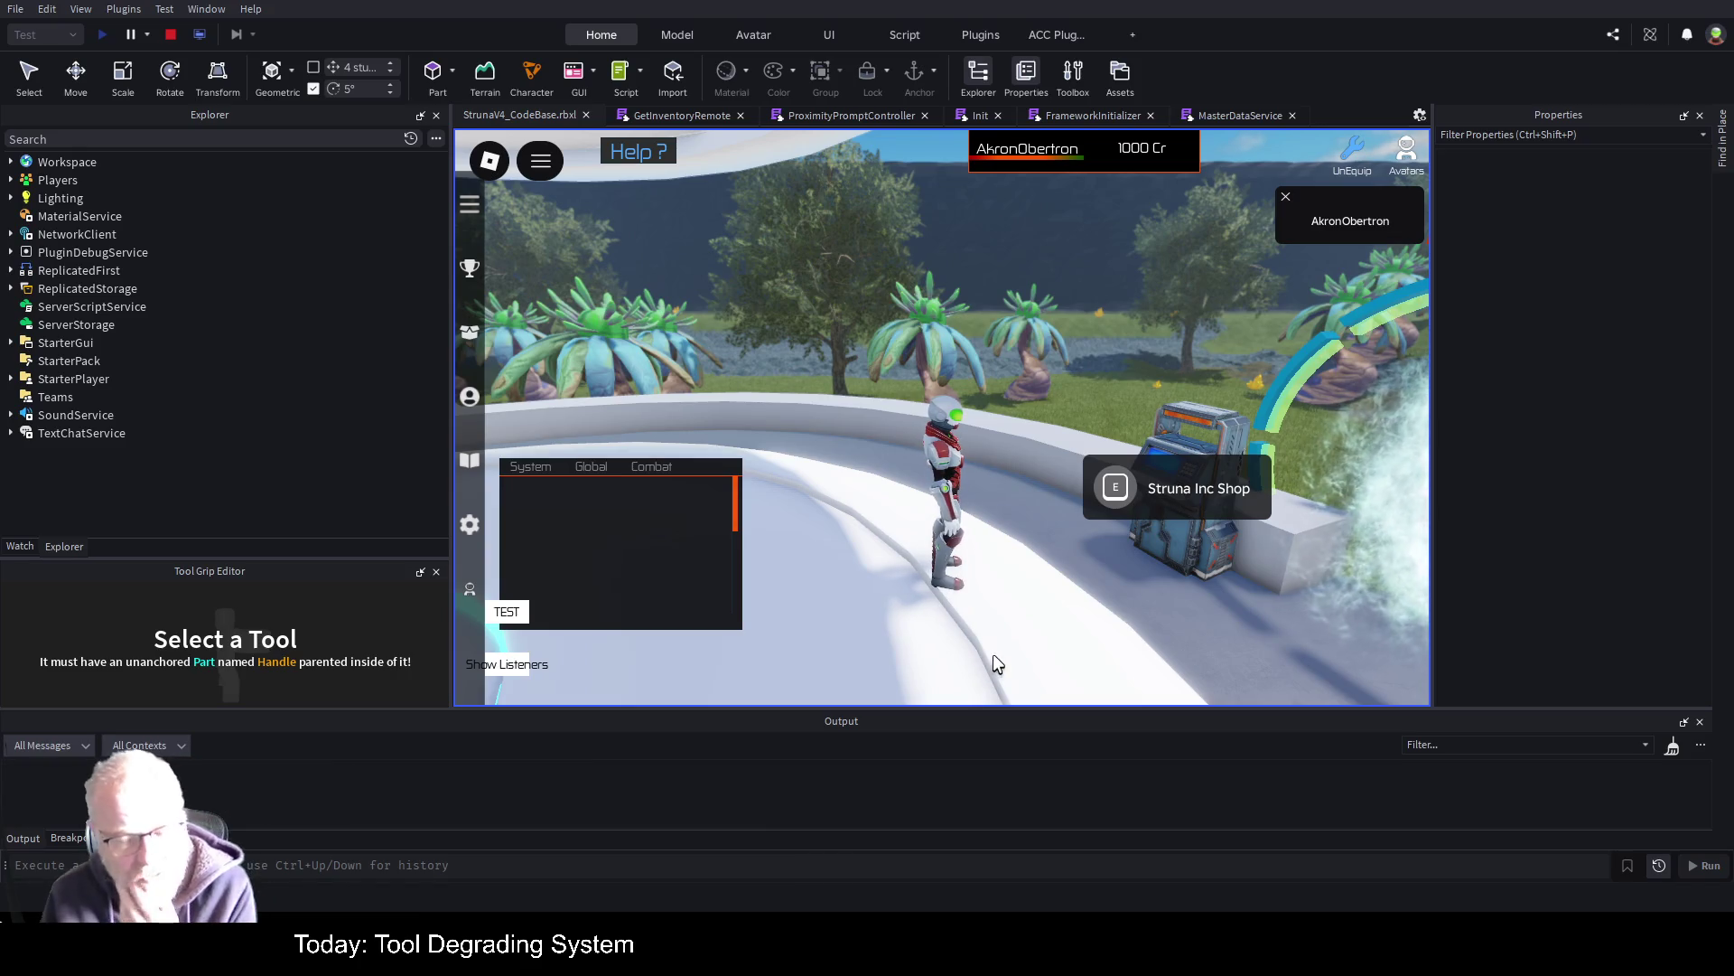
pyautogui.click(1115, 487)
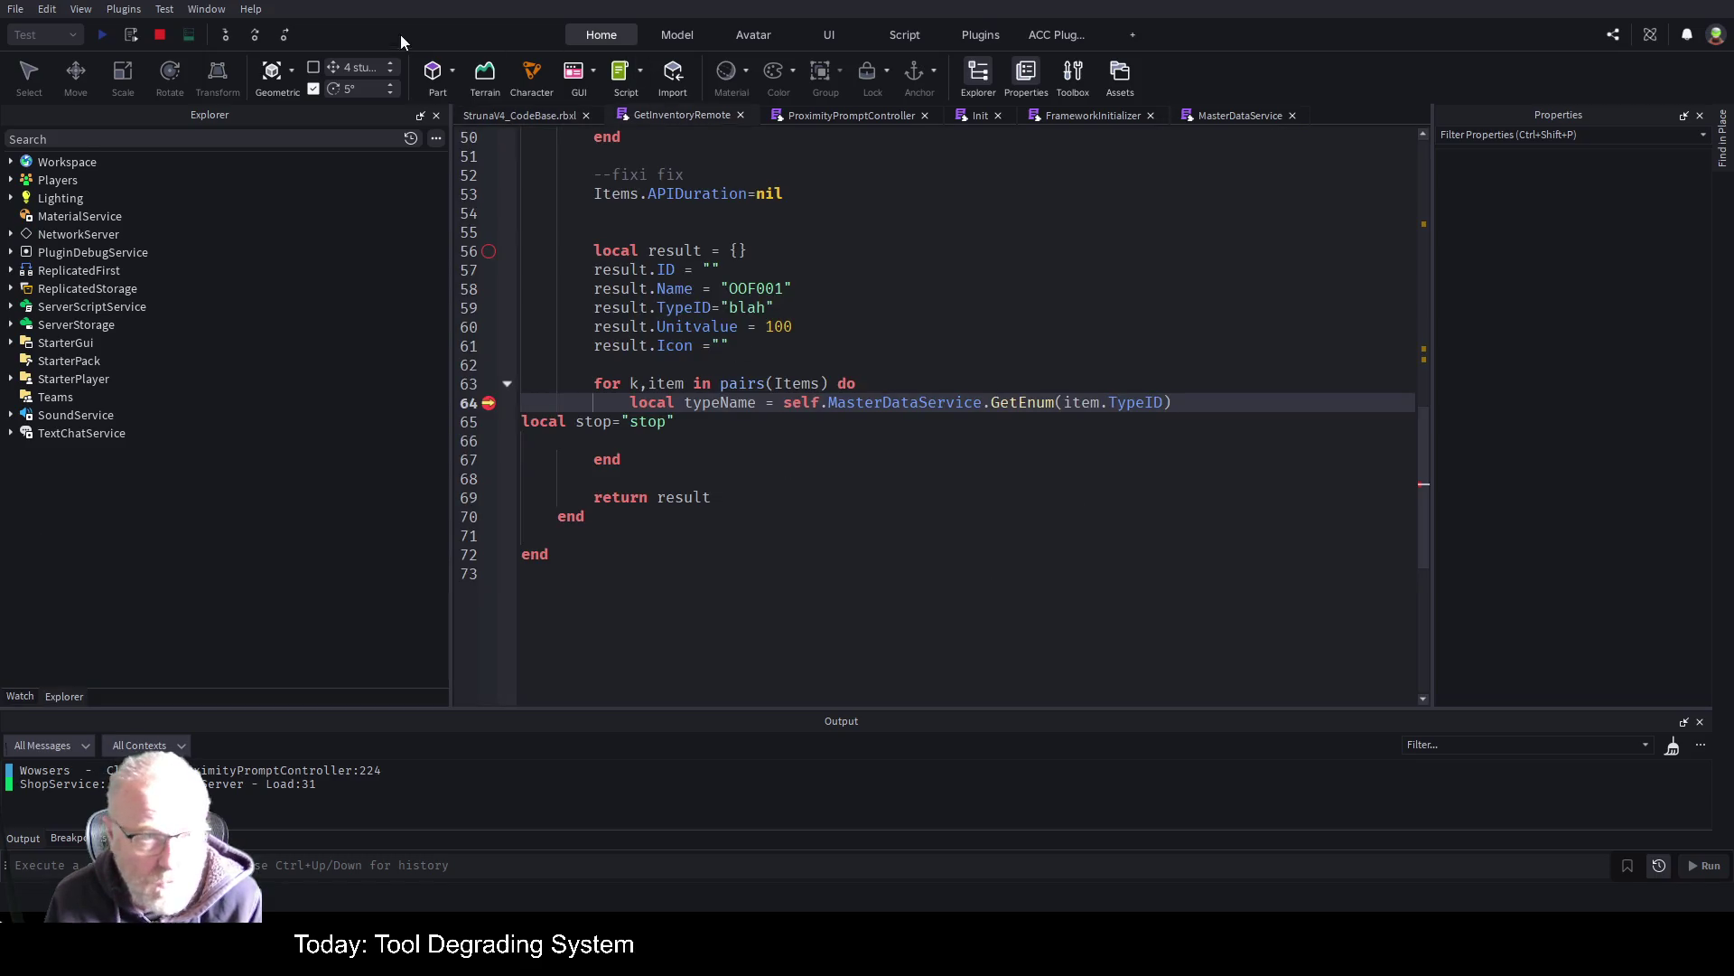
# Step into GetEnum to halt at line 132, review MasterDataService, and stop the playtest
pyautogui.click(257, 34)
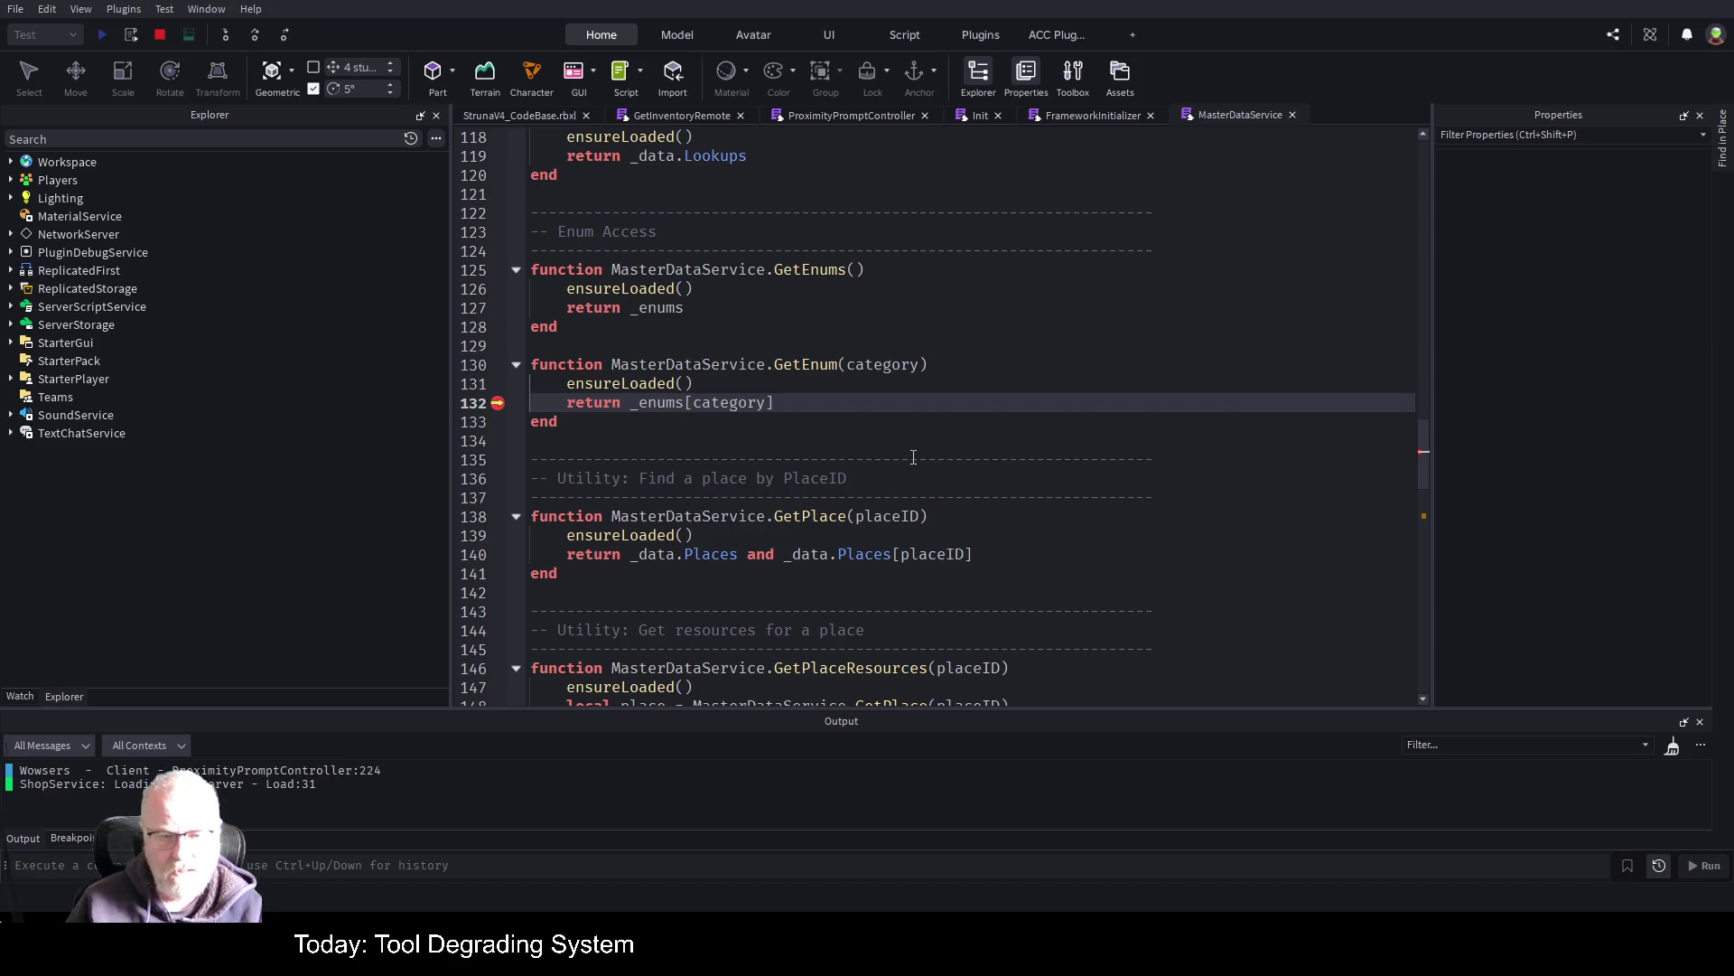
pyautogui.scroll(-2, 913, 457)
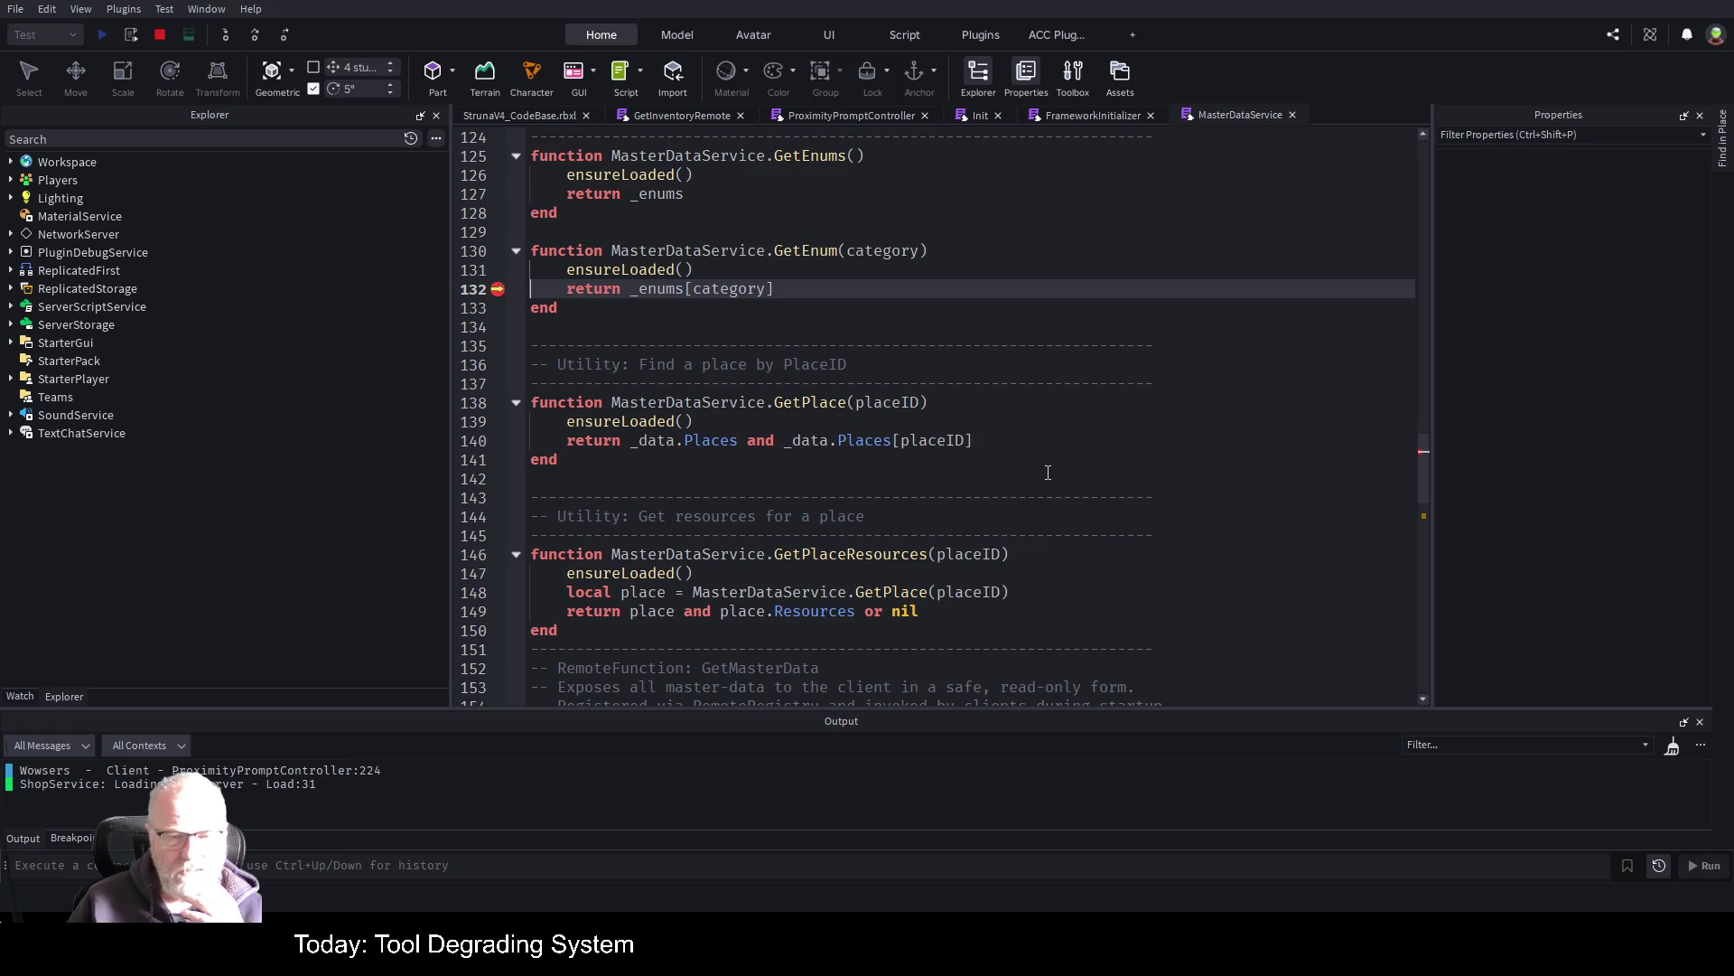
pyautogui.scroll(-5, 1048, 472)
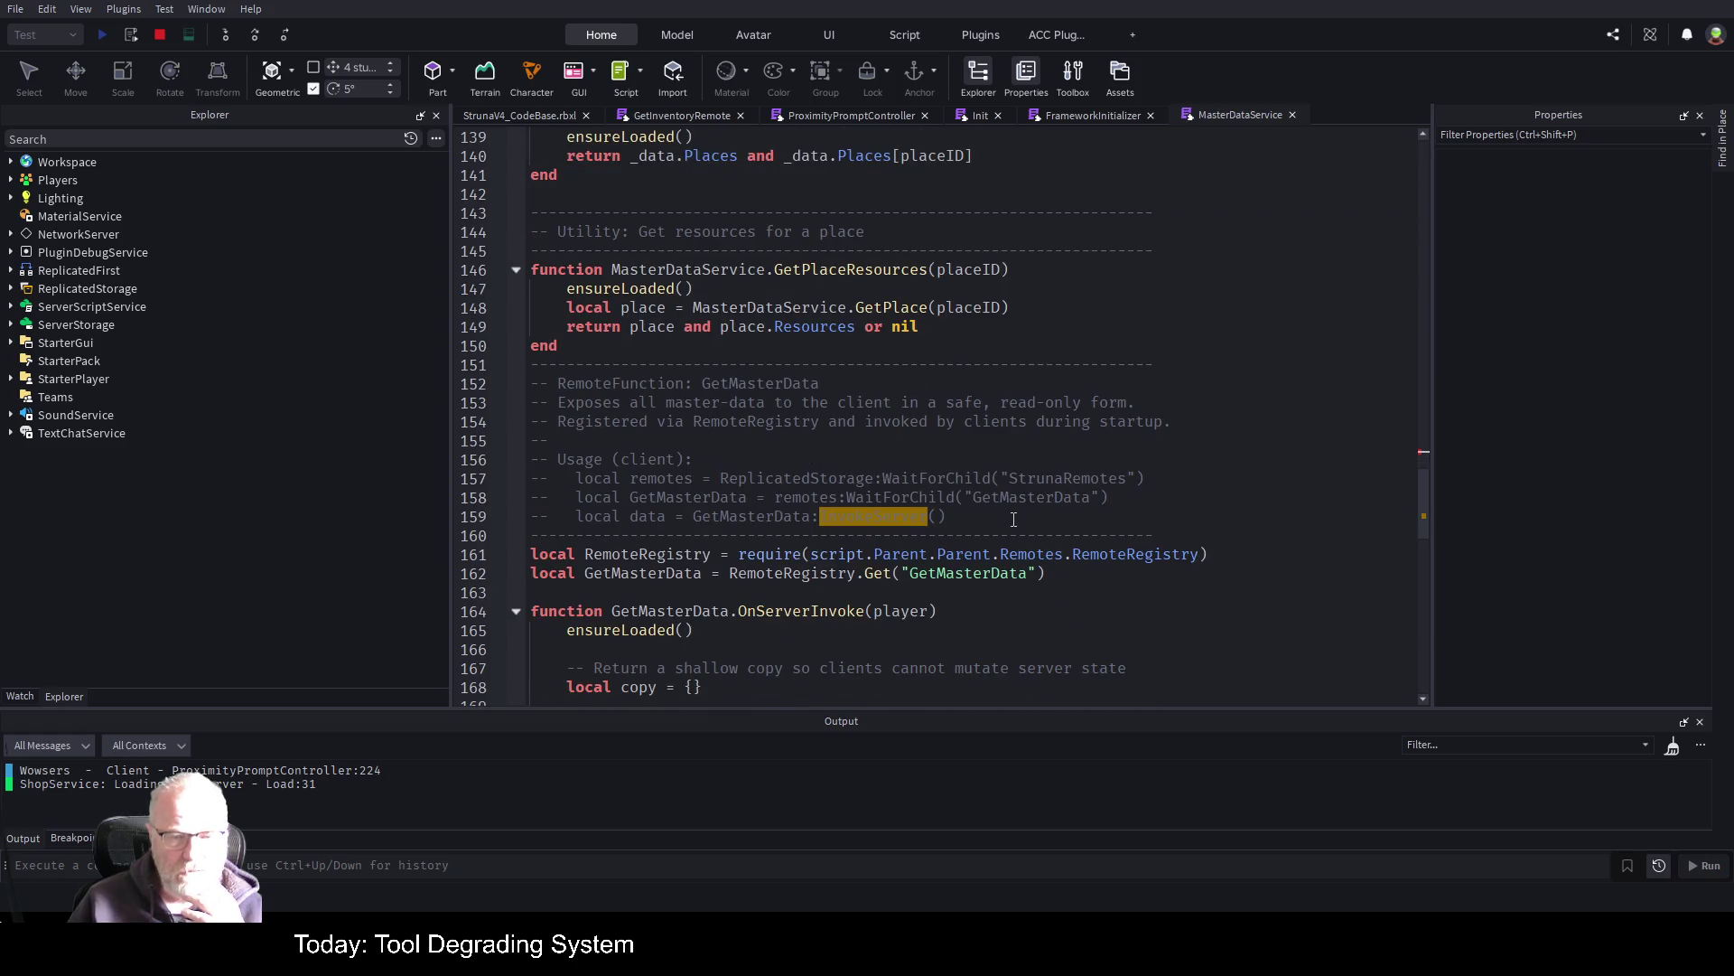
pyautogui.scroll(7, 1014, 519)
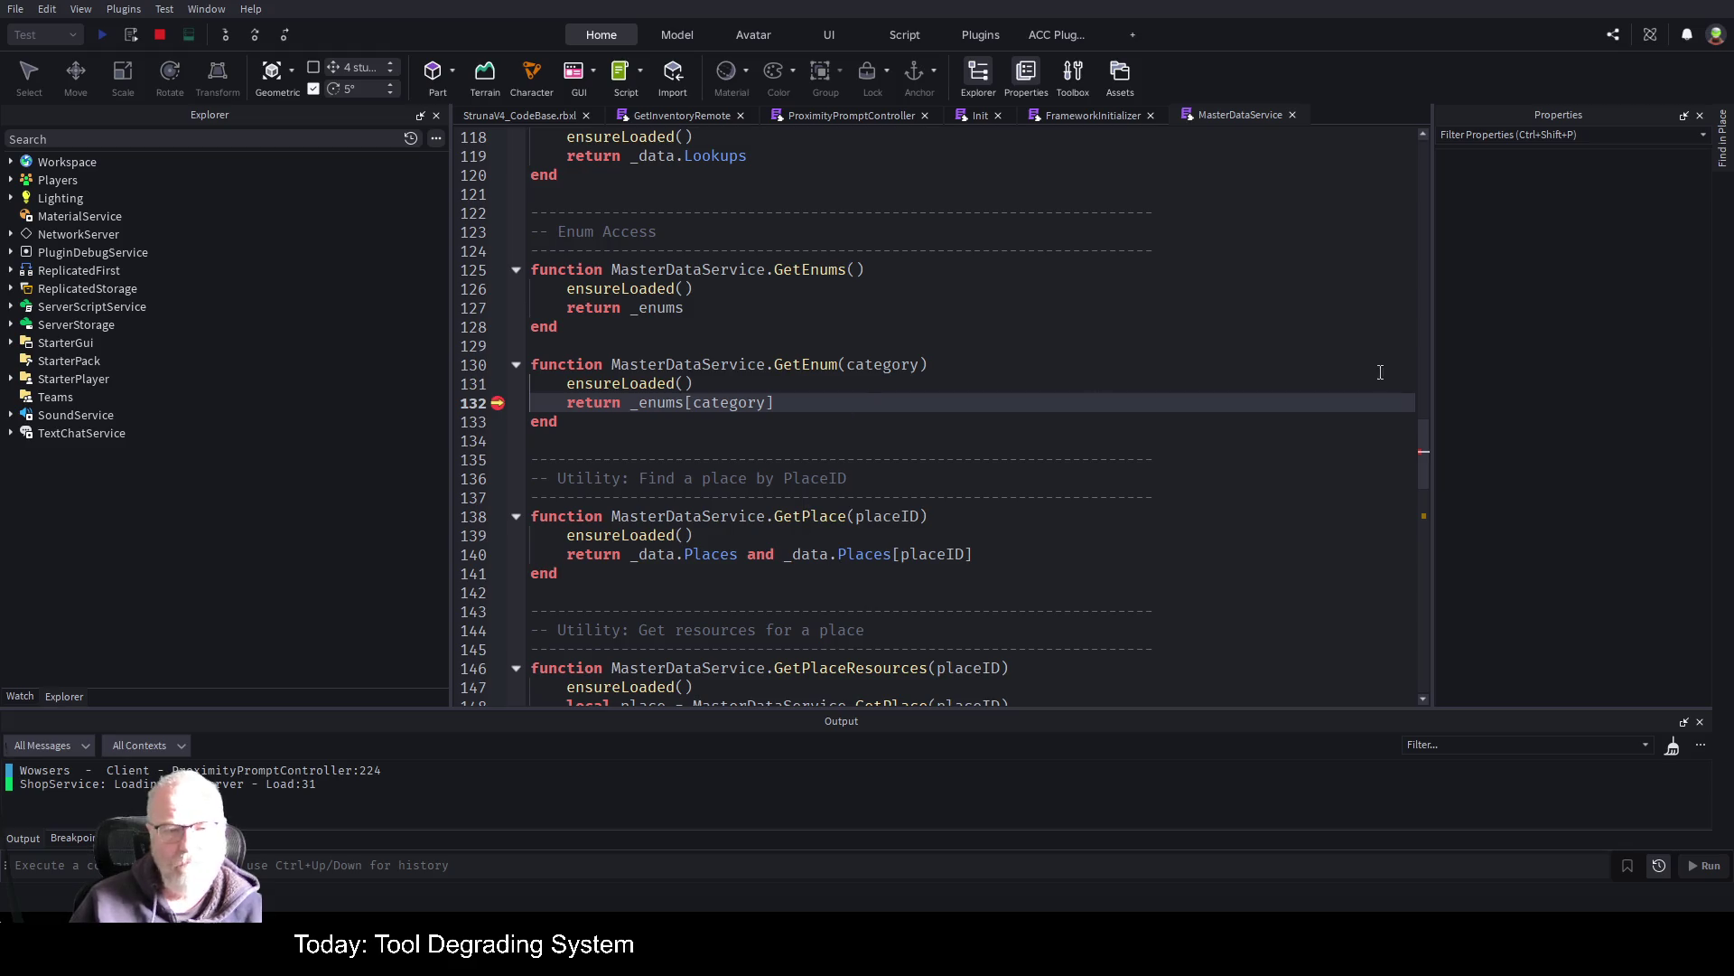
pyautogui.click(1273, 326)
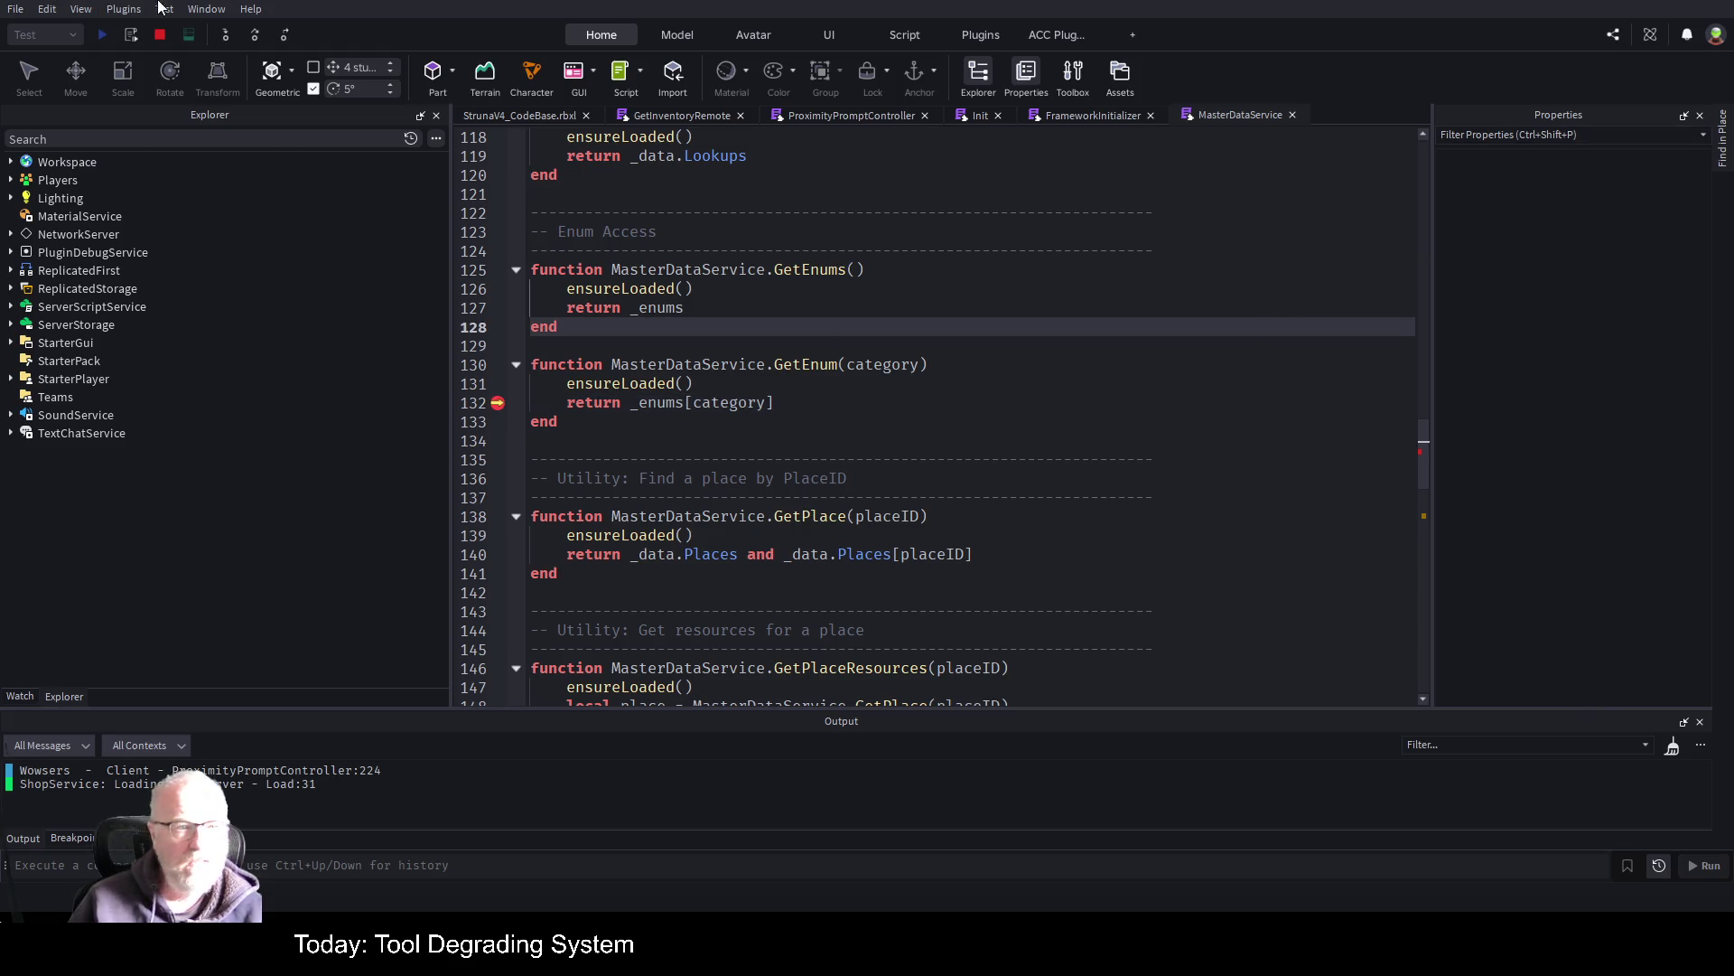
pyautogui.click(161, 36)
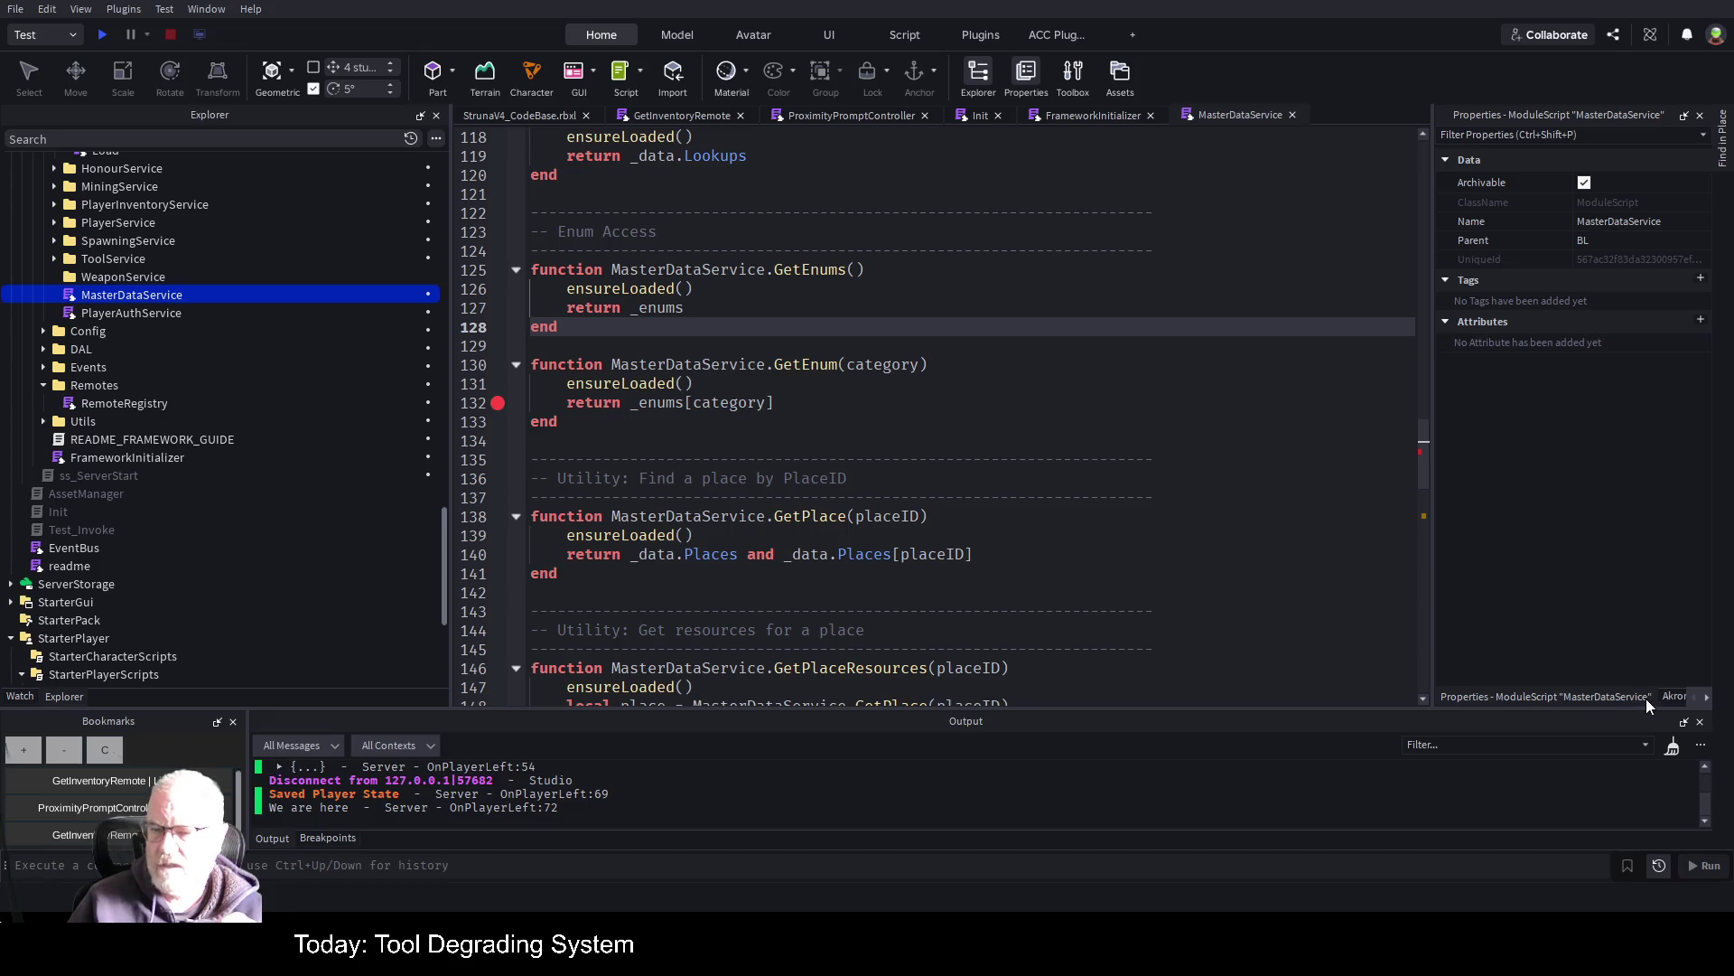
# Jump to GetLookups through the ACC Function List, then start another playtest with F5
pyautogui.click(1708, 700)
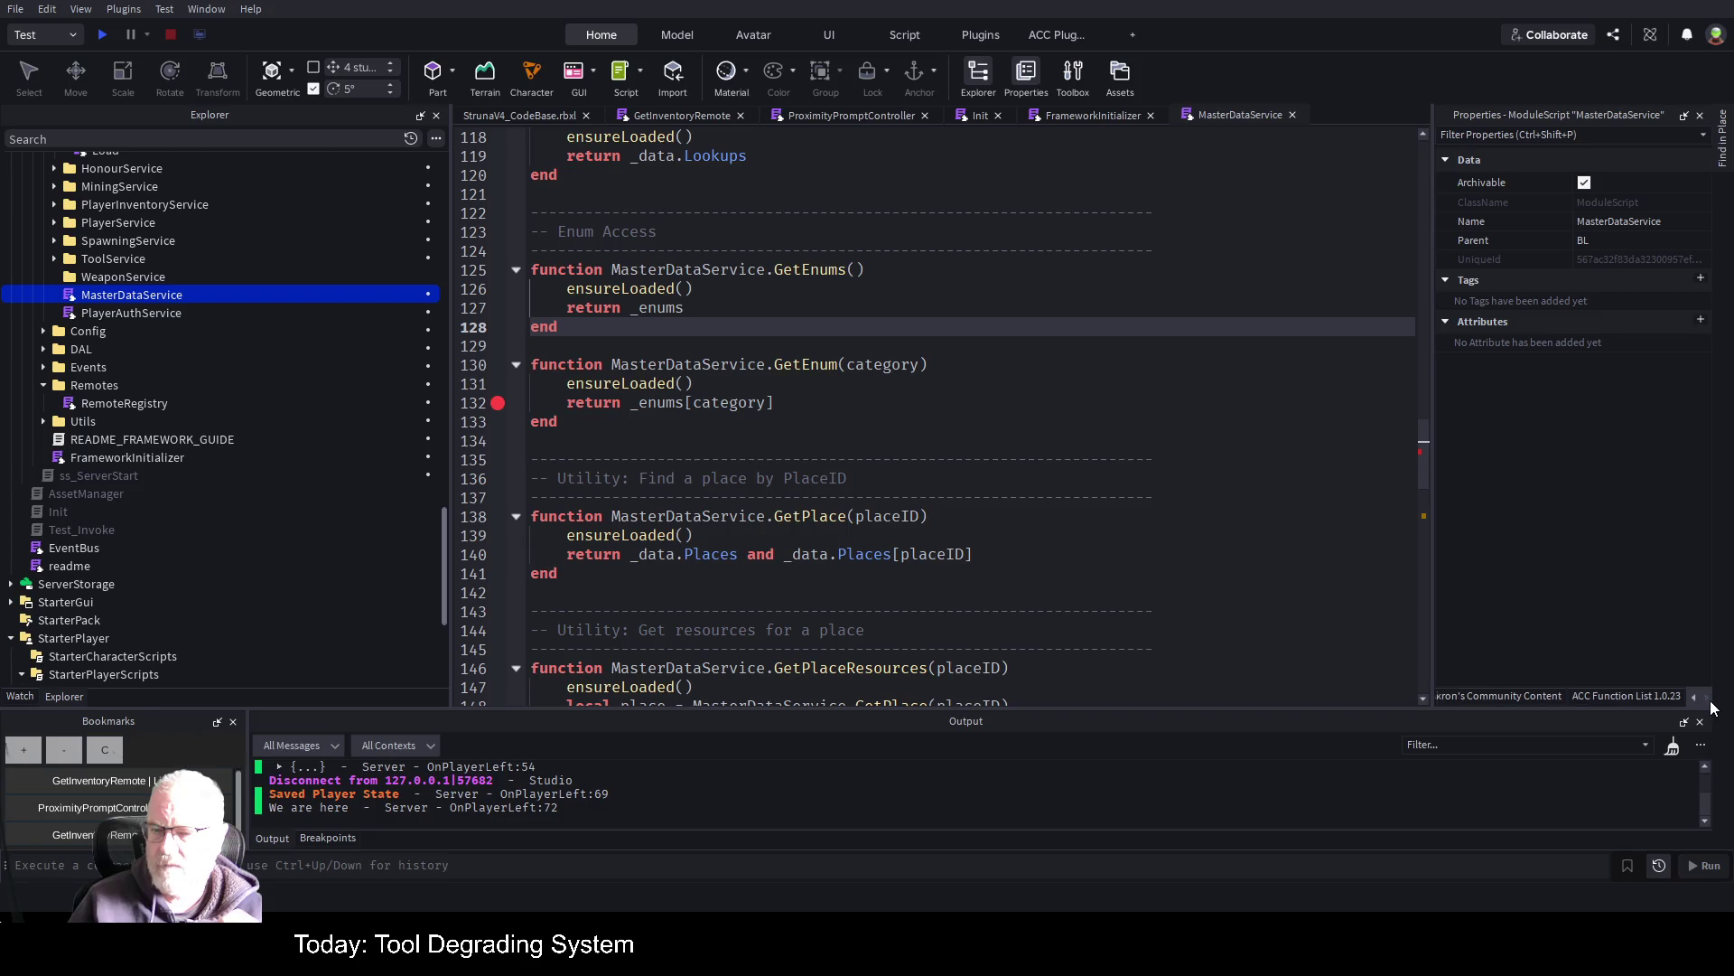
pyautogui.click(1656, 698)
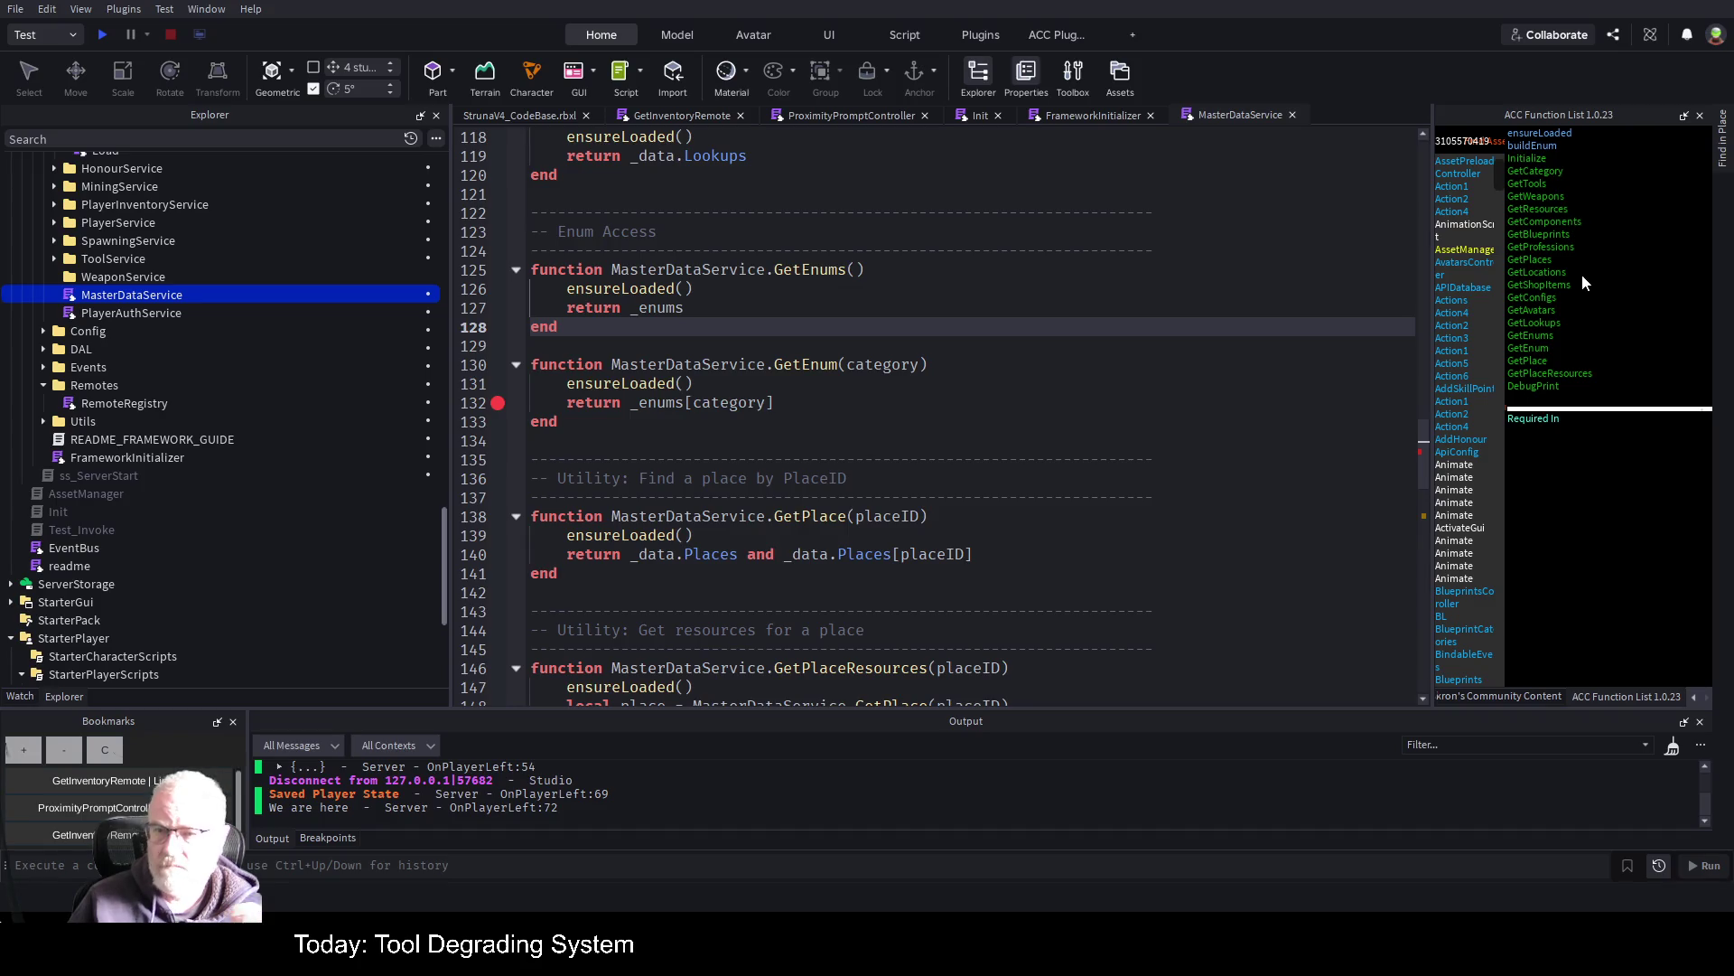
pyautogui.click(1555, 324)
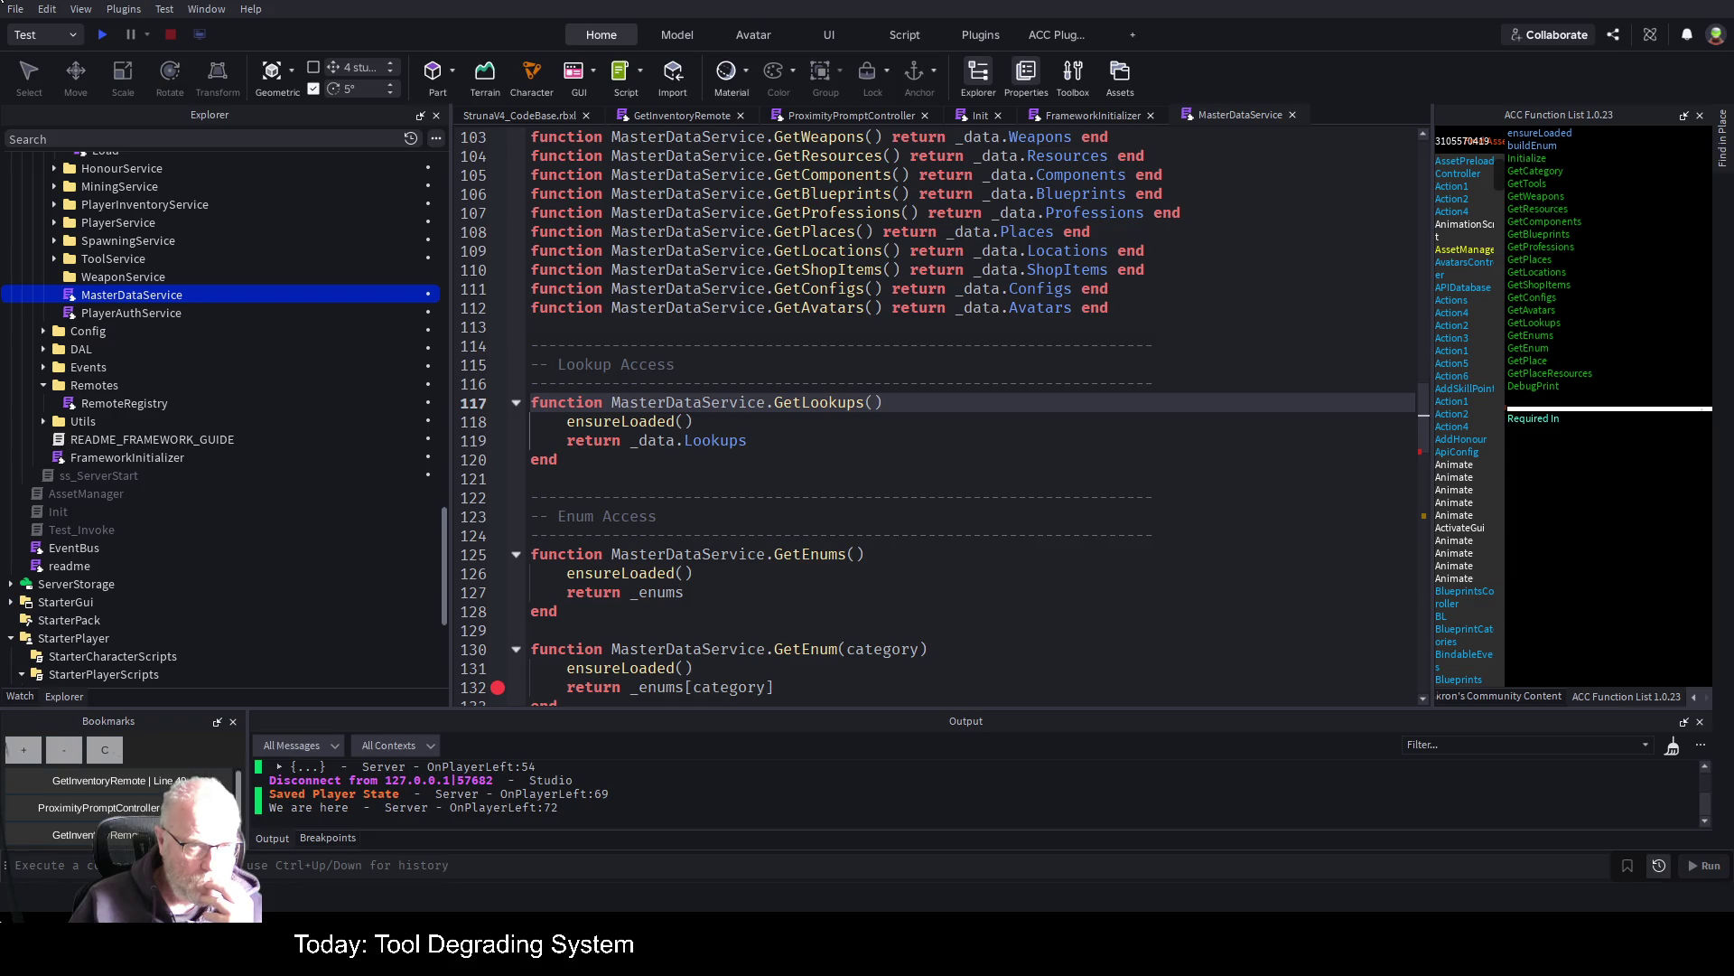
pyautogui.press('F5')
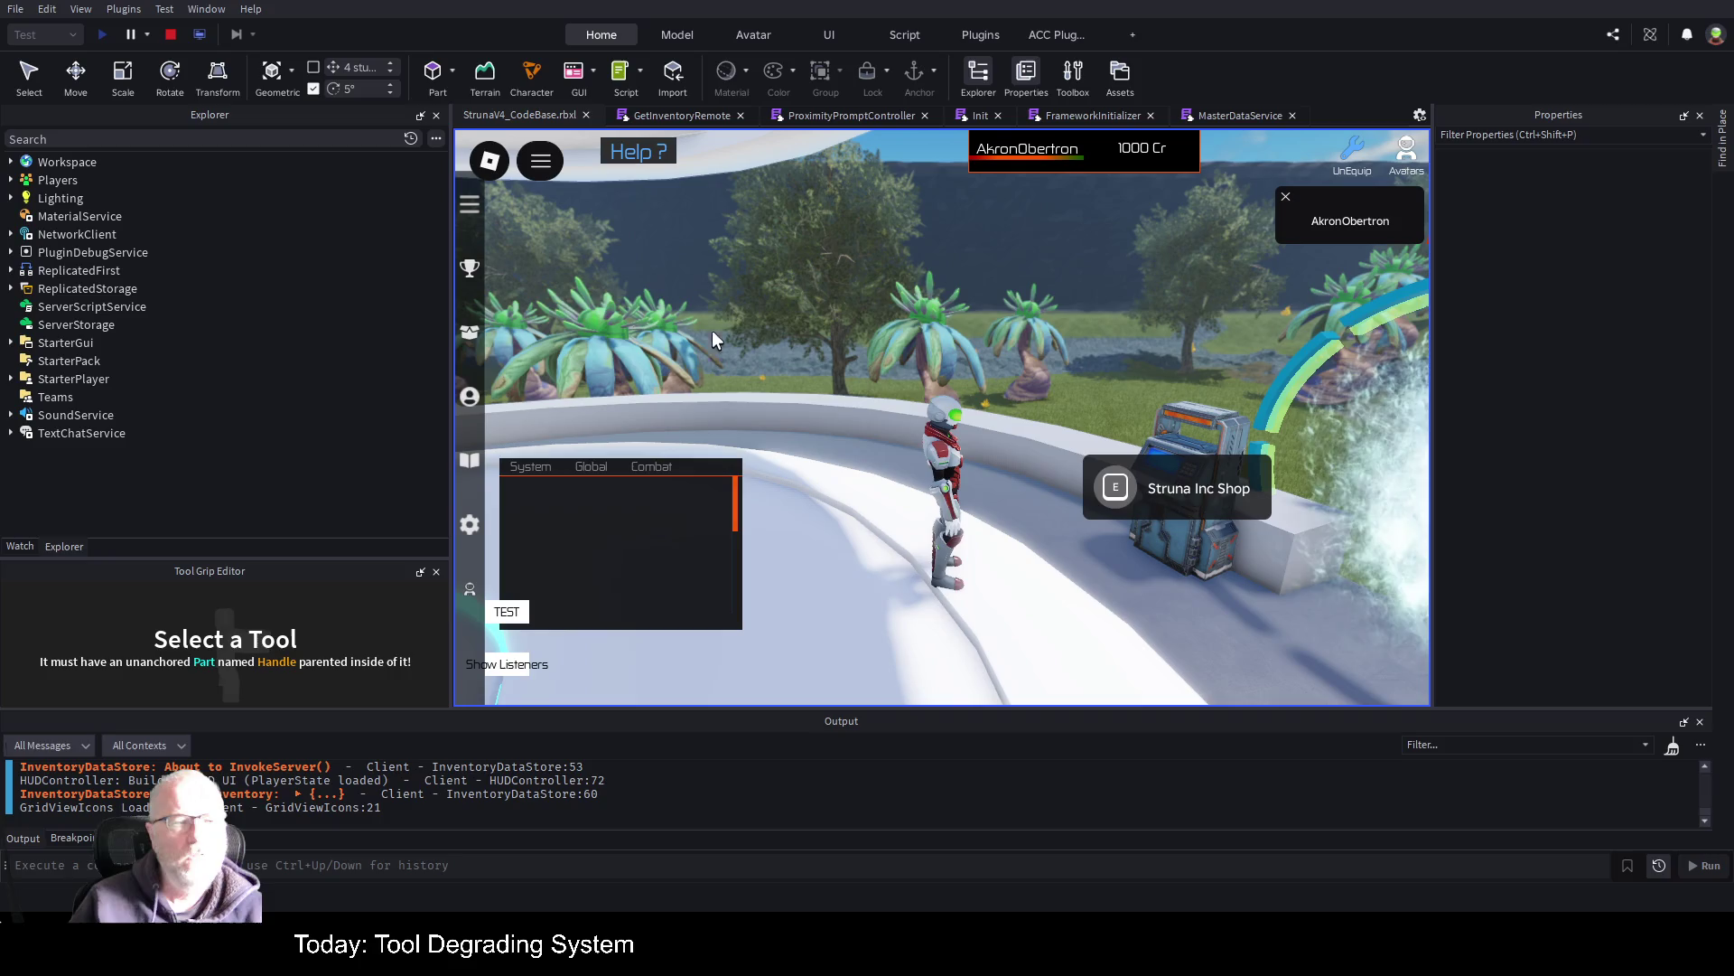
# Trigger the shop to pause at line 132 in MasterDataService and show the Watch variables
pyautogui.click(1111, 497)
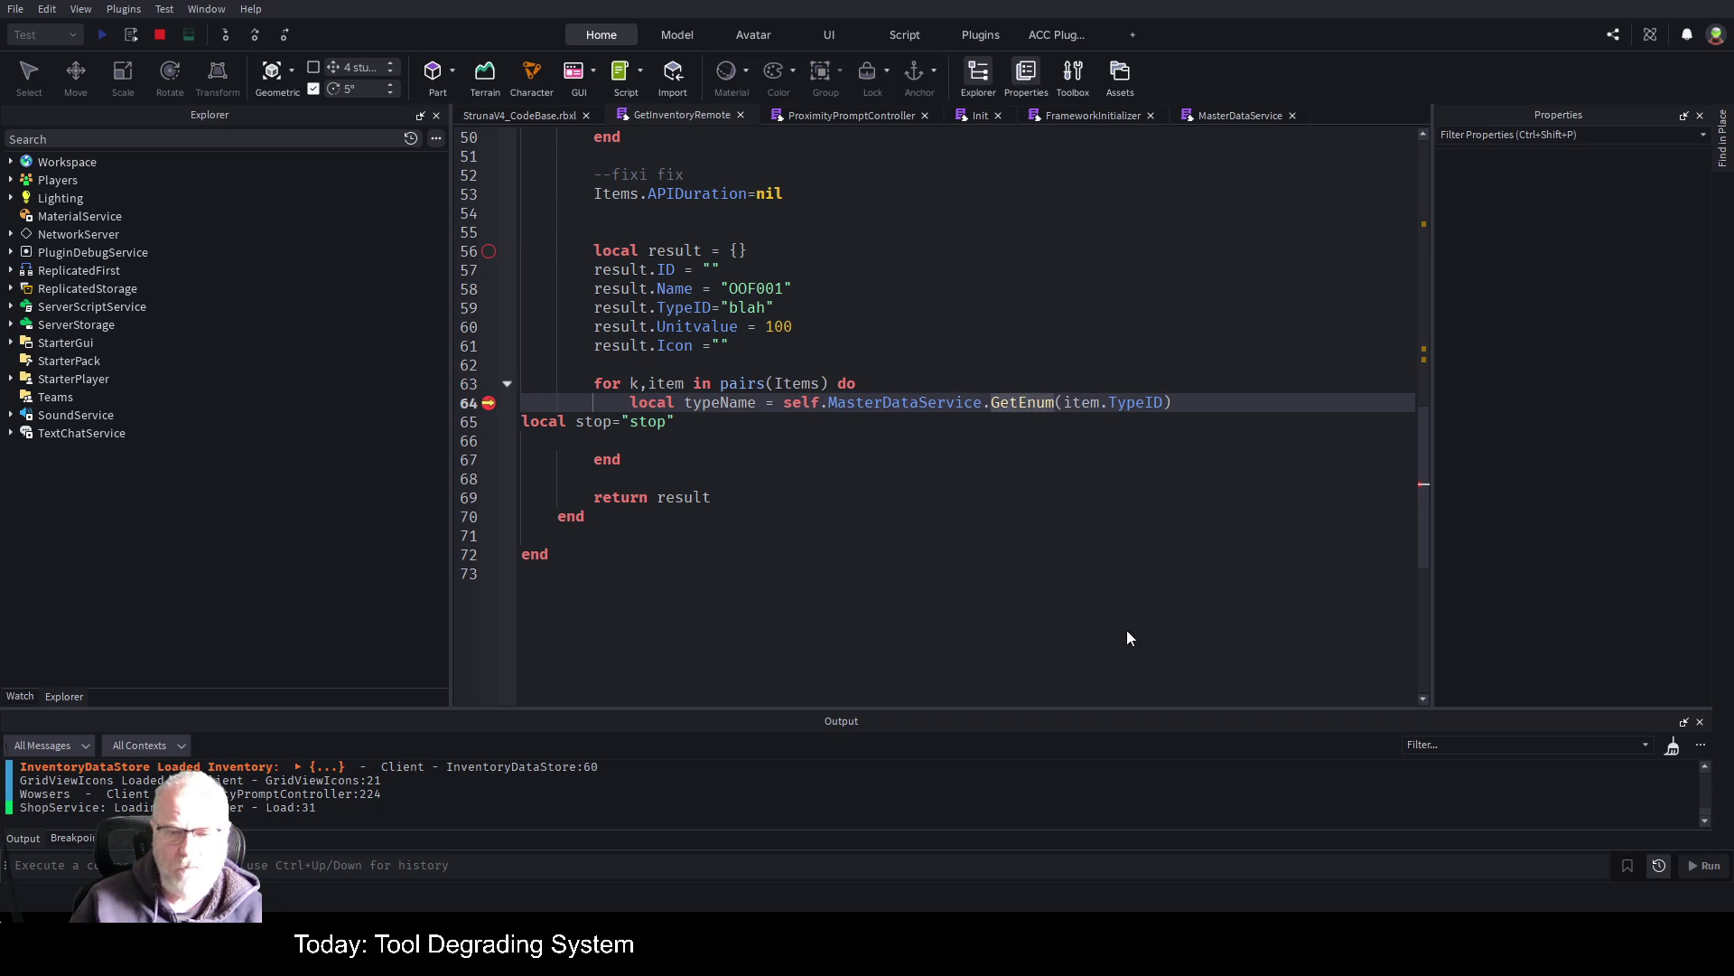
pyautogui.click(1242, 115)
pyautogui.scroll(-2, 694, 433)
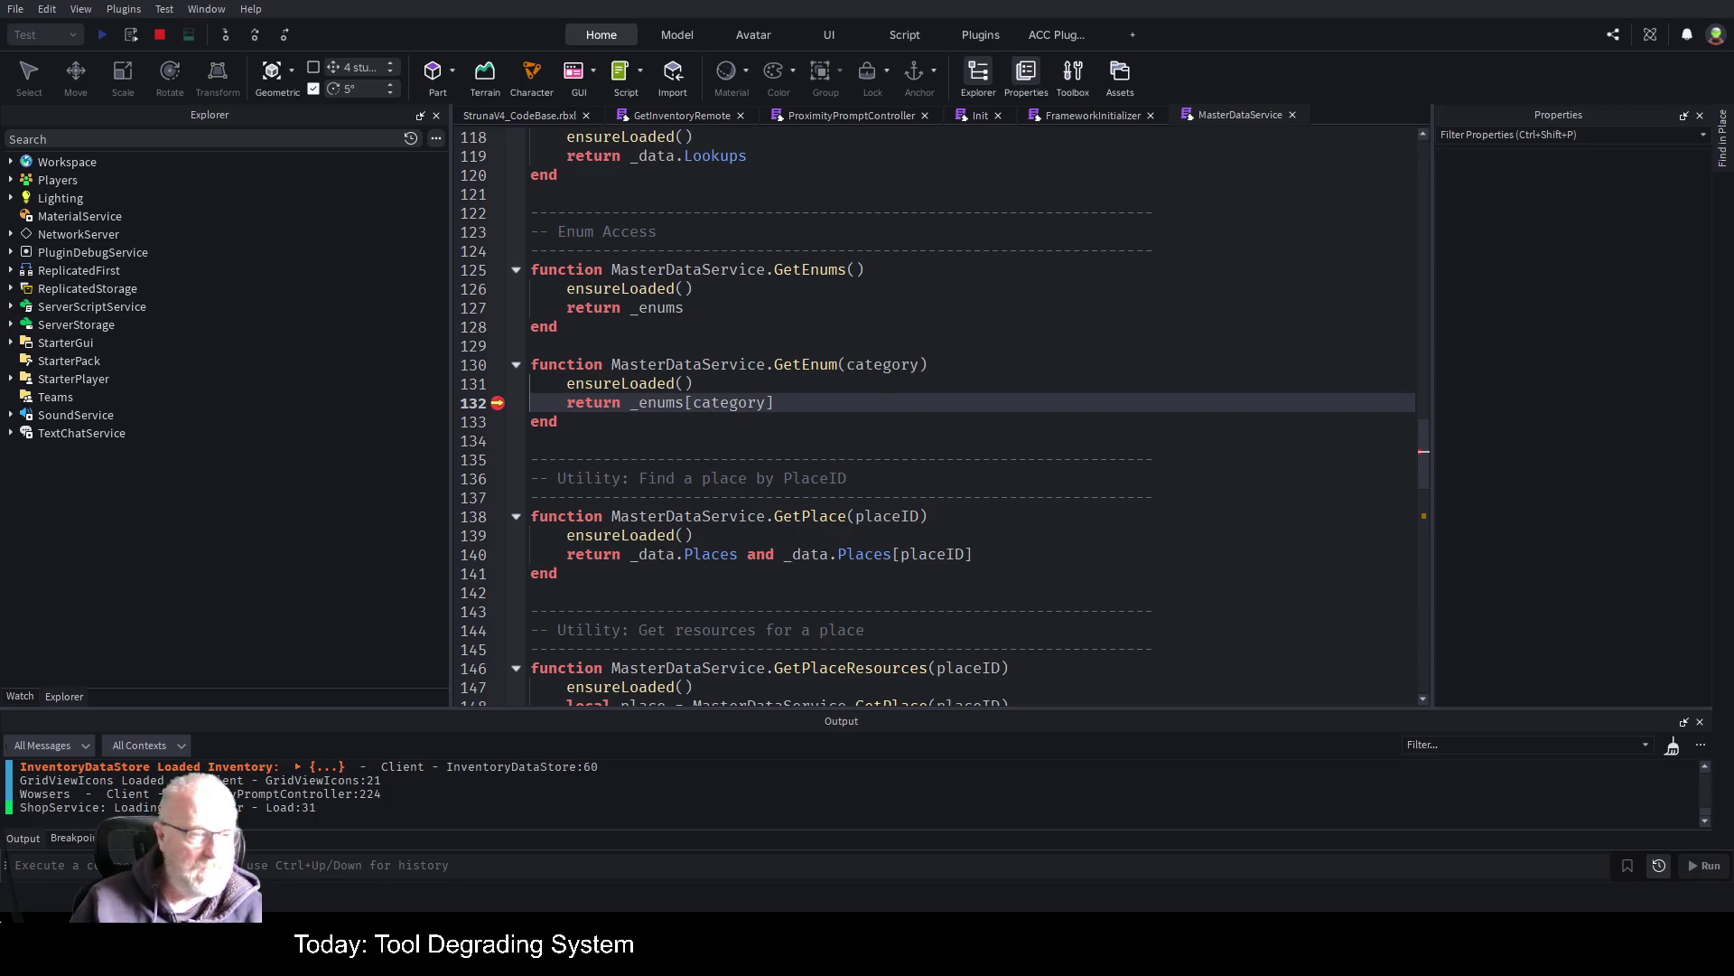
pyautogui.click(20, 699)
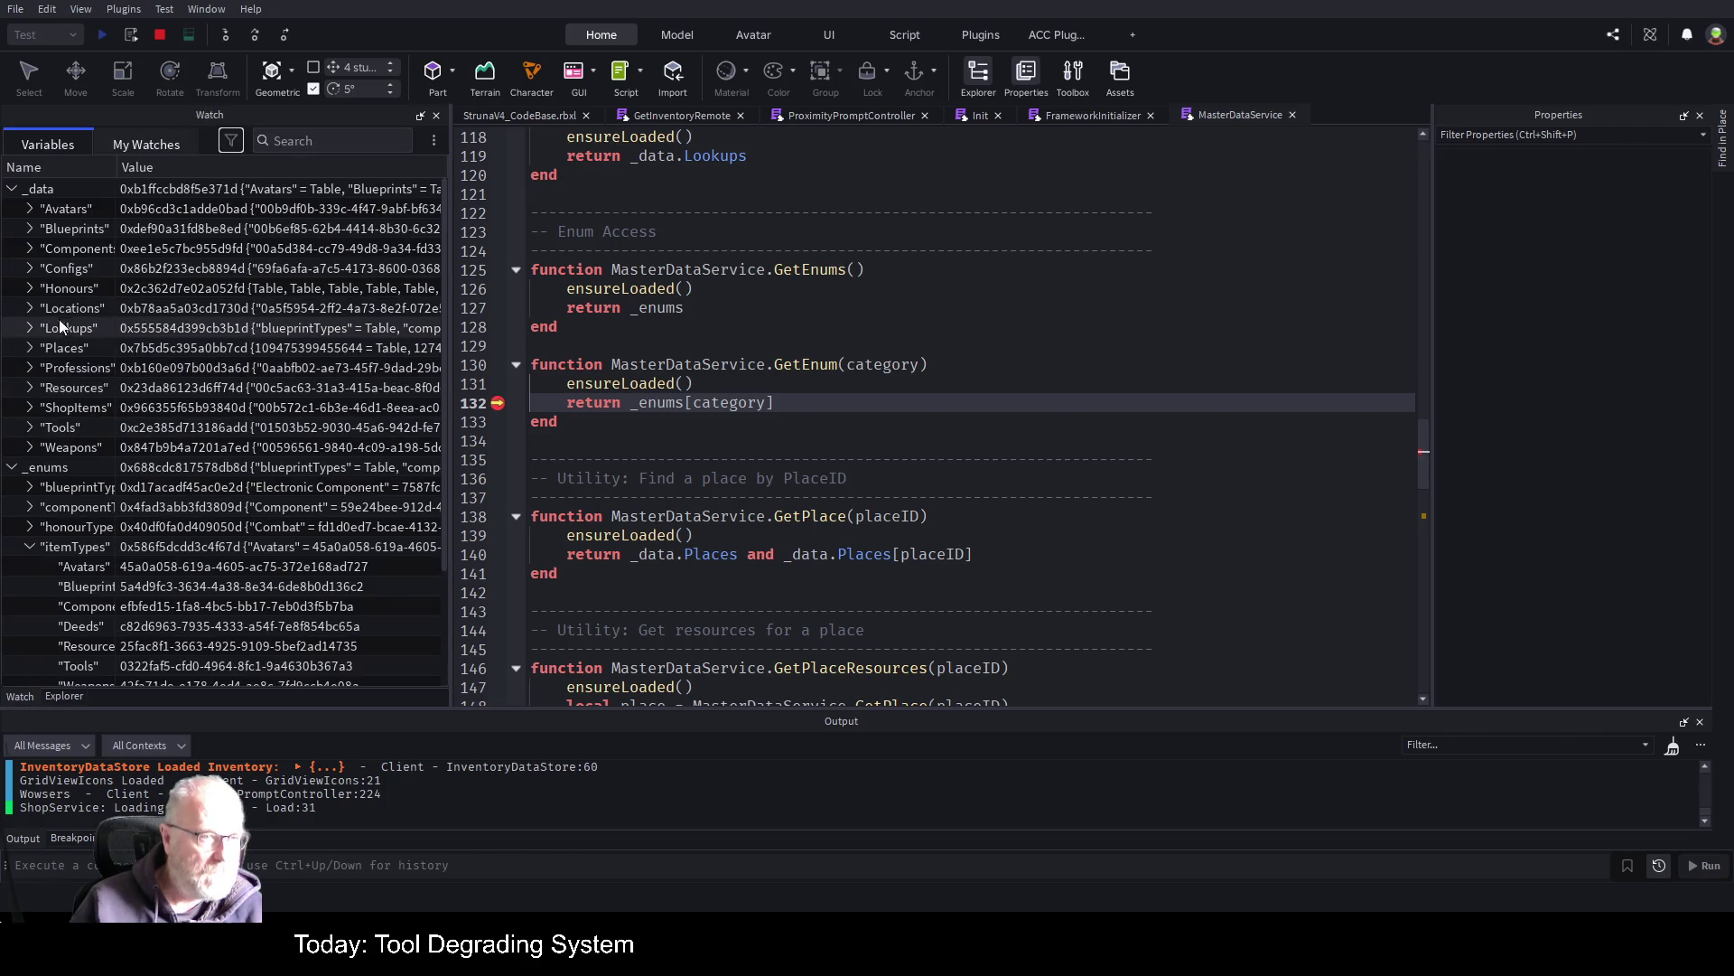
# Collapse _enums, expand _data.Lookups.itemTypes into its seven entries, and widen the Name column
pyautogui.click(12, 467)
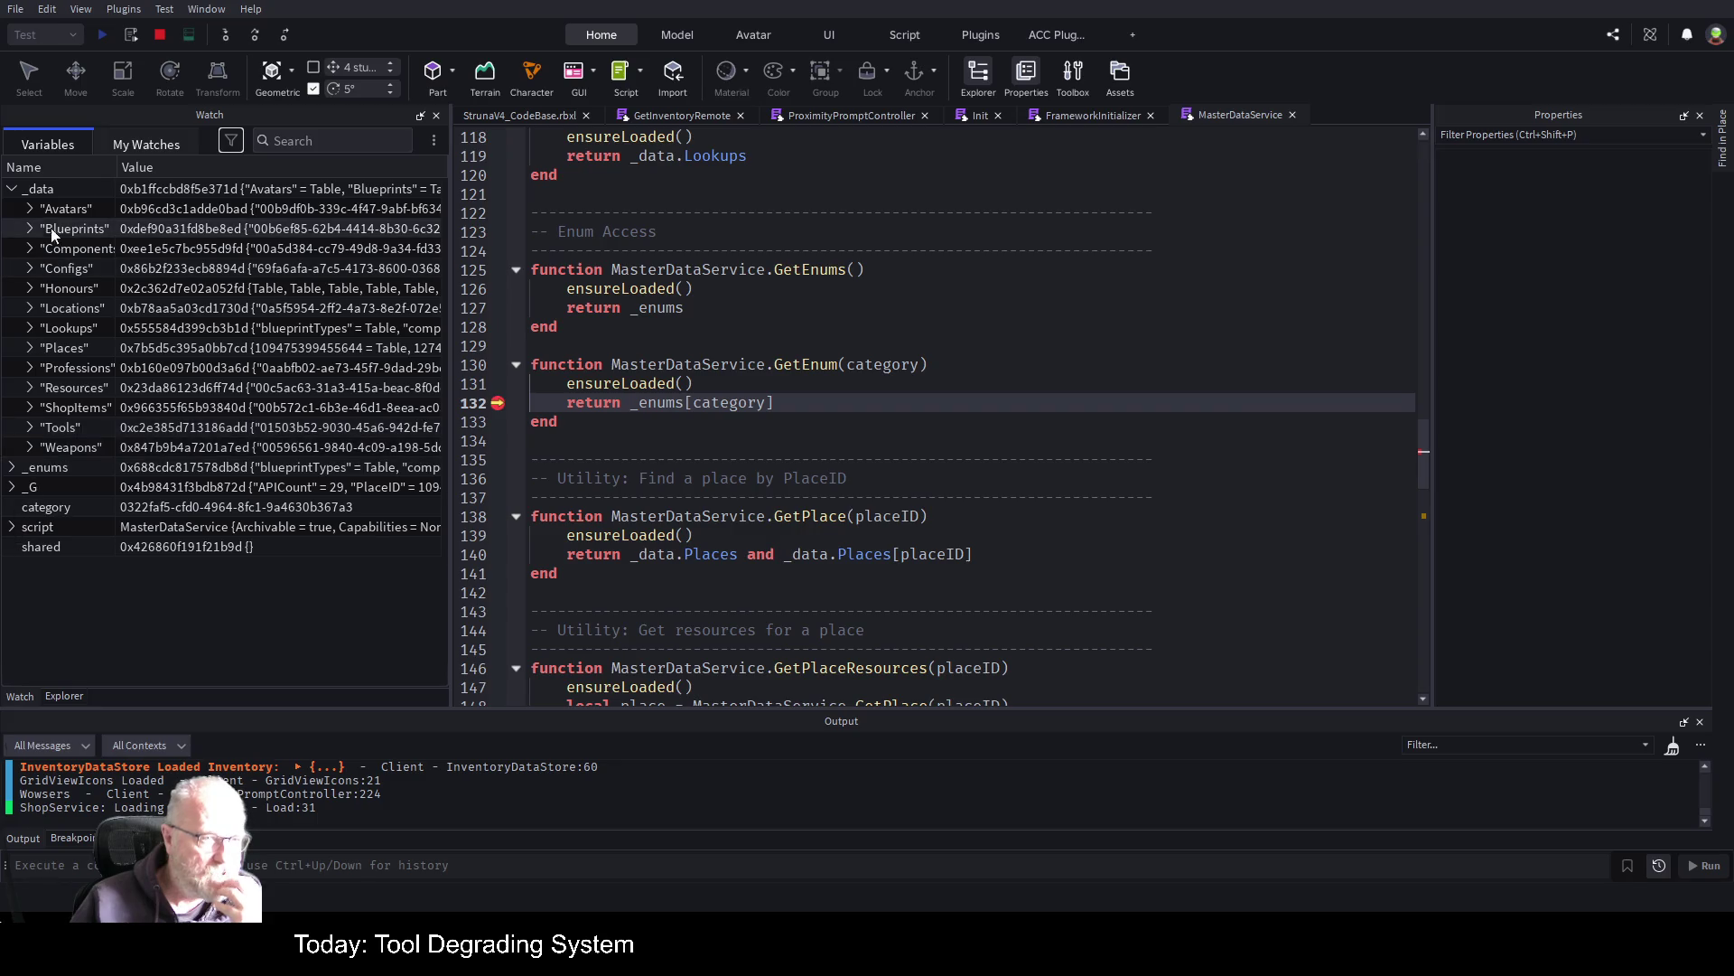
pyautogui.click(34, 327)
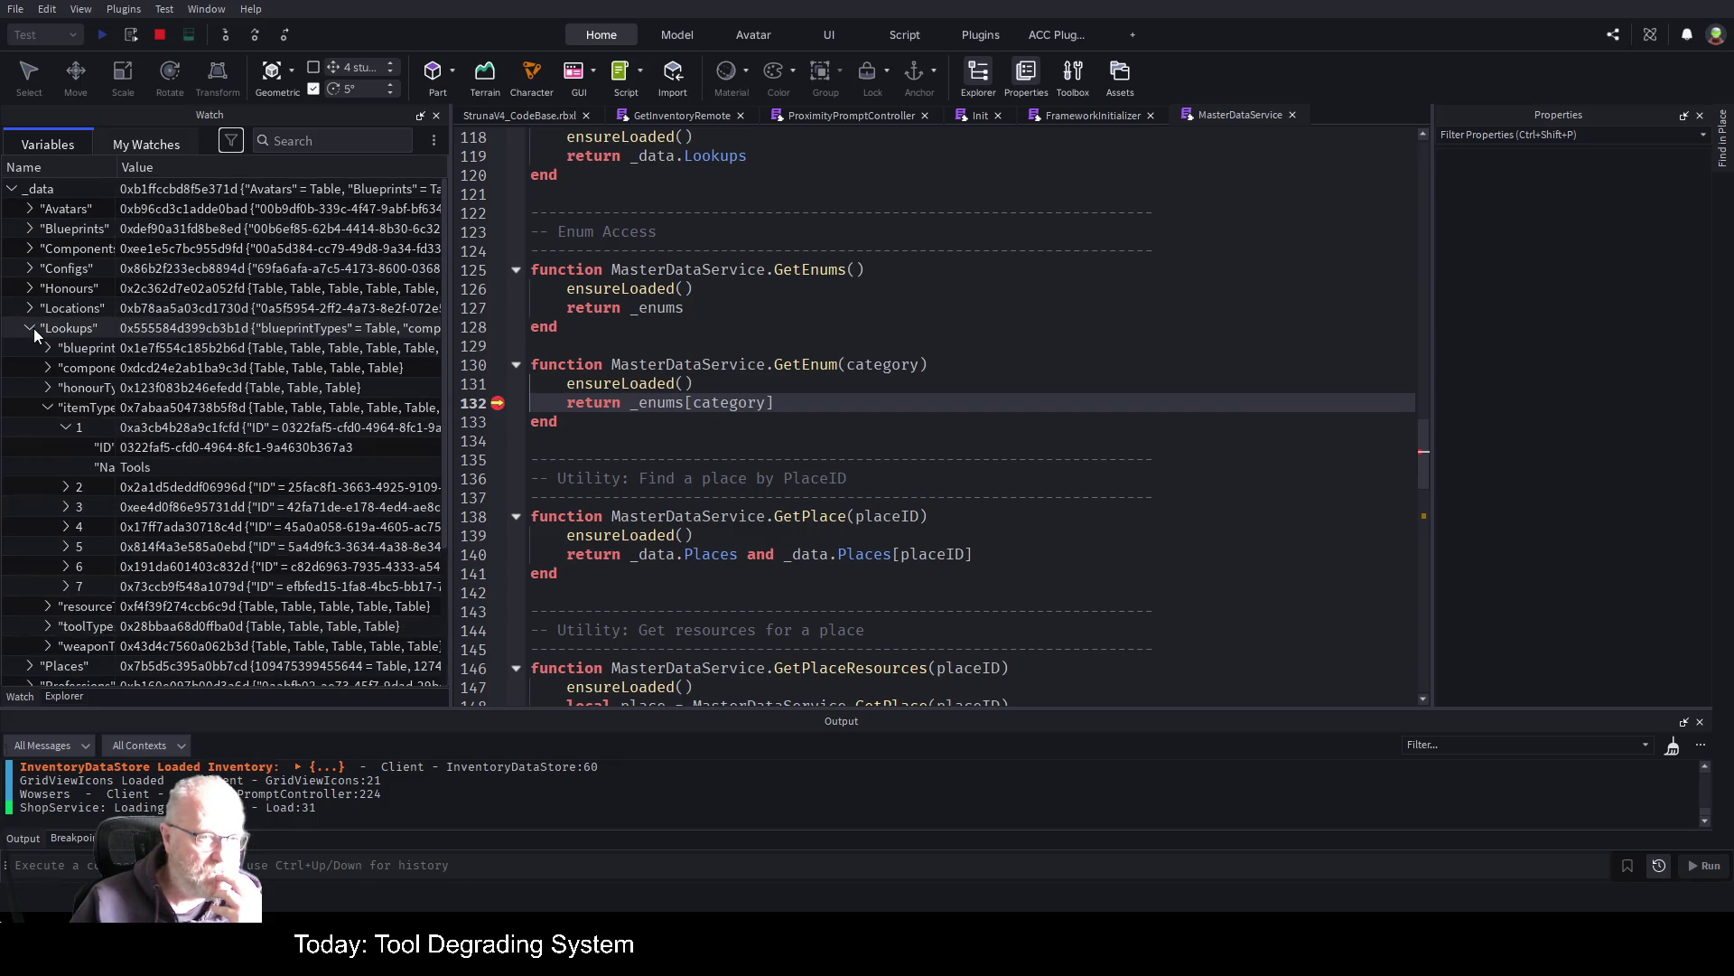
pyautogui.click(47, 407)
pyautogui.moveTo(115, 167); pyautogui.dragTo(262, 168)
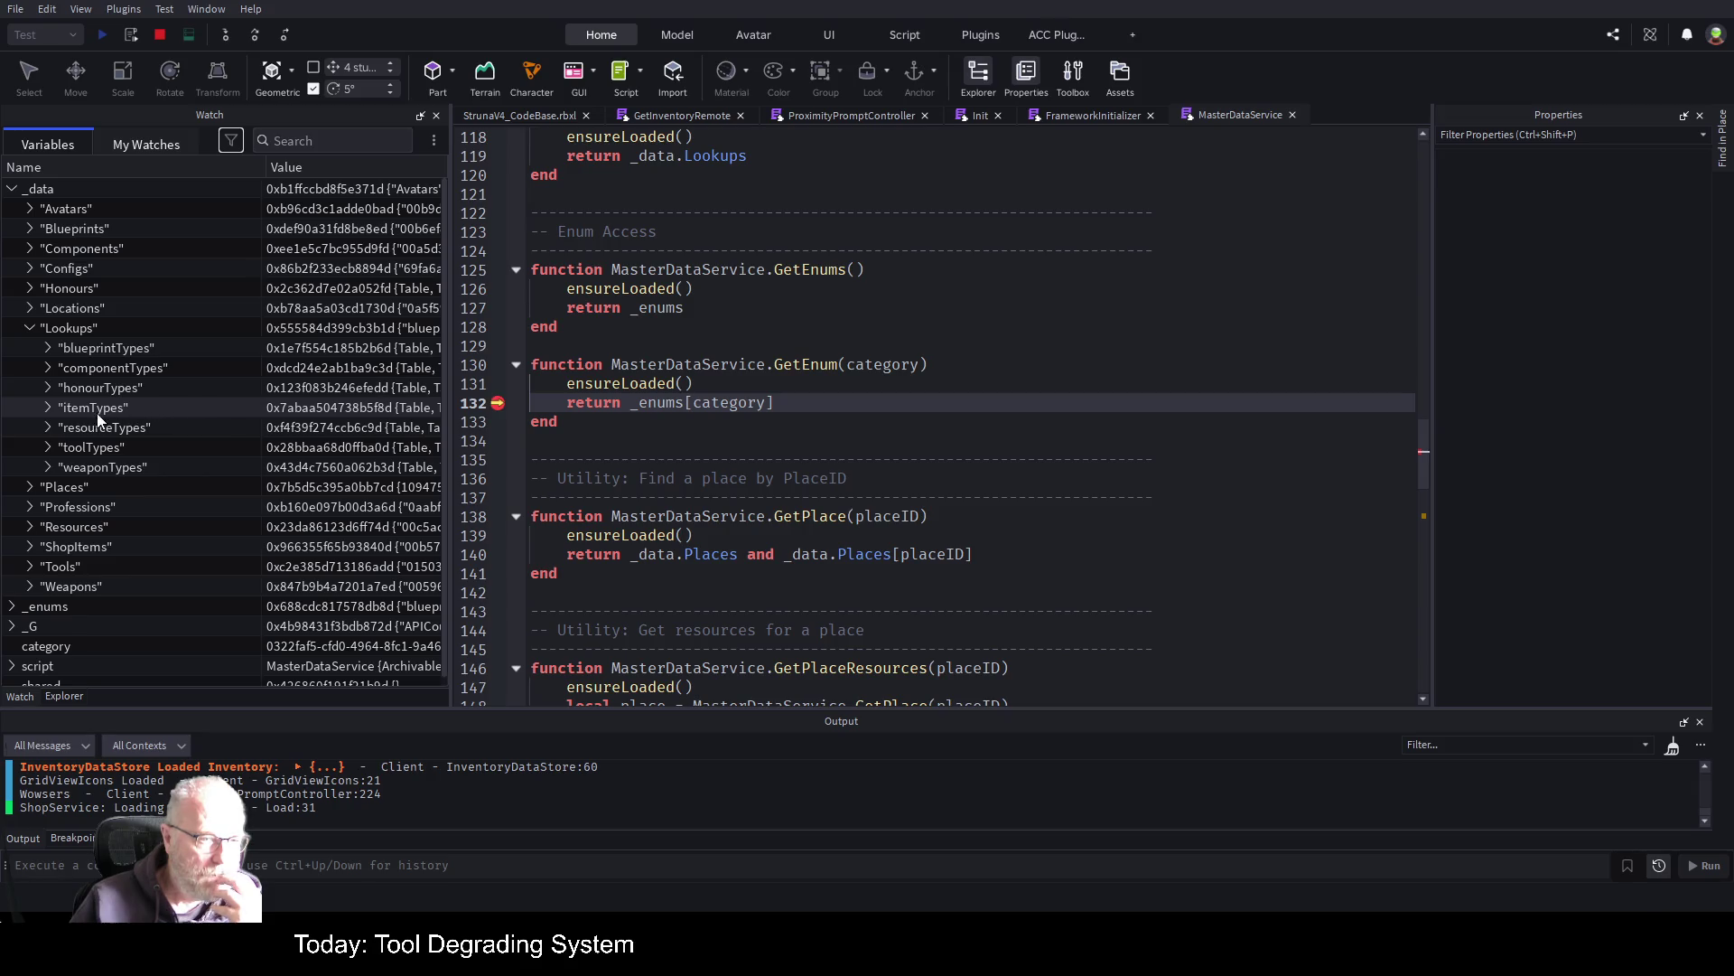
pyautogui.click(45, 408)
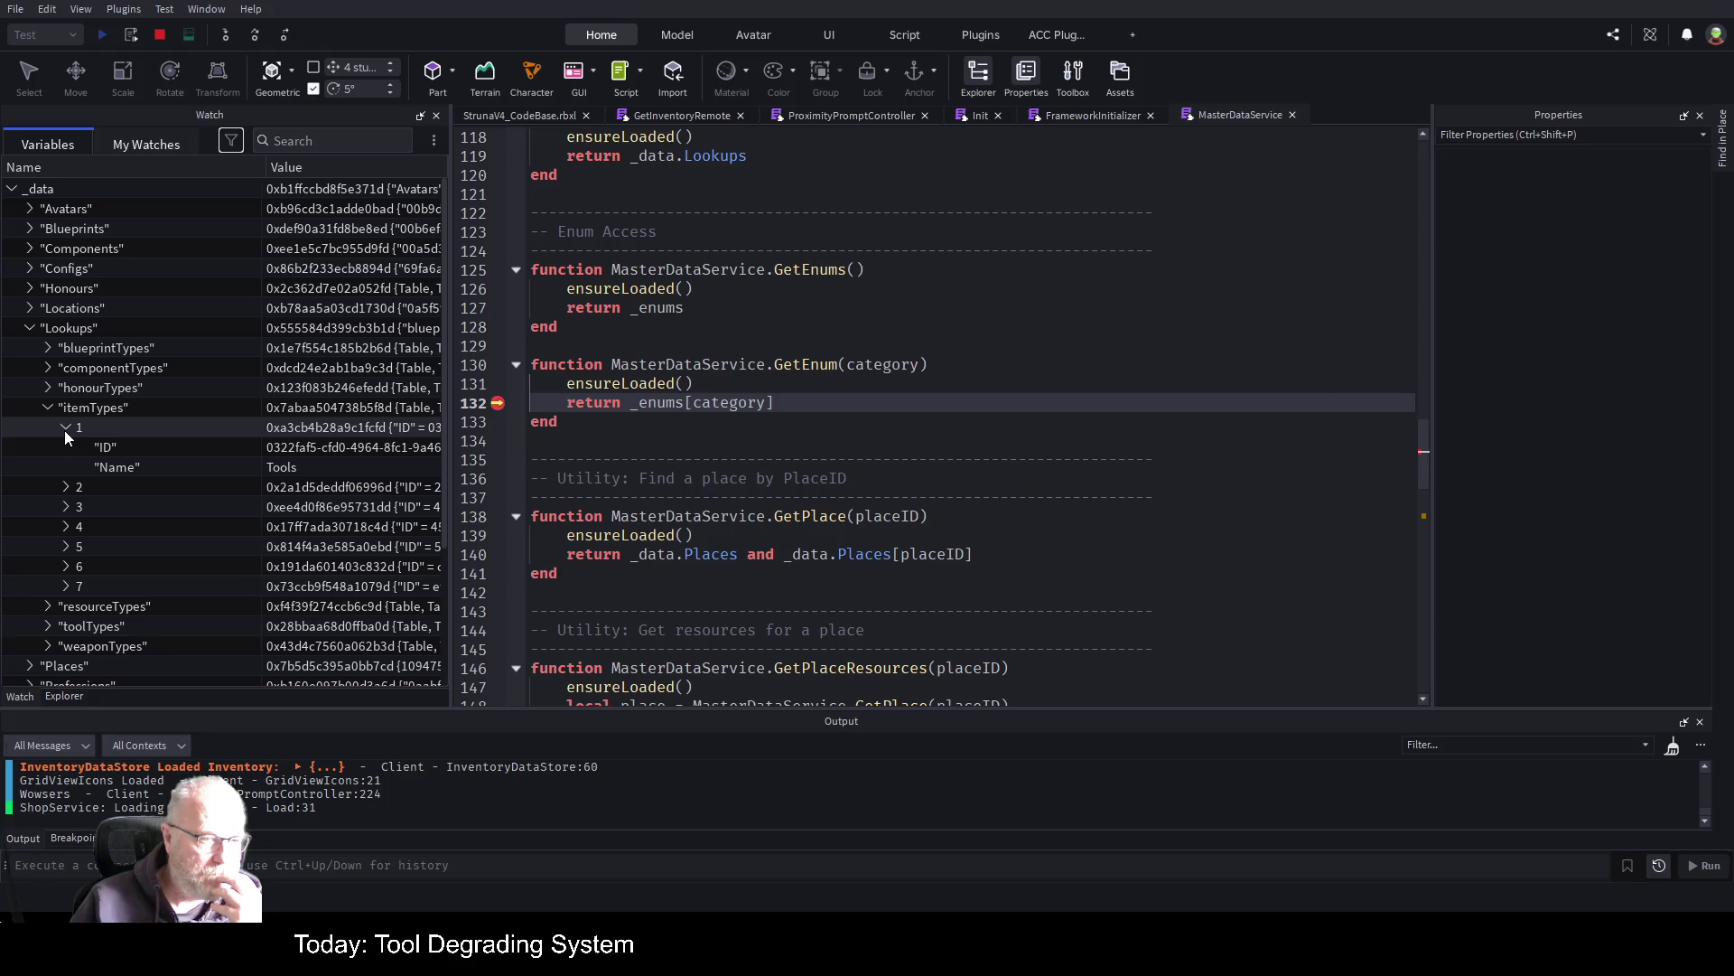
pyautogui.click(65, 430)
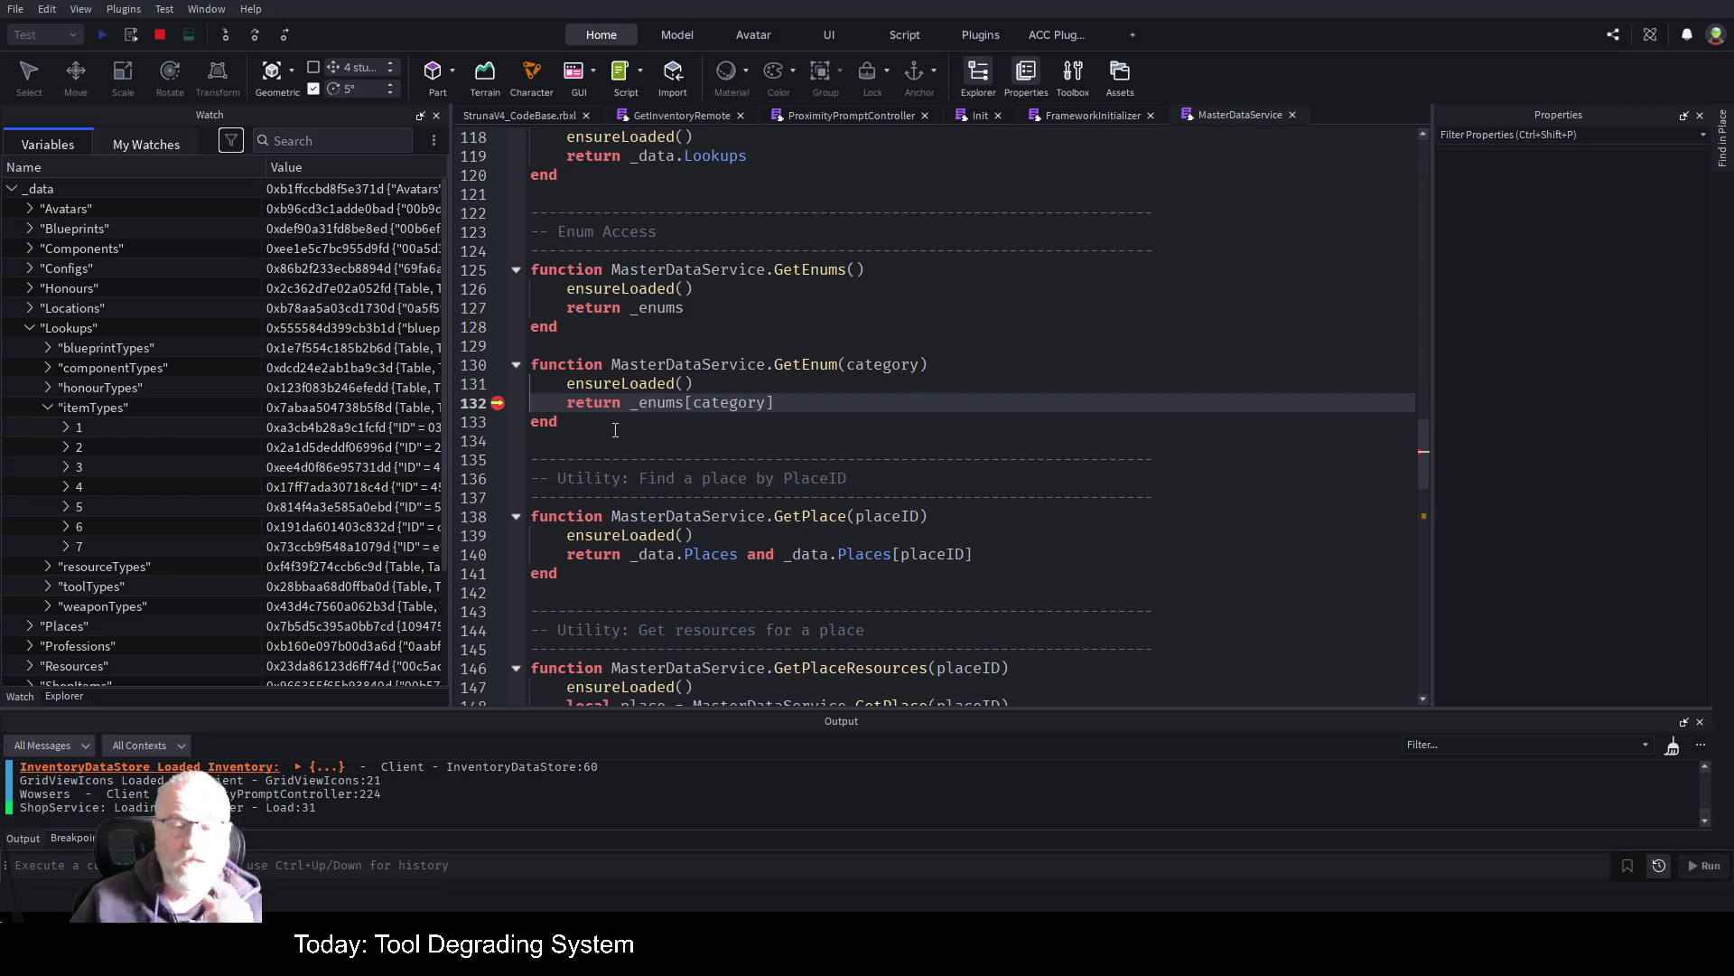
pyautogui.moveTo(576, 425); pyautogui.dragTo(532, 346)
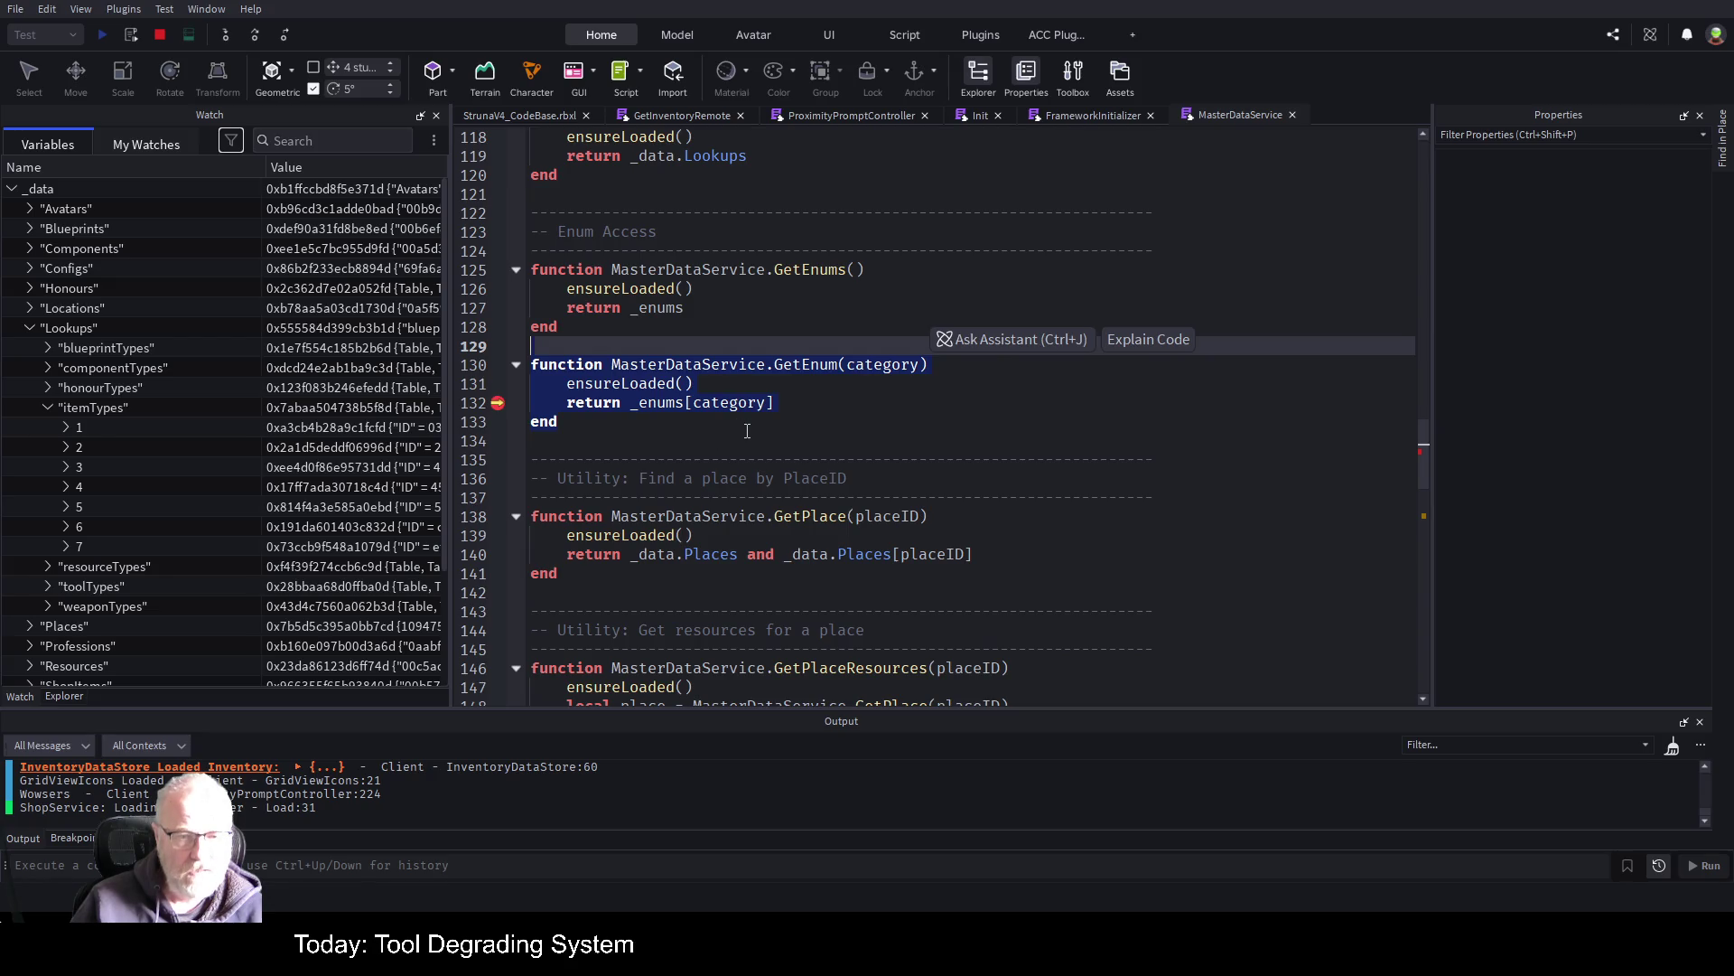
pyautogui.scroll(3, 747, 431)
pyautogui.scroll(-6, 747, 431)
pyautogui.scroll(-5, 709, 433)
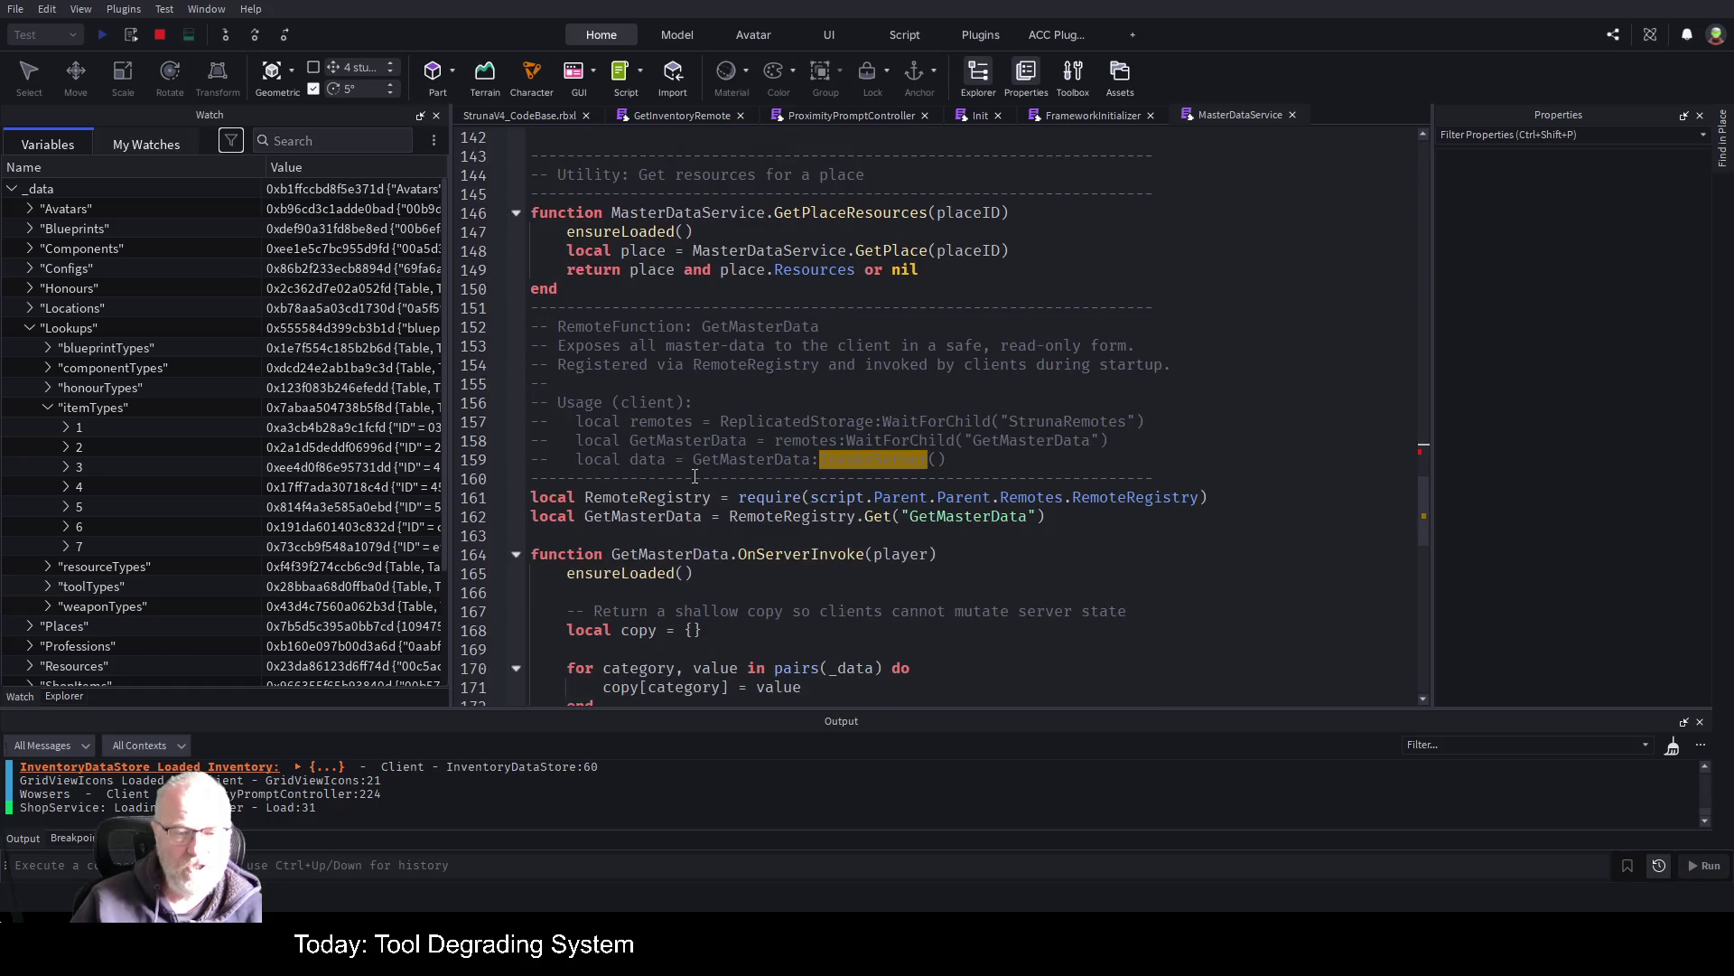
pyautogui.scroll(-7, 695, 476)
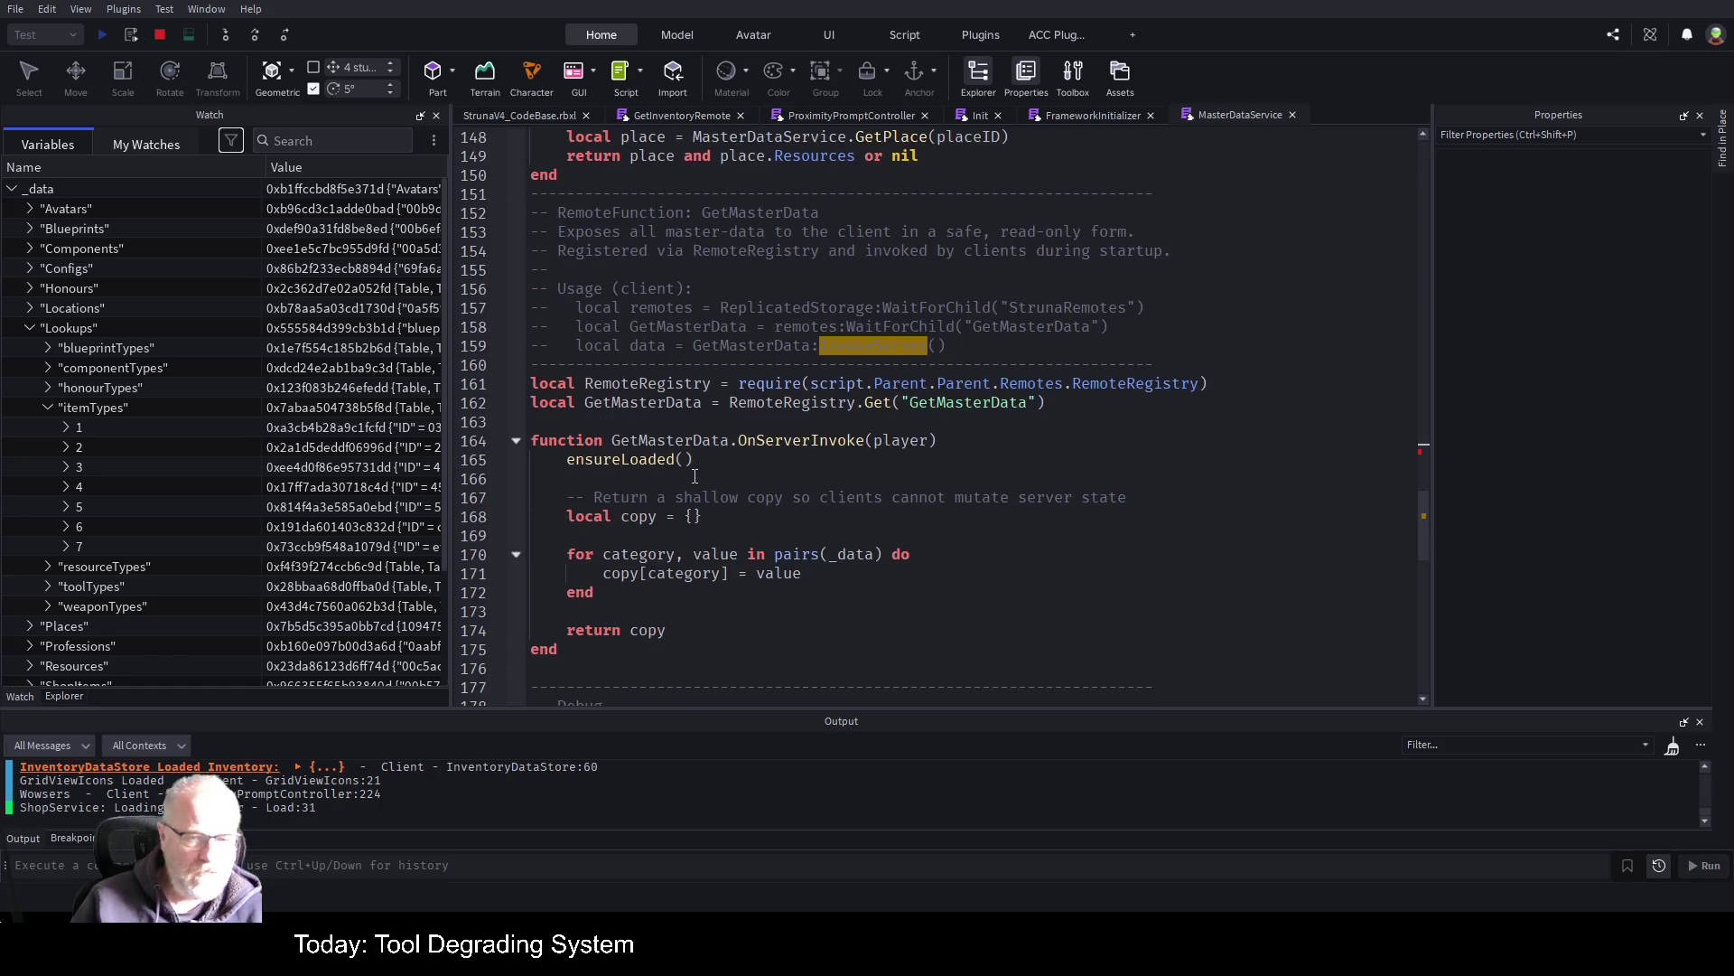
pyautogui.scroll(-5, 686, 497)
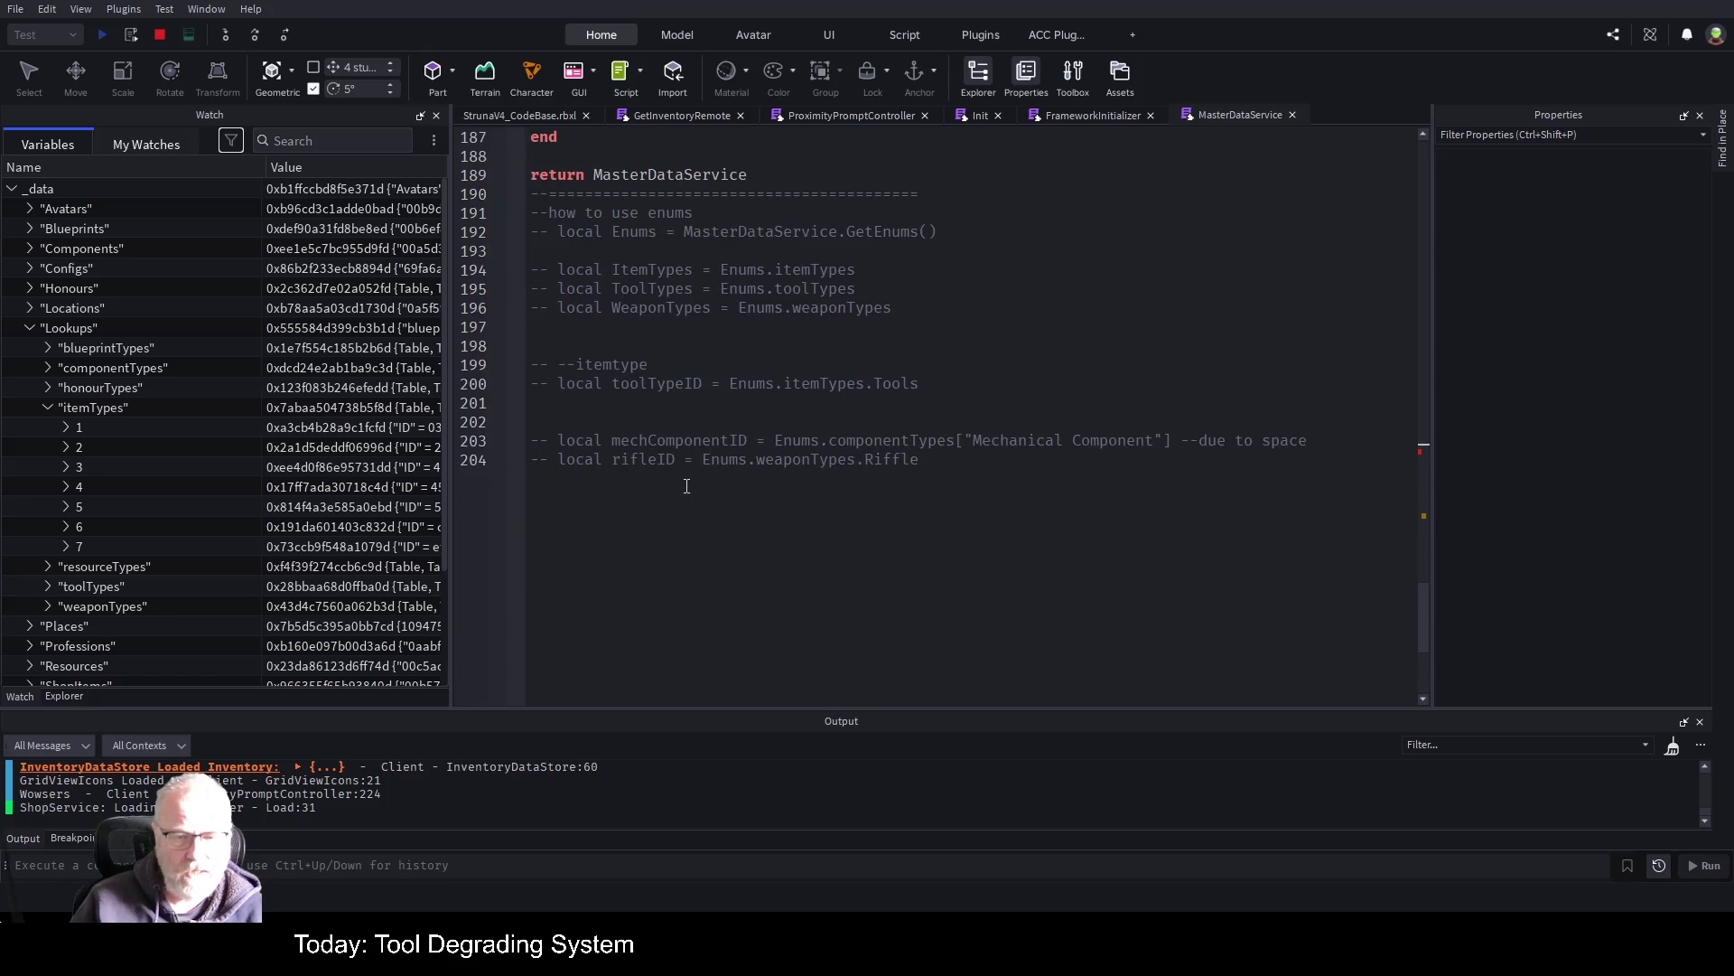
pyautogui.scroll(12, 686, 486)
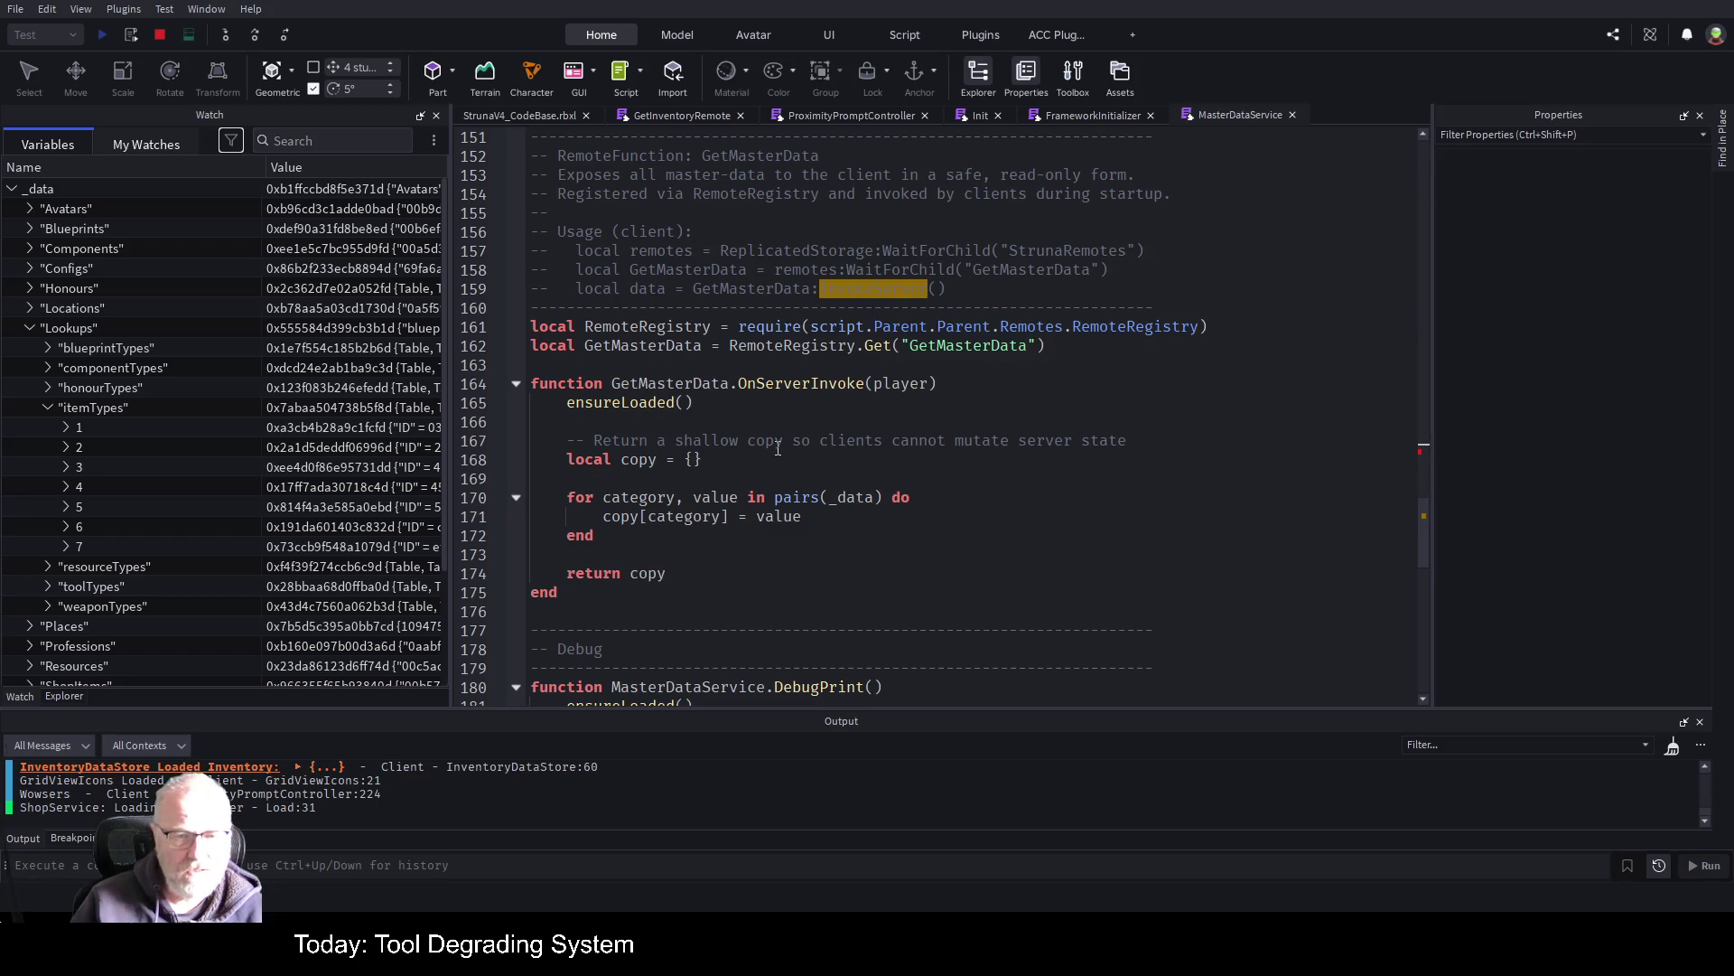
pyautogui.scroll(2, 778, 449)
pyautogui.scroll(4, 778, 449)
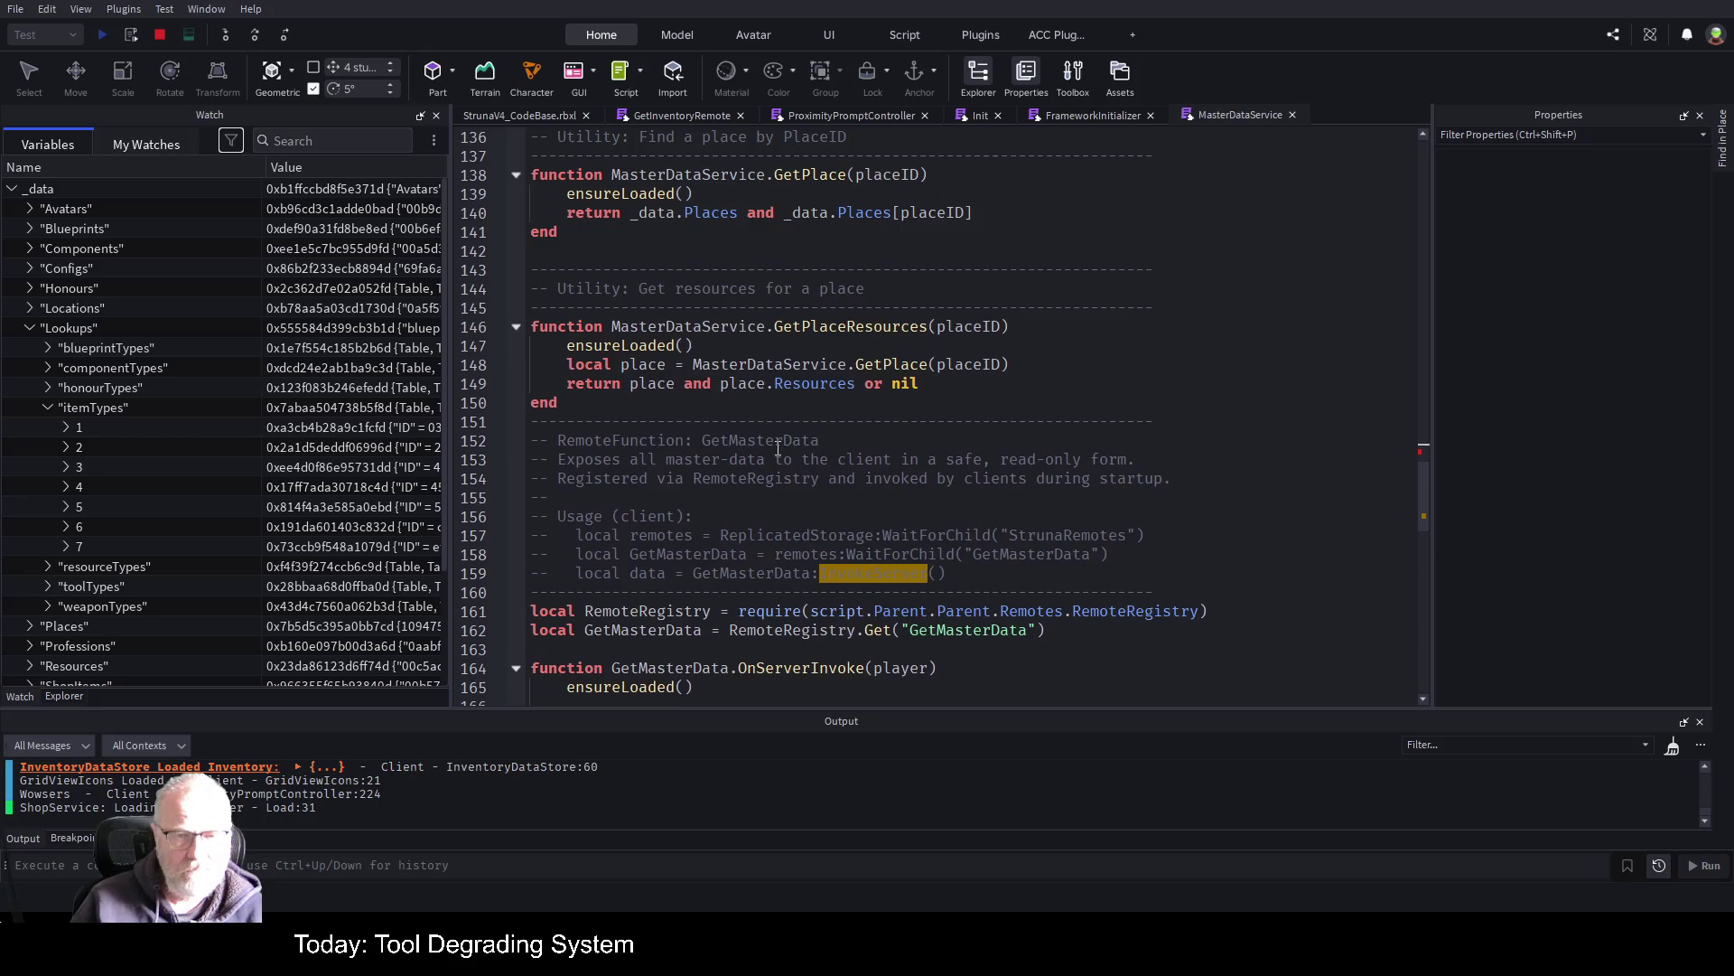
pyautogui.scroll(2, 777, 449)
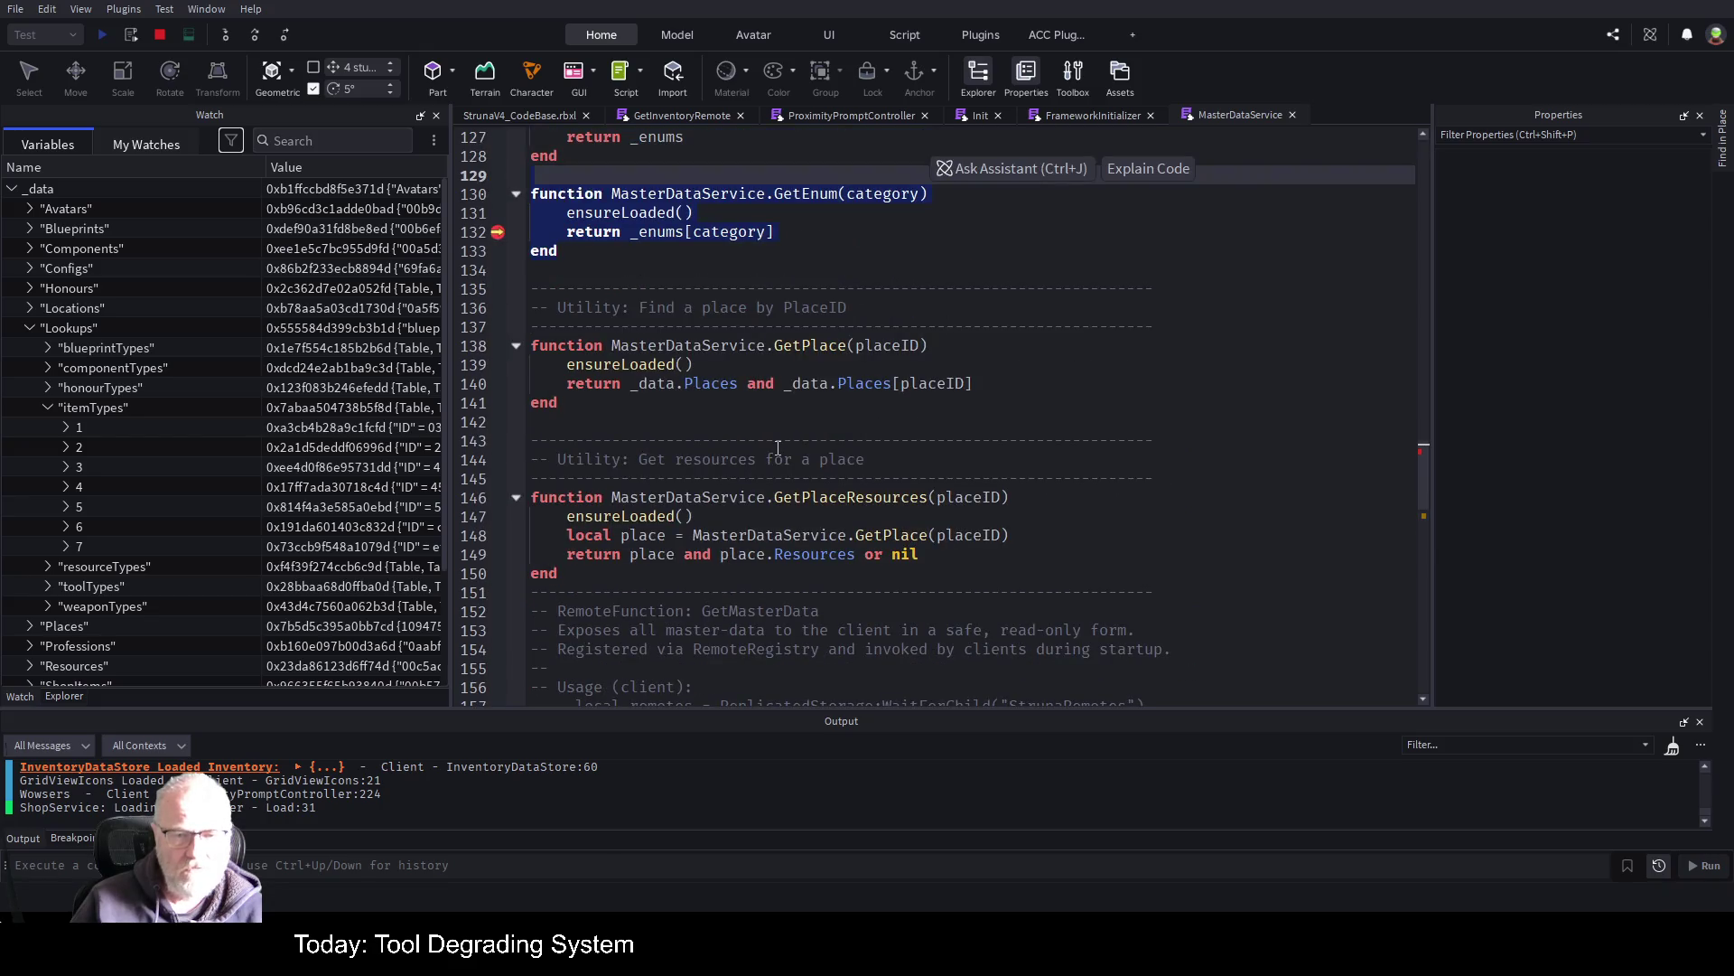
pyautogui.scroll(4, 778, 449)
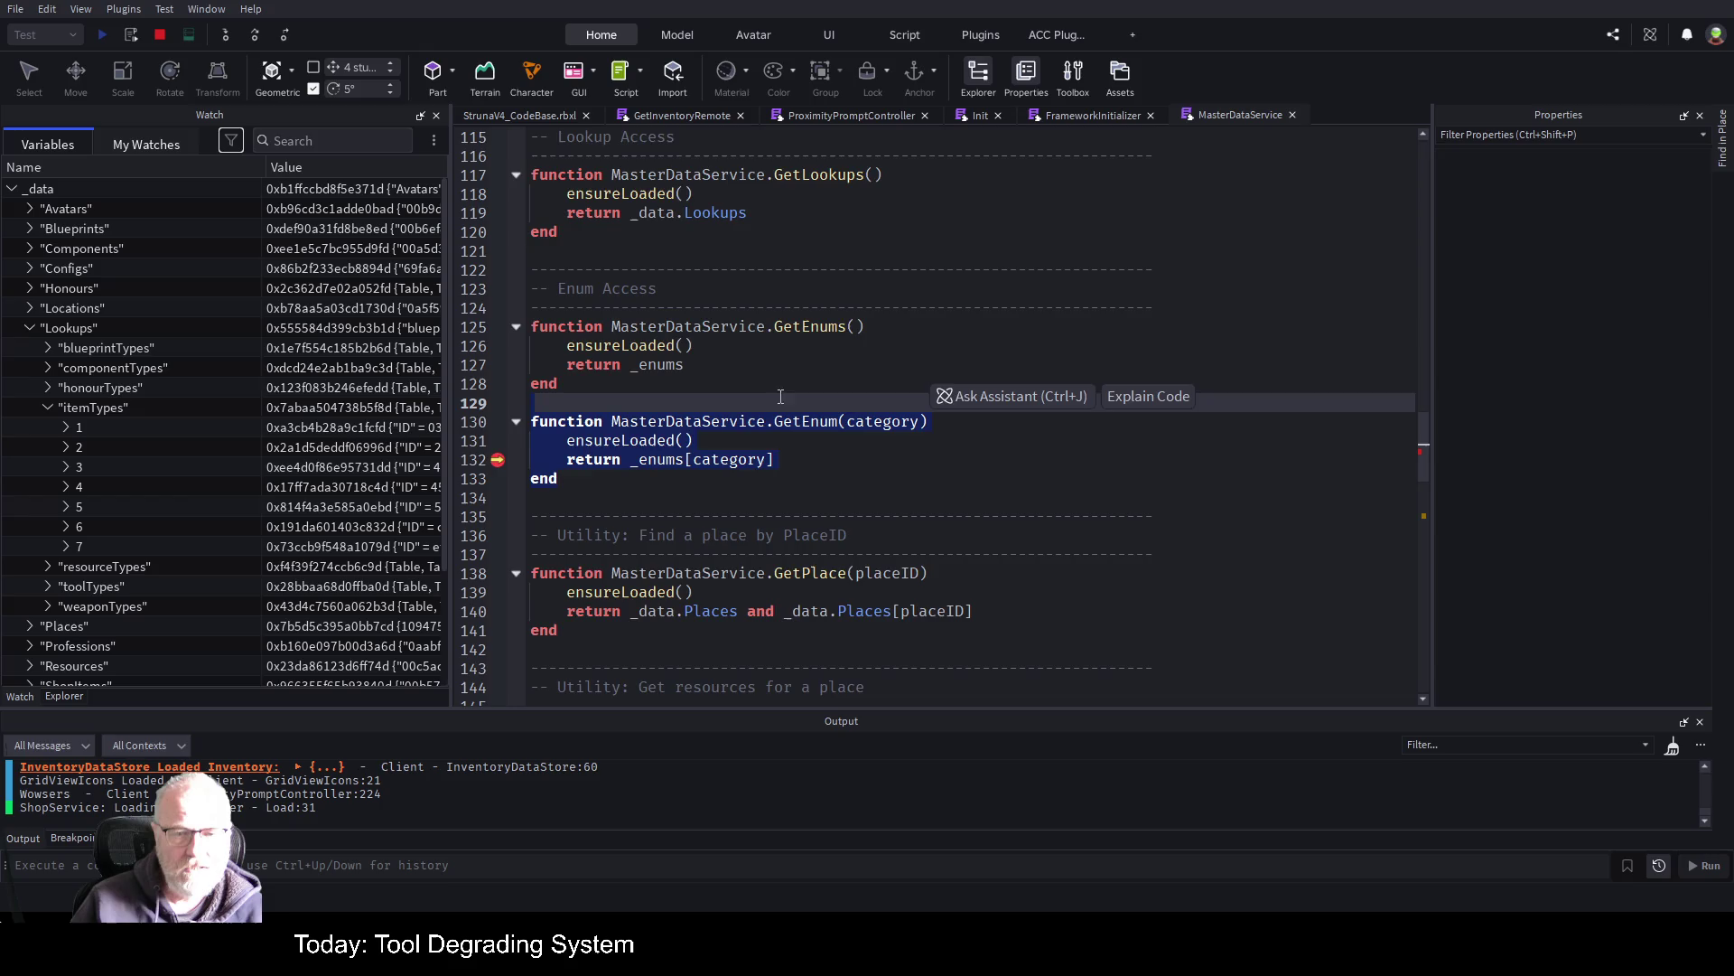
pyautogui.scroll(2, 787, 385)
pyautogui.scroll(1, 787, 386)
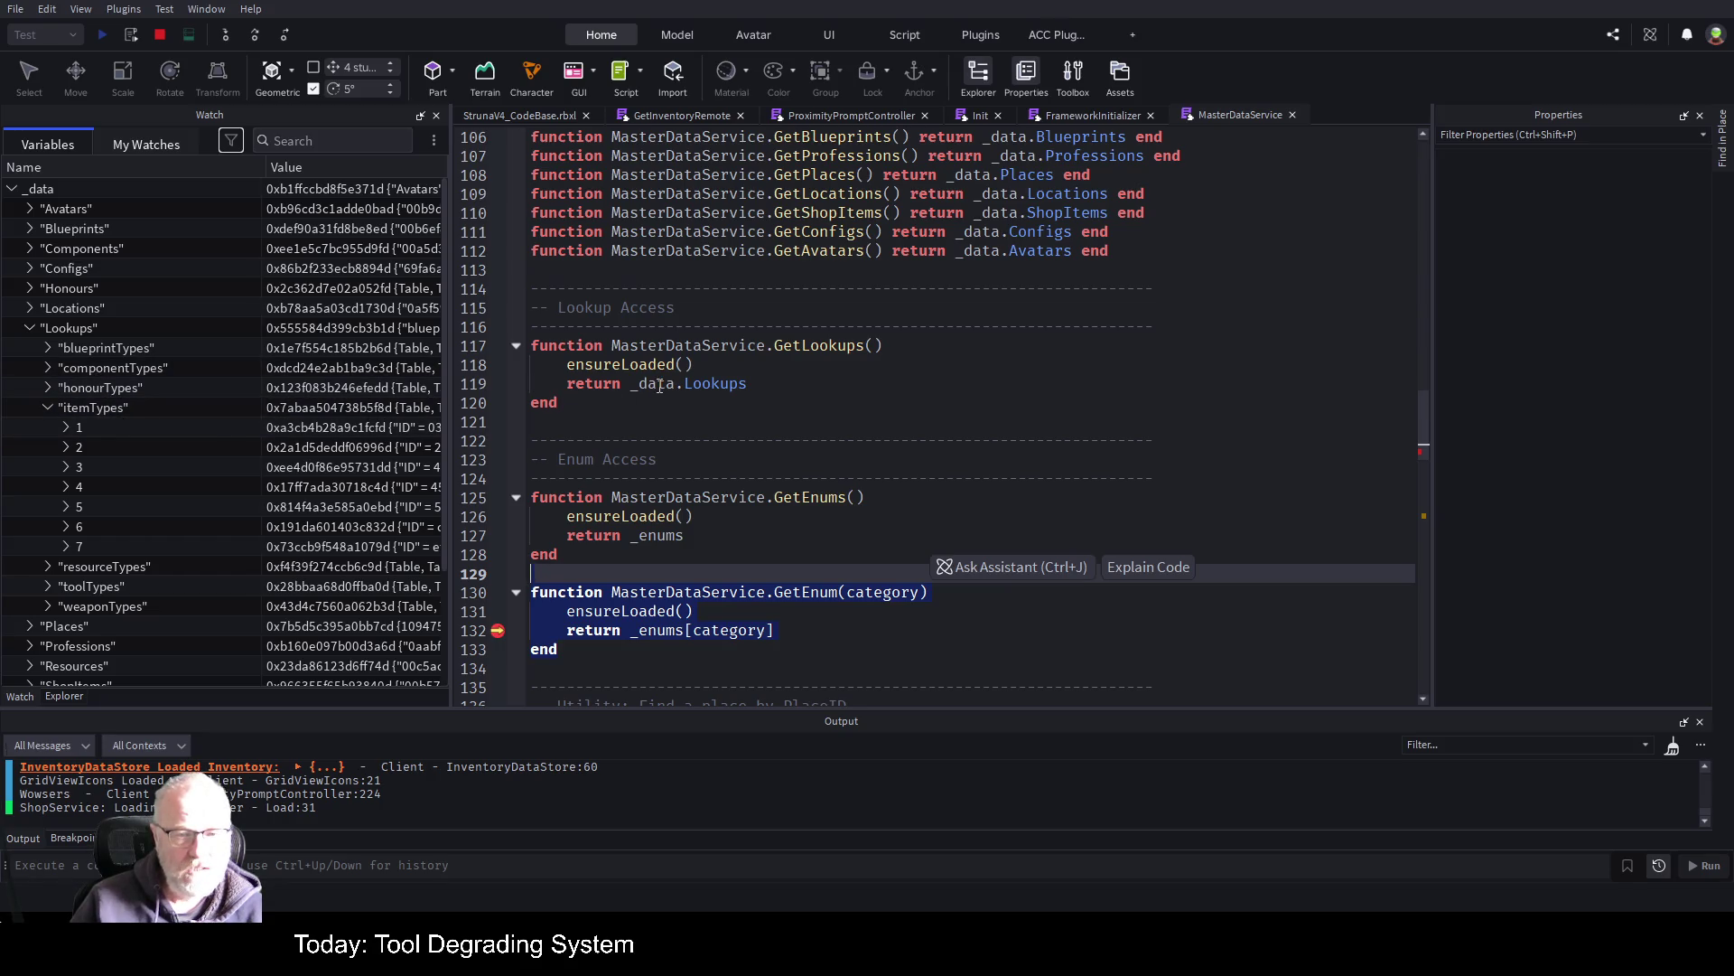
# Paste a copy of the GetLookups function onto empty line 121
pyautogui.click(596, 422)
pyautogui.moveTo(570, 404); pyautogui.dragTo(524, 345)
pyautogui.hotkey('ctrl', 'c')
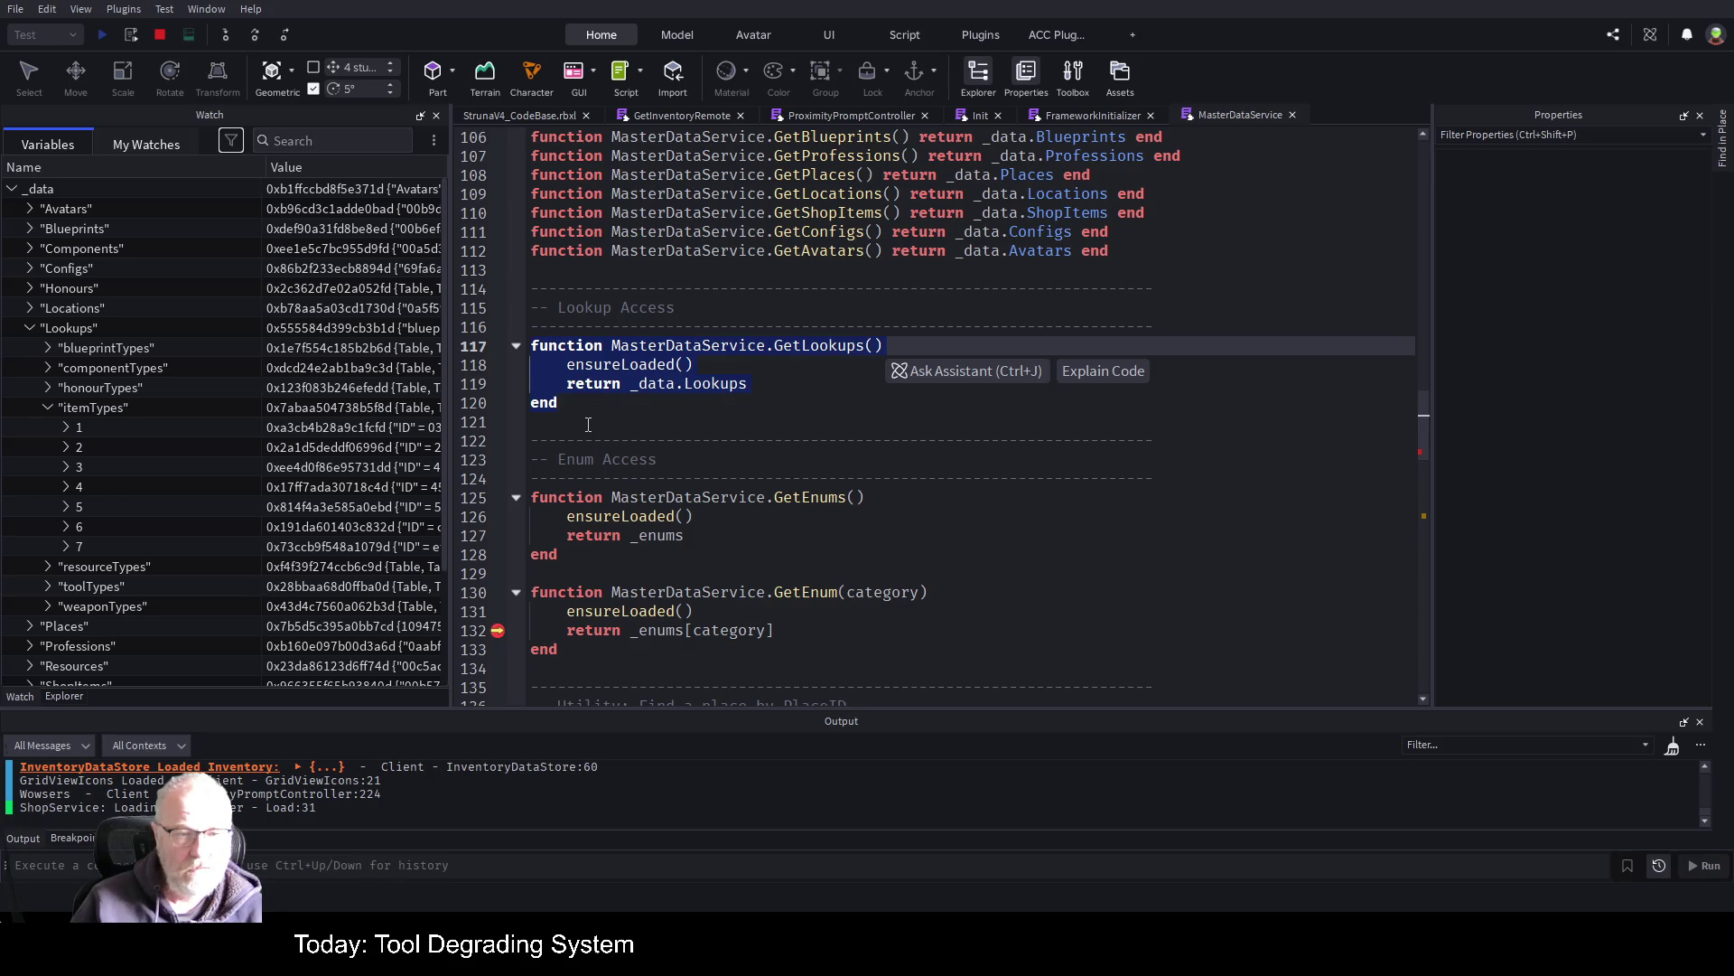
pyautogui.click(651, 415)
pyautogui.hotkey('ctrl', 'v')
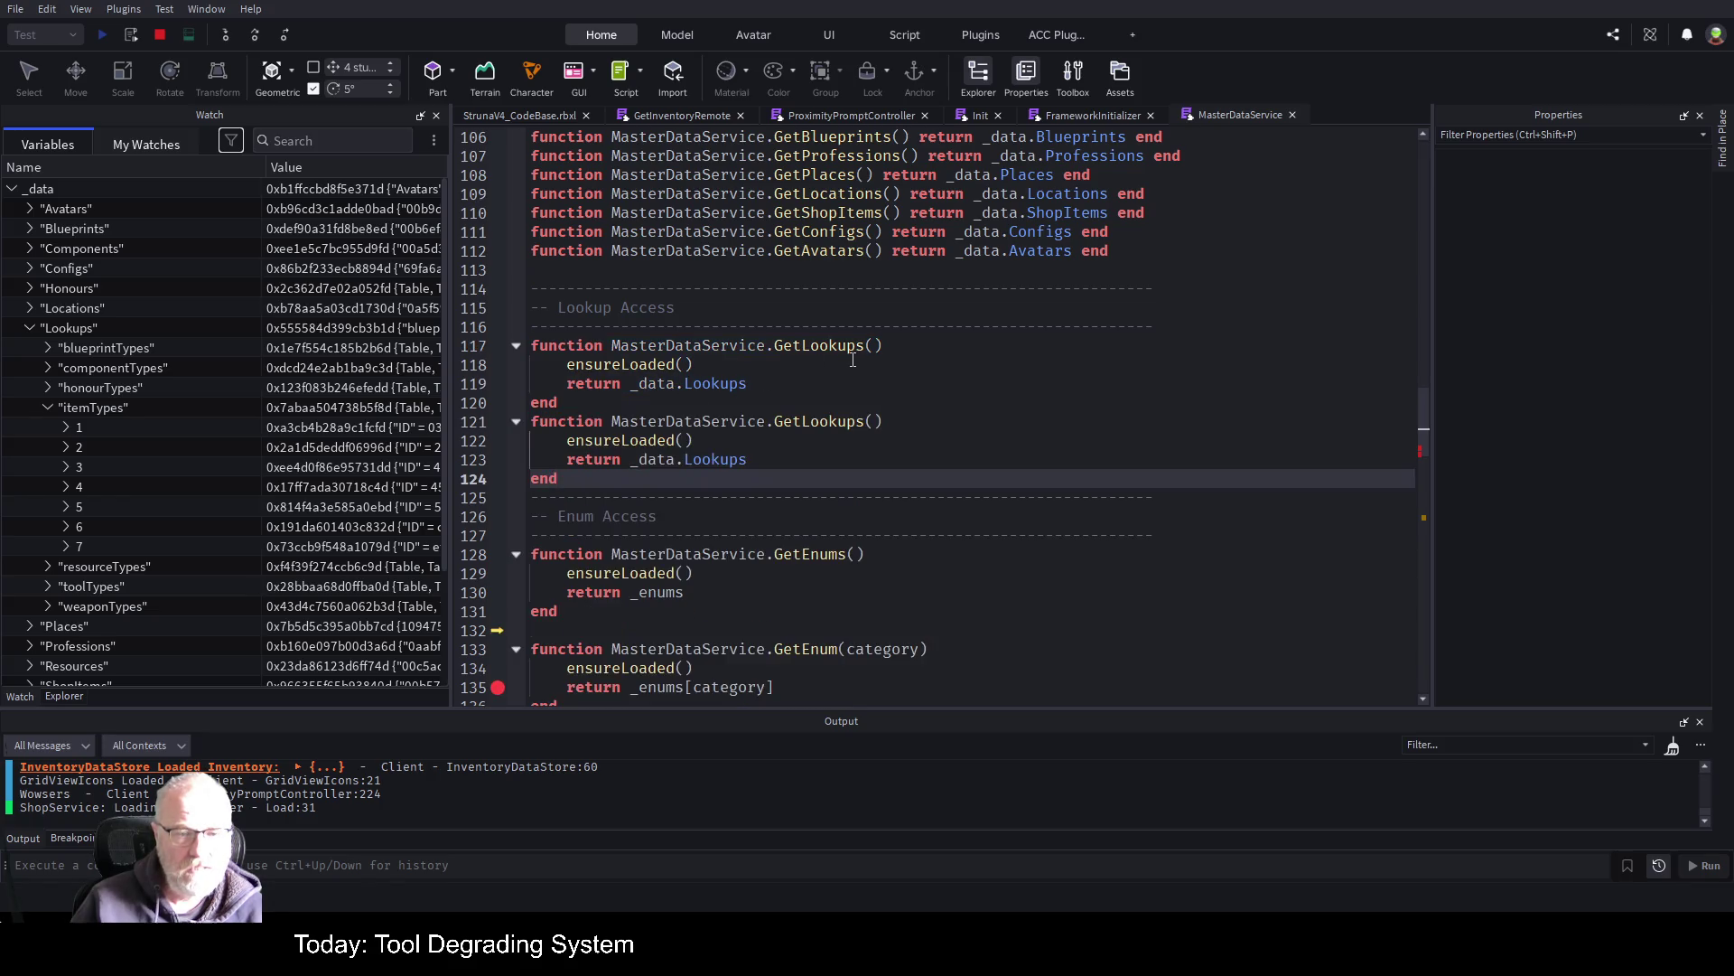
# Rename the copy to GetItemTypeByID and open blank lines before its return
pyautogui.click(793, 419)
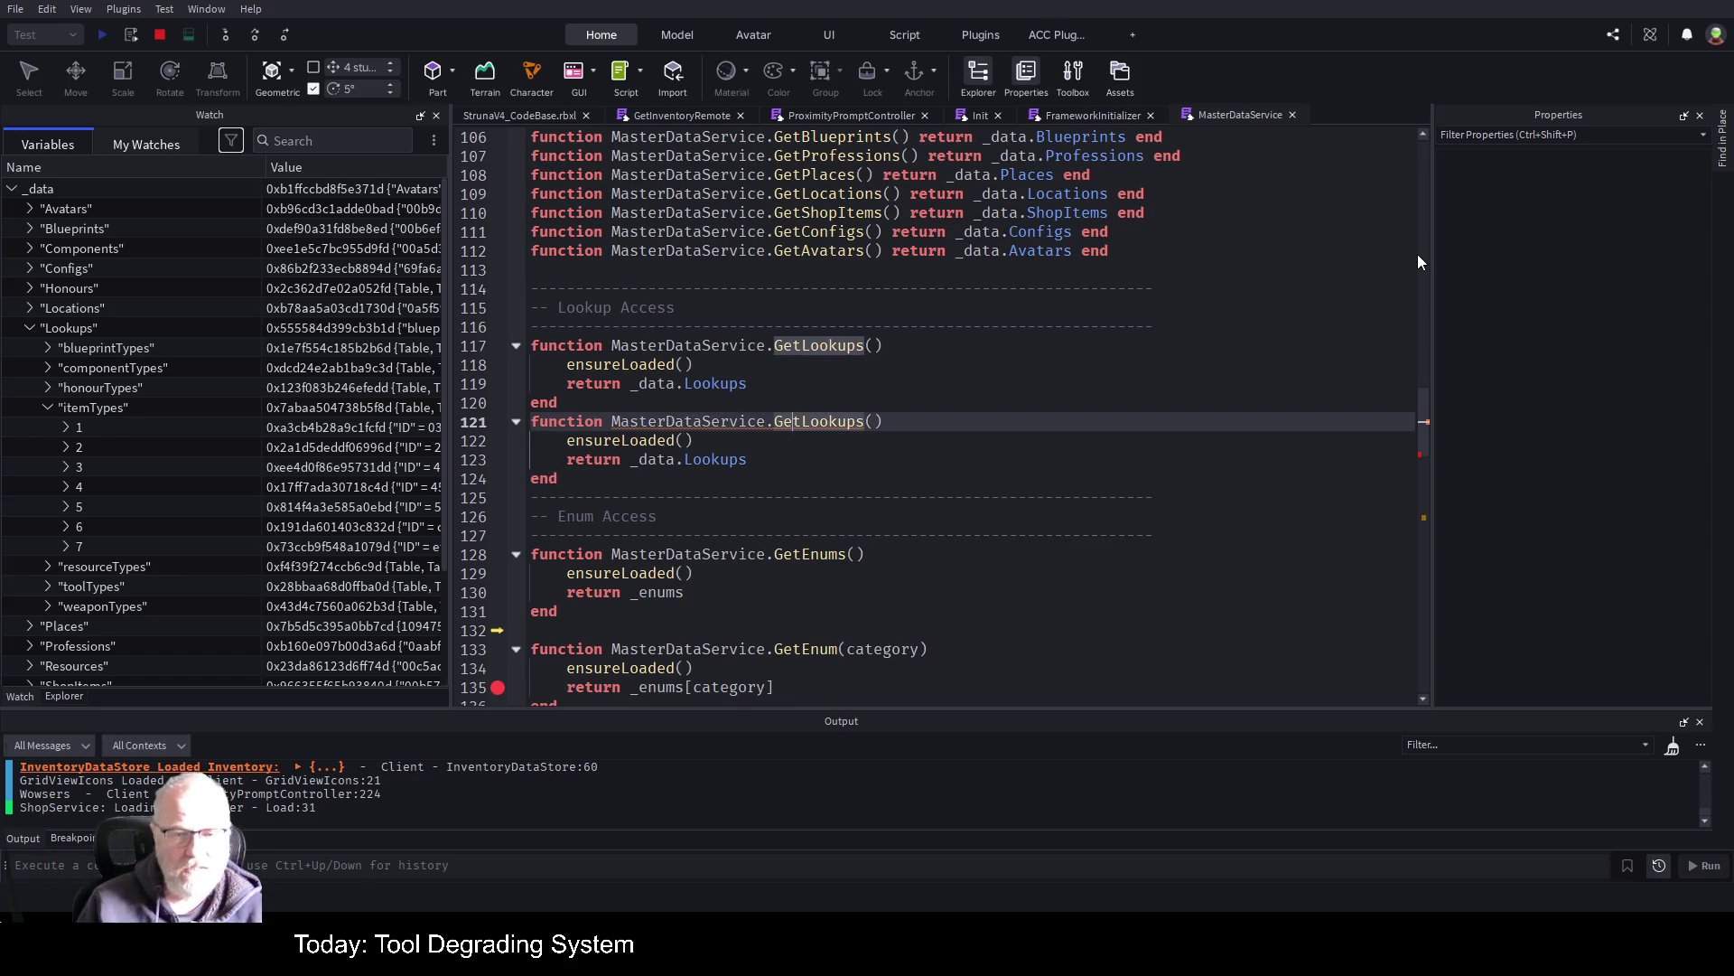
pyautogui.write('ItemType')
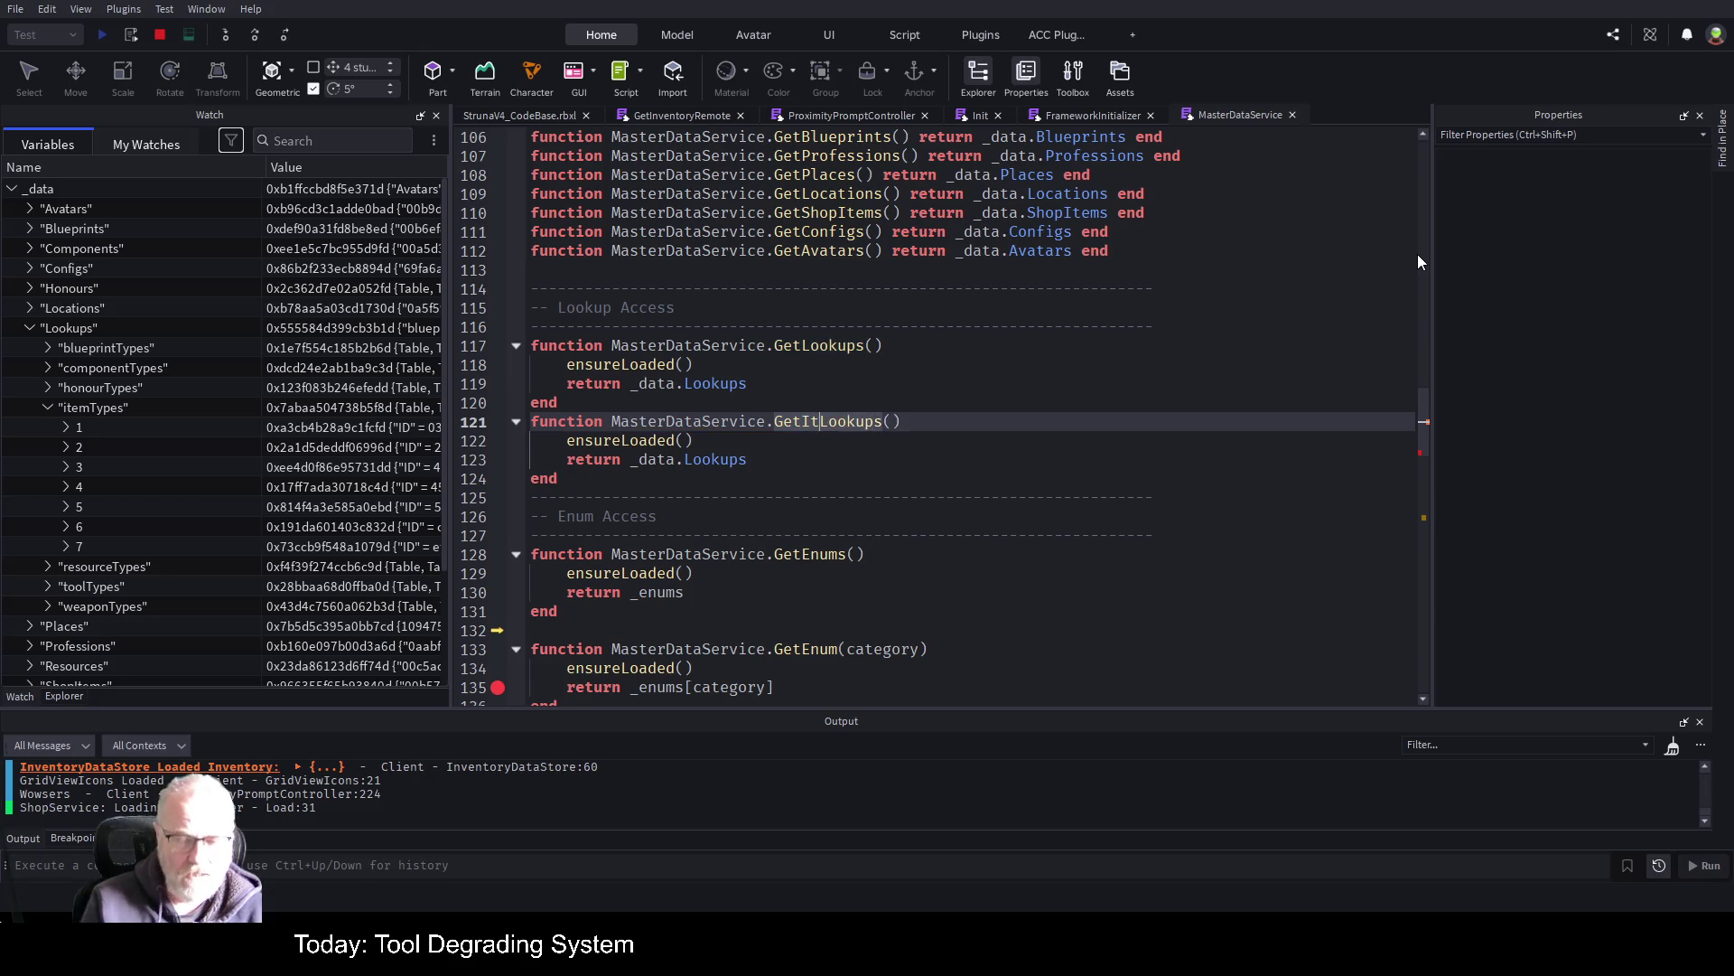
pyautogui.write('ByID')
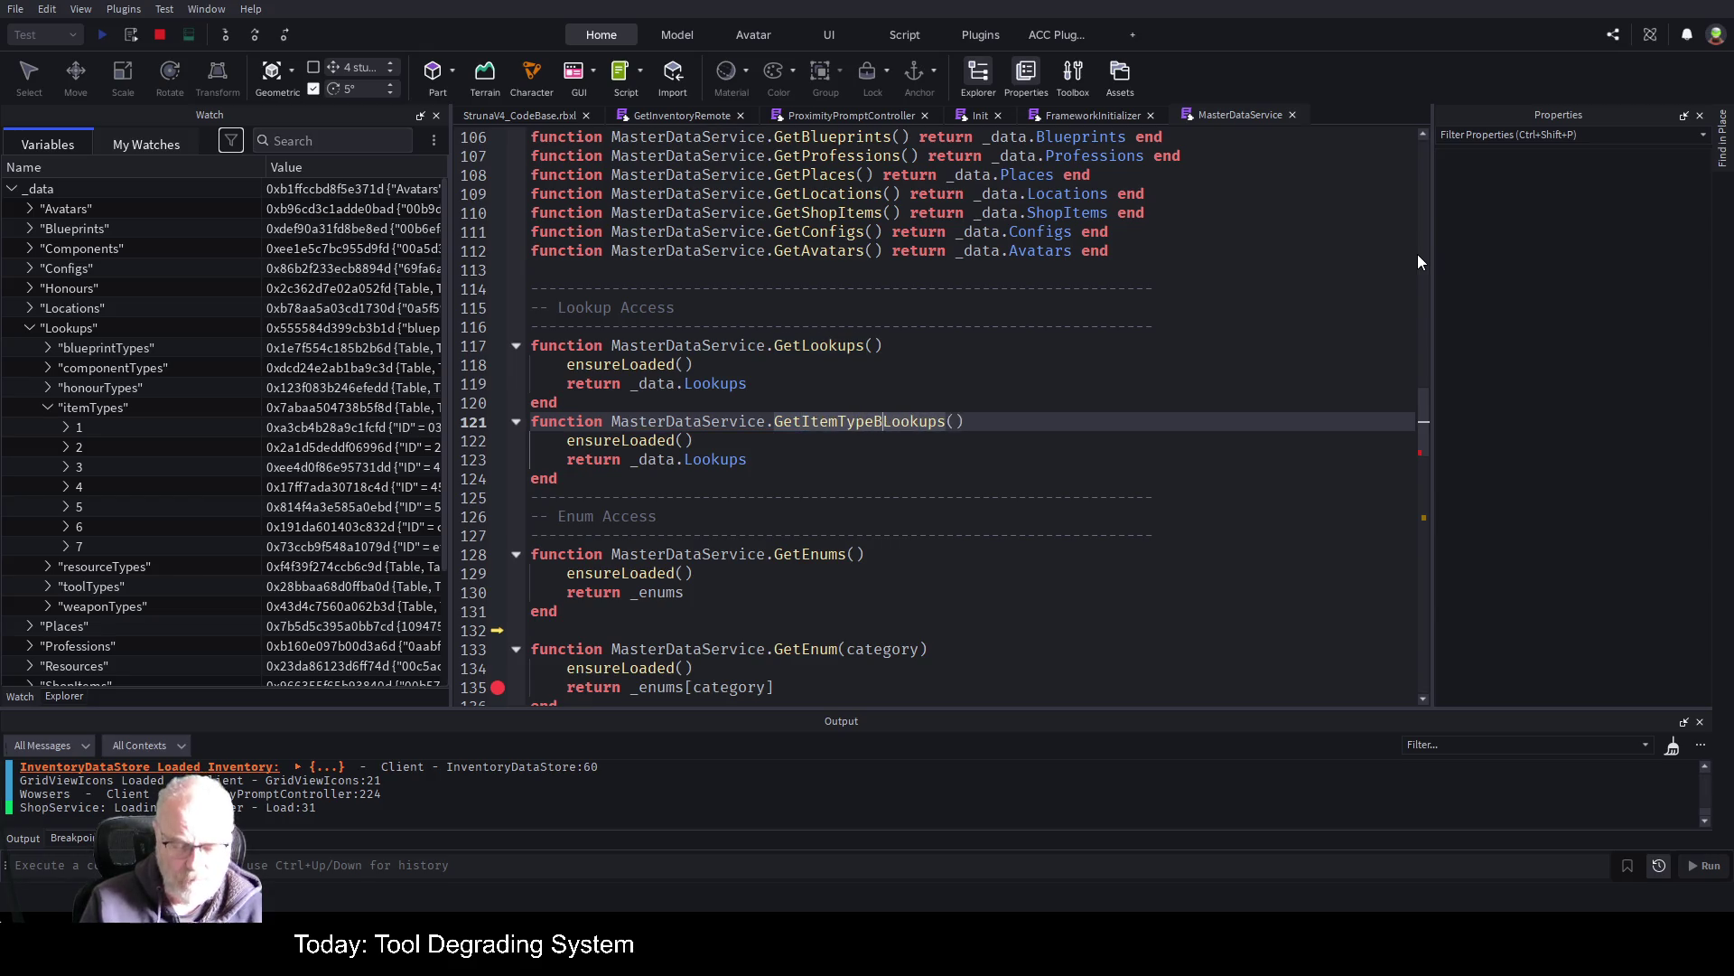
pyautogui.press('Delete')
pyautogui.press('Delete')
pyautogui.press('Delete')
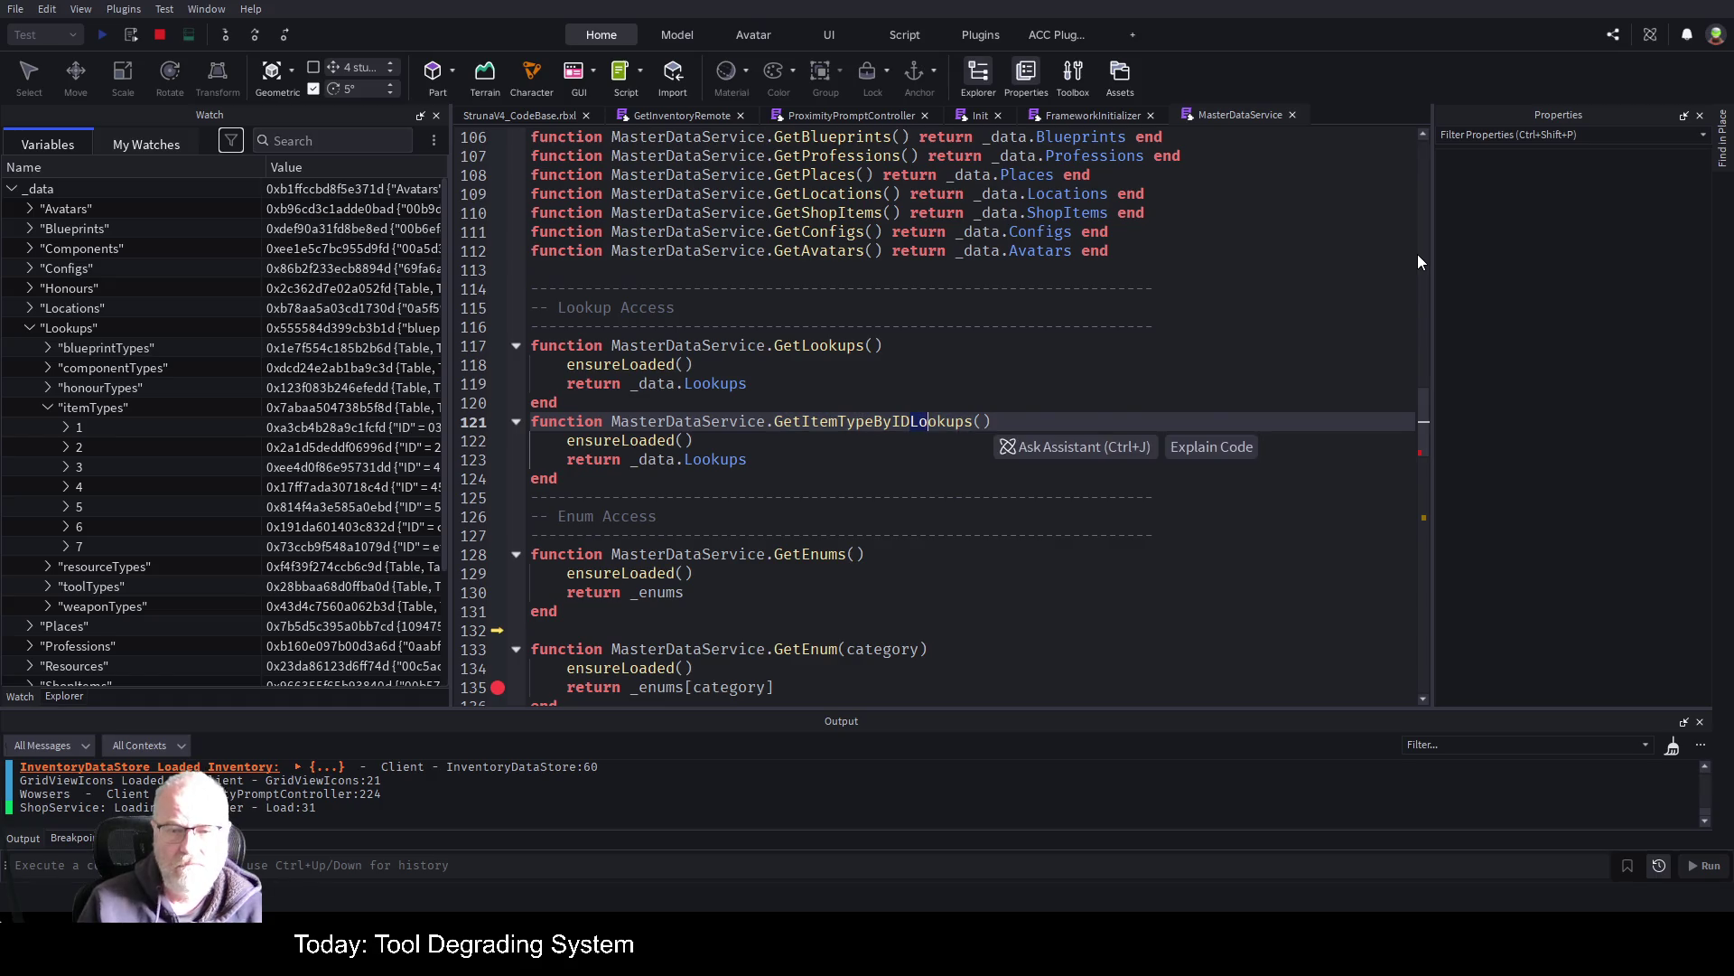
pyautogui.press('Down')
pyautogui.press('Down')
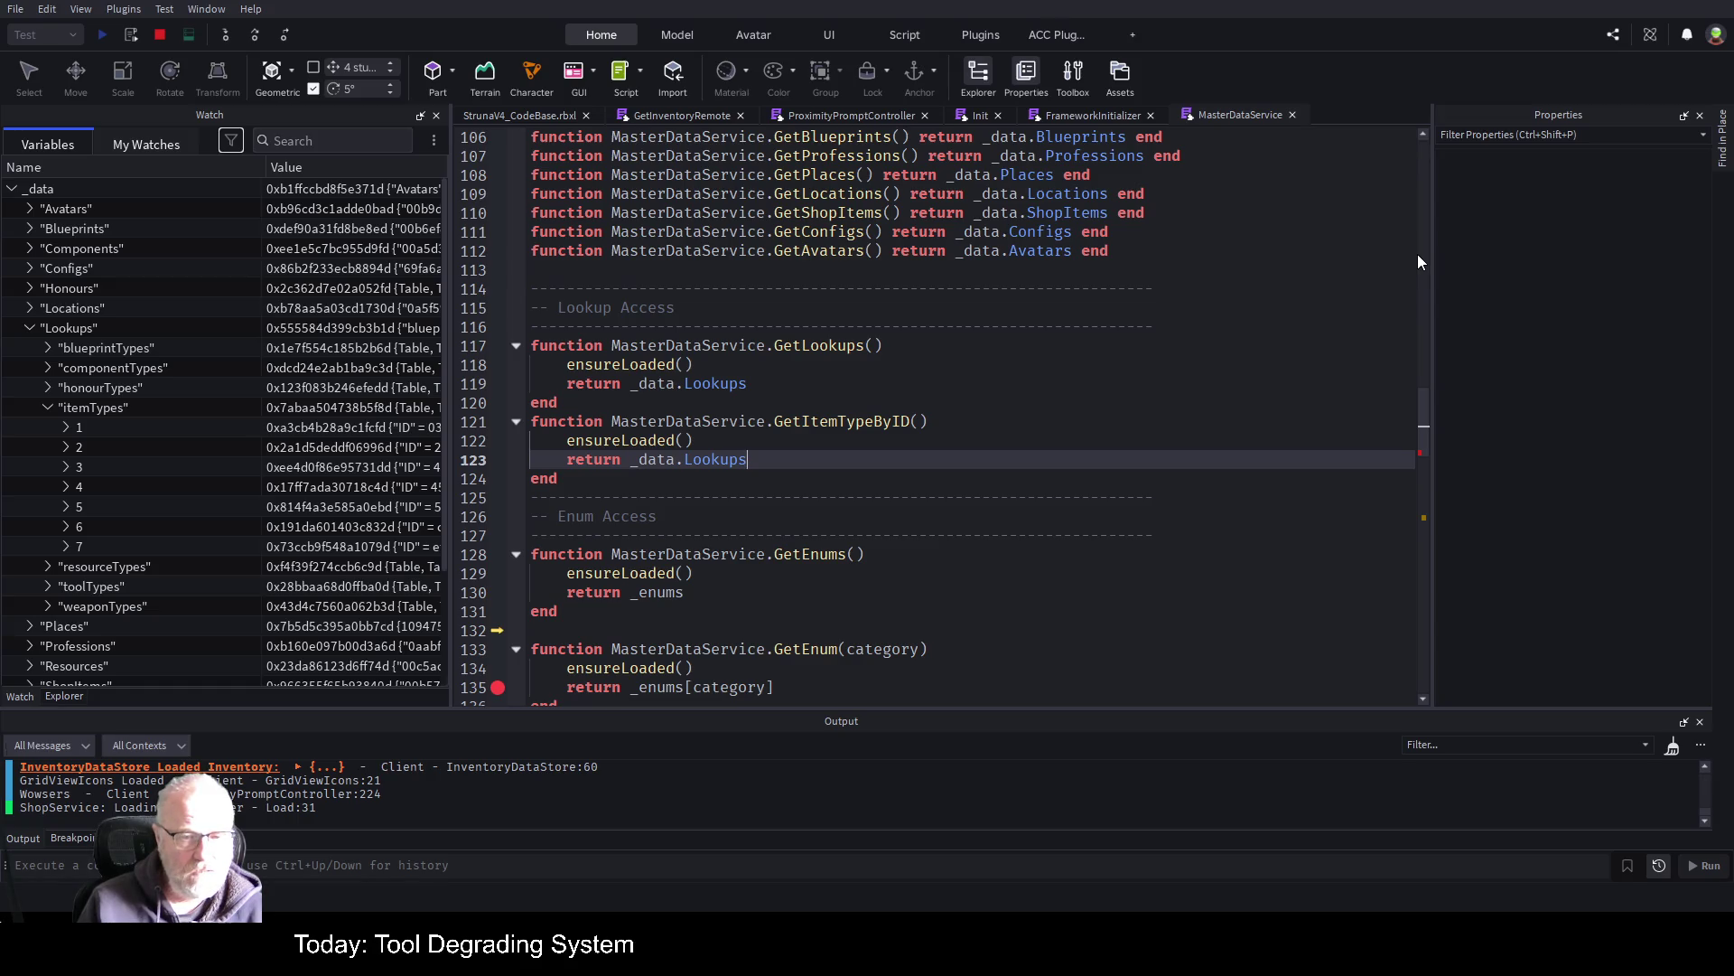
pyautogui.press('Up')
pyautogui.press('Return')
pyautogui.press('Return')
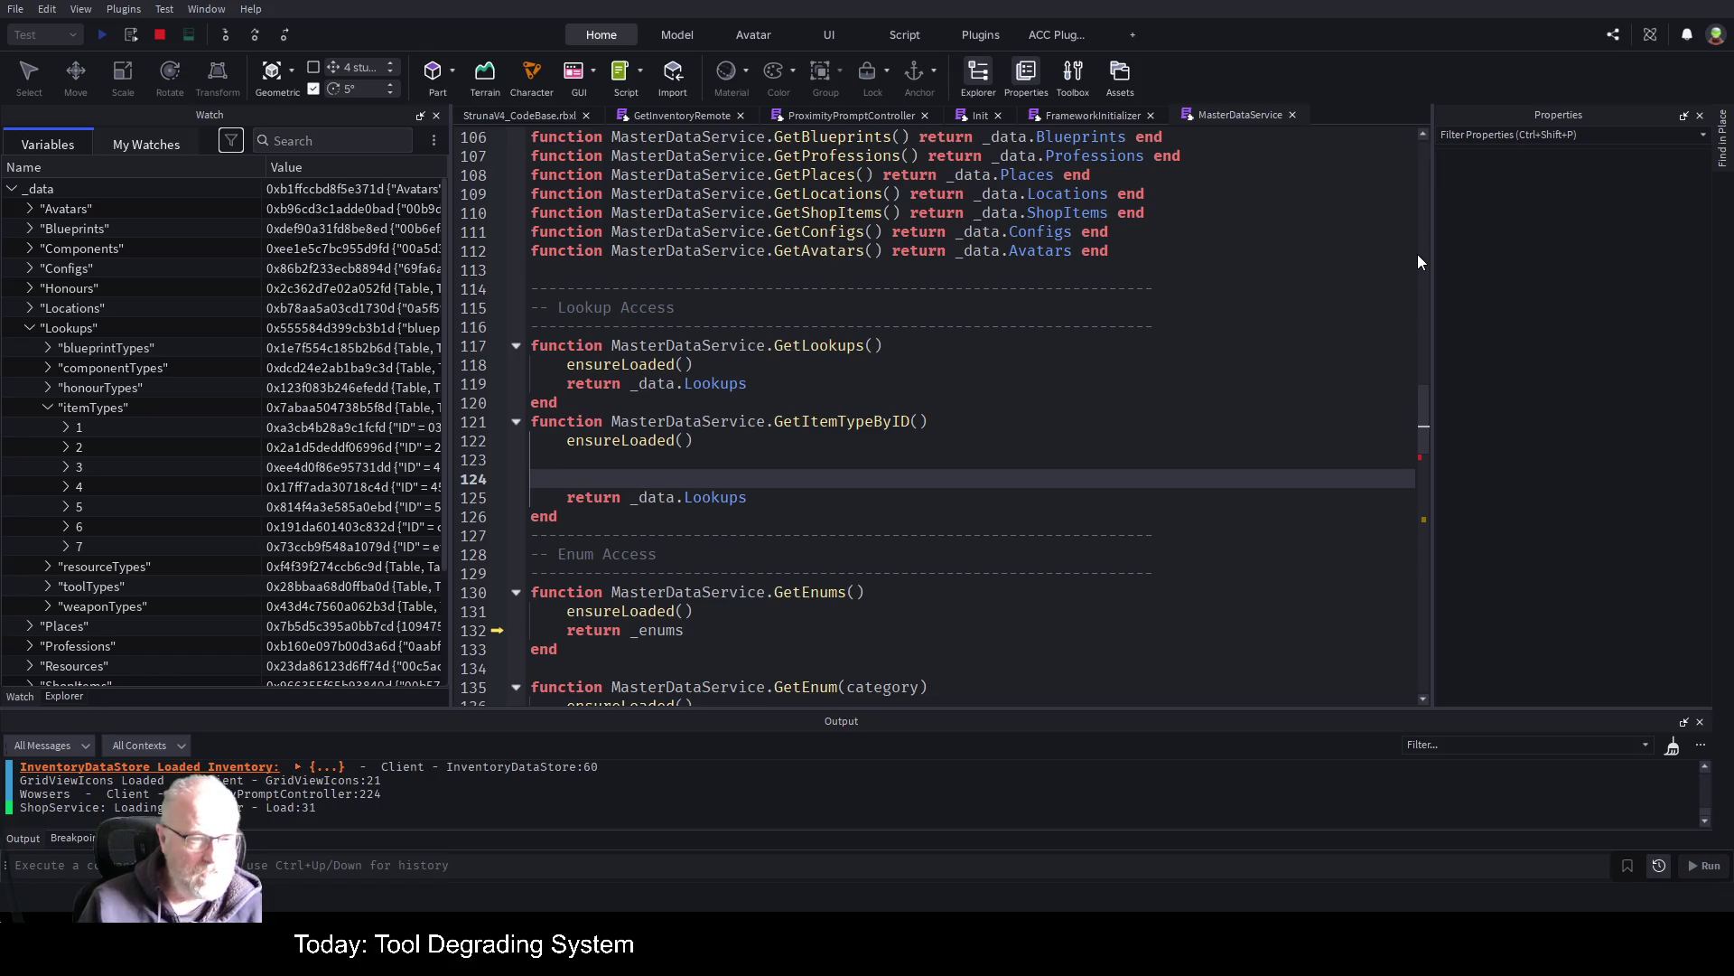
# Write 'for key,itemType in ipairs(_data.Lookups) do' on the first blank line
pyautogui.press('Up')
pyautogui.write('for')
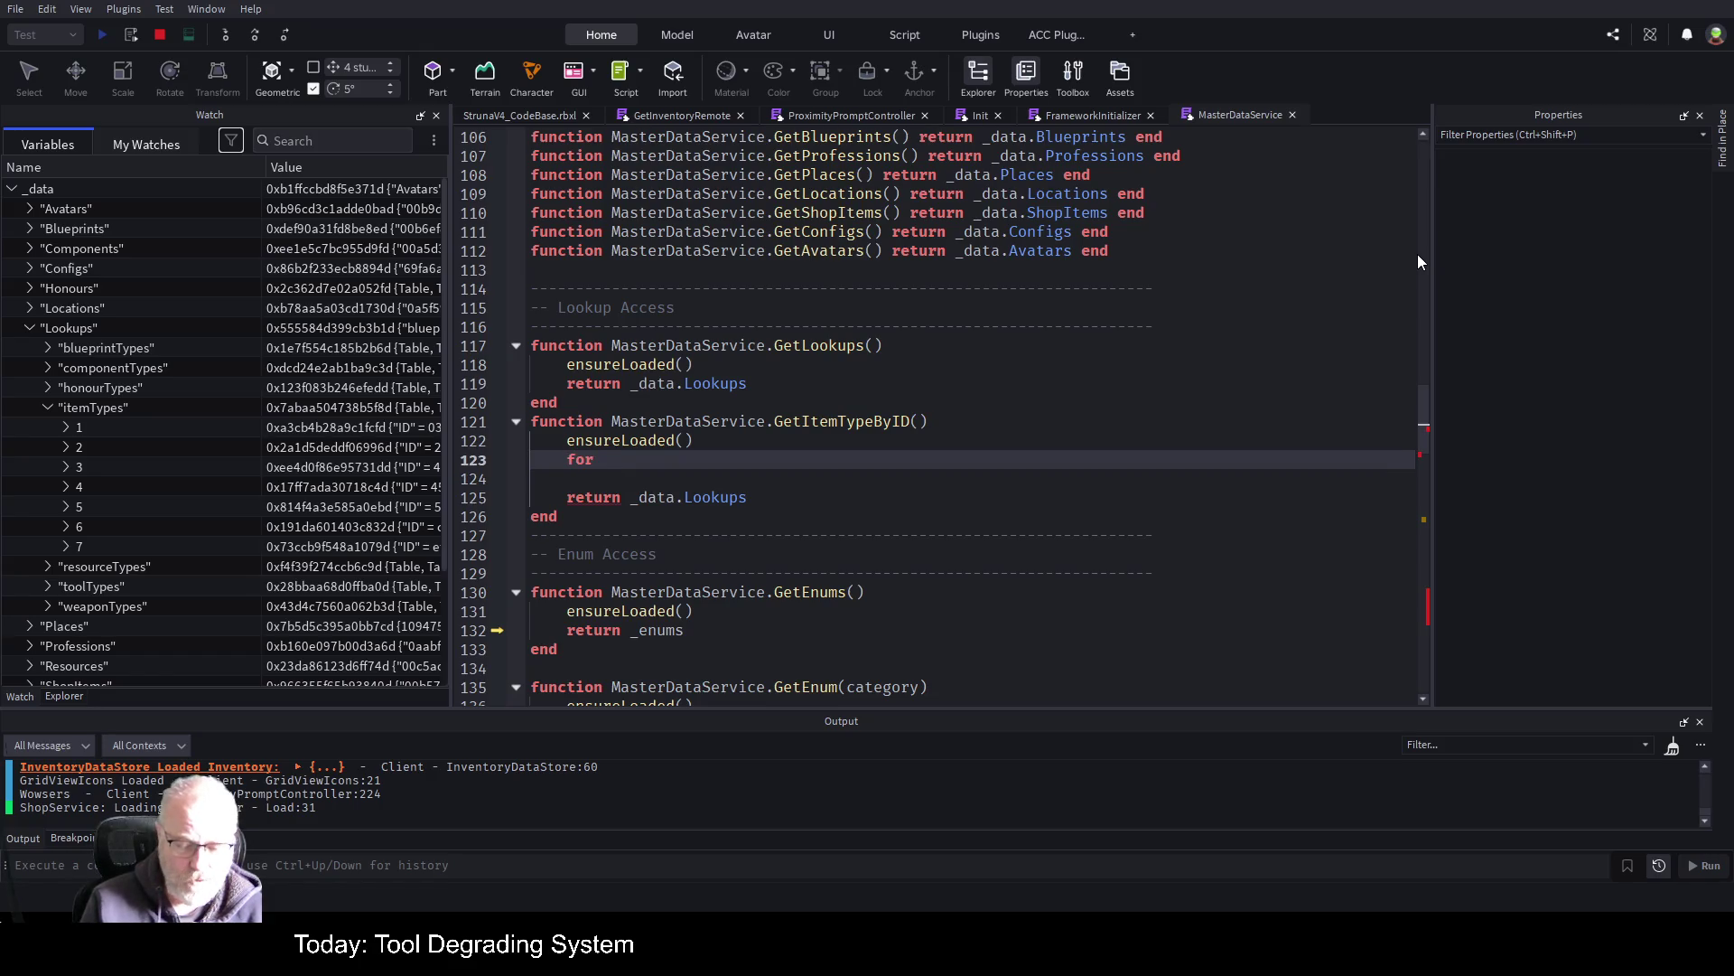
pyautogui.write(' key,')
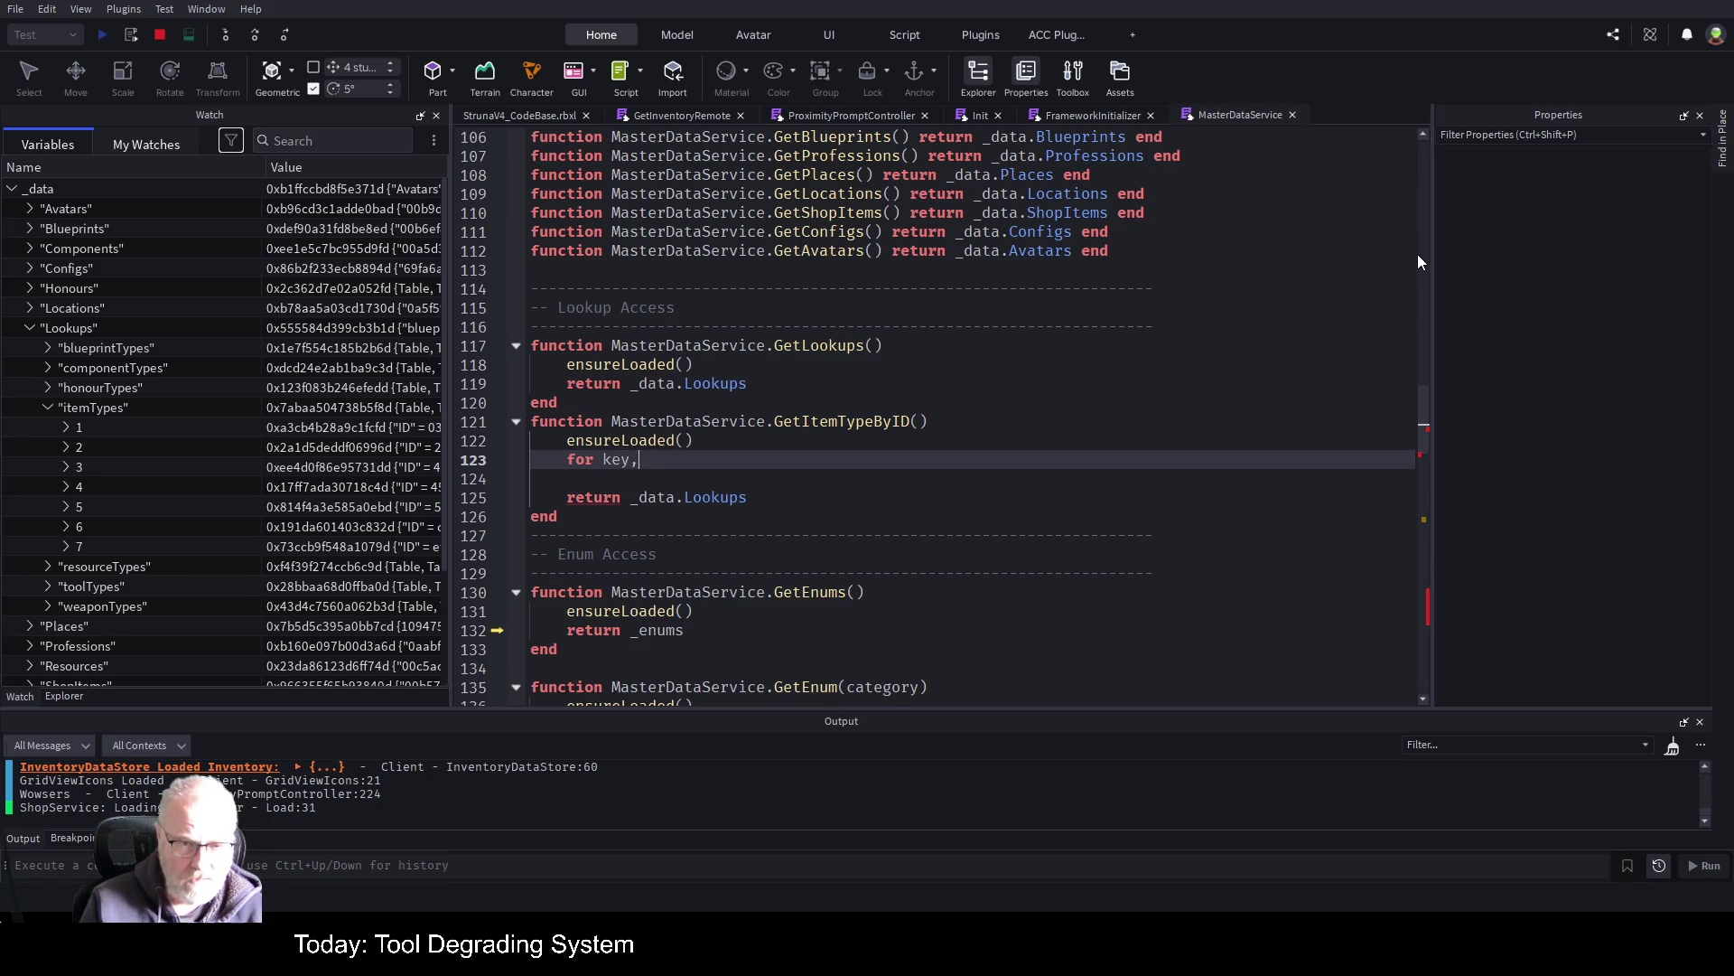
pyautogui.write('value')
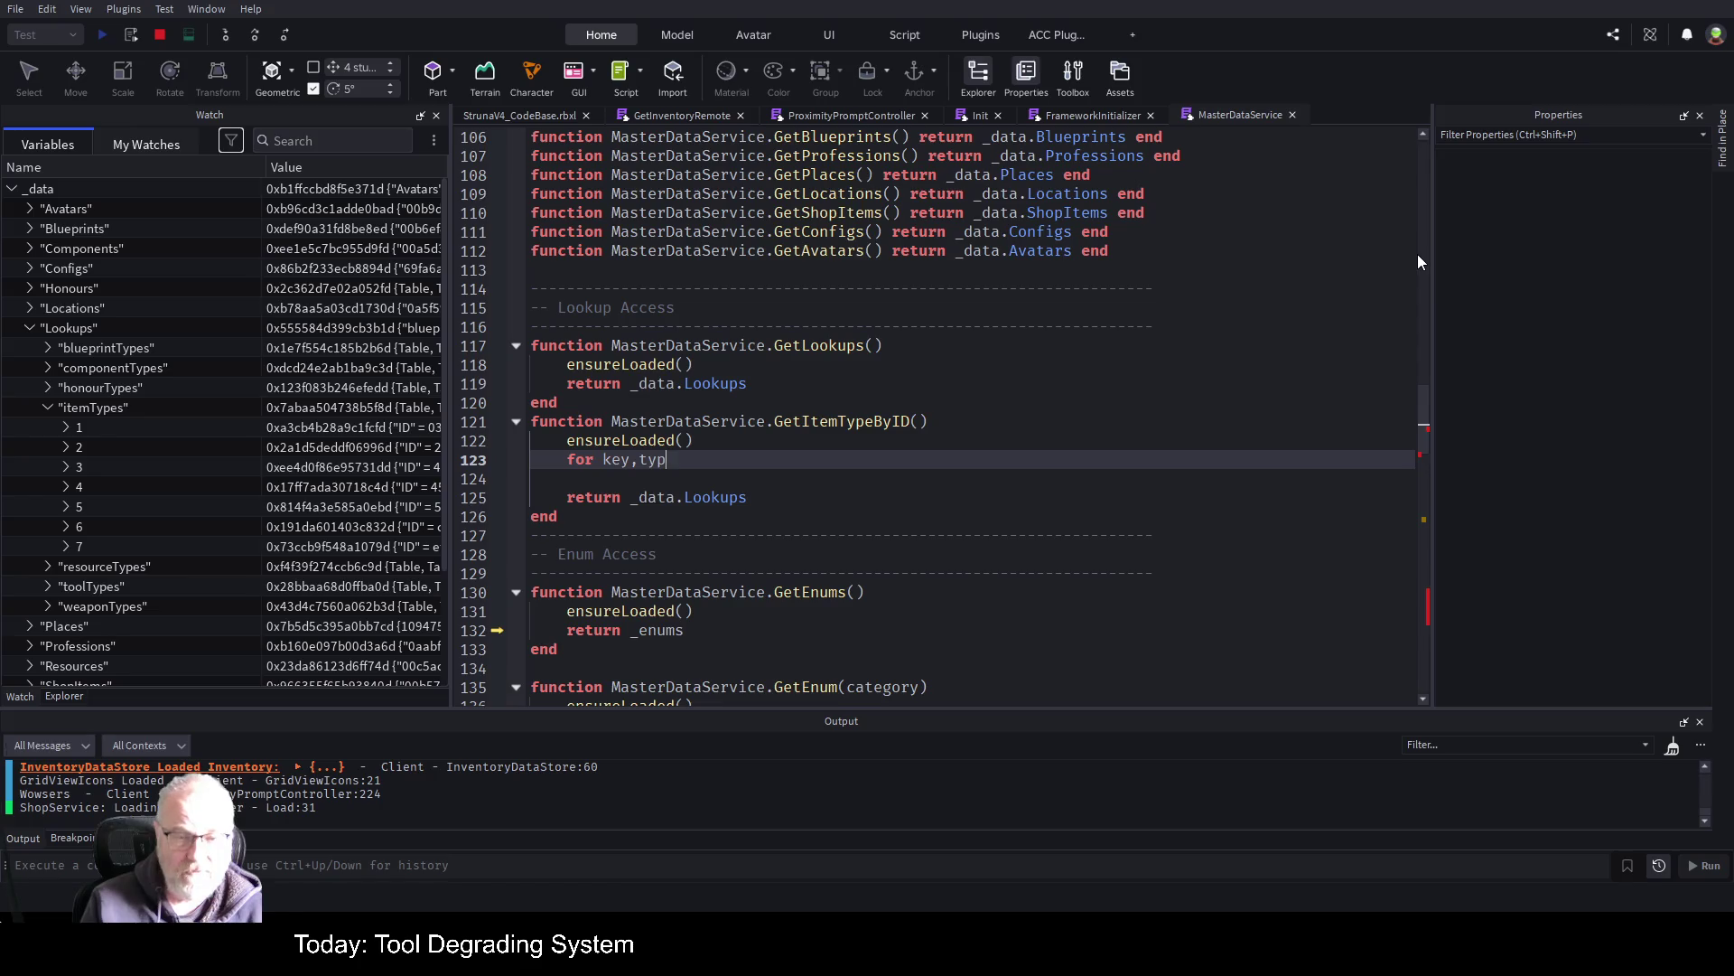
pyautogui.press('BackSpace')
pyautogui.press('BackSpace')
pyautogui.press('BackSpace')
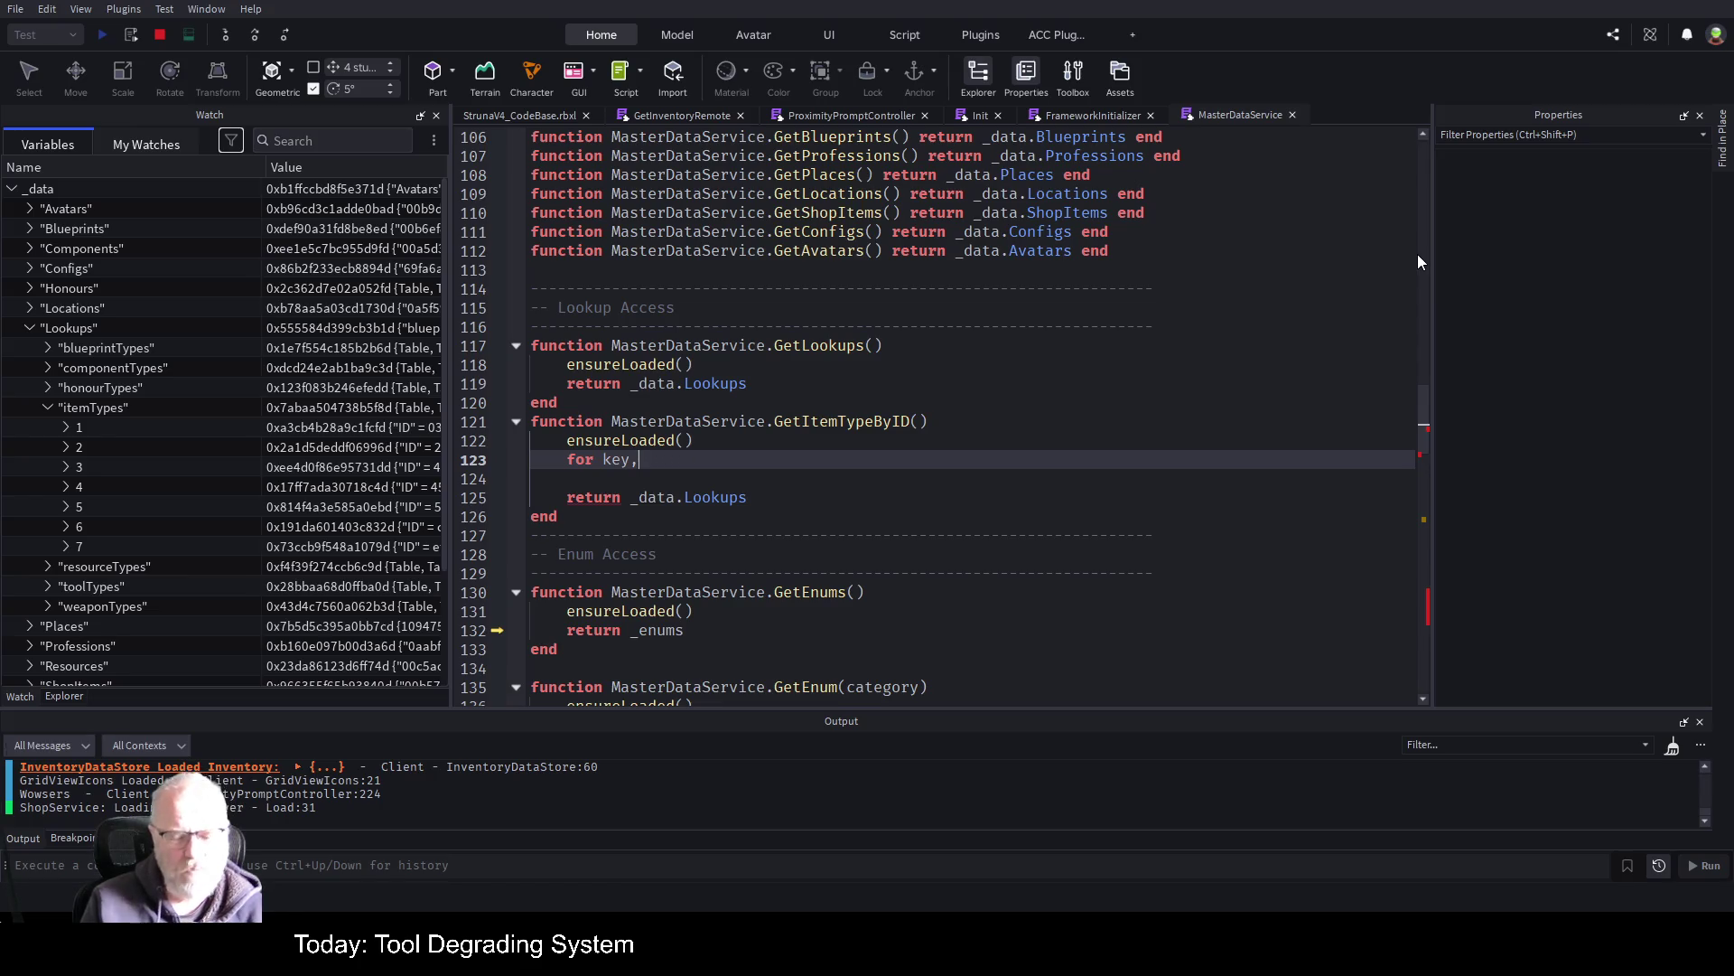
pyautogui.write('item')
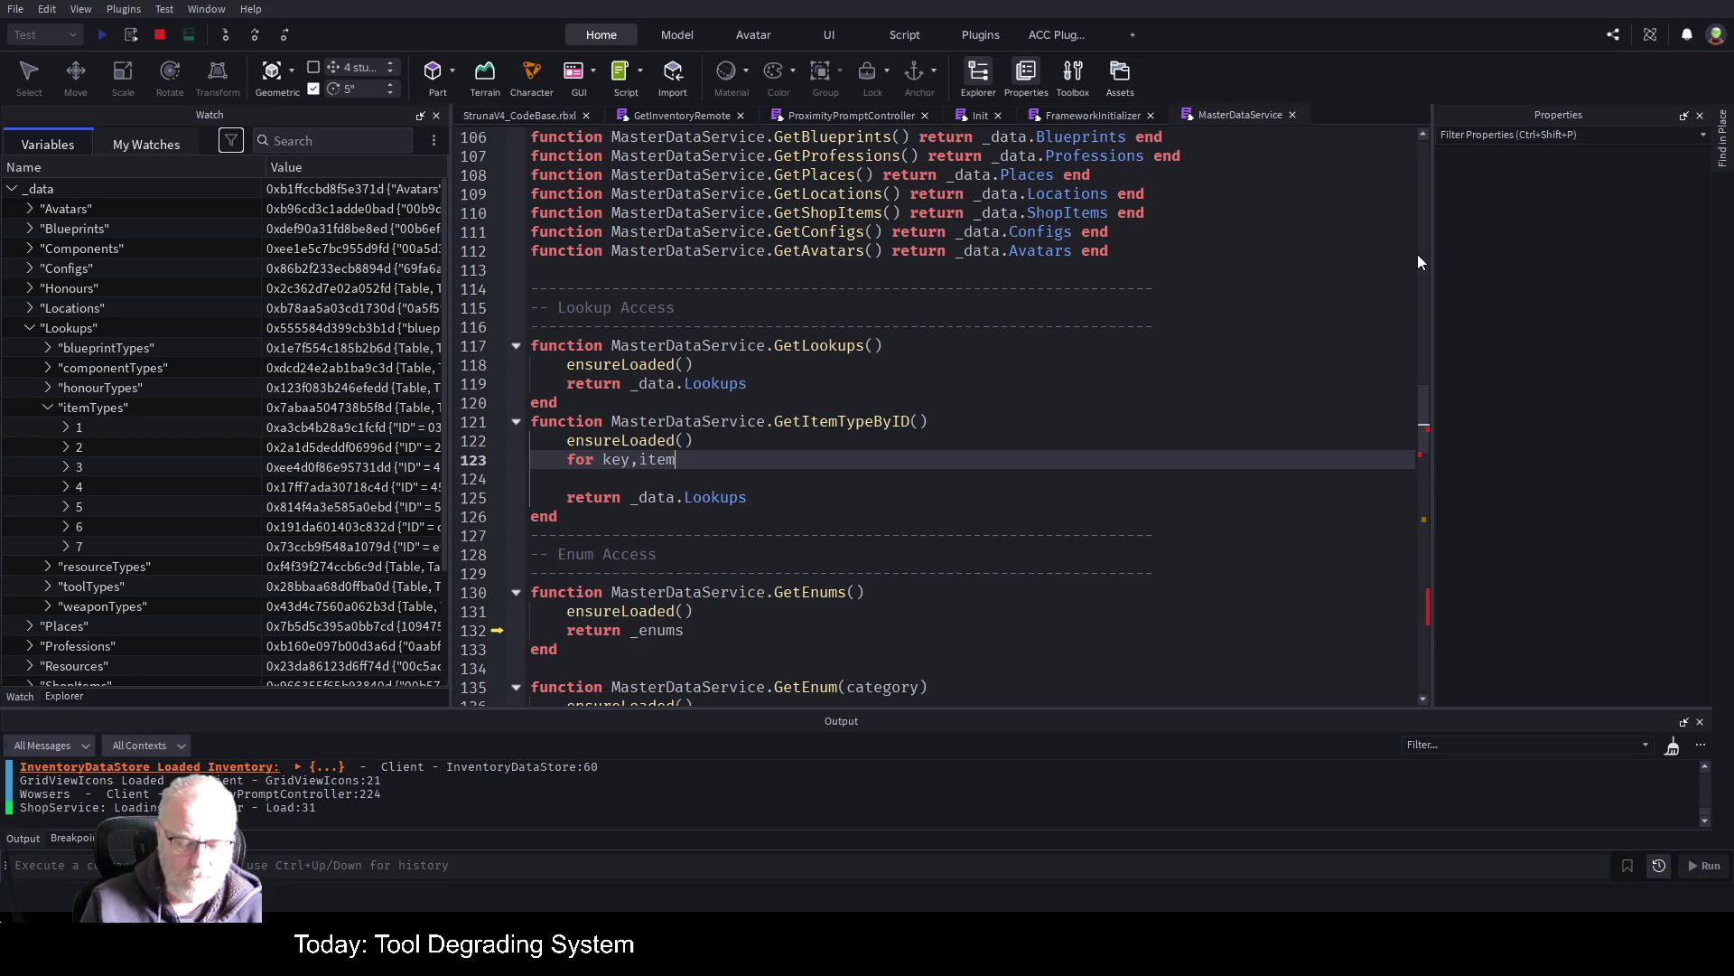
pyautogui.write('Type in i')
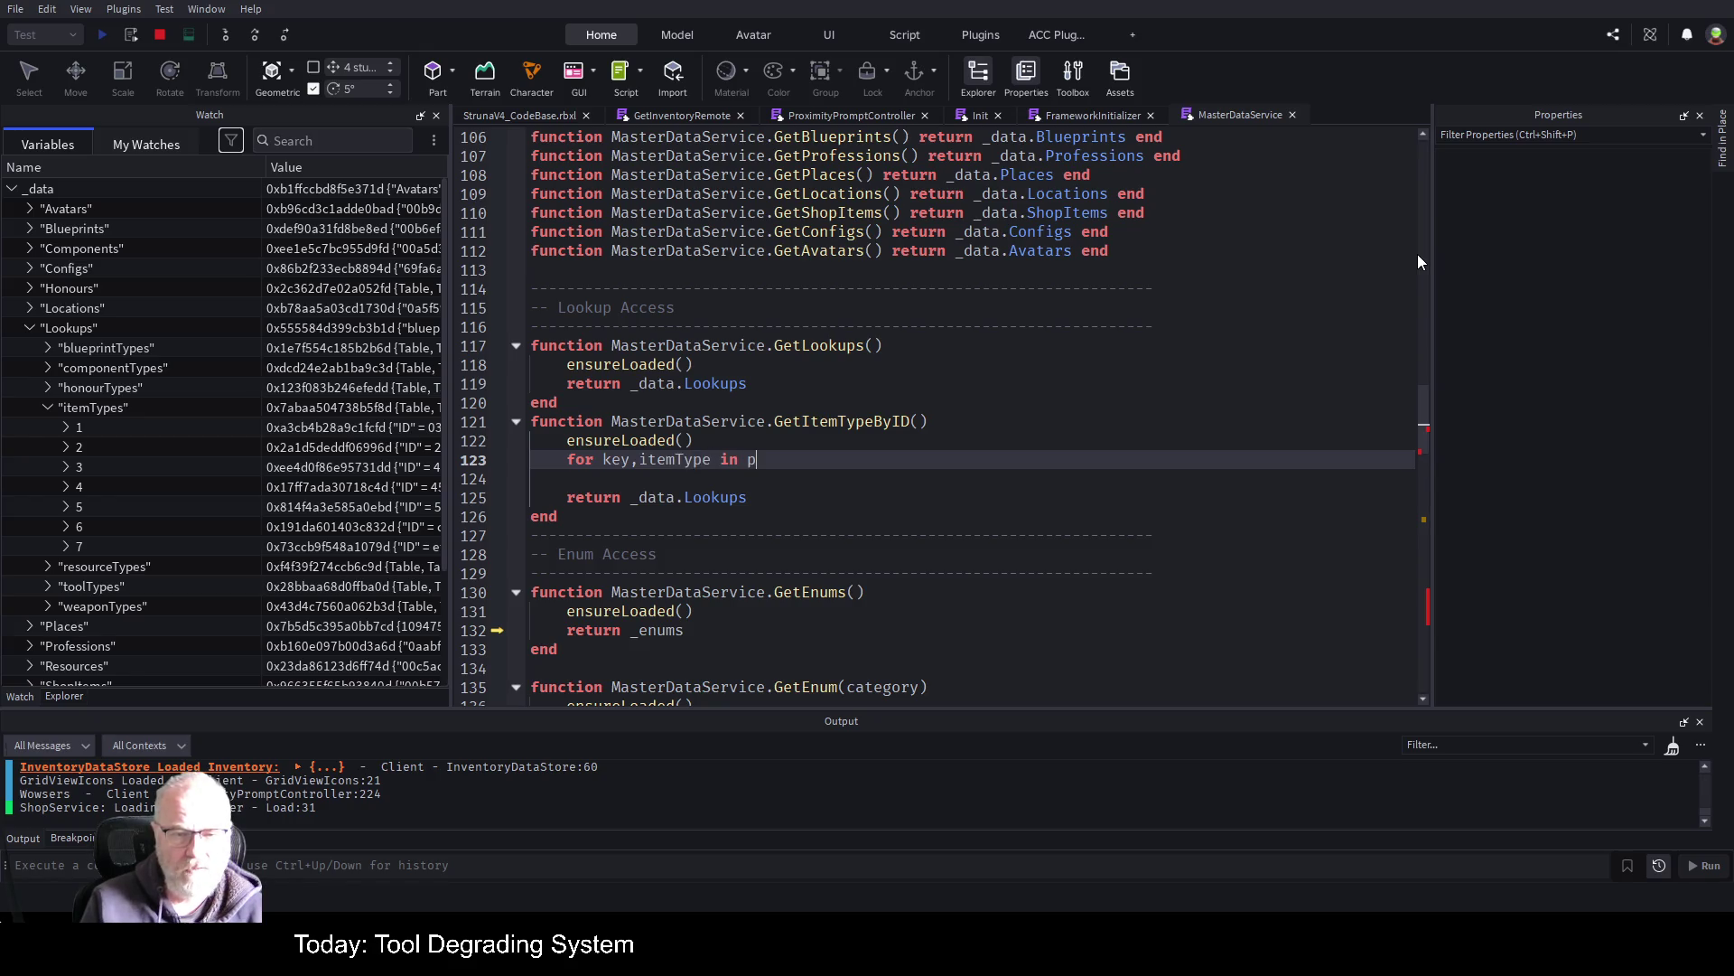
pyautogui.write('pa')
pyautogui.press('Tab')
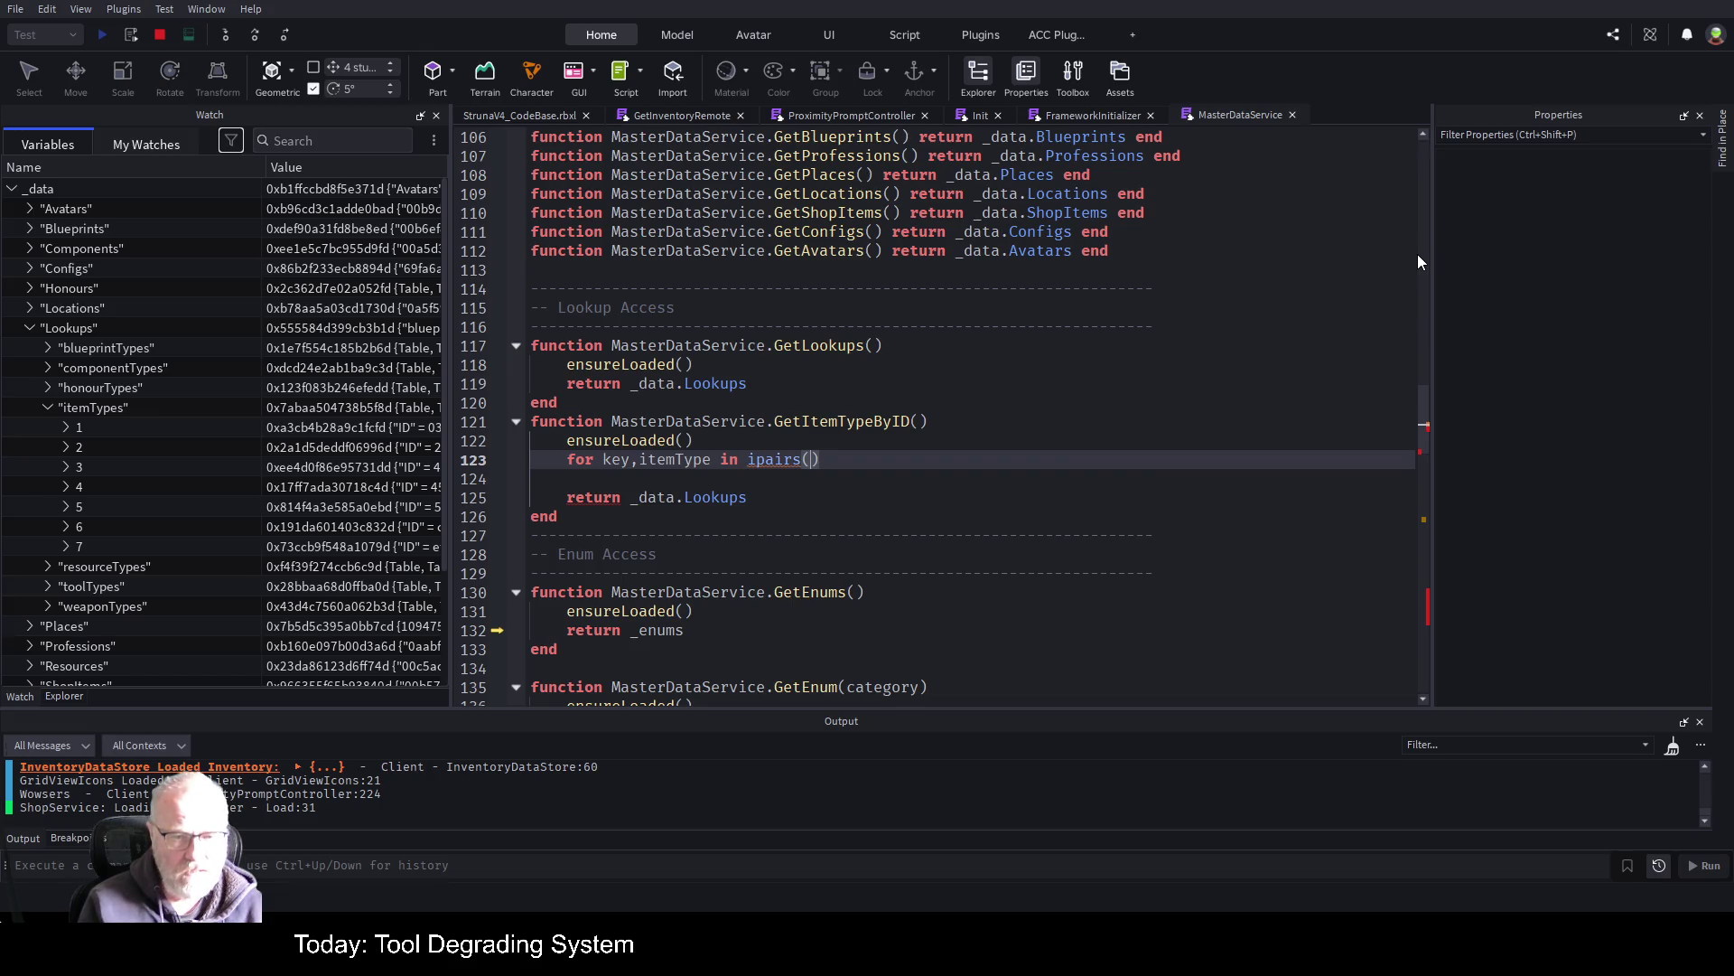
pyautogui.write('_')
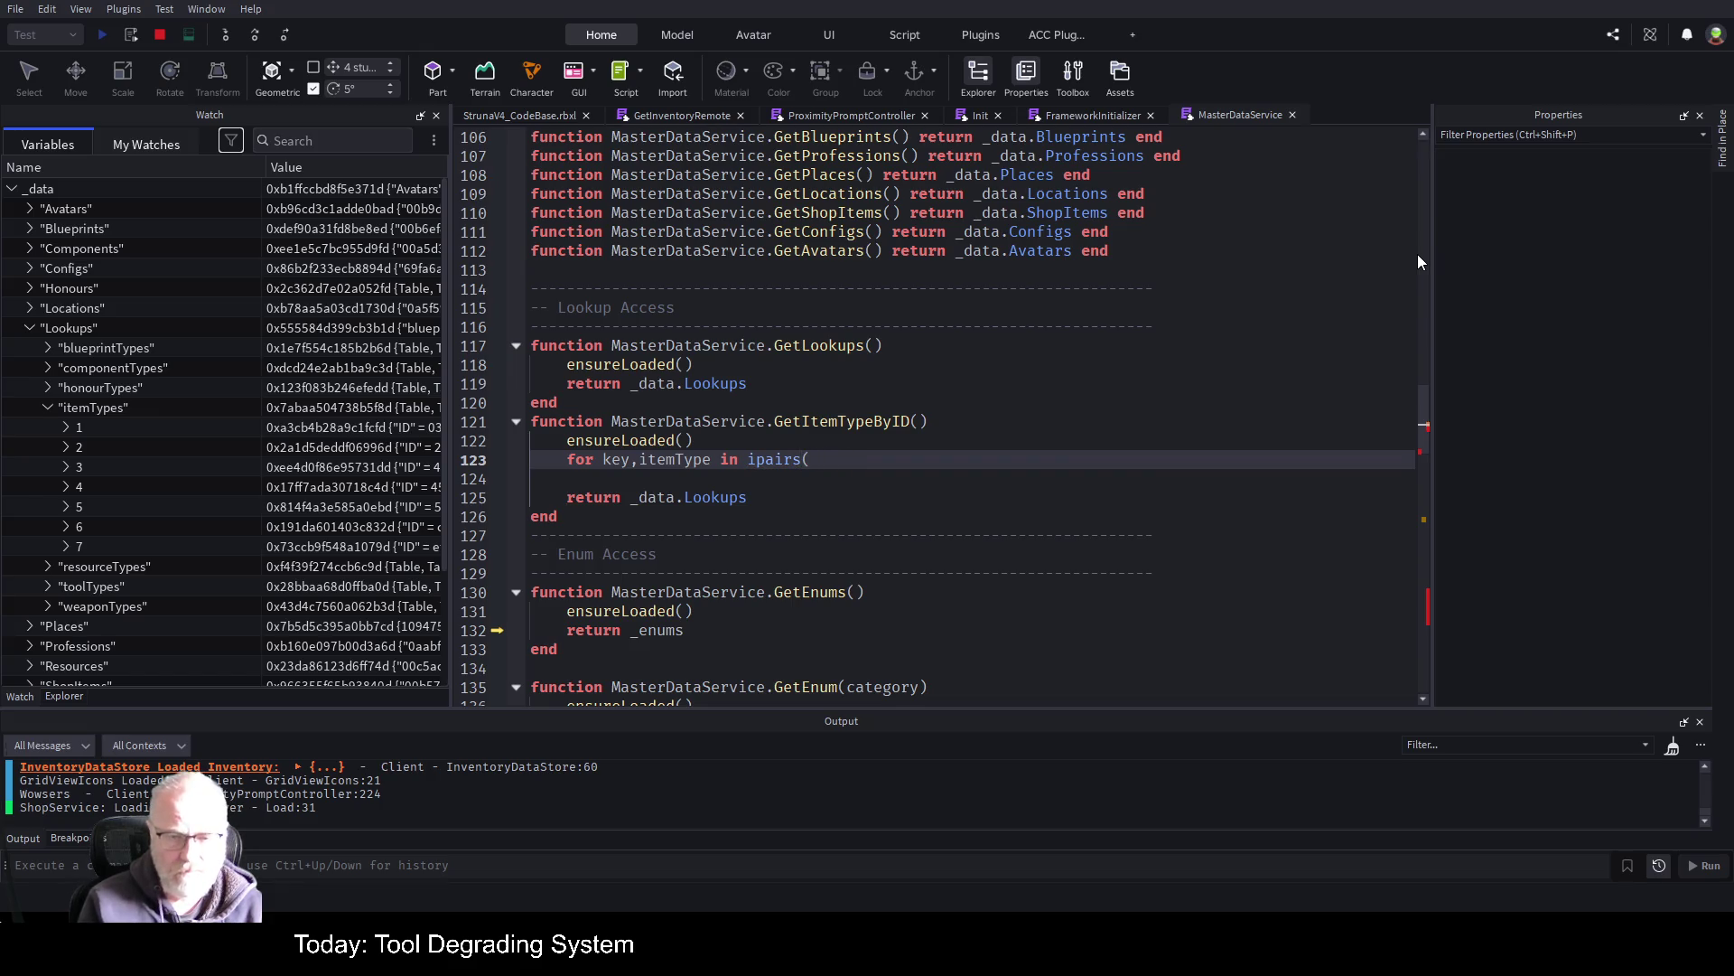
pyautogui.write('data.l')
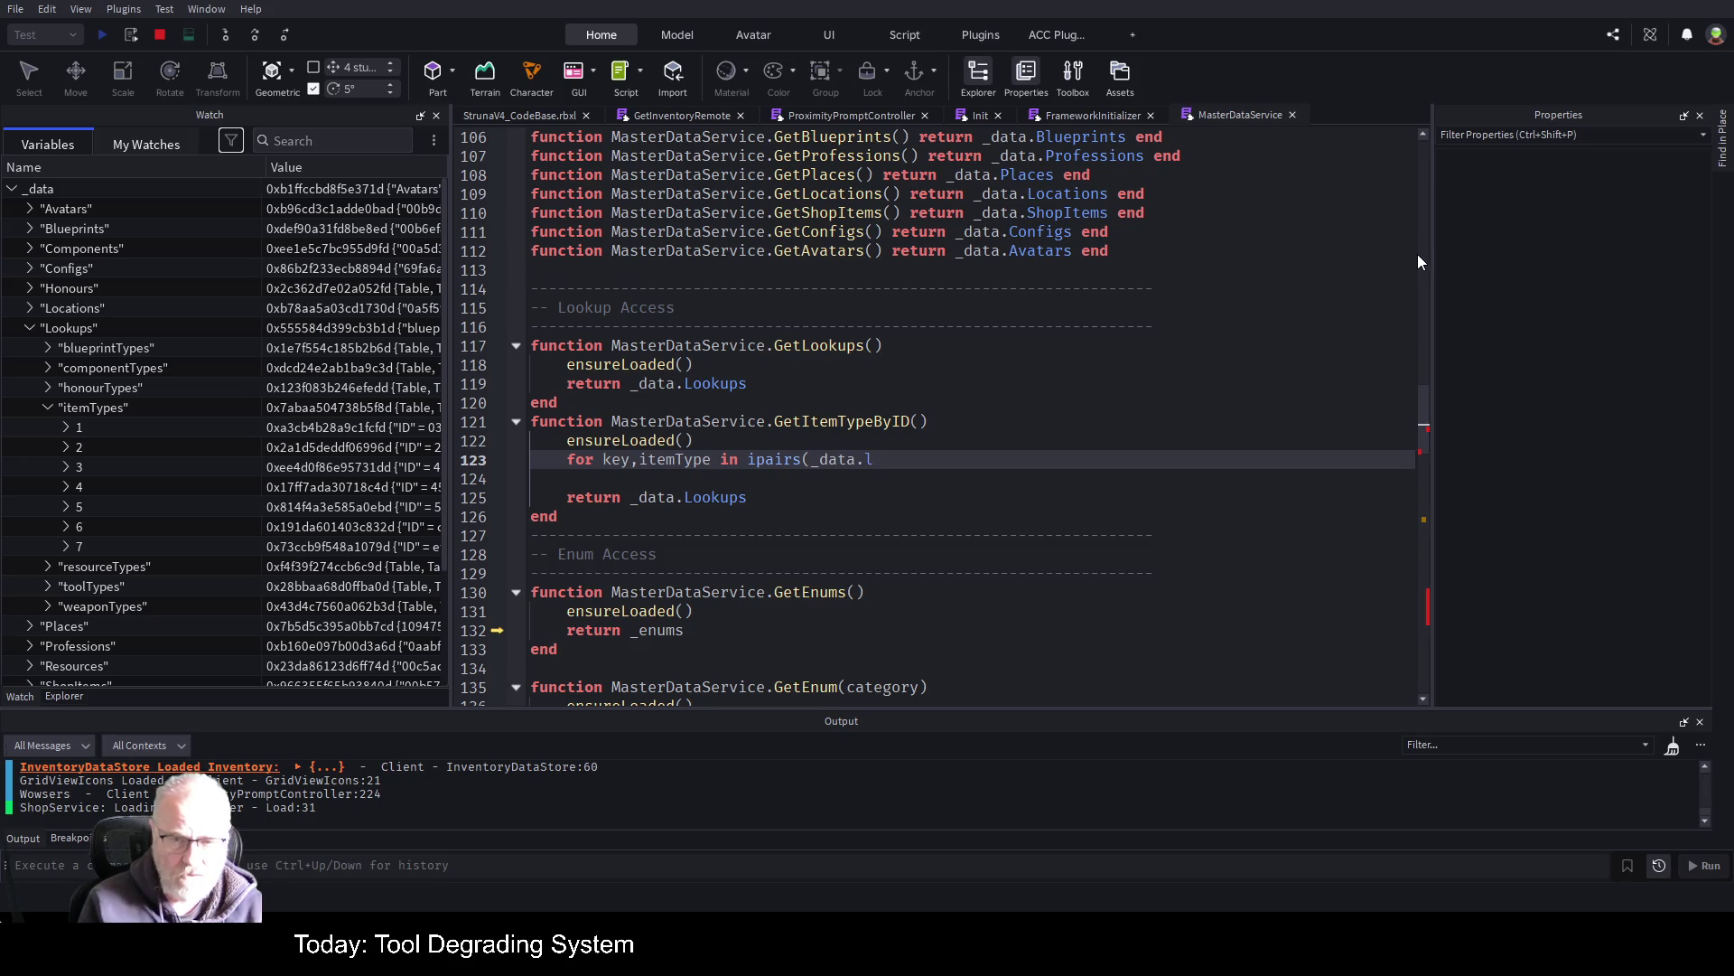
pyautogui.press('BackSpace')
pyautogui.write('Lookups')
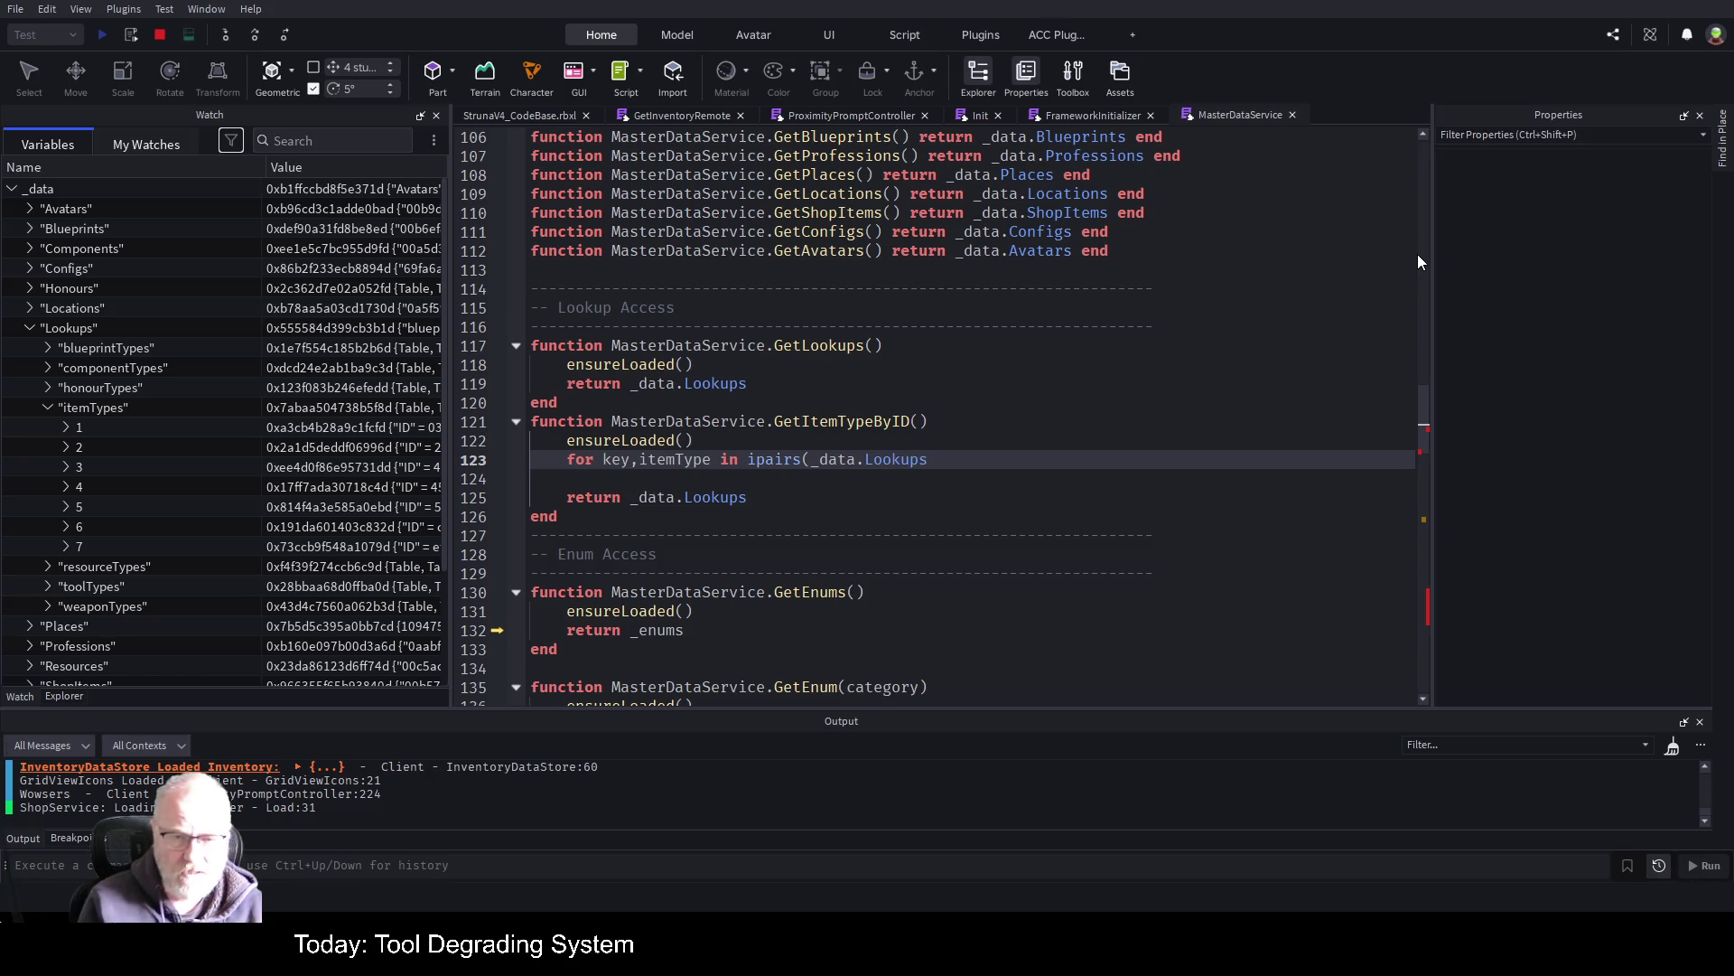
pyautogui.write(') do')
# Start an 'if itemType.' check inside the loop and expand the first item type in Watch
pyautogui.press('Return')
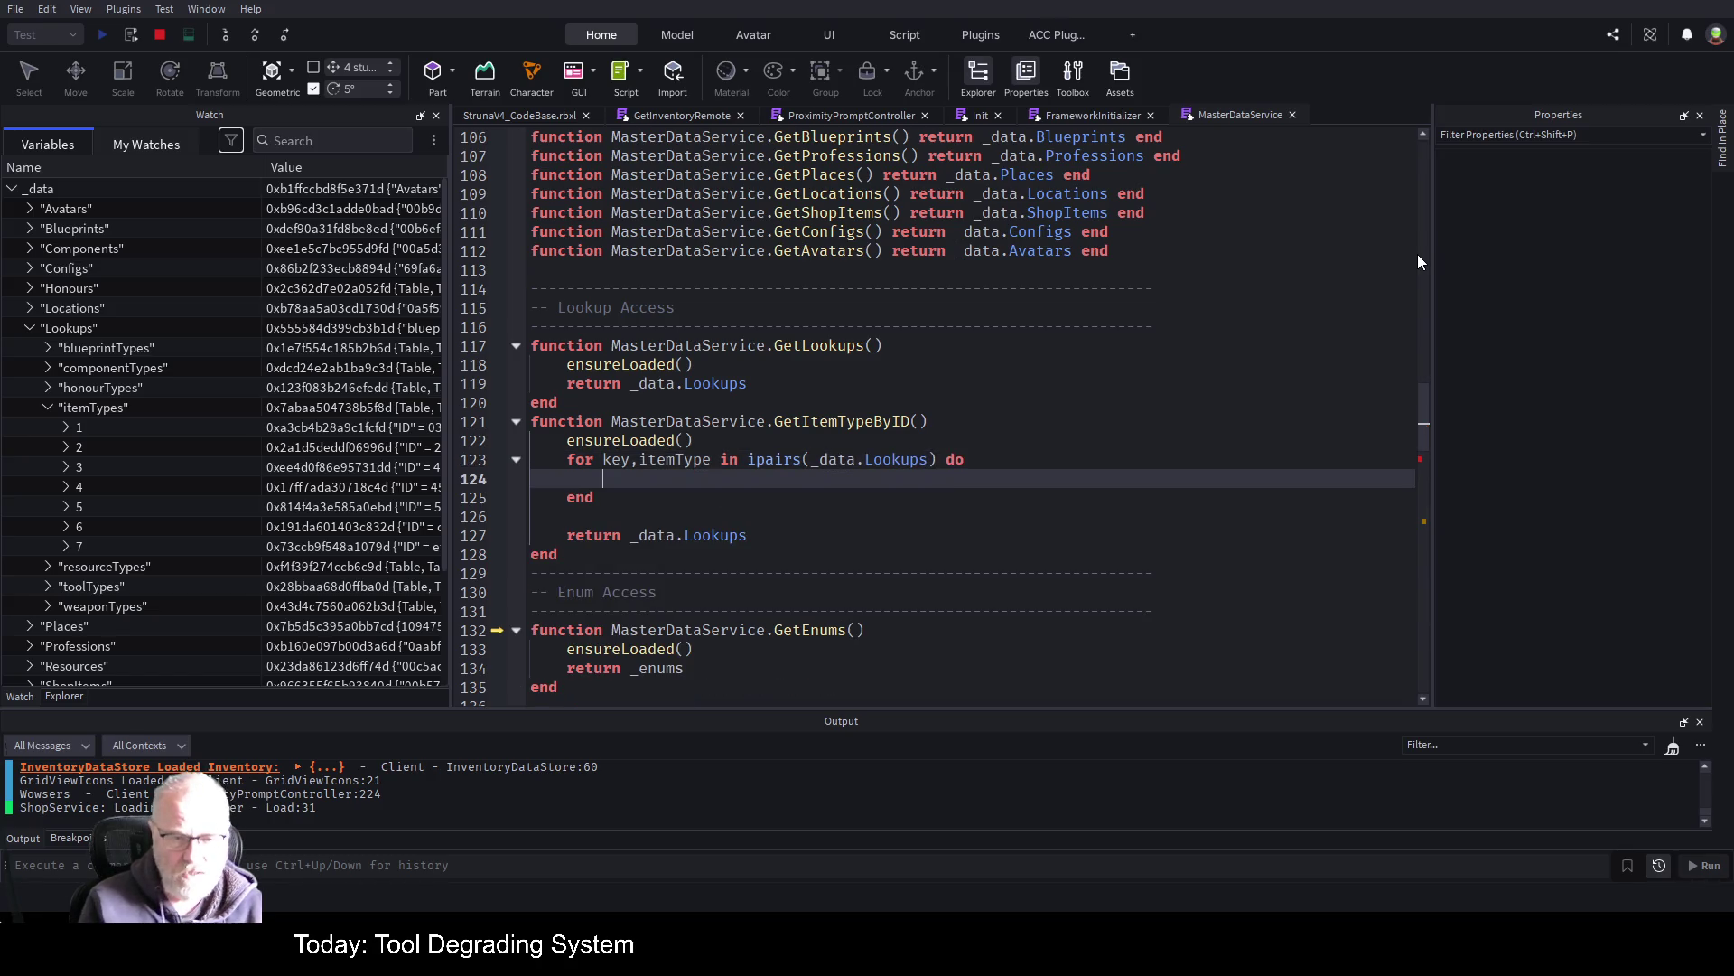
pyautogui.write('it')
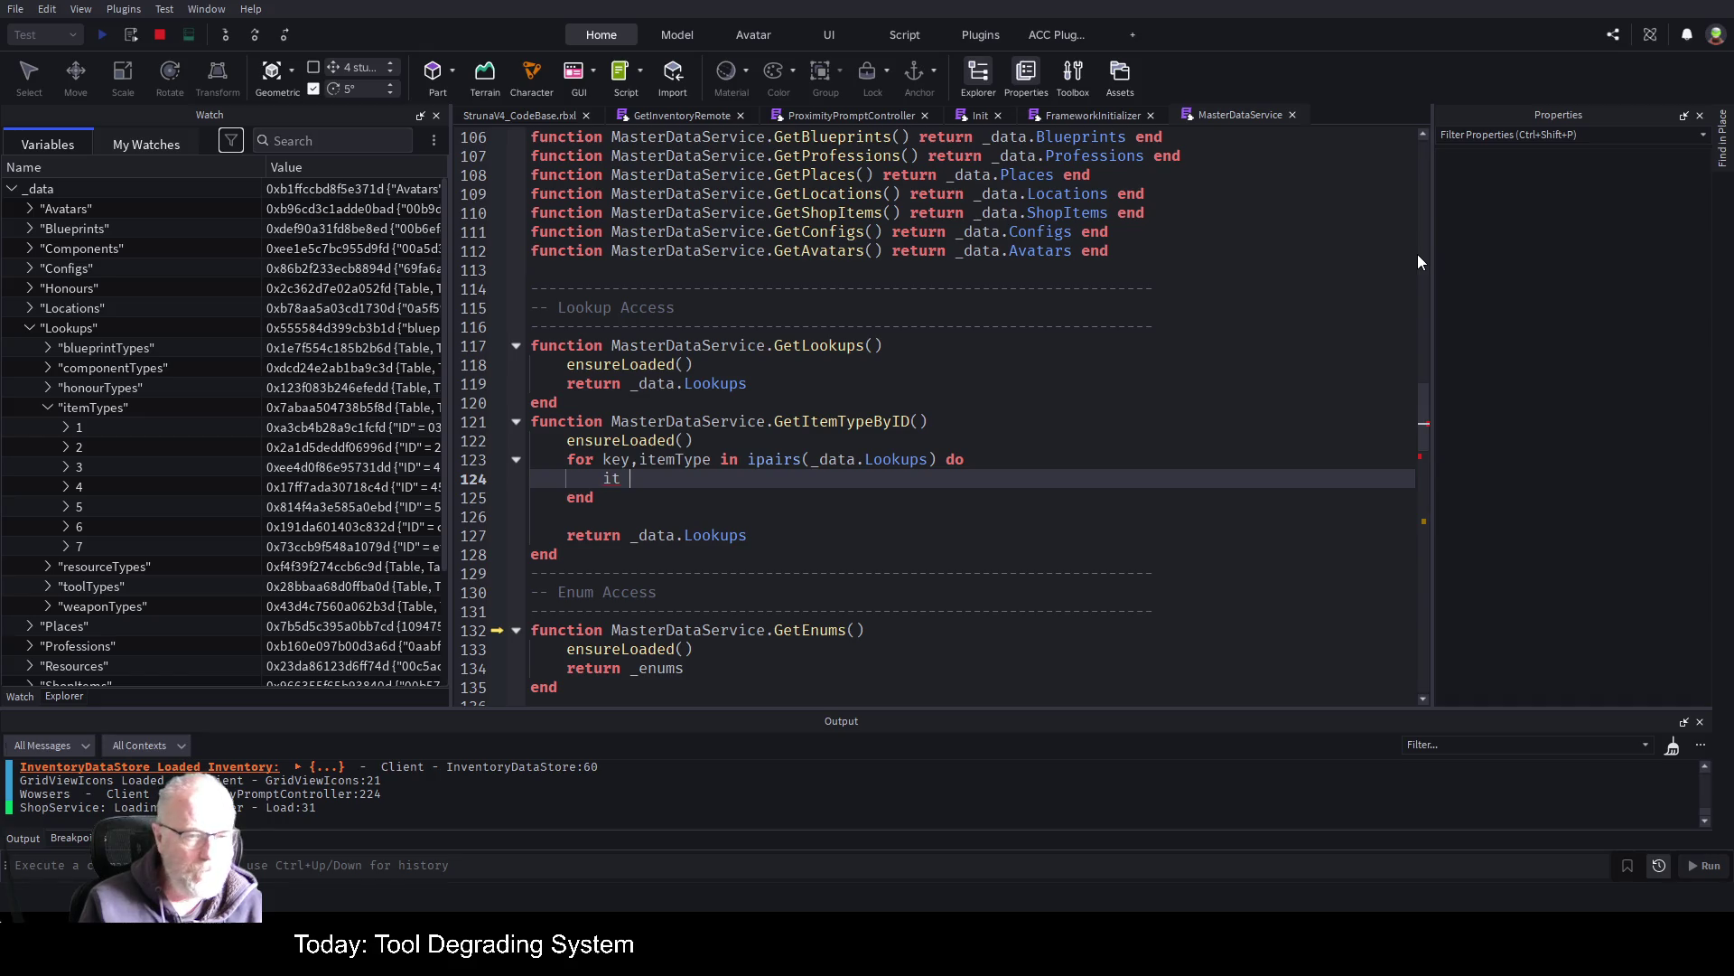
pyautogui.press('BackSpace')
pyautogui.write('f item')
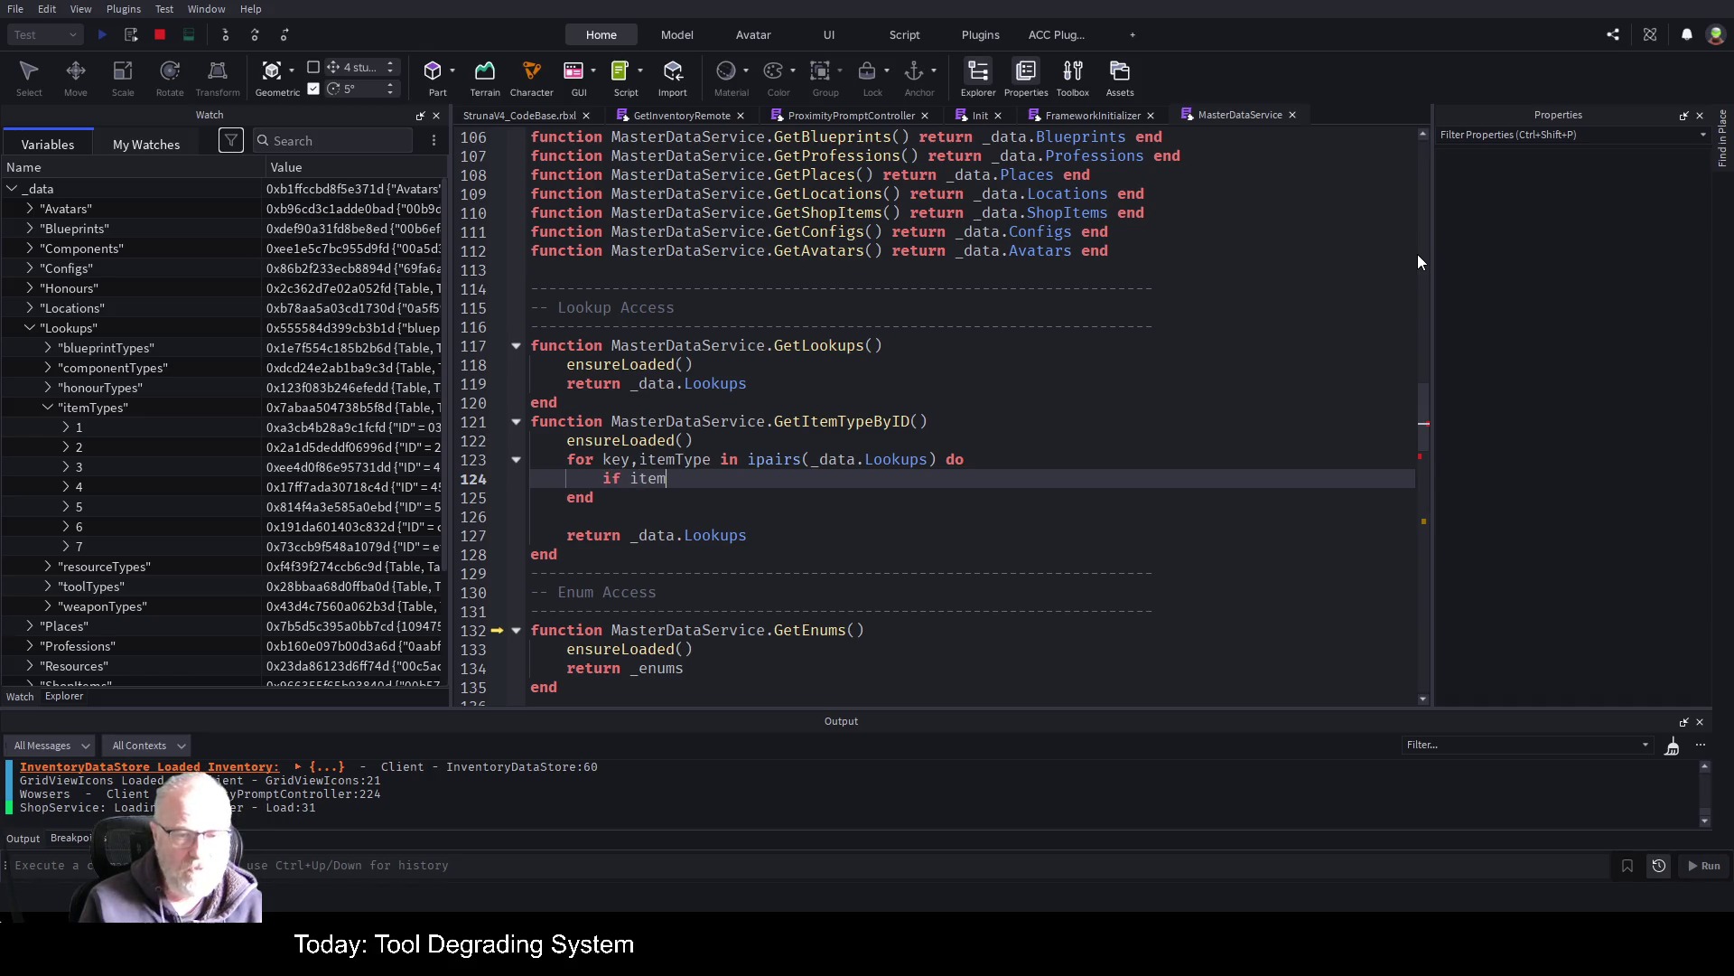
pyautogui.write('Type.')
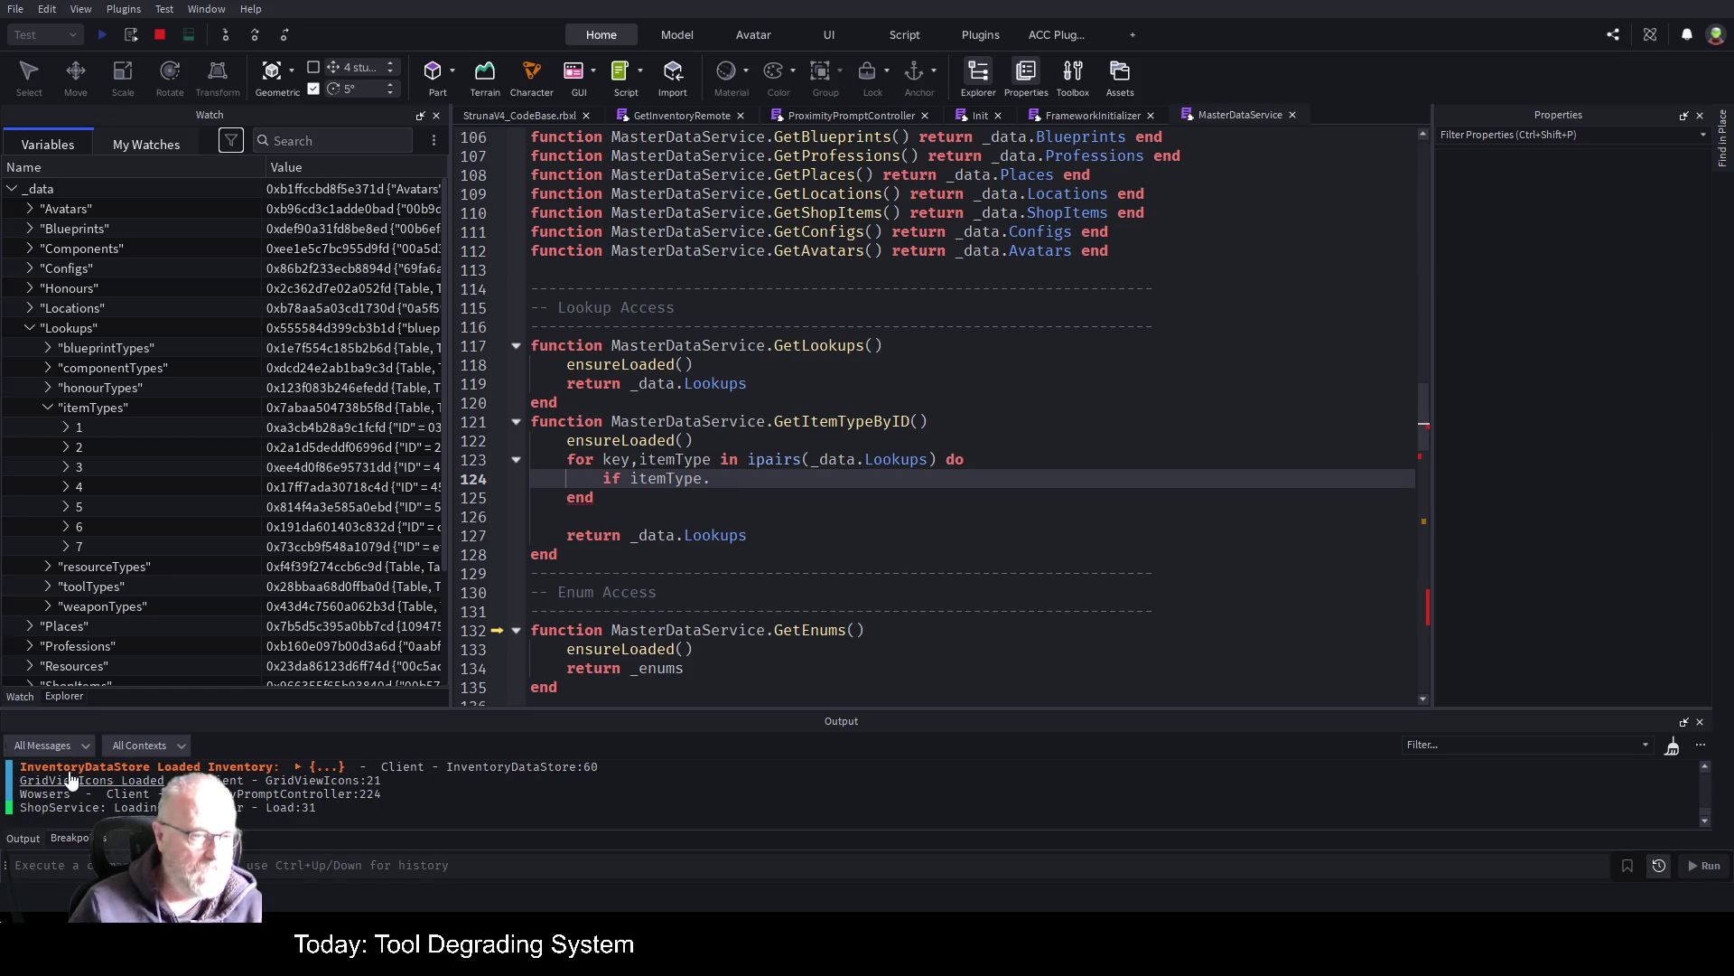
pyautogui.click(65, 428)
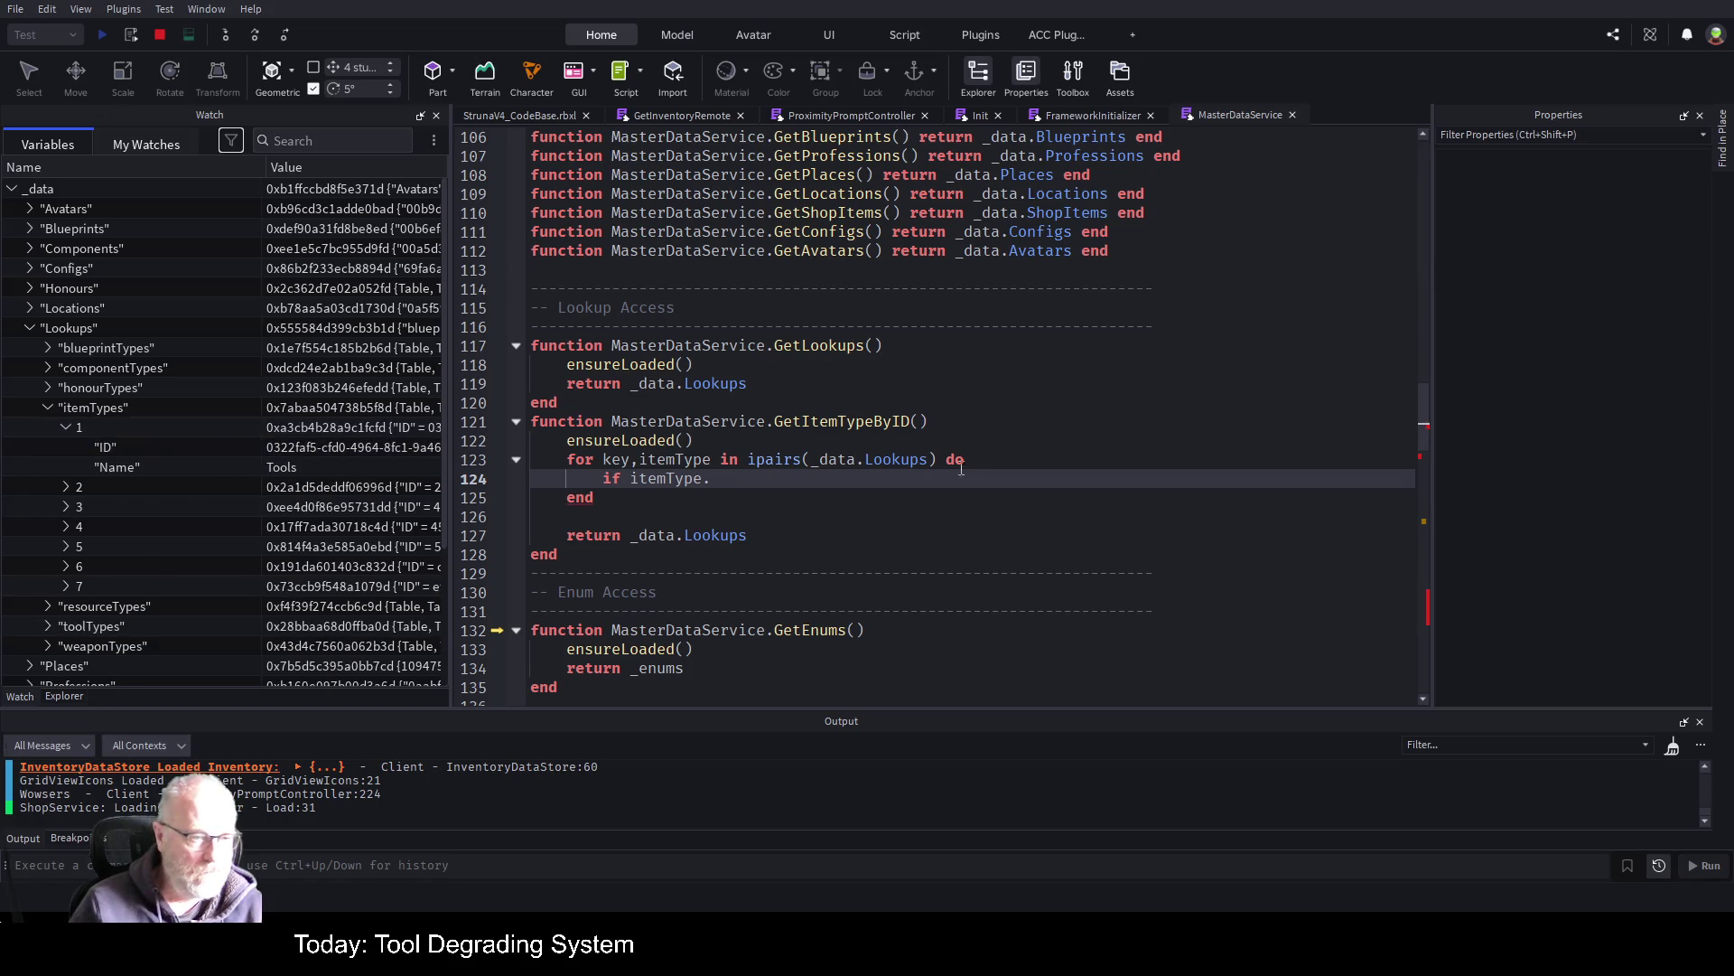
# Add an id parameter and complete 'if itemType.ID == id then' with a break
pyautogui.write('ID =')
pyautogui.press('Up')
pyautogui.press('Up')
pyautogui.press('Up')
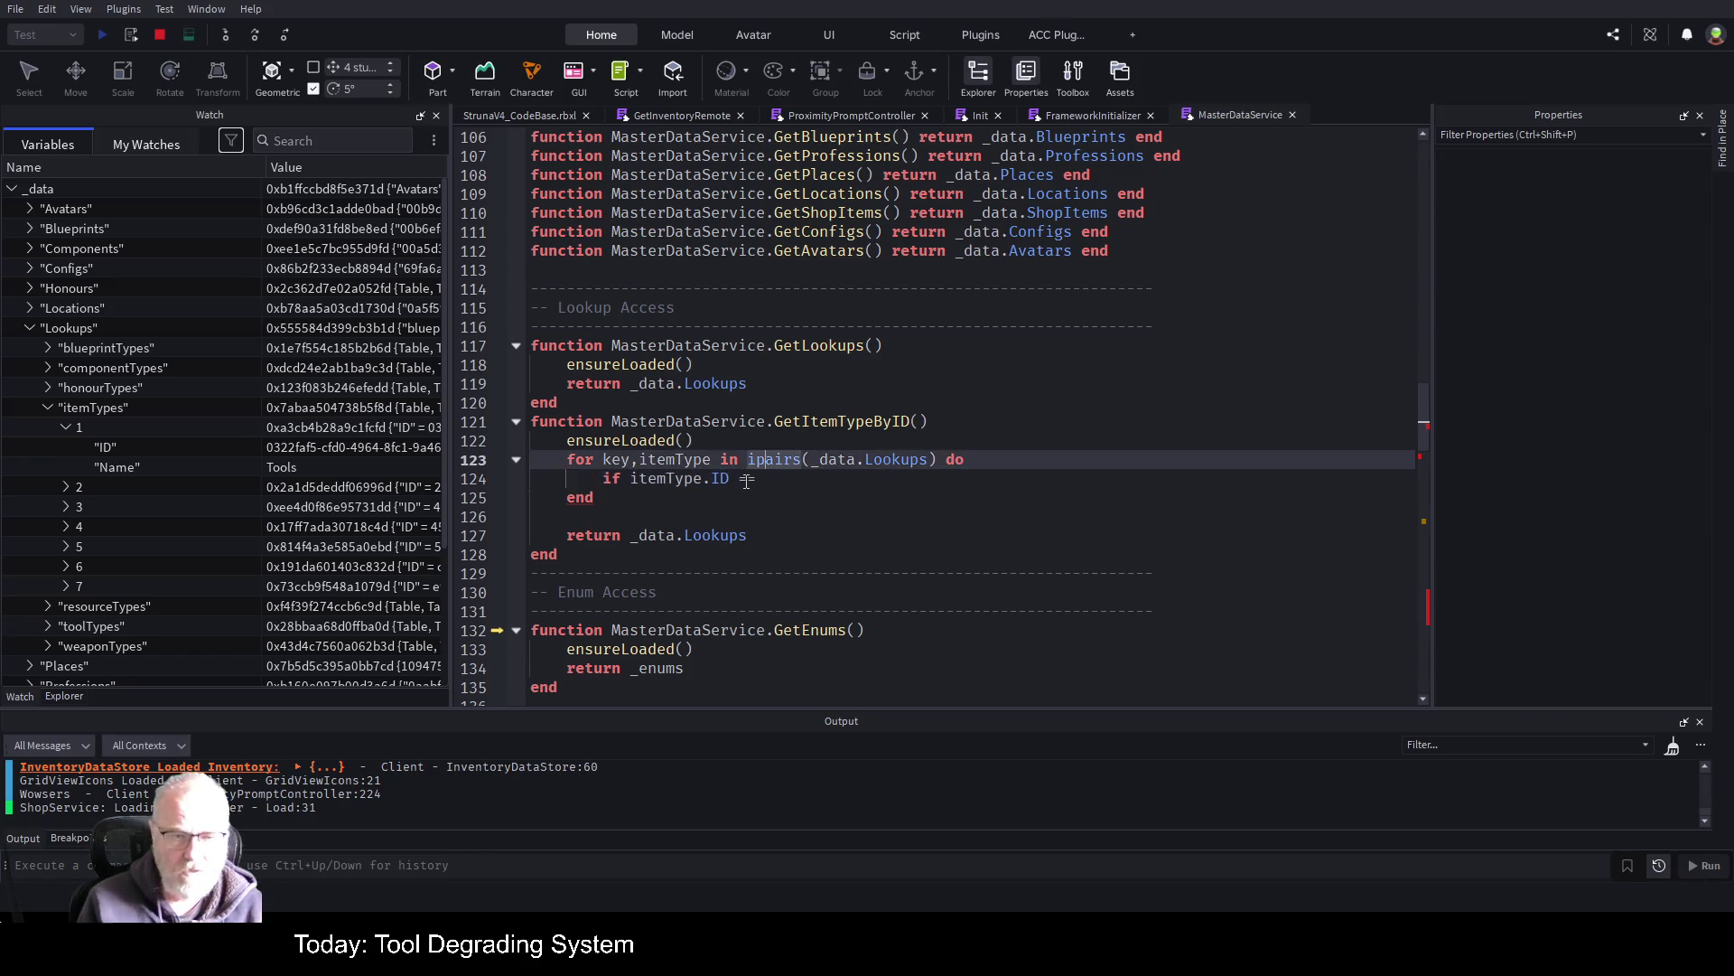
pyautogui.press('End')
pyautogui.press('Left')
pyautogui.write('id')
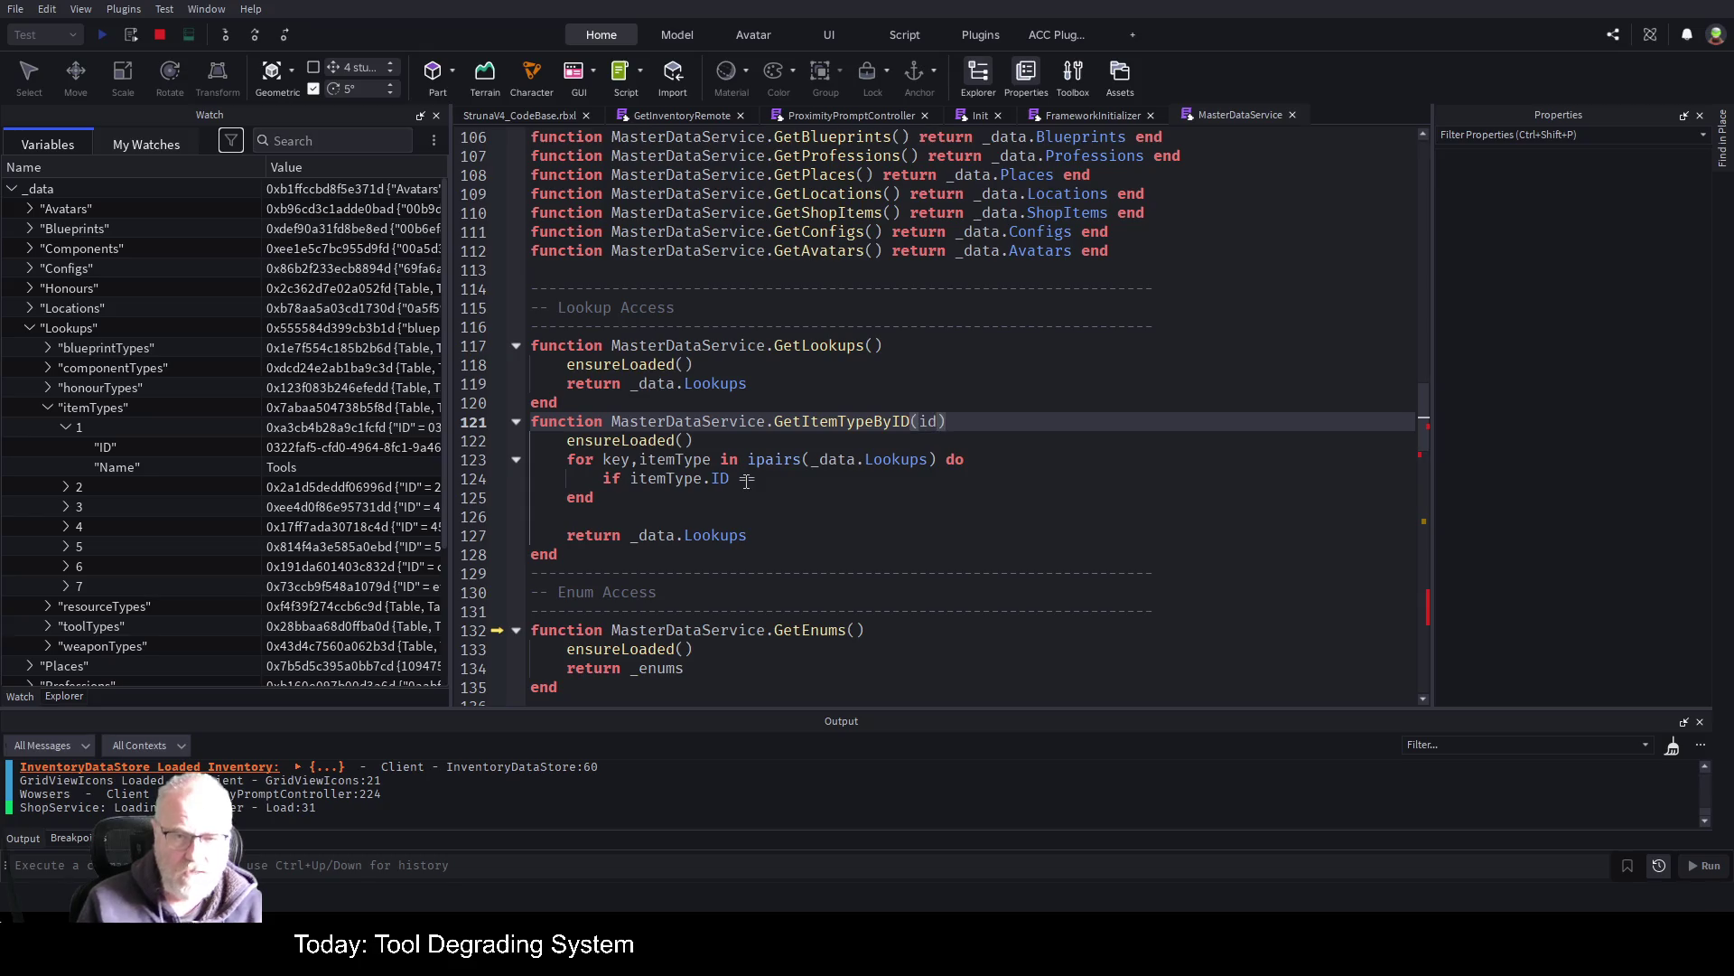
pyautogui.press('Down')
pyautogui.press('Down')
pyautogui.press('Down')
pyautogui.write('id')
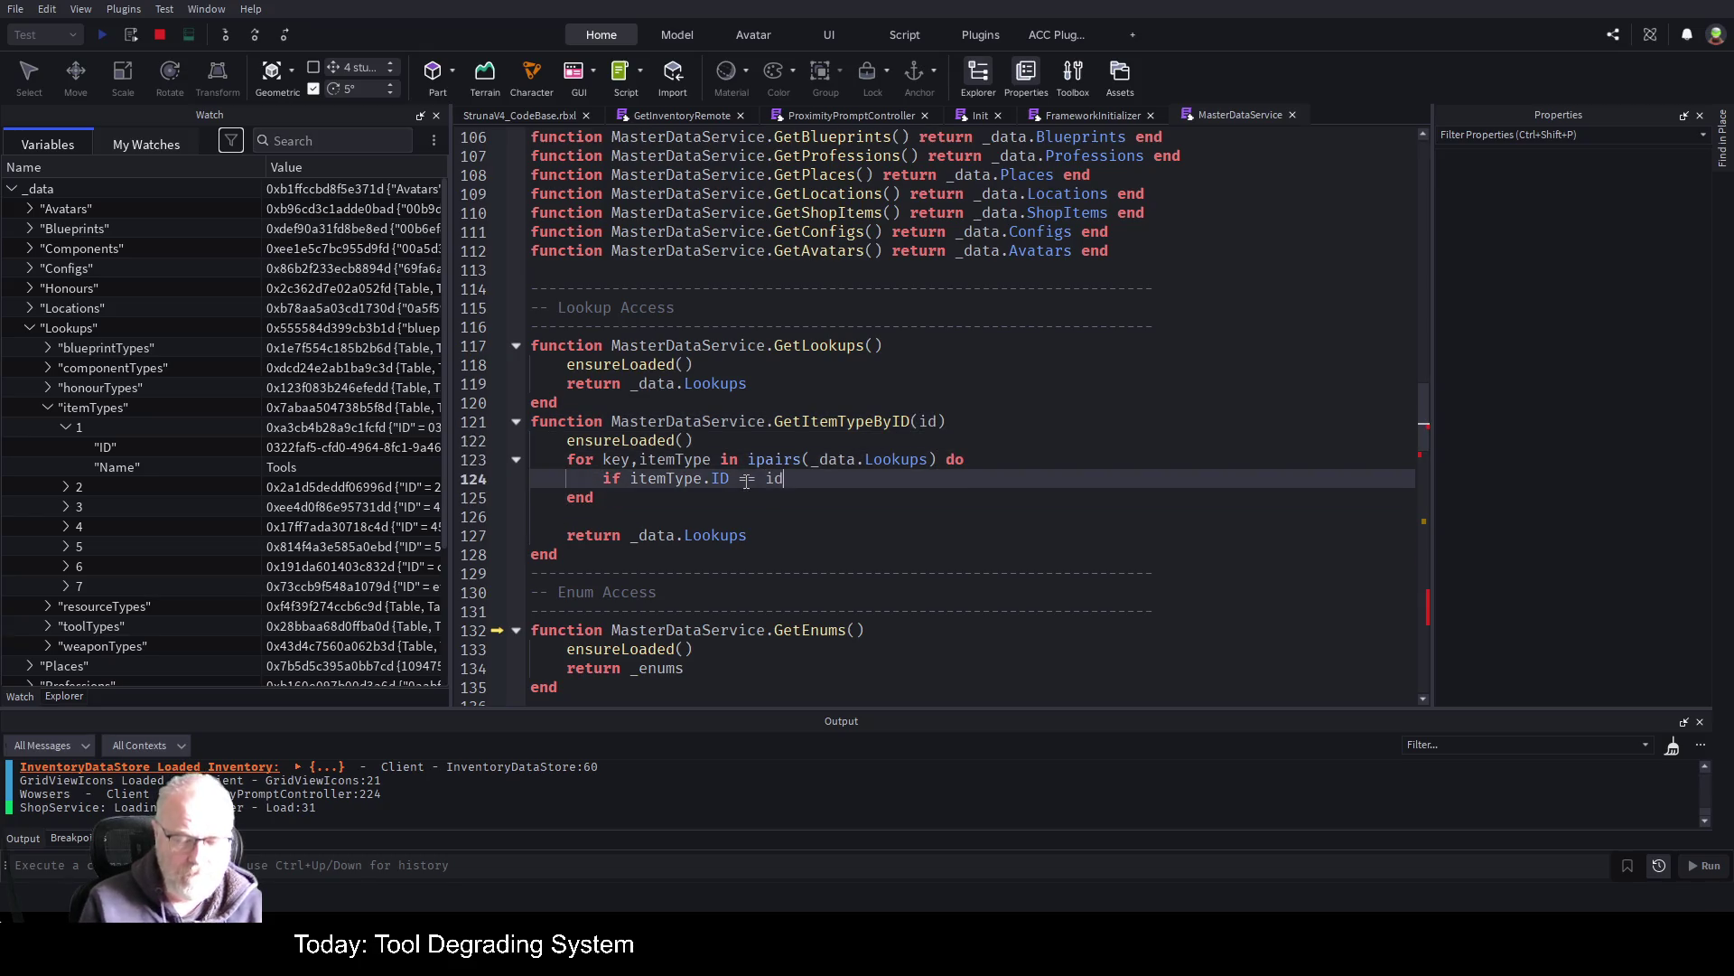
pyautogui.write(' then')
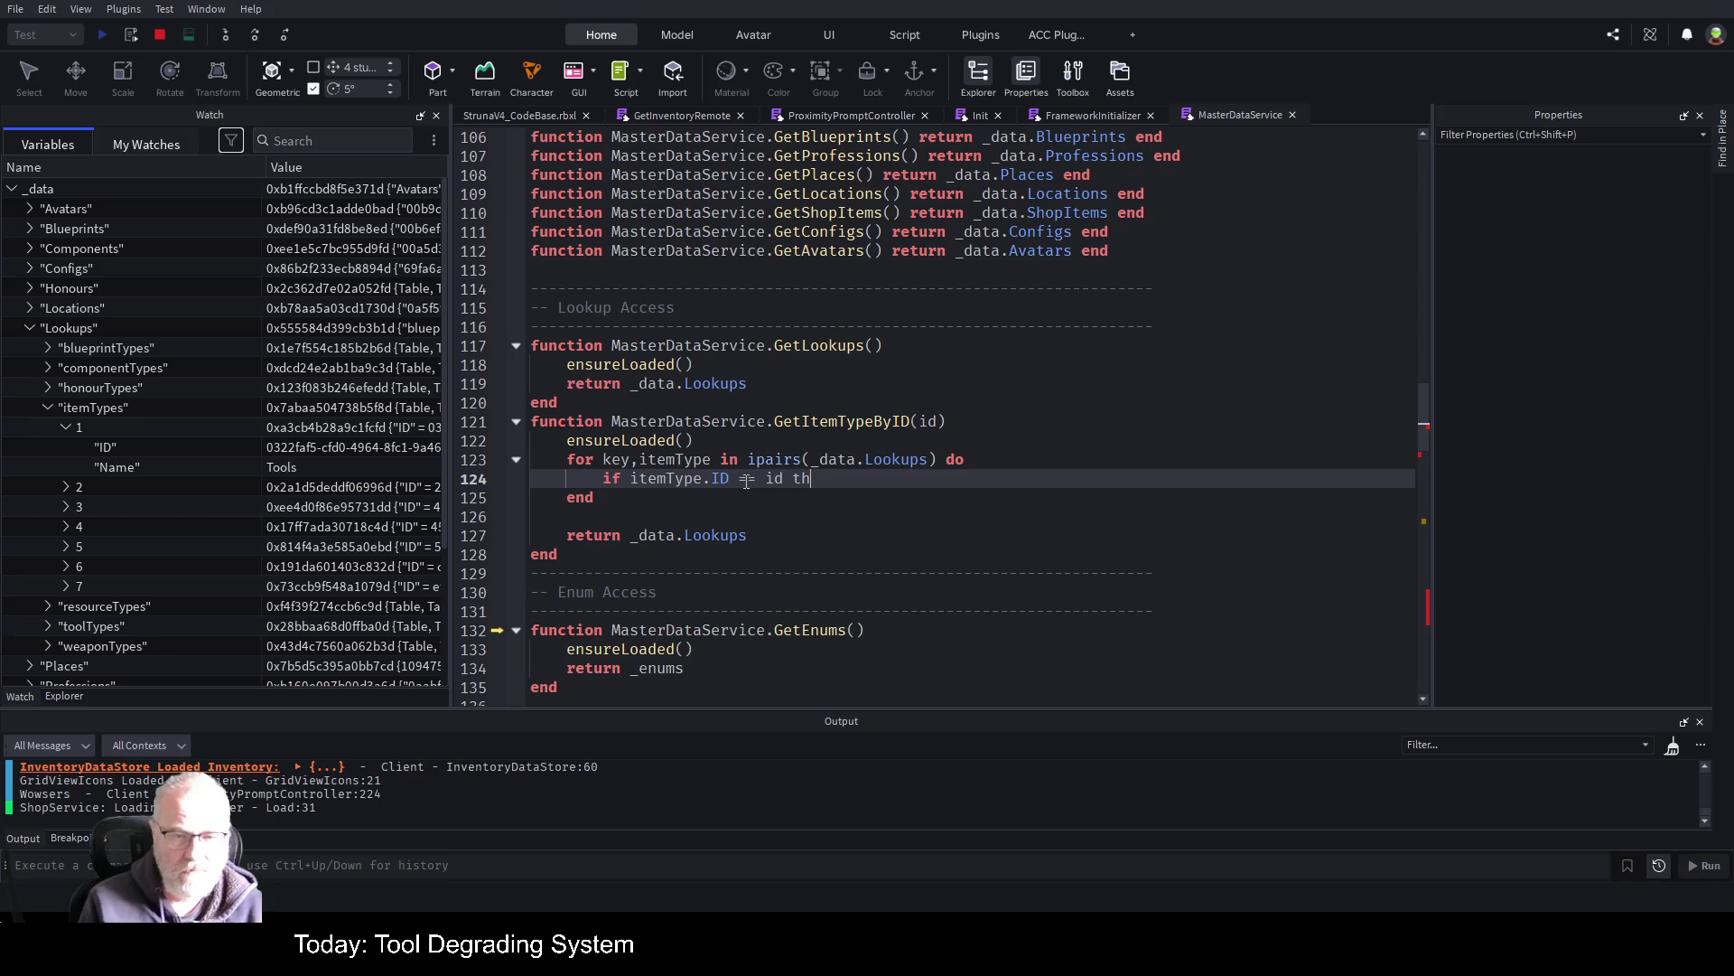
pyautogui.press('Return')
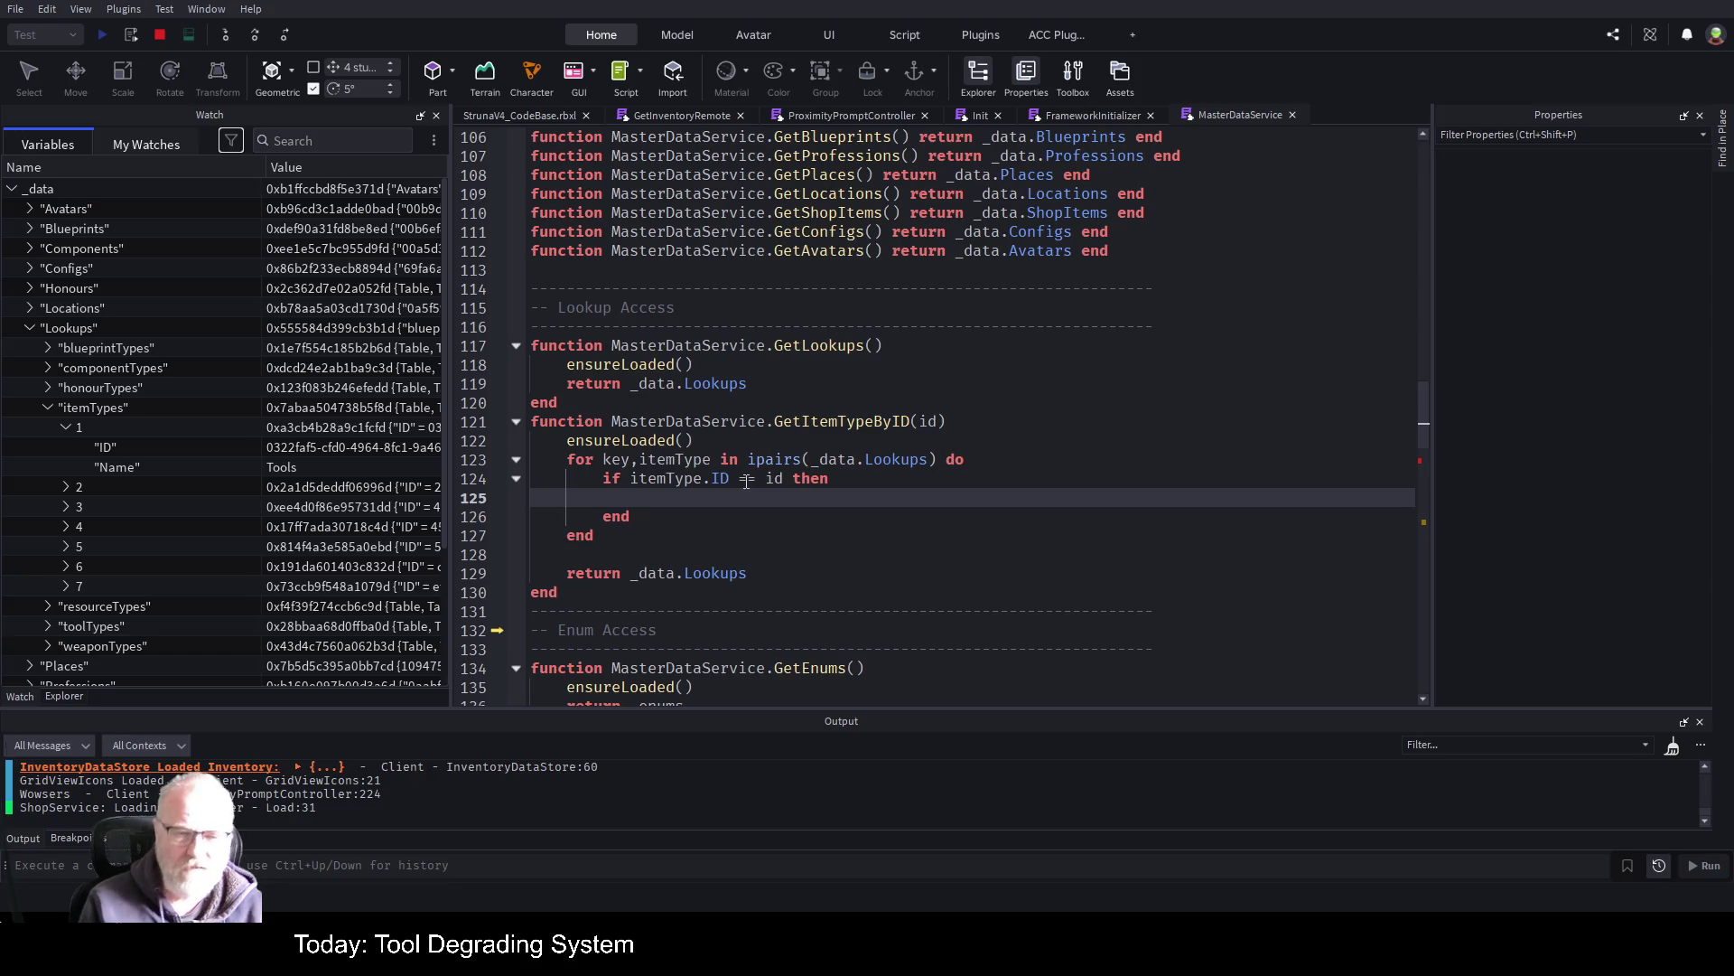
pyautogui.write('break')
# Declare 'local result = nil' on a new line below ensureLoaded()
pyautogui.press('Up')
pyautogui.press('Up')
pyautogui.press('Up')
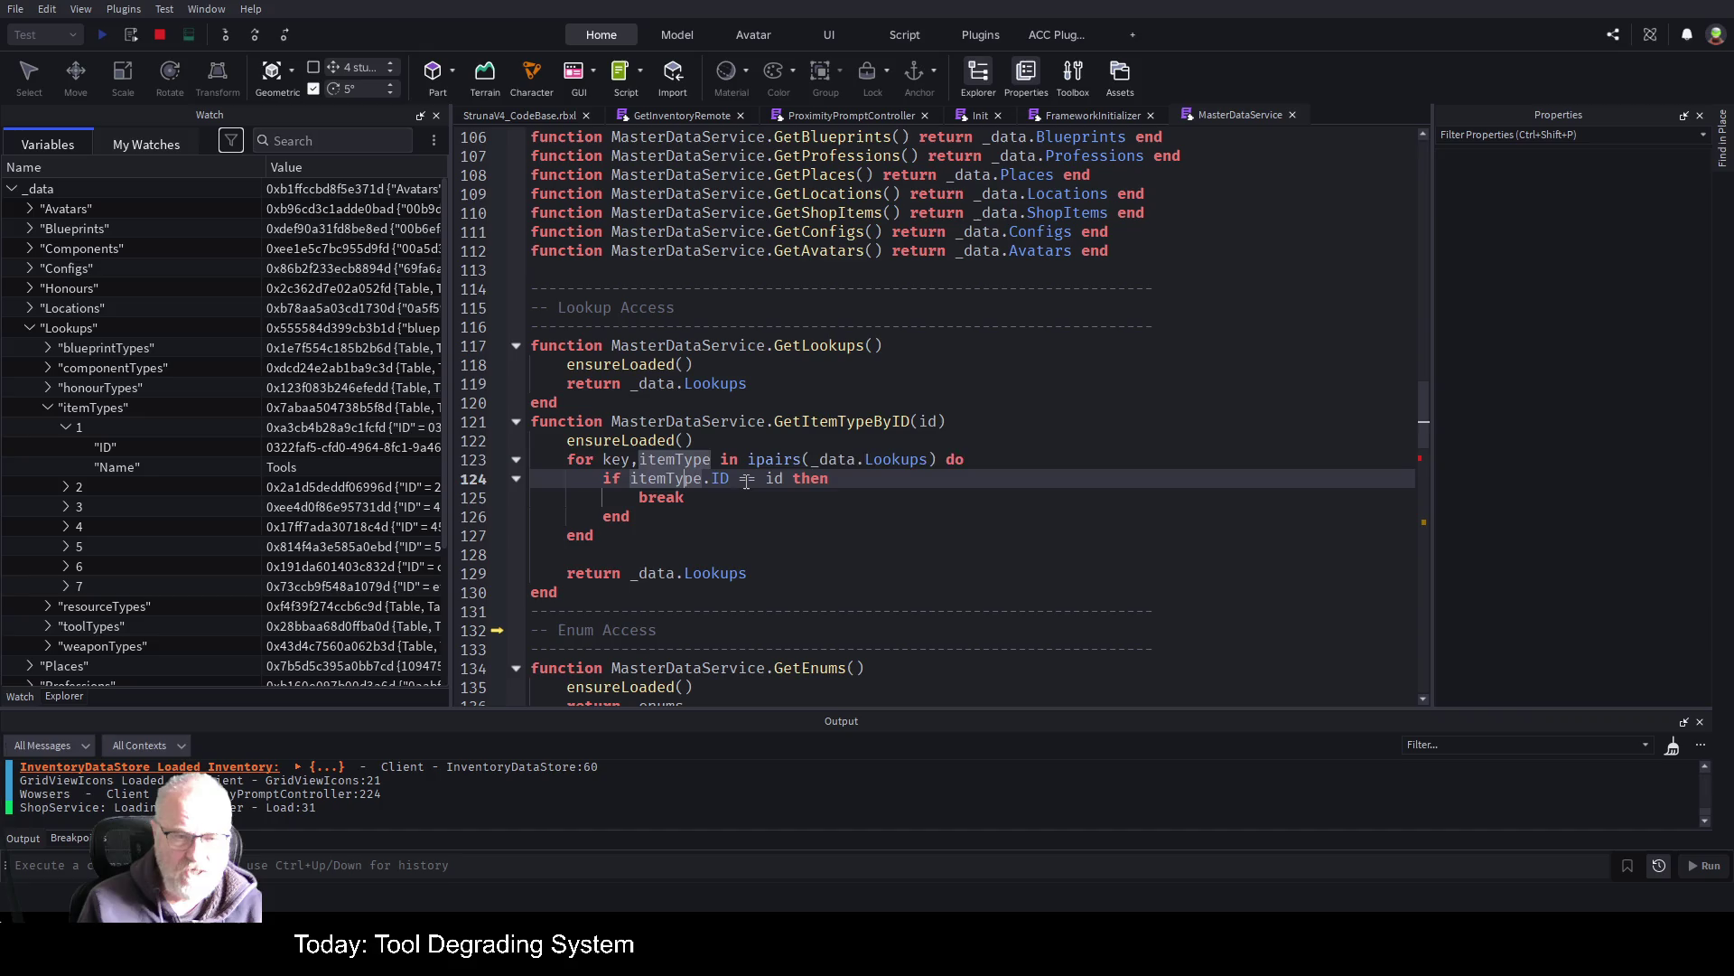
pyautogui.press('End')
pyautogui.press('Return')
pyautogui.write('local ')
pyautogui.write('resu')
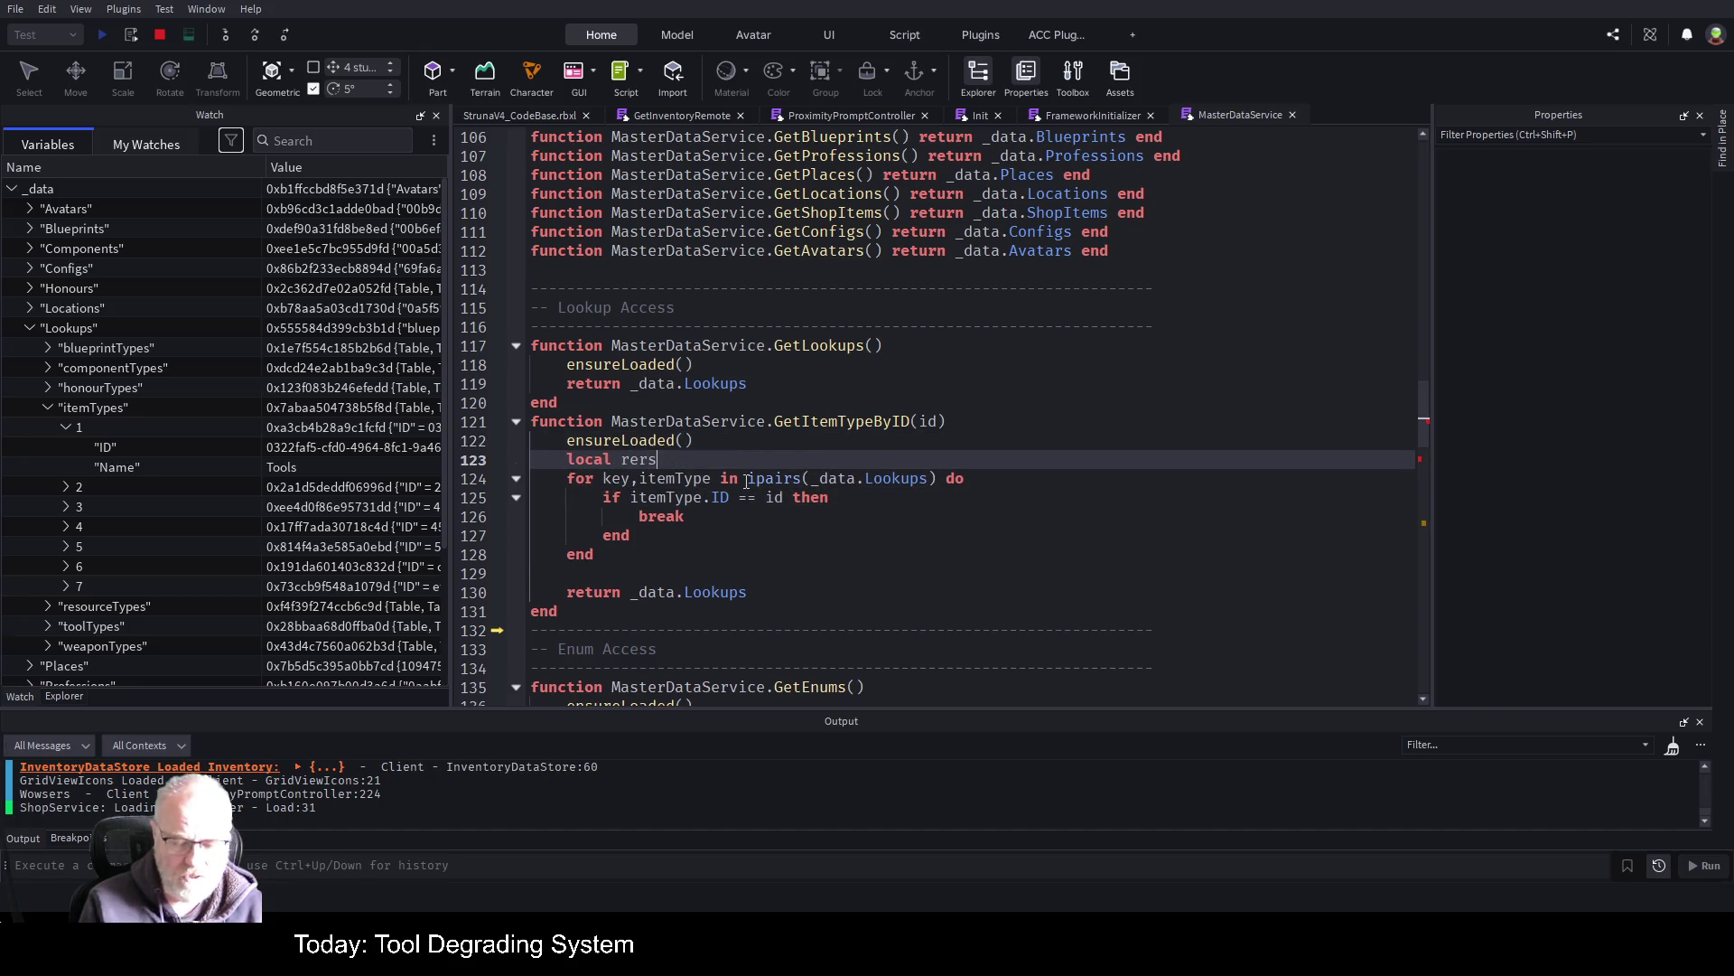
pyautogui.write('lt')
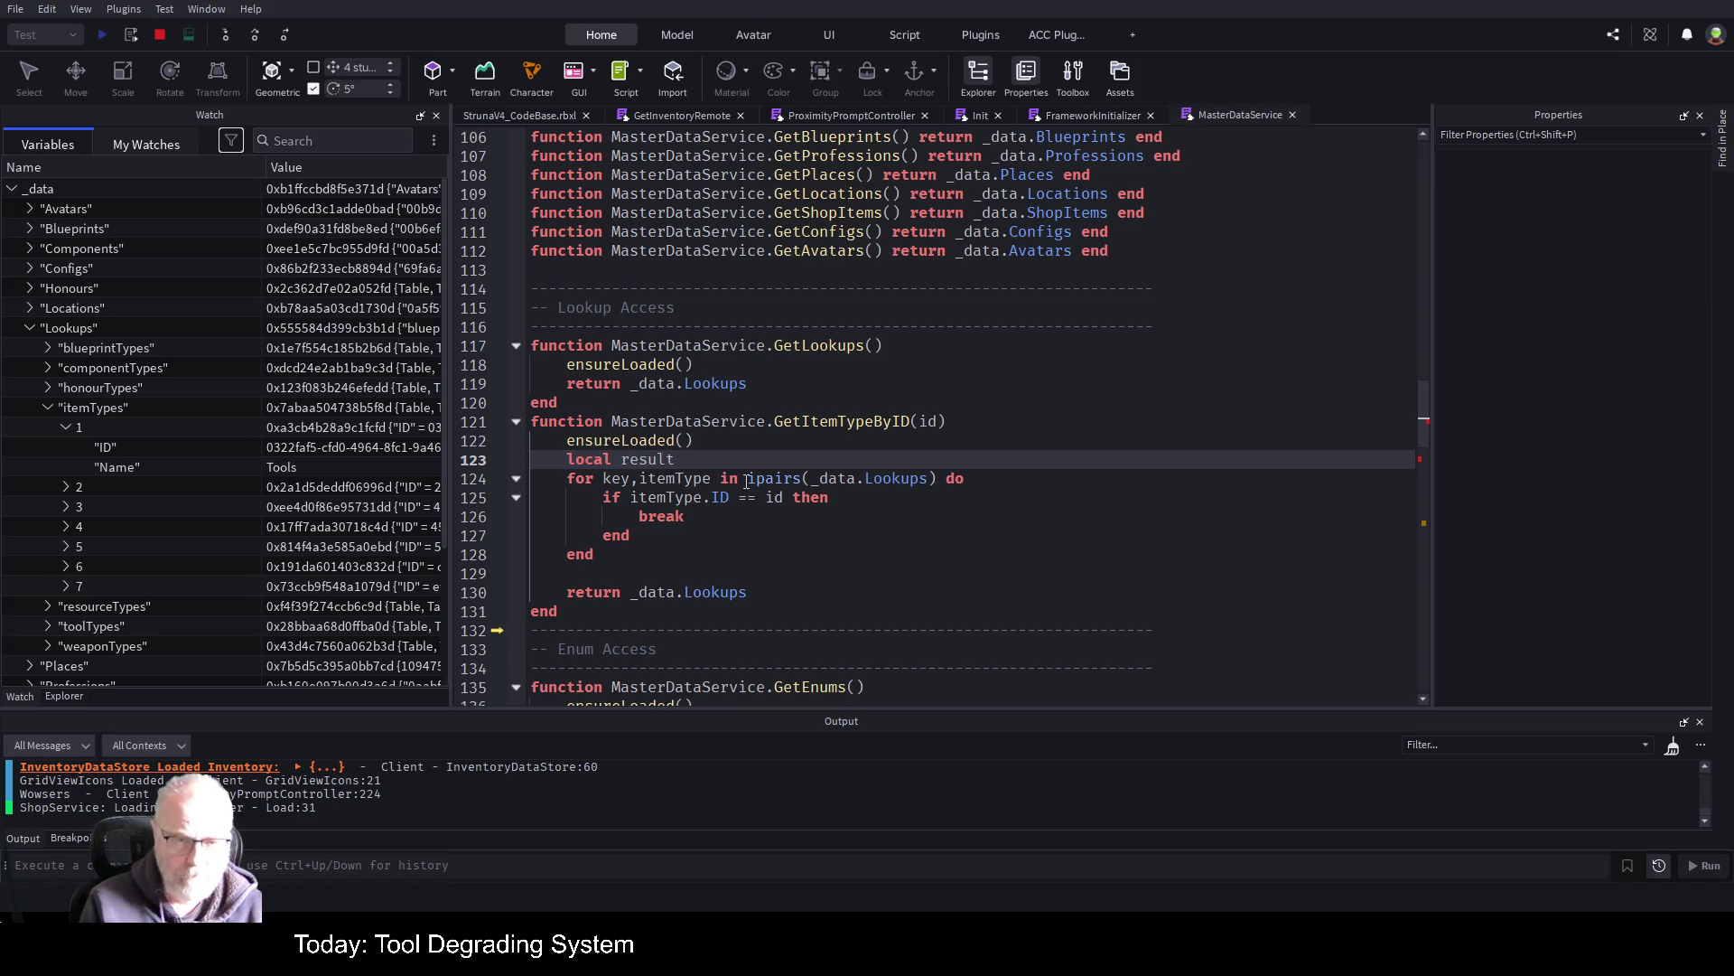
pyautogui.write(' = nil')
# Insert 'result=itemType' on a new line just above break in GetItemTypeByID
pyautogui.press('Down')
pyautogui.press('Down')
pyautogui.press('Down')
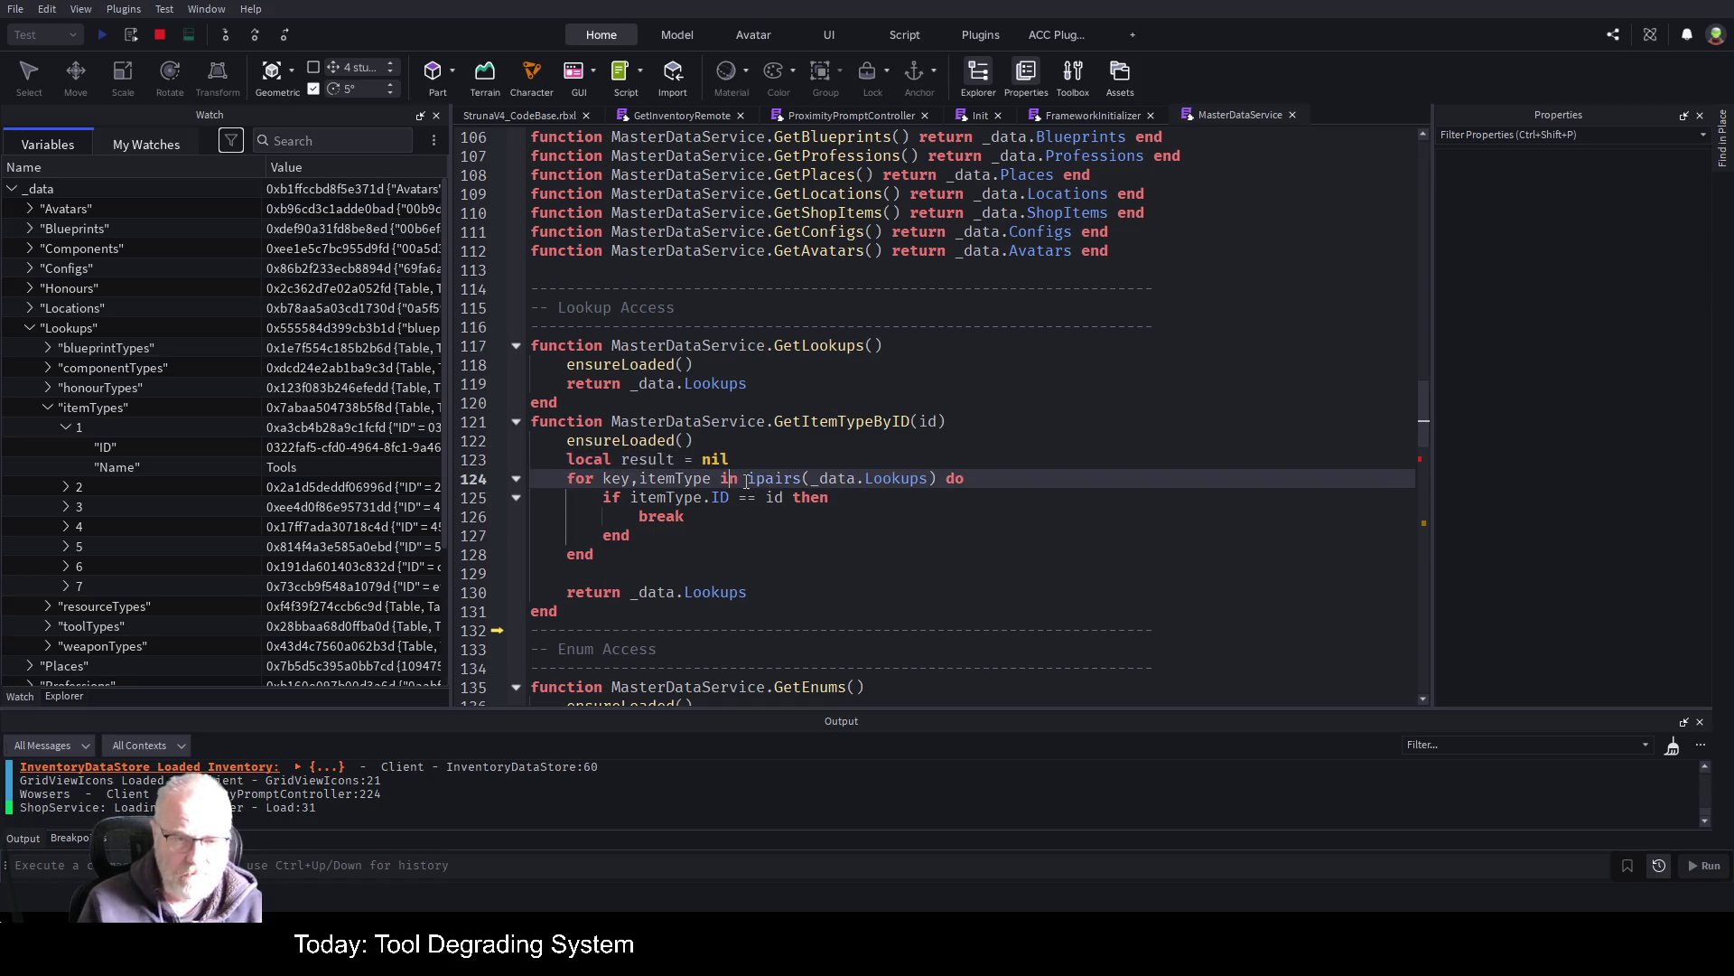
pyautogui.press('Up')
pyautogui.press('End')
pyautogui.press('Return')
pyautogui.write('res')
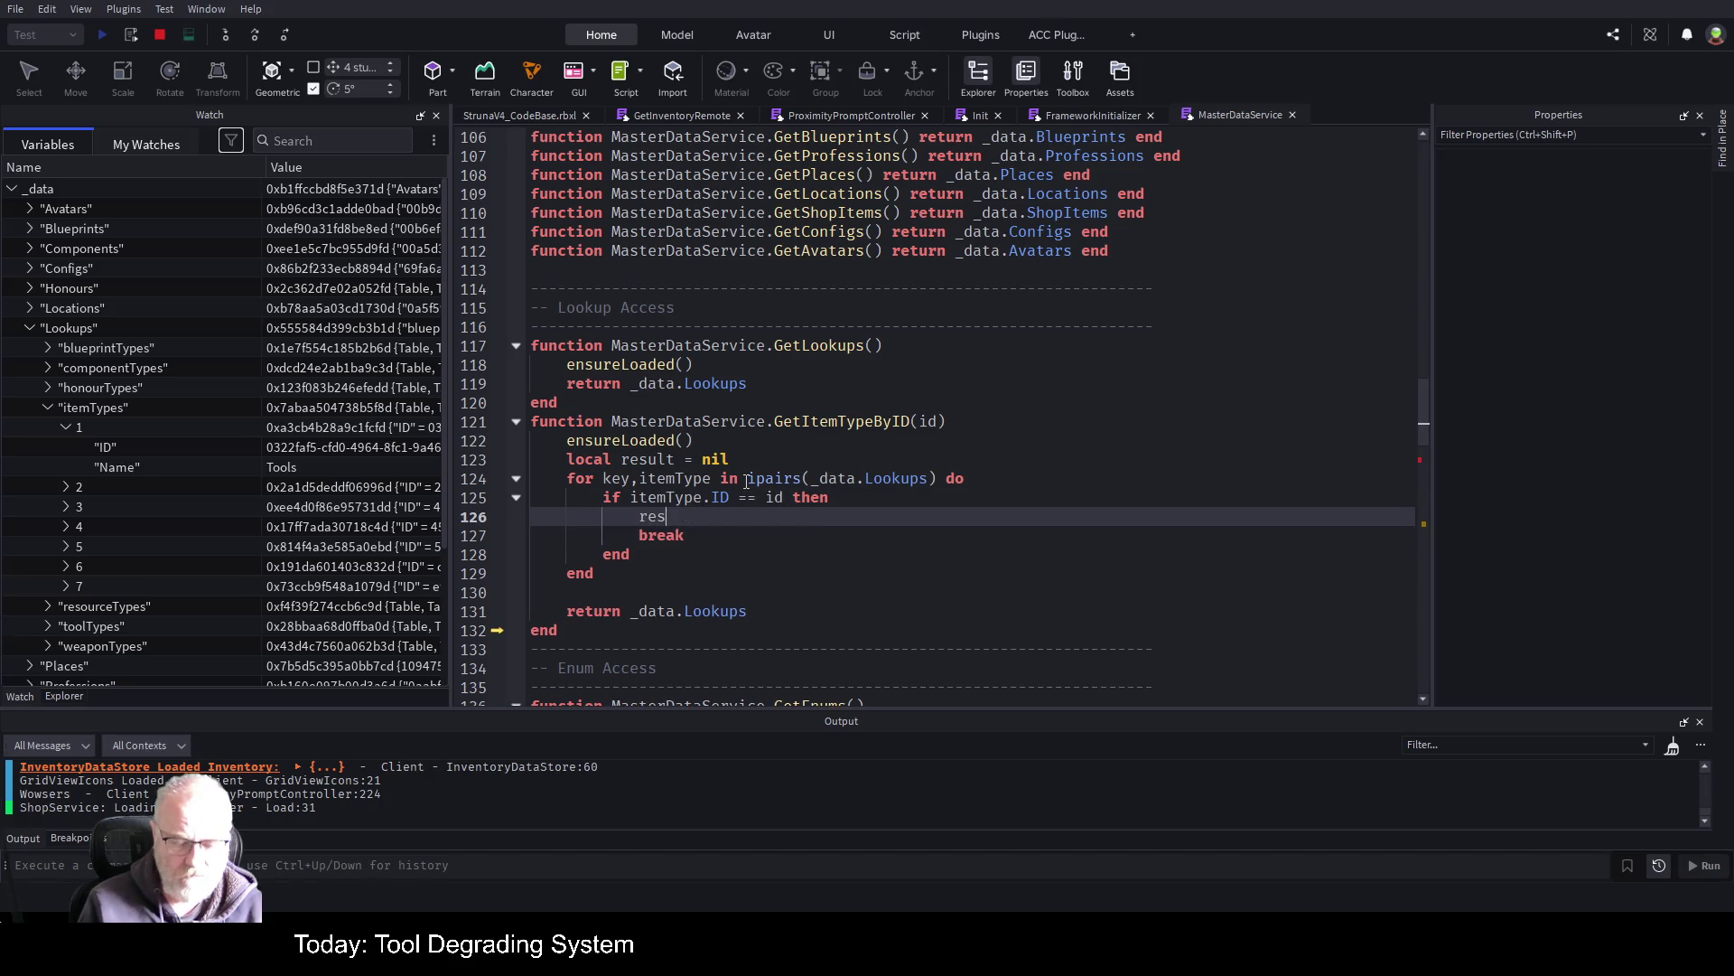
pyautogui.write('ult=')
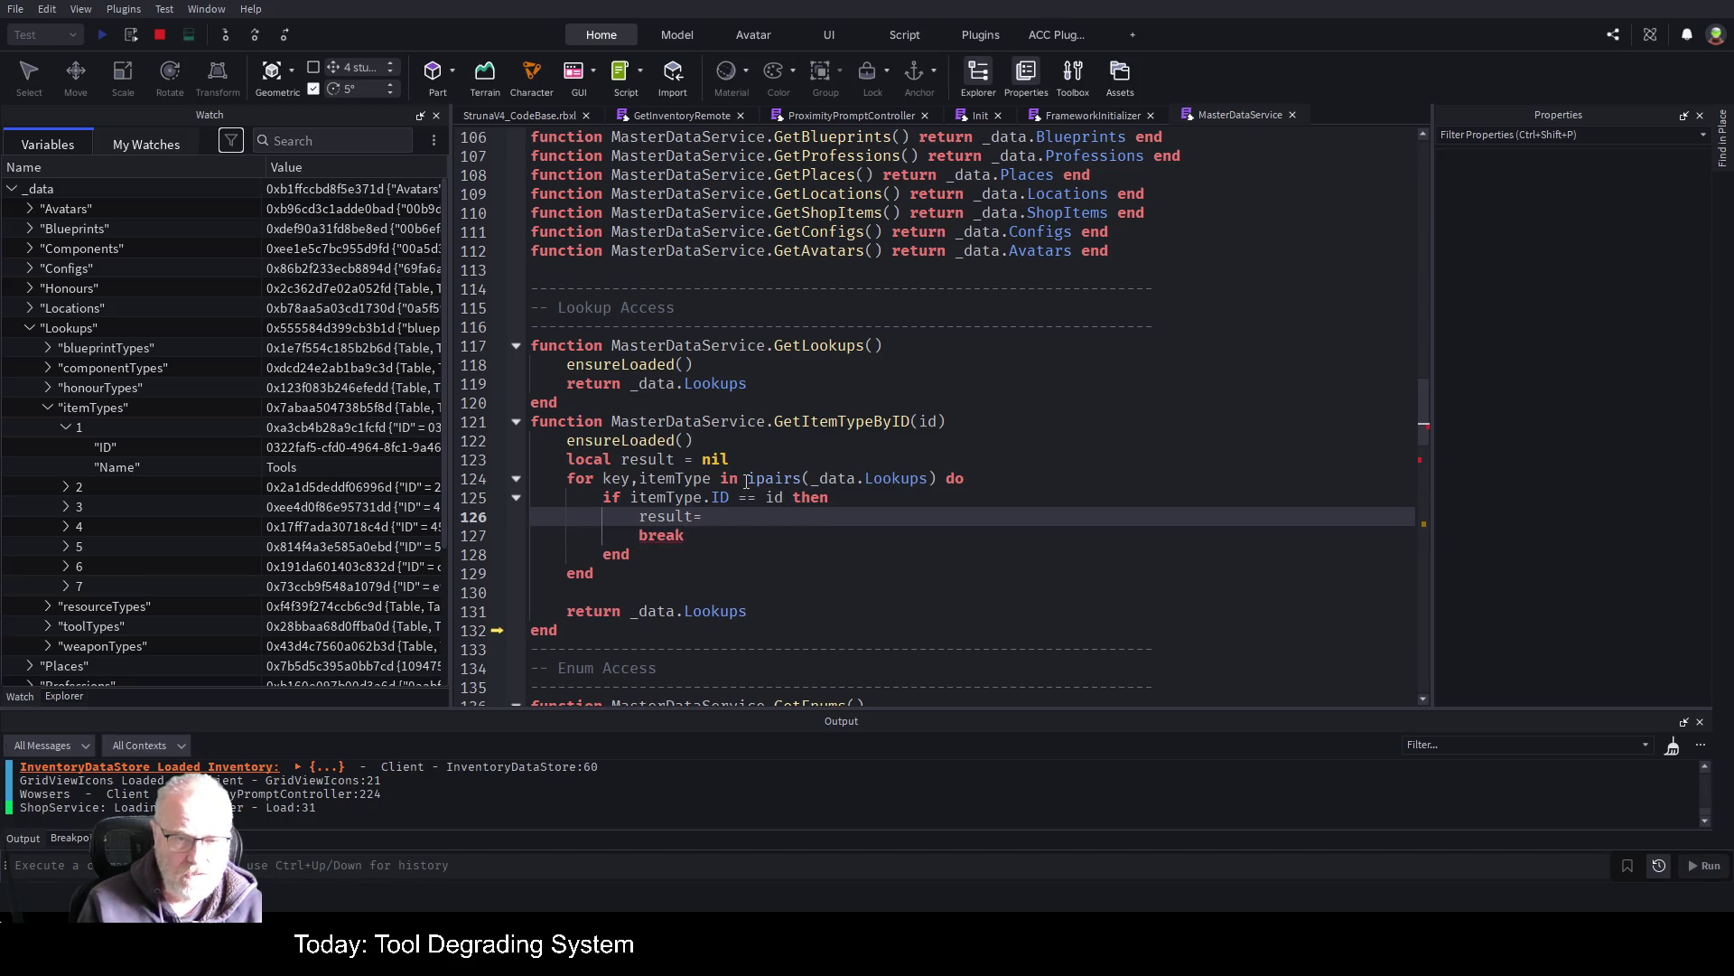
pyautogui.write('itemType')
# Replace _data.Lookups in the return line so it reads 'return result;'
pyautogui.press('Down')
pyautogui.press('Down')
pyautogui.press('Down')
pyautogui.press('Down')
pyautogui.hotkey('ctrl', 'Left')
pyautogui.hotkey('ctrl', 'Left')
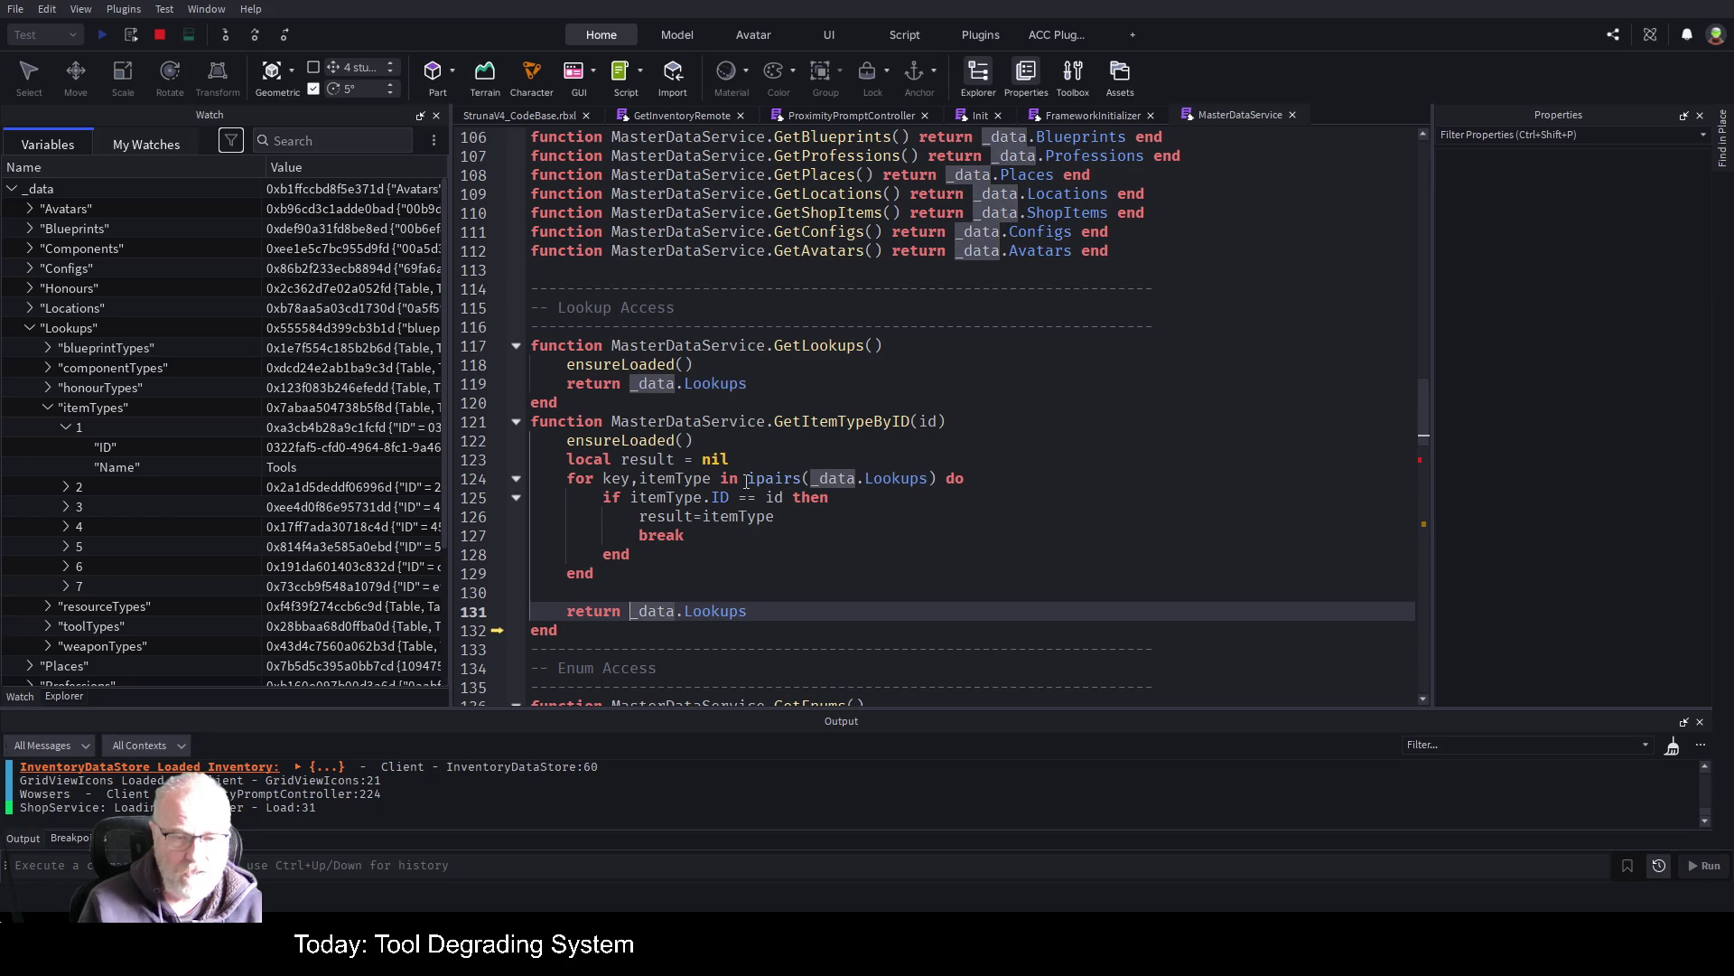
pyautogui.hotkey('shift', 'End')
pyautogui.write('result;')
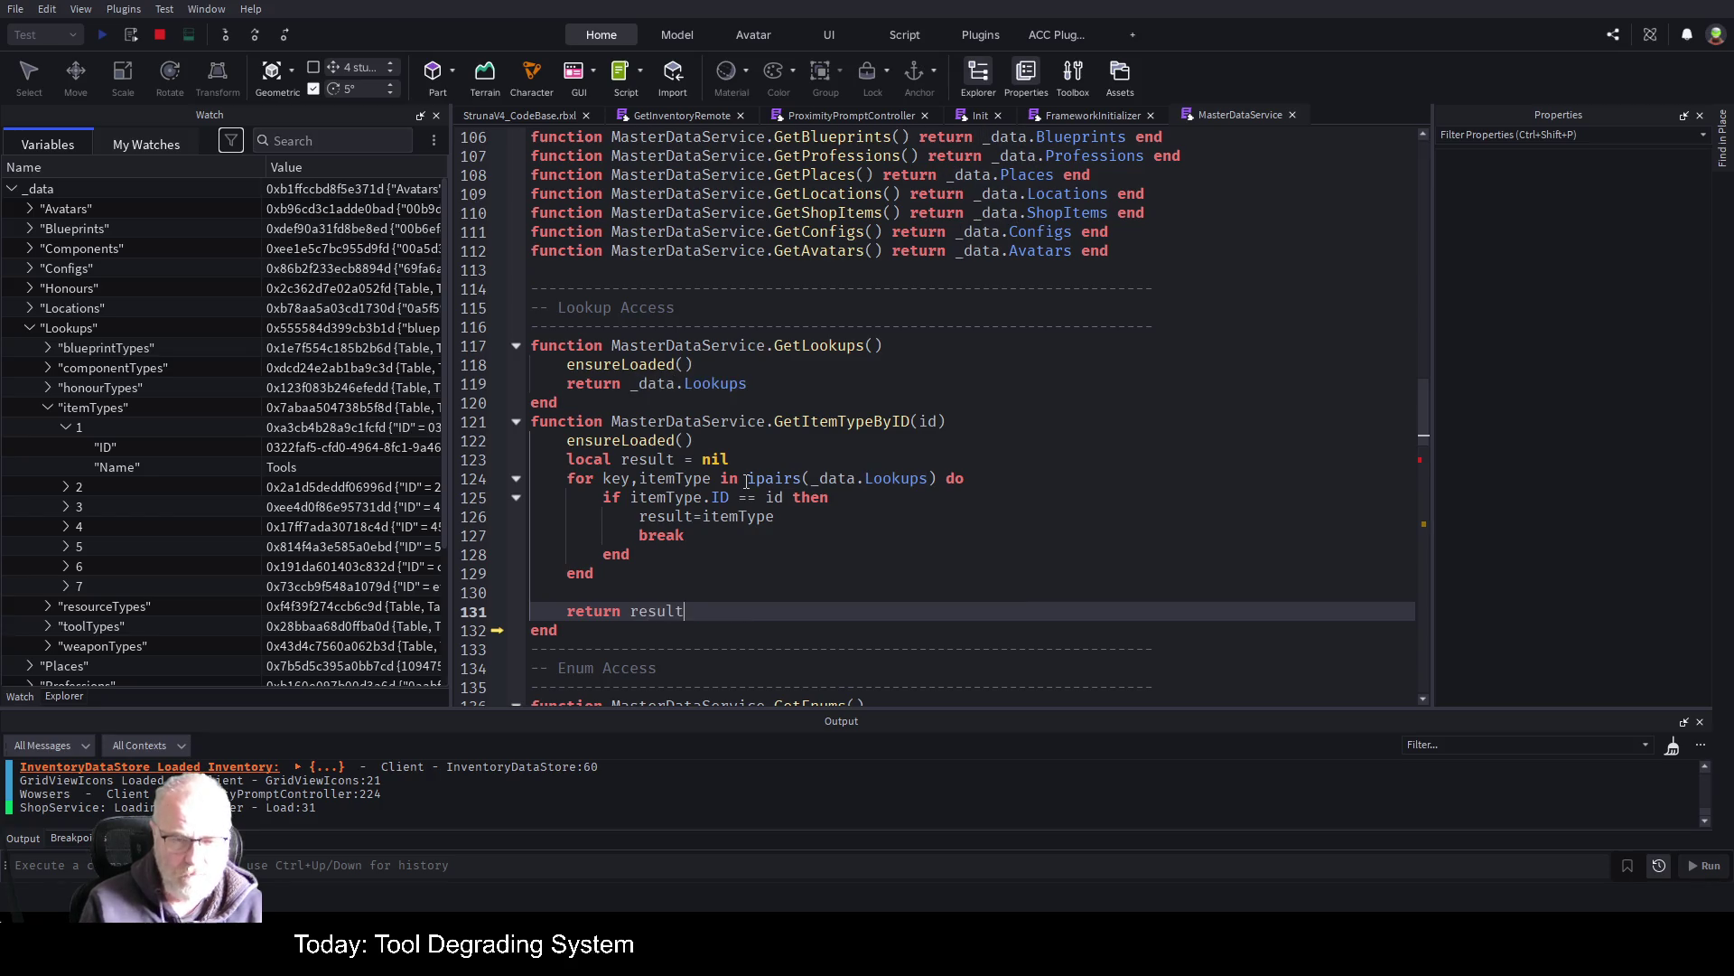
pyautogui.press('Up')
pyautogui.press('Up')
pyautogui.press('Up')
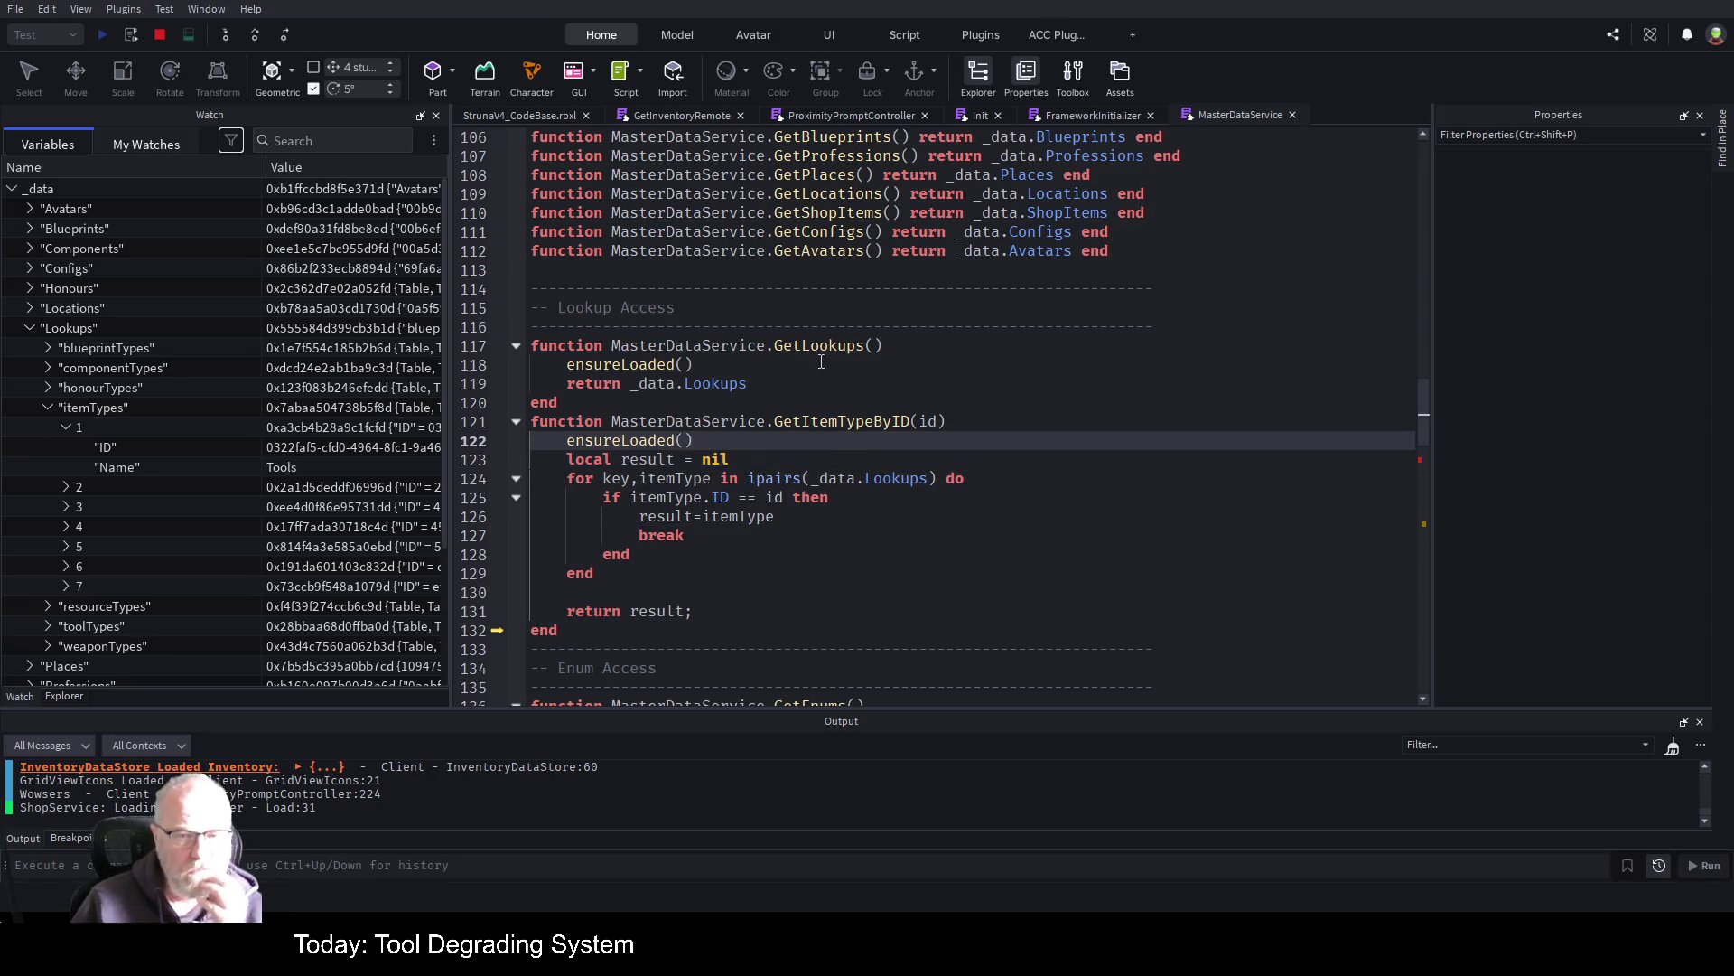
pyautogui.click(839, 386)
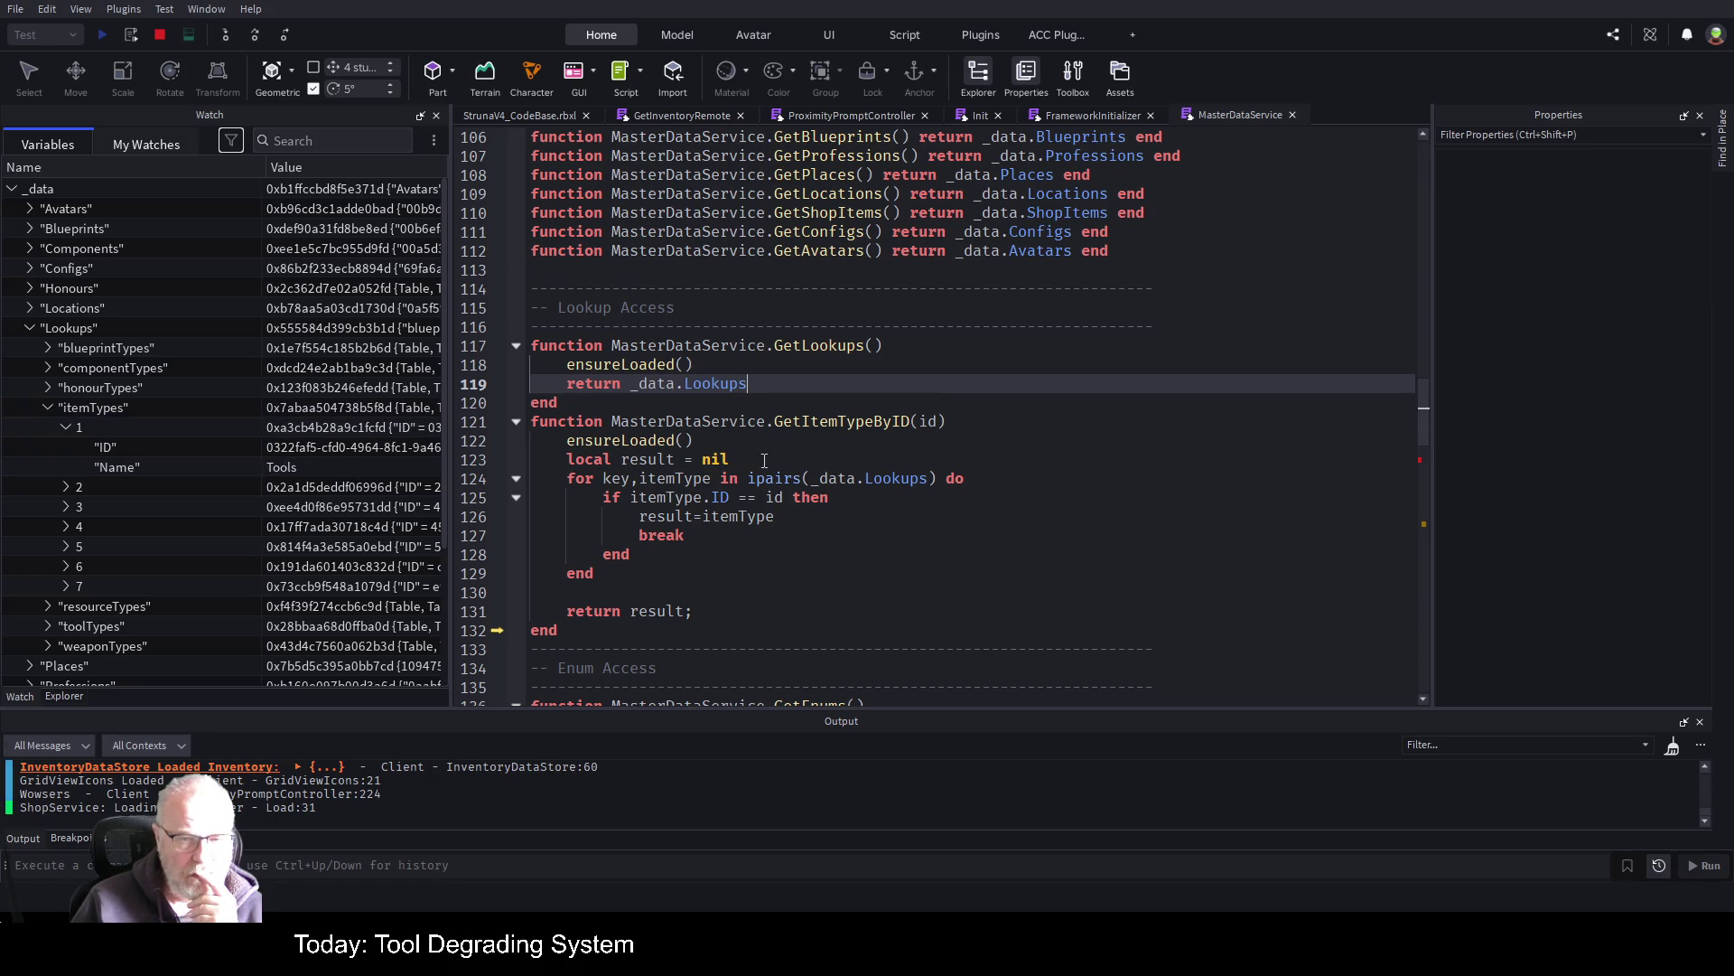
pyautogui.click(894, 478)
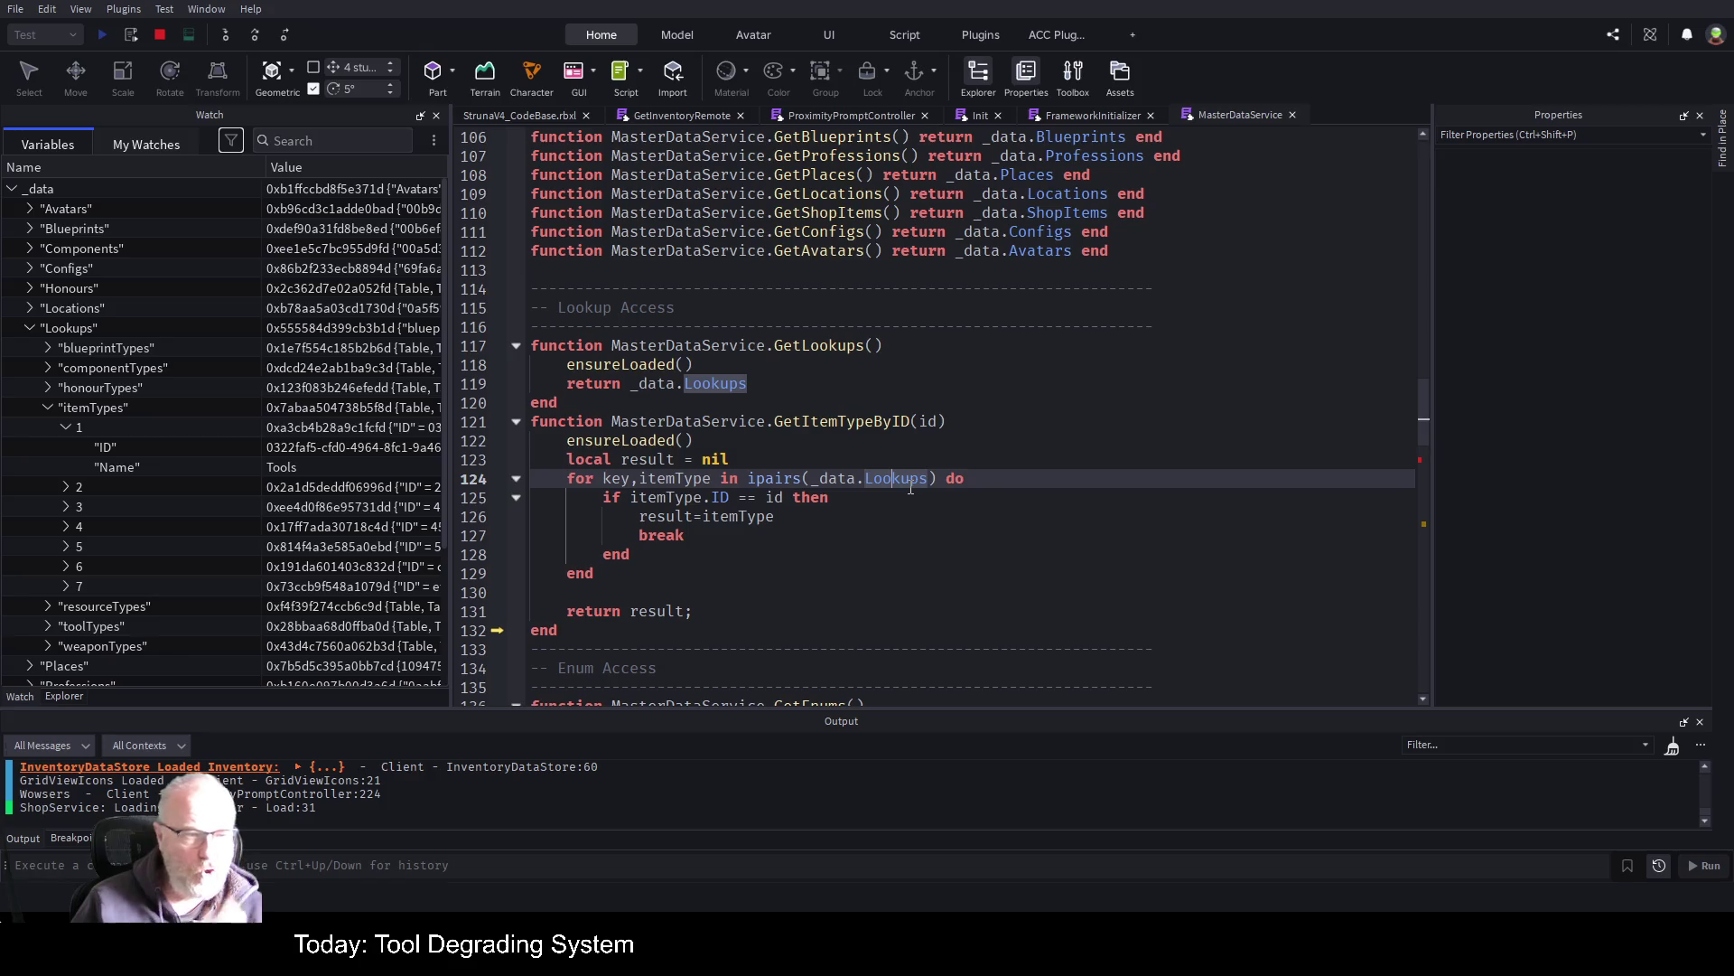
# Change the loop to ipairs(_data.Lookups.itemTypes) and select the GetItemTypeByID name to copy
pyautogui.press('Right')
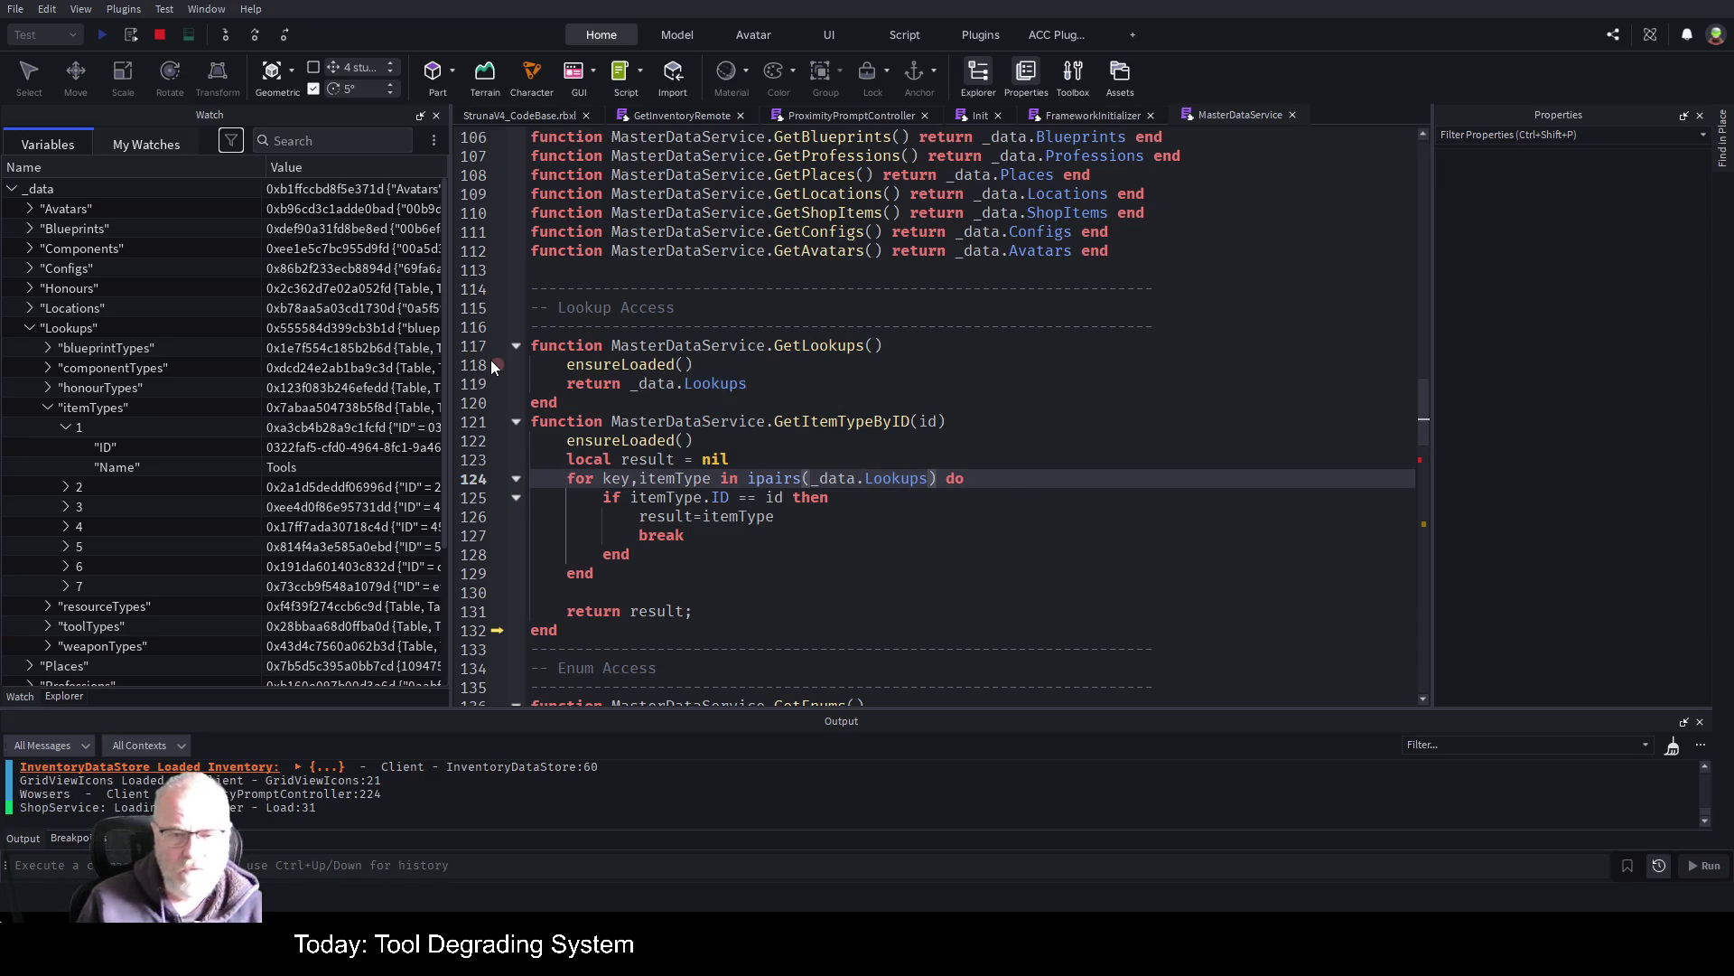
pyautogui.write('.itemTypers')
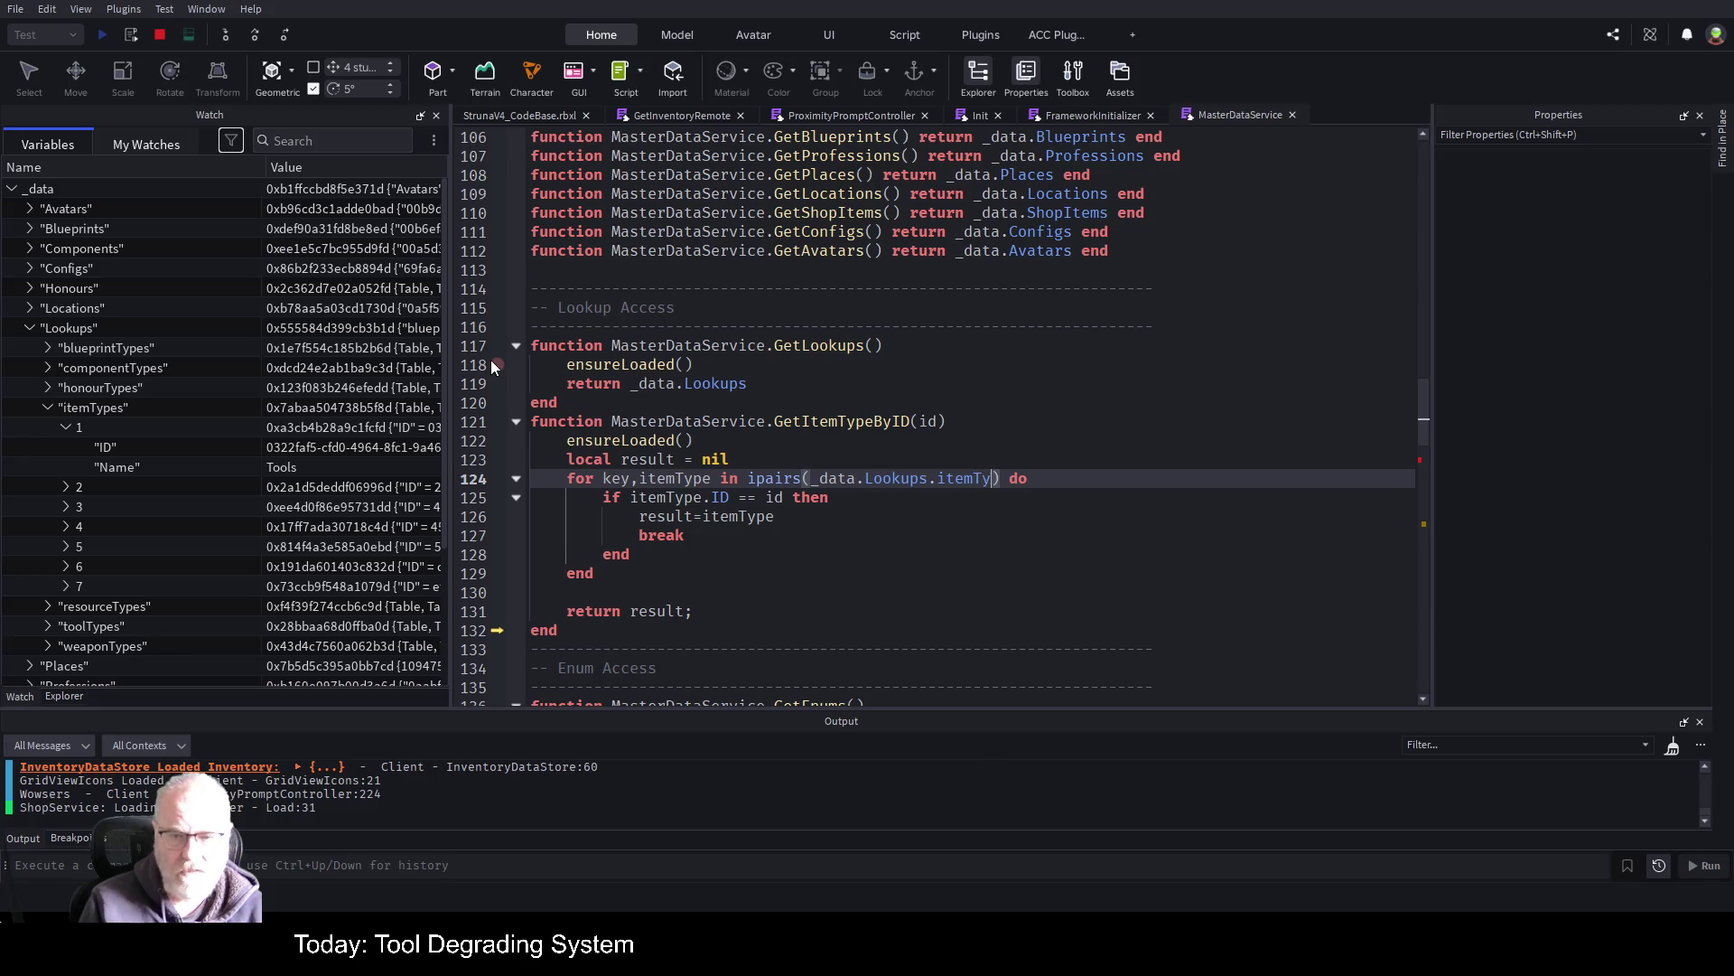
pyautogui.press('BackSpace')
pyautogui.press('BackSpace')
pyautogui.write('s')
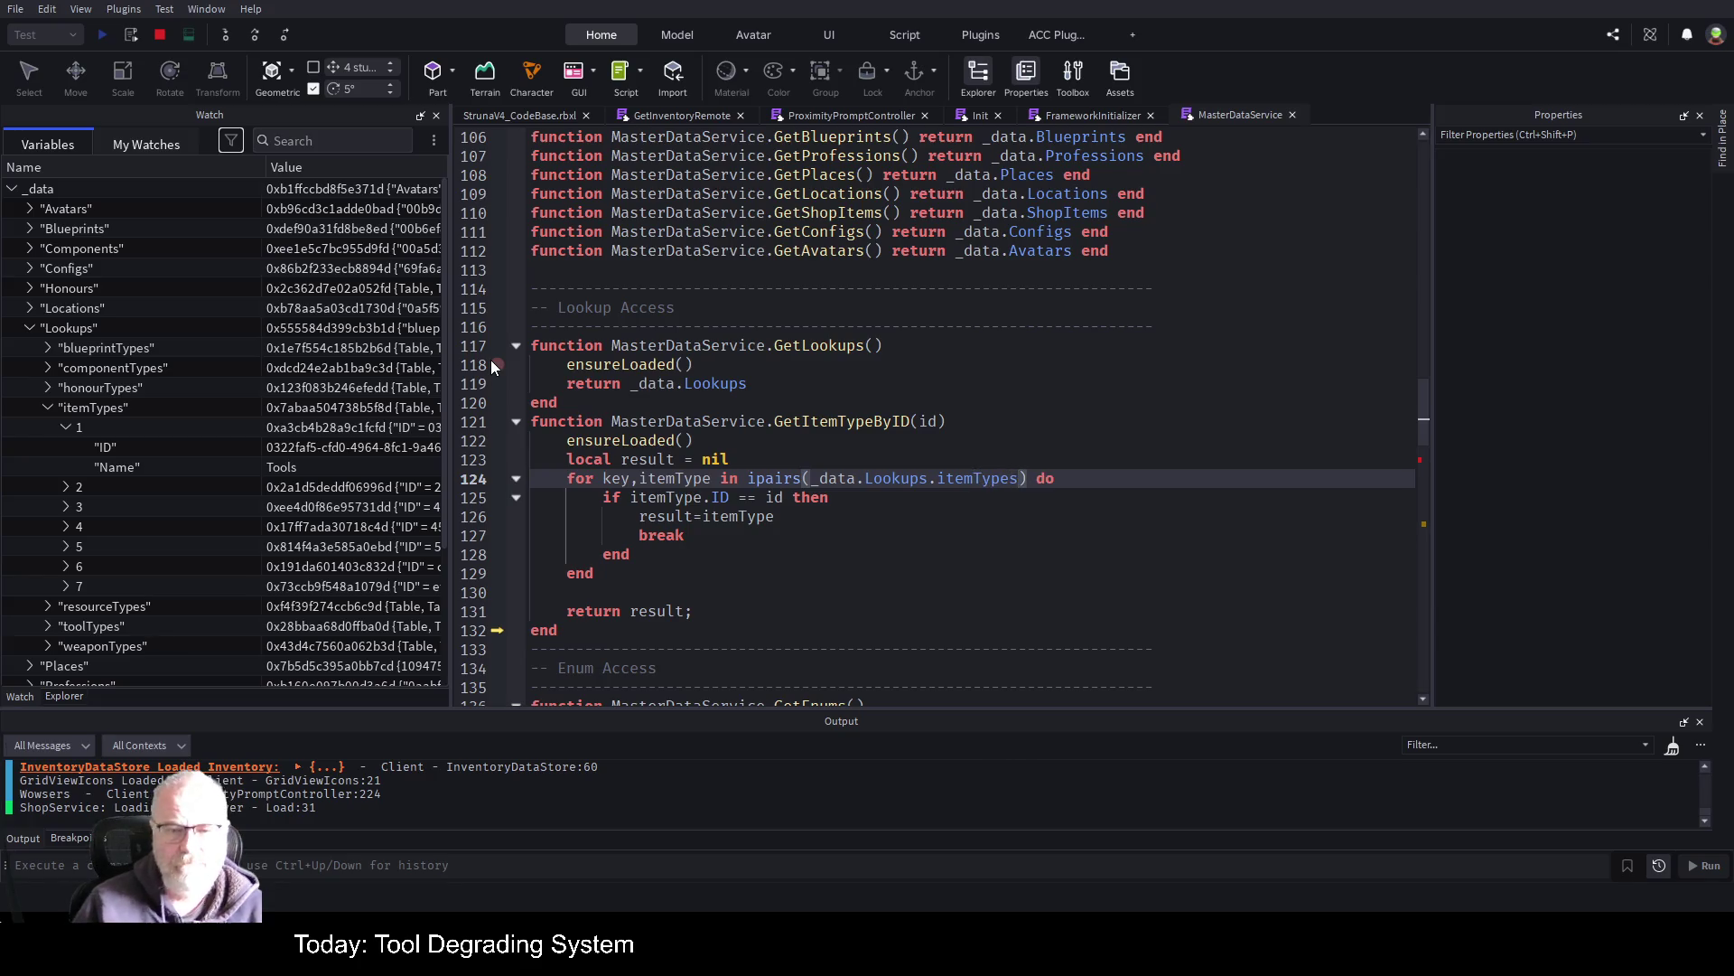
pyautogui.click(1067, 551)
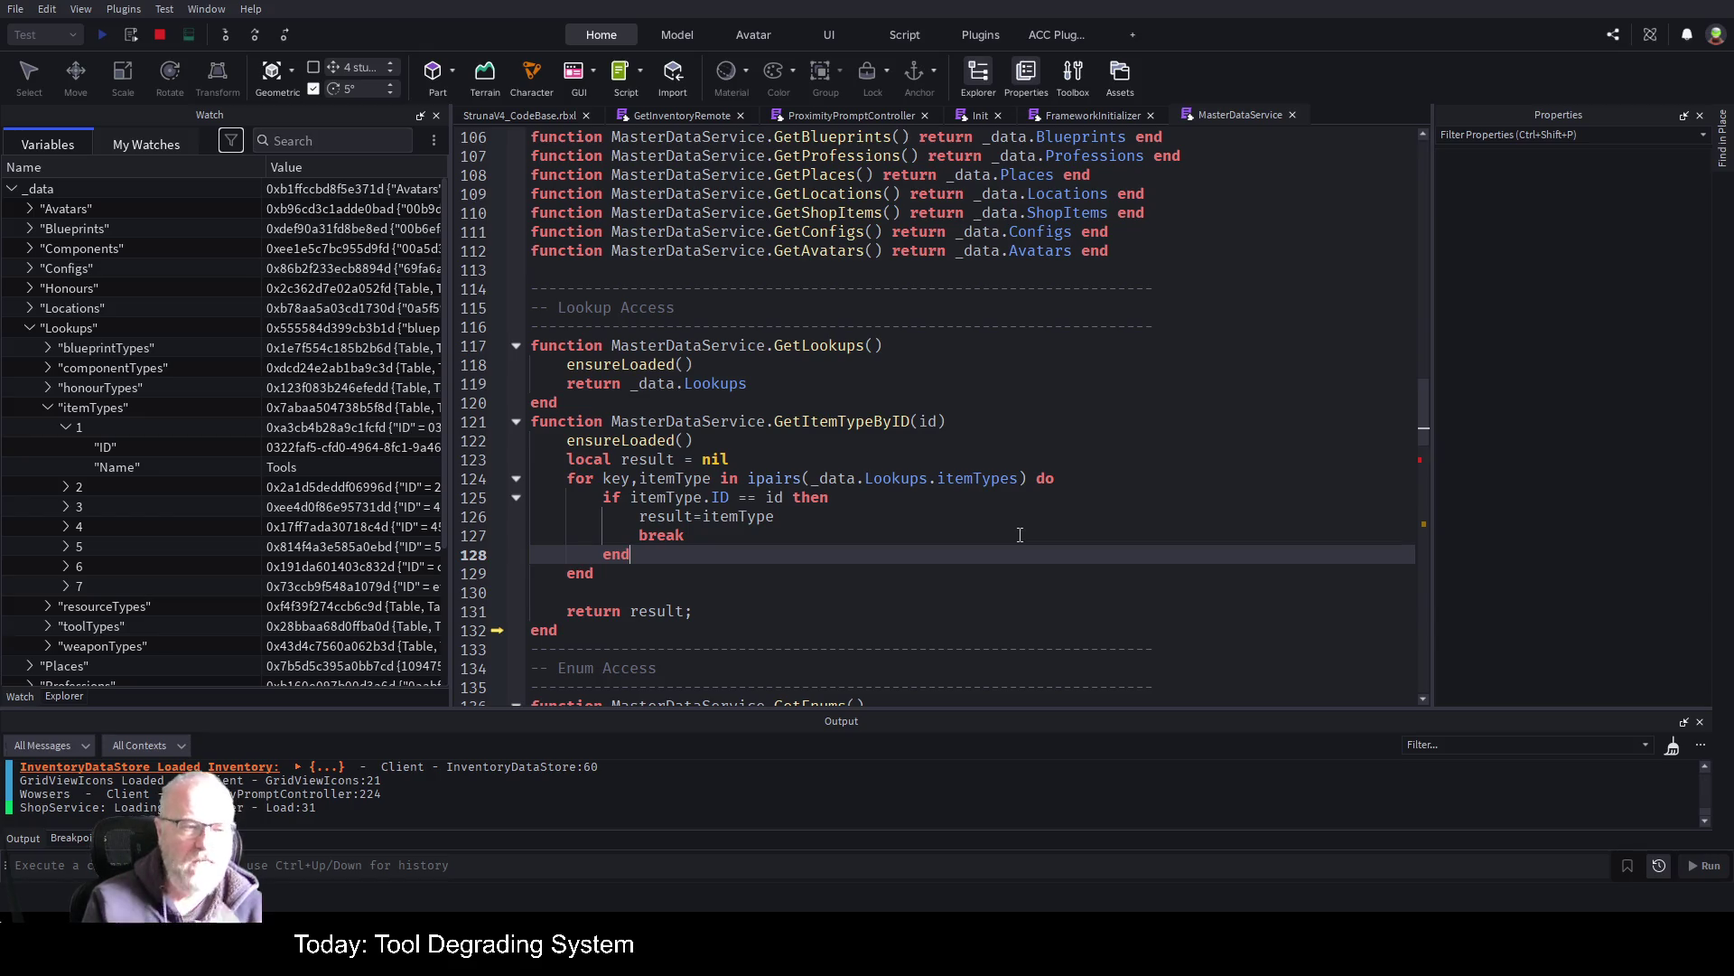
pyautogui.click(909, 403)
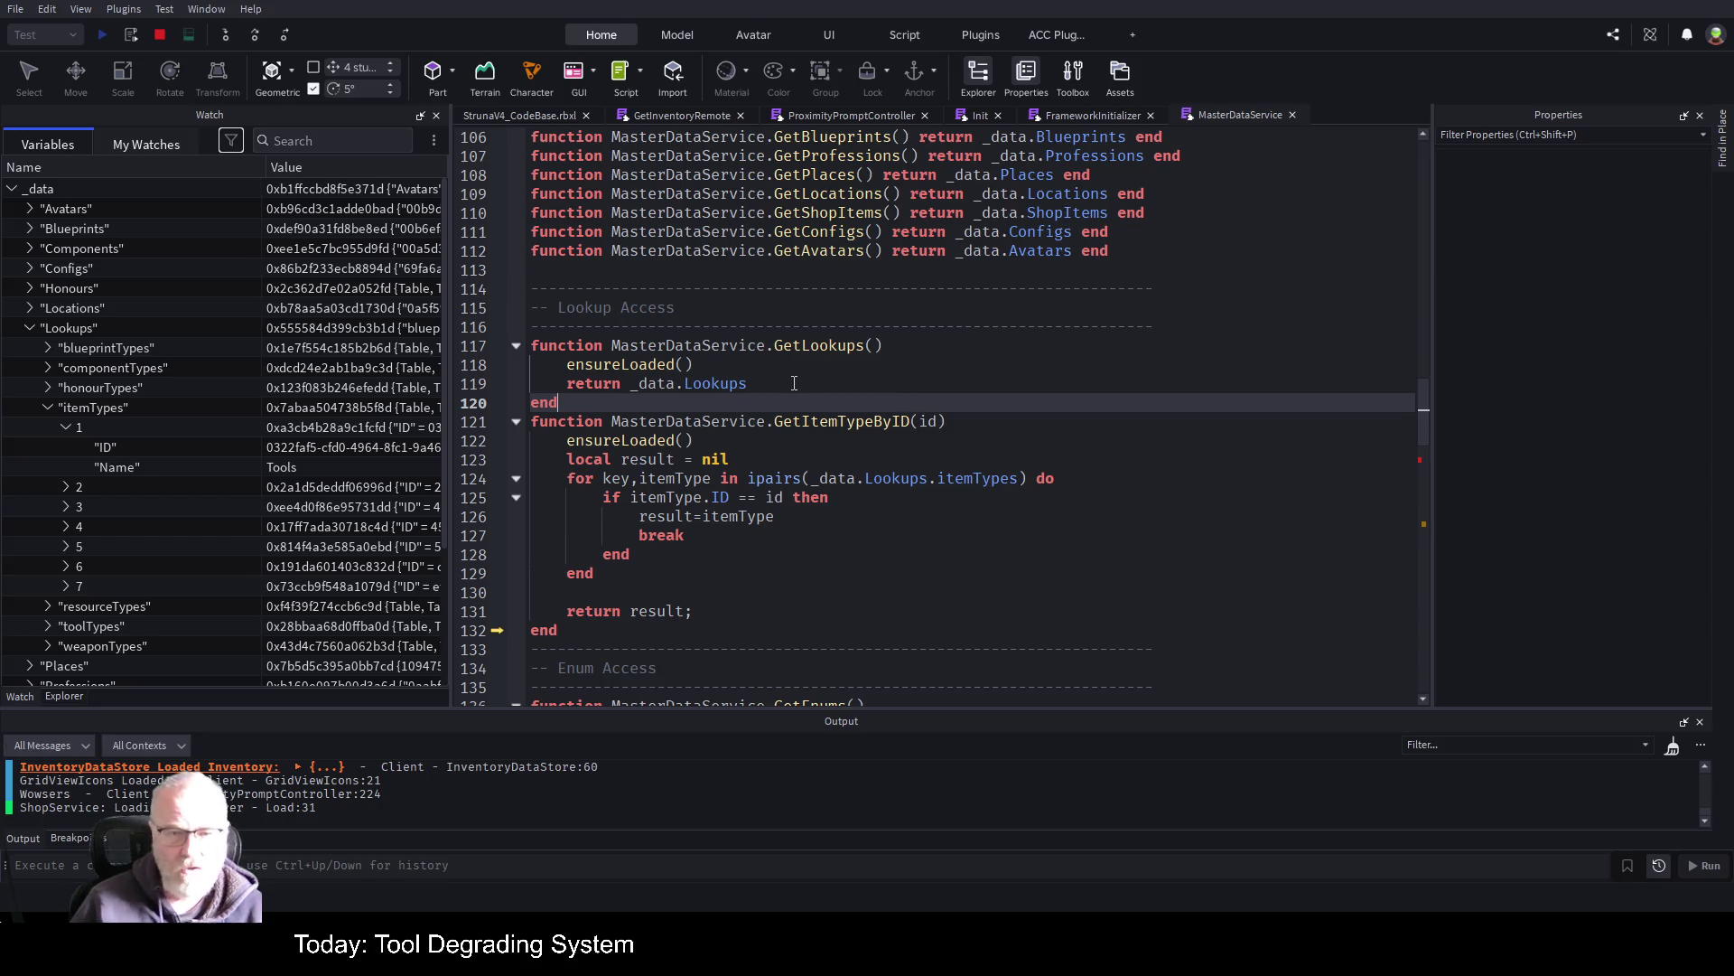
pyautogui.doubleClick(836, 422)
pyautogui.hotkey('ctrl', 'c')
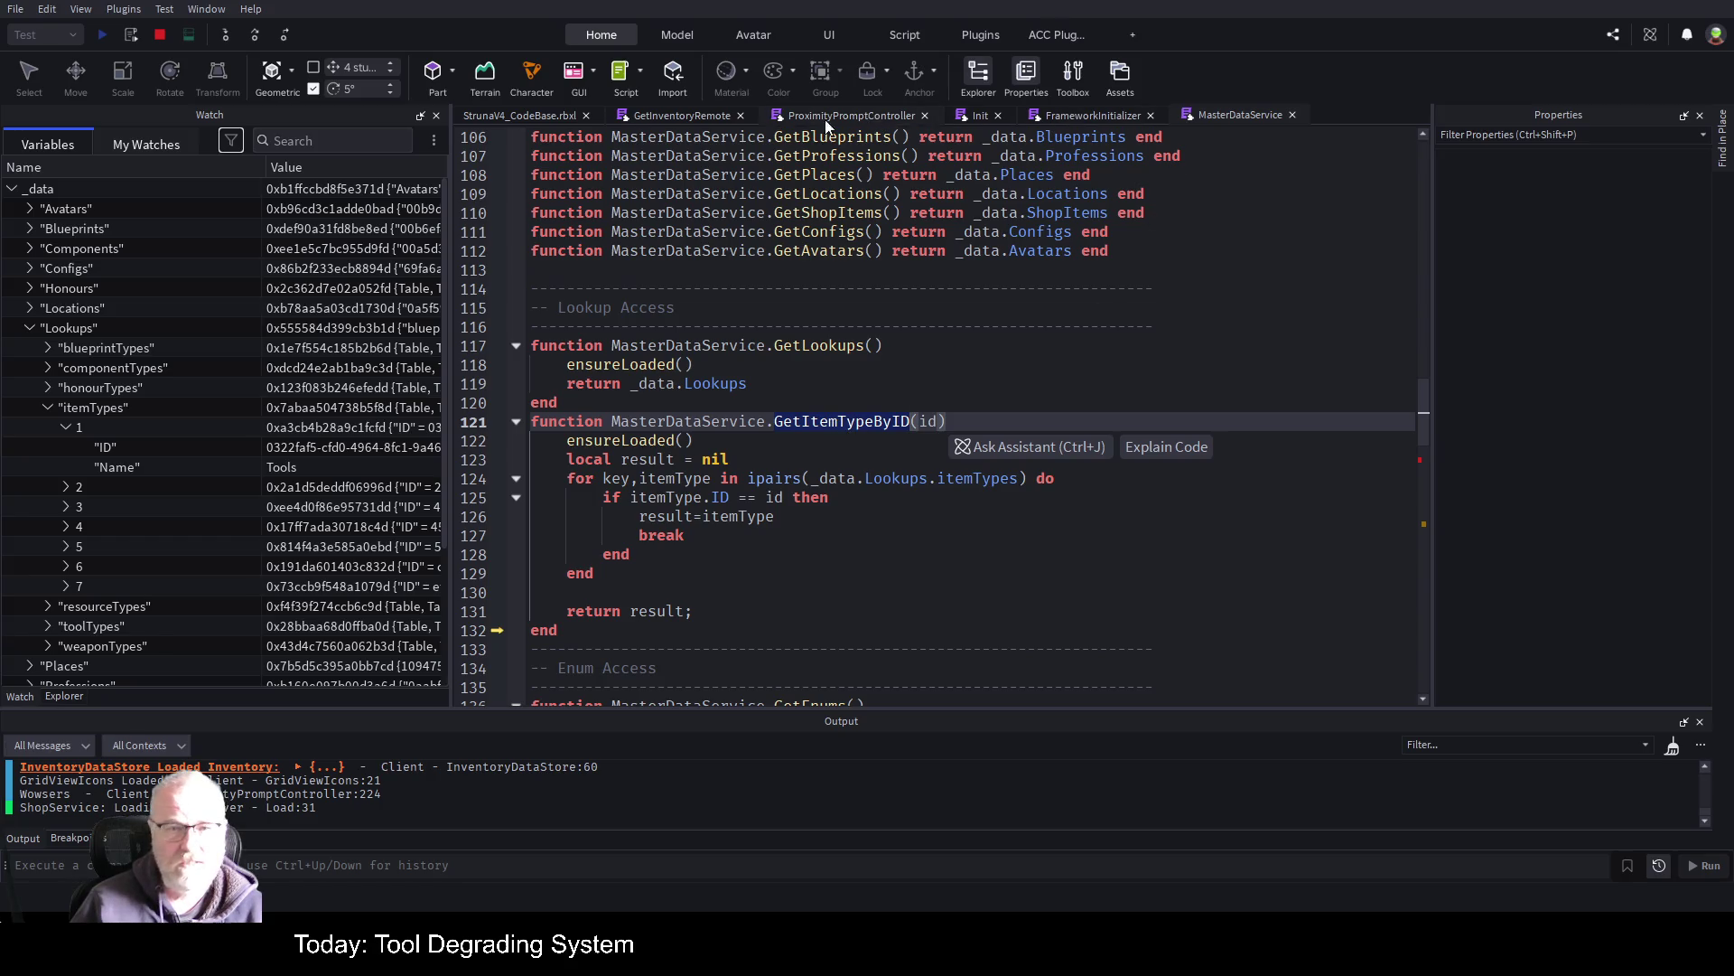
# In GetInventoryRemote, replace the GetEnum call with the copied GetItemTypeByID
pyautogui.click(683, 116)
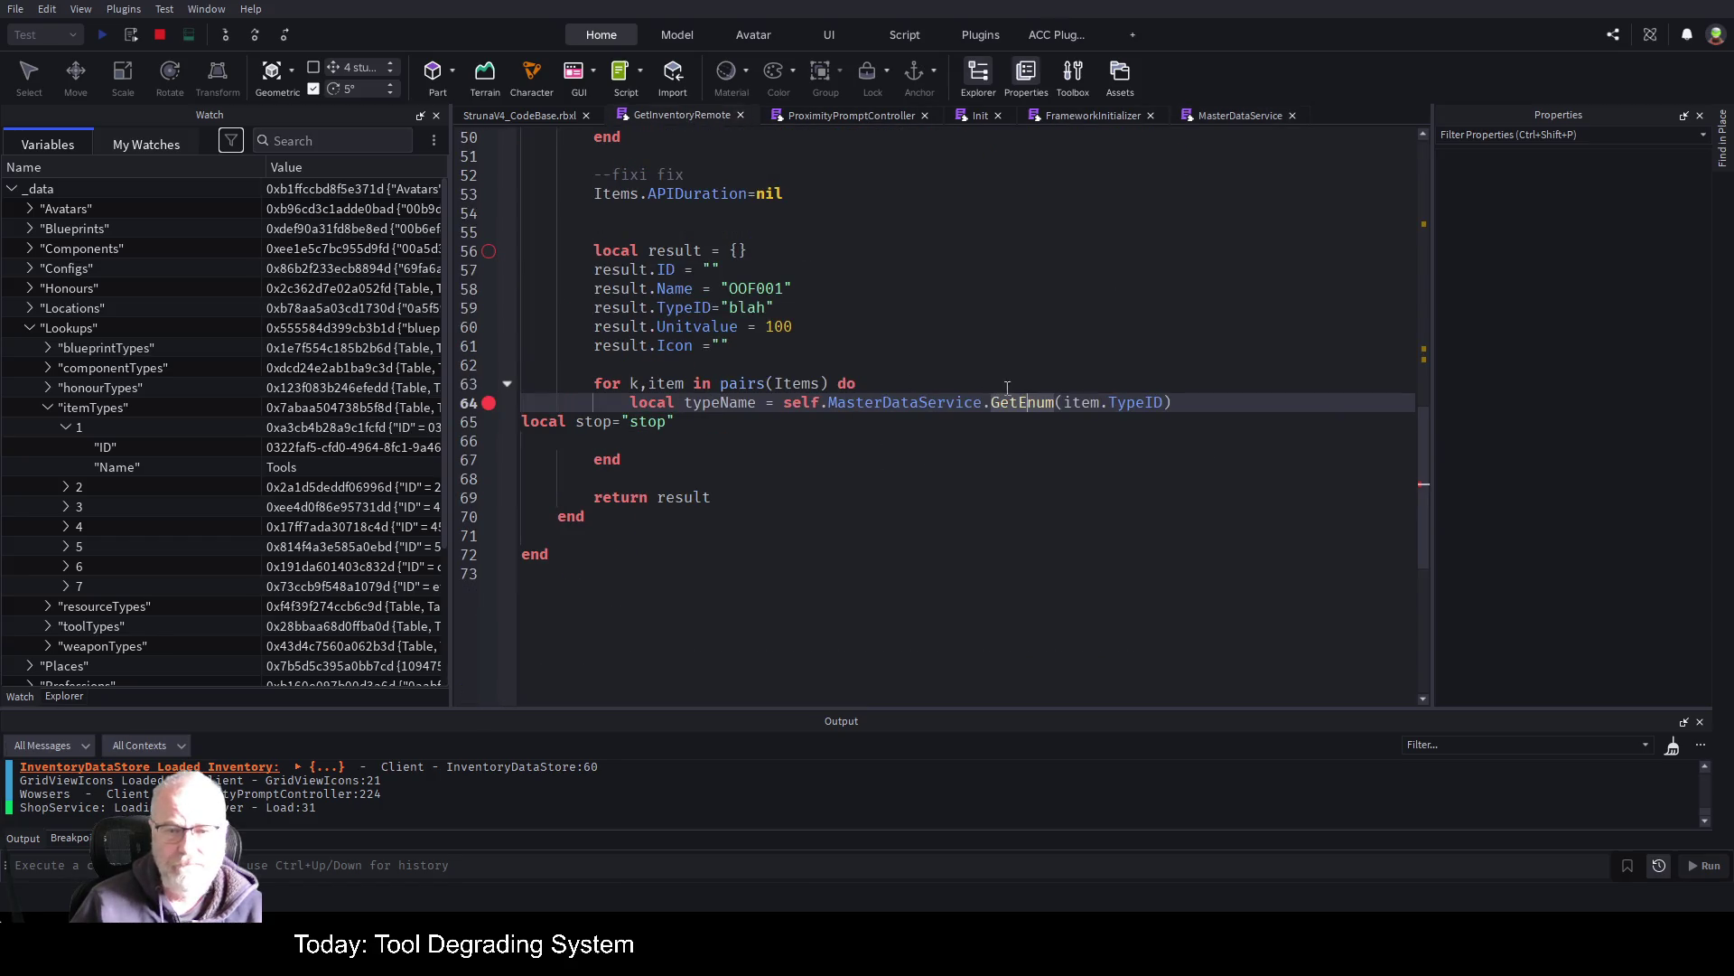
pyautogui.hotkey('ctrl', 'v')
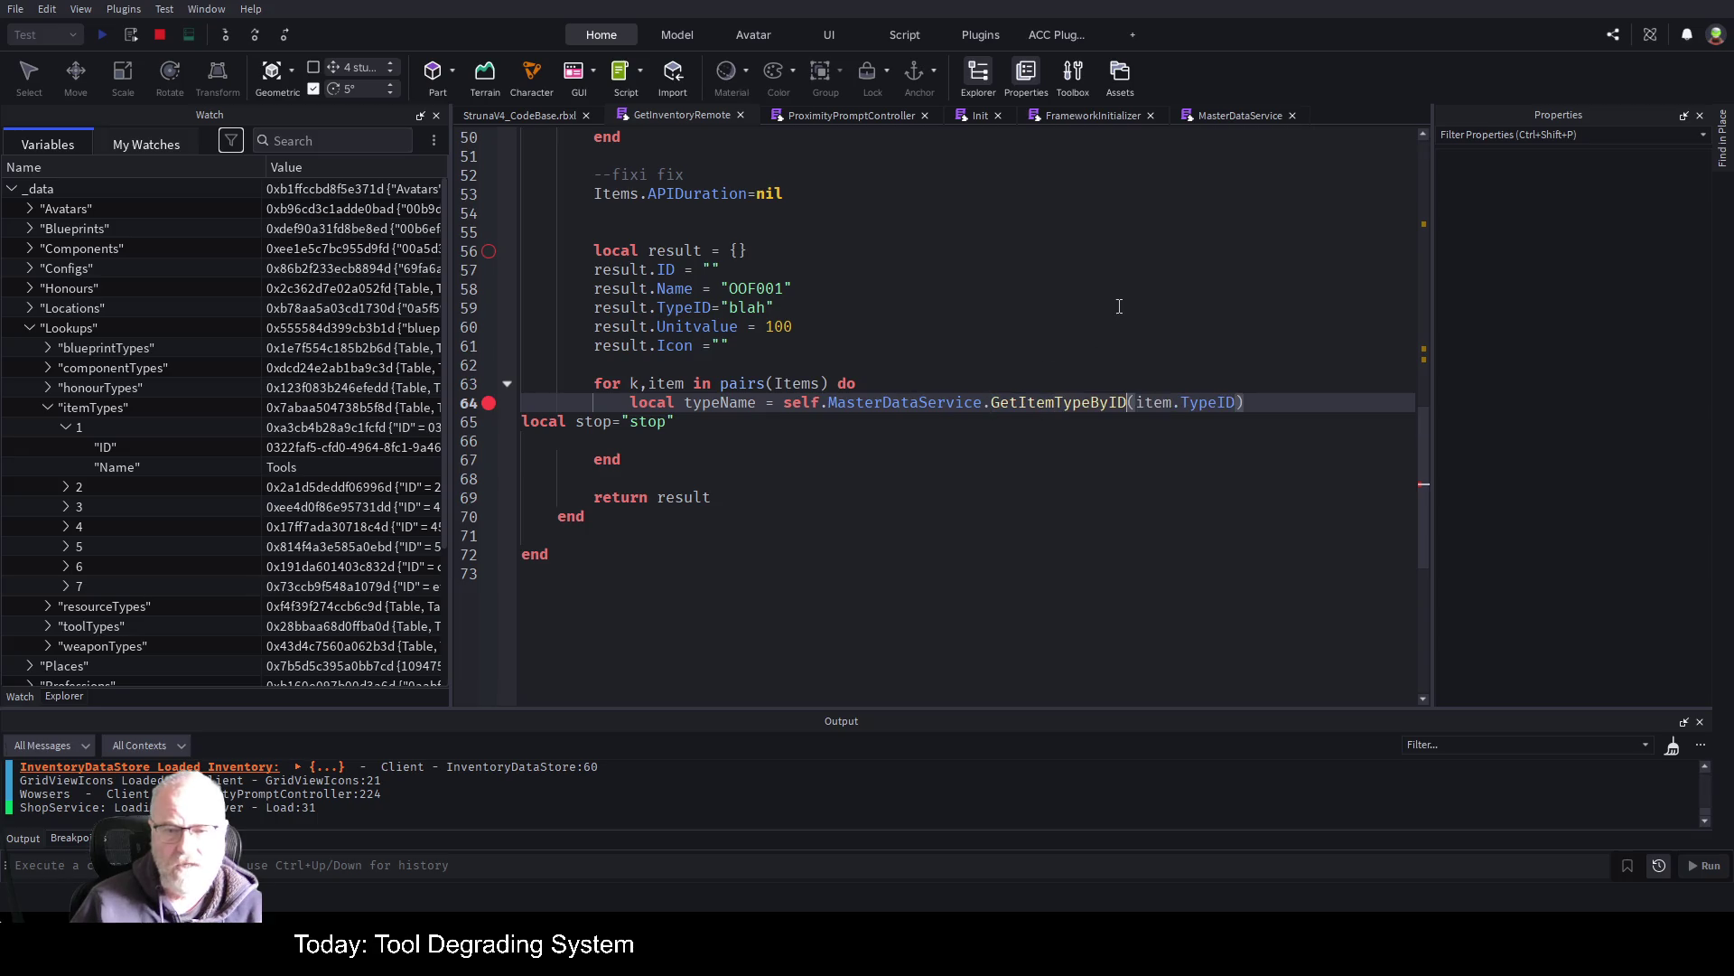
pyautogui.click(926, 325)
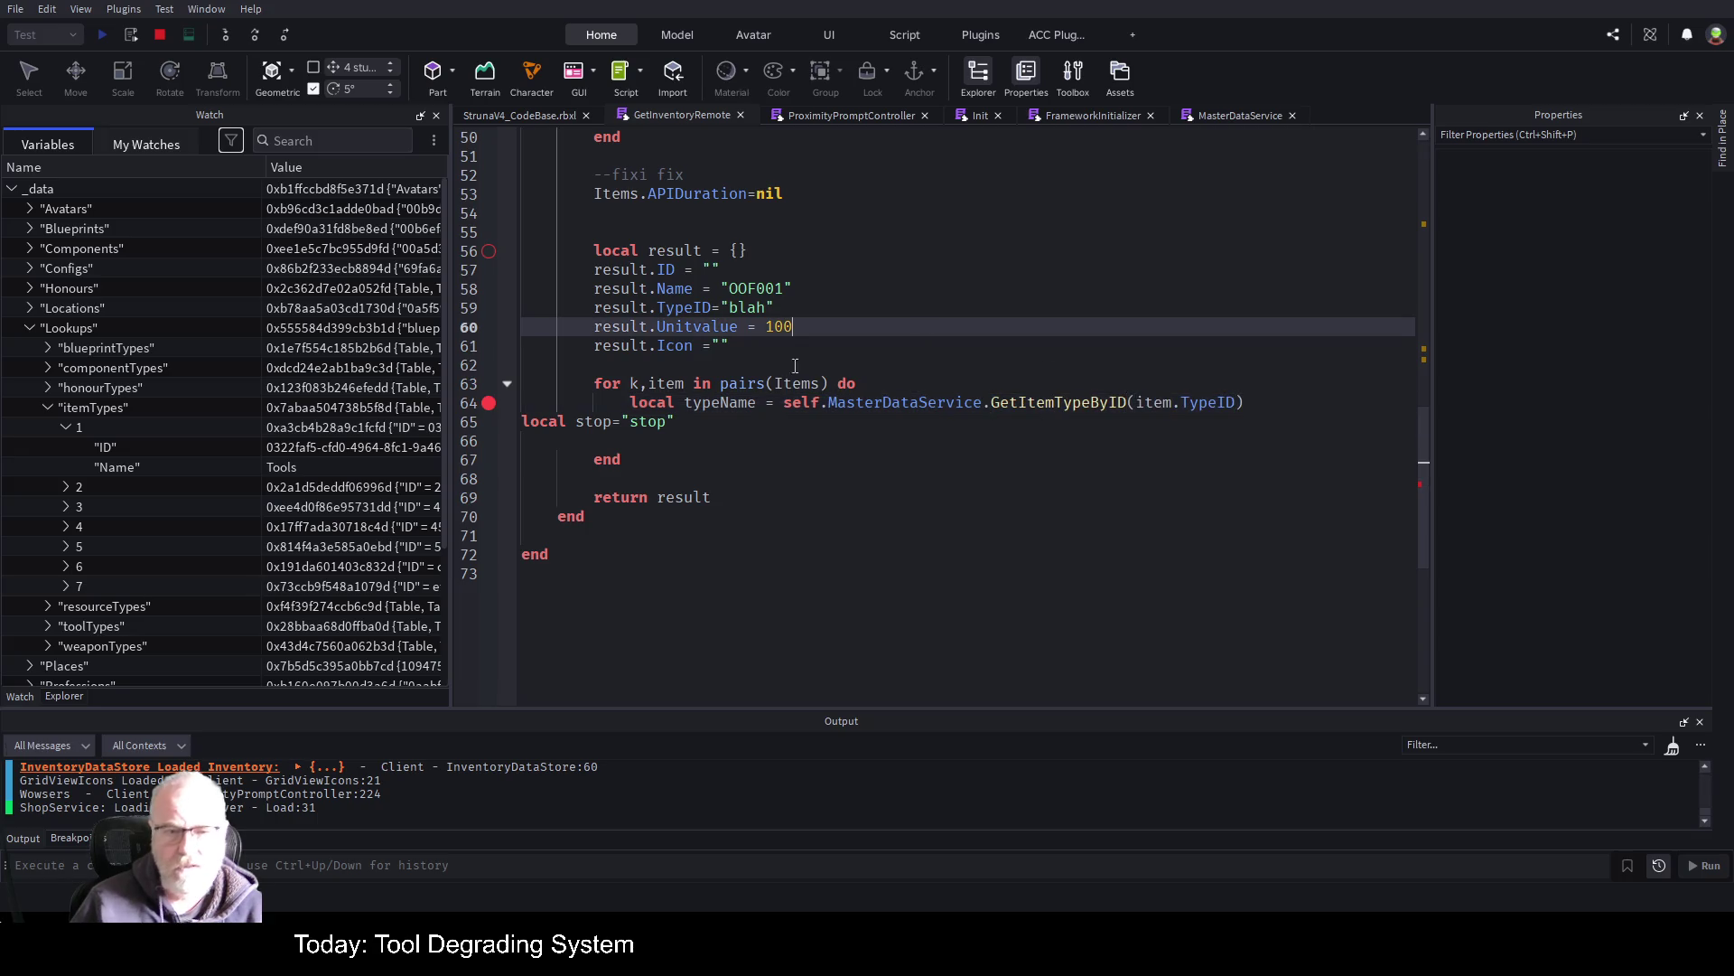
pyautogui.click(715, 427)
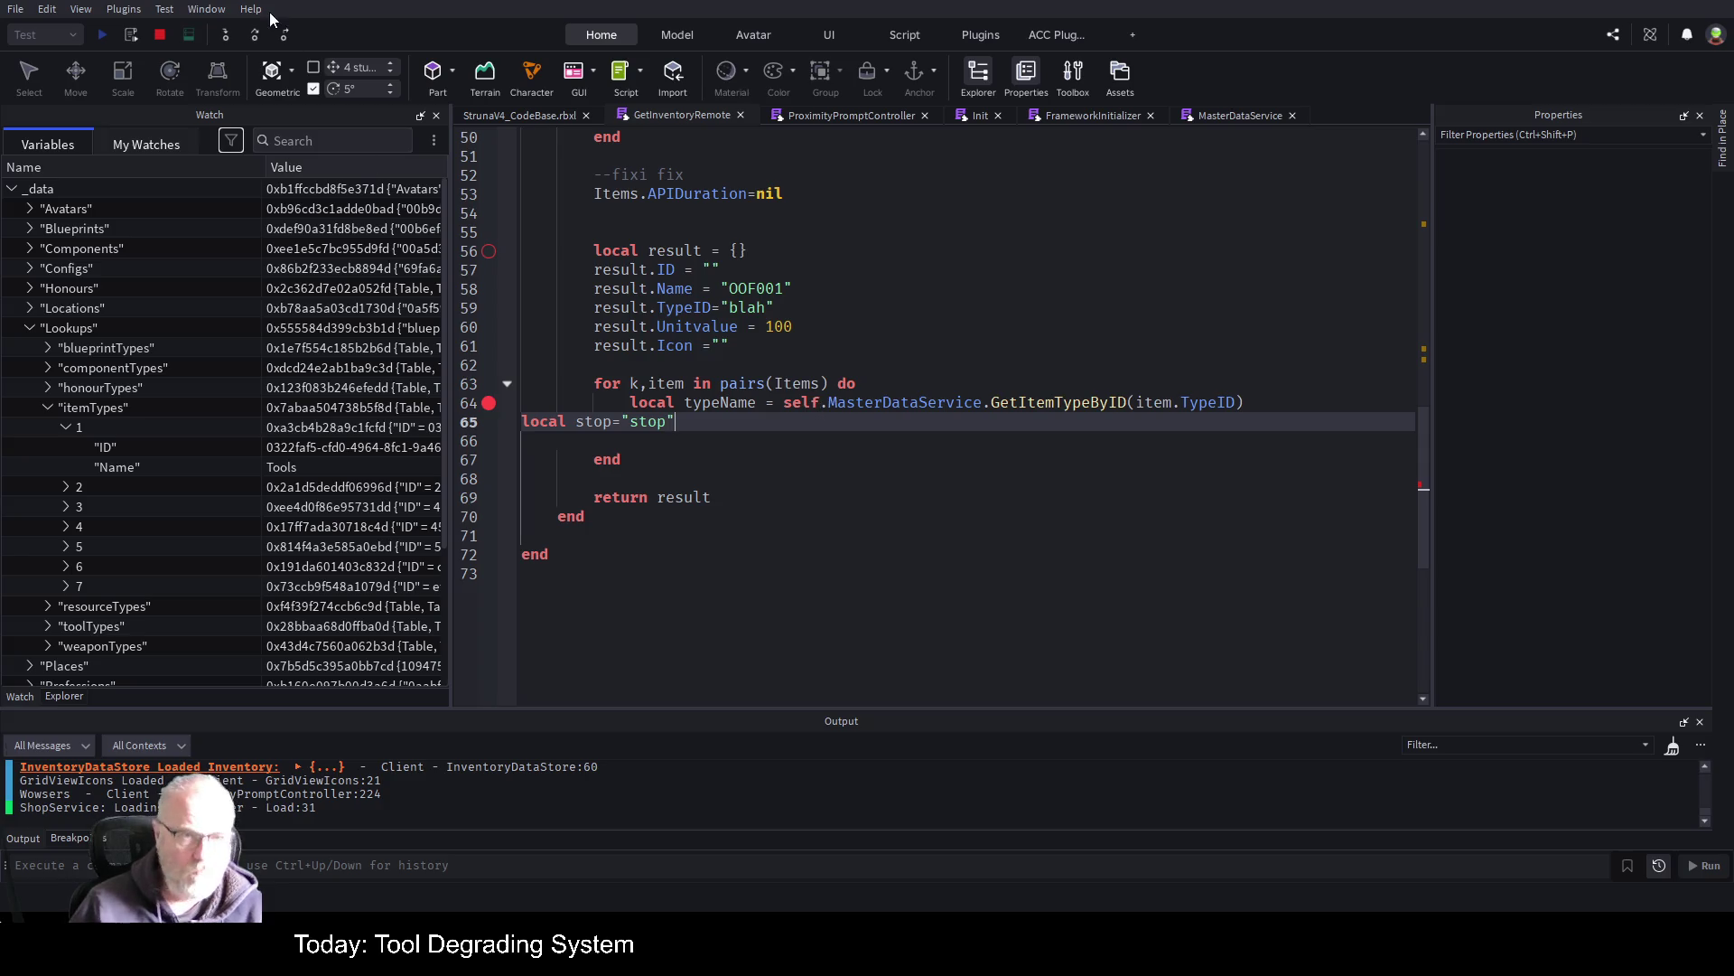
# Stop the running playtest and start a fresh one
pyautogui.click(163, 34)
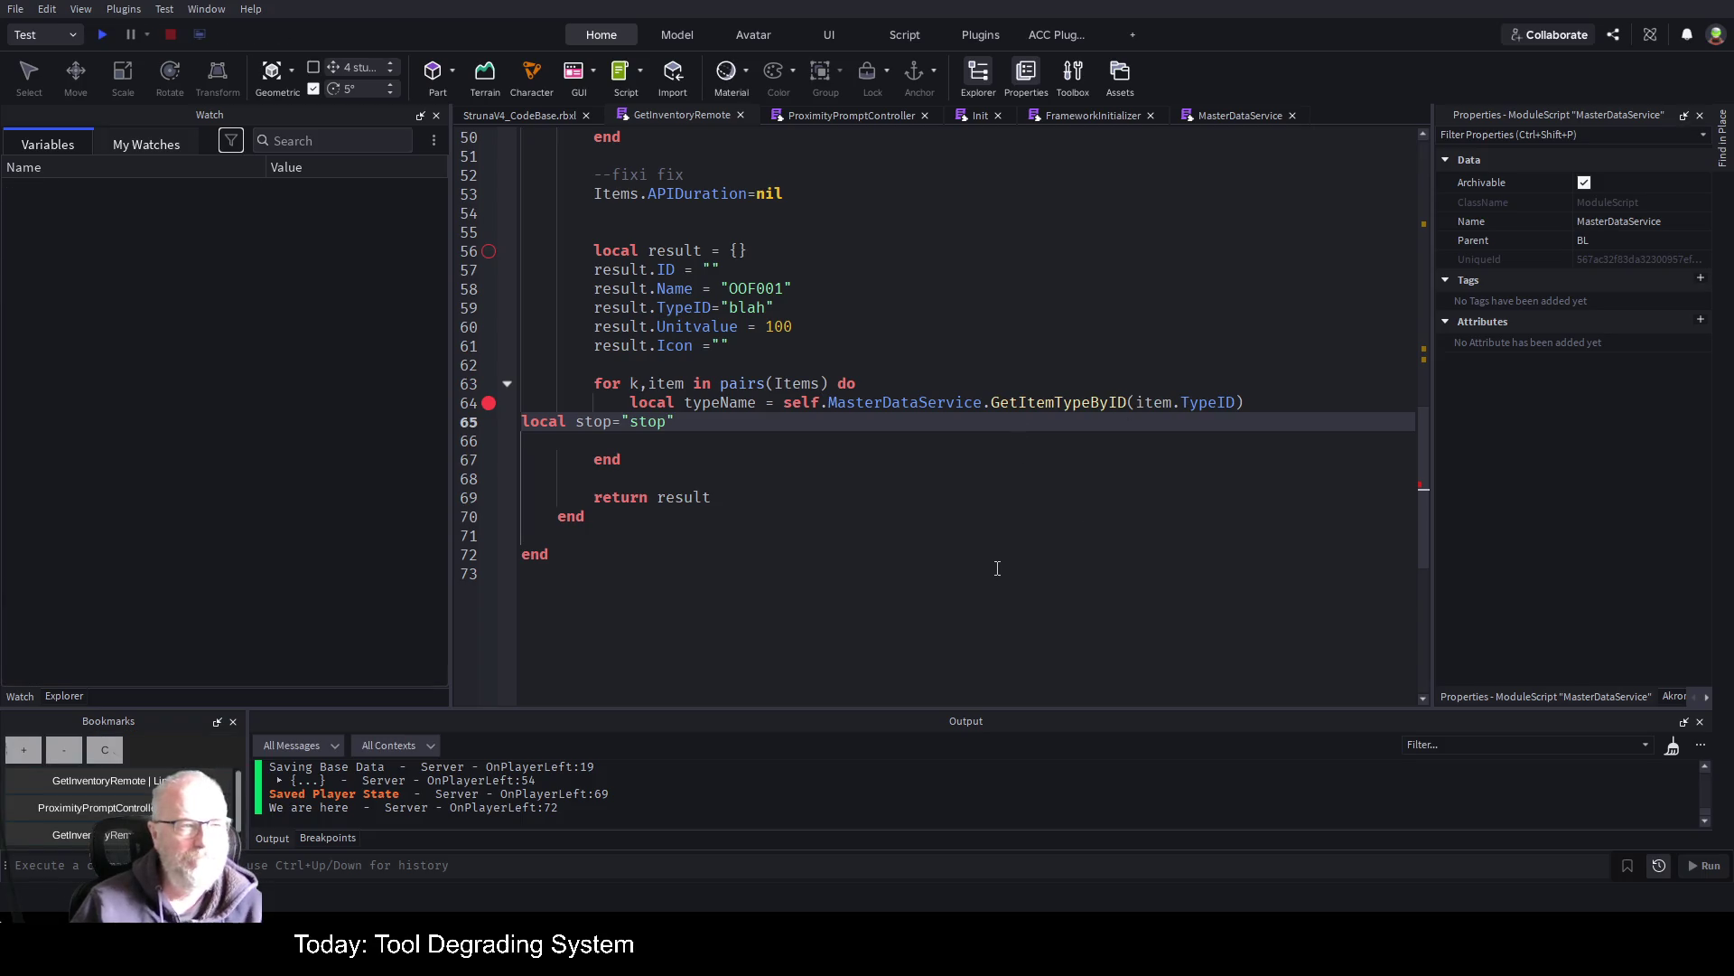
pyautogui.click(865, 529)
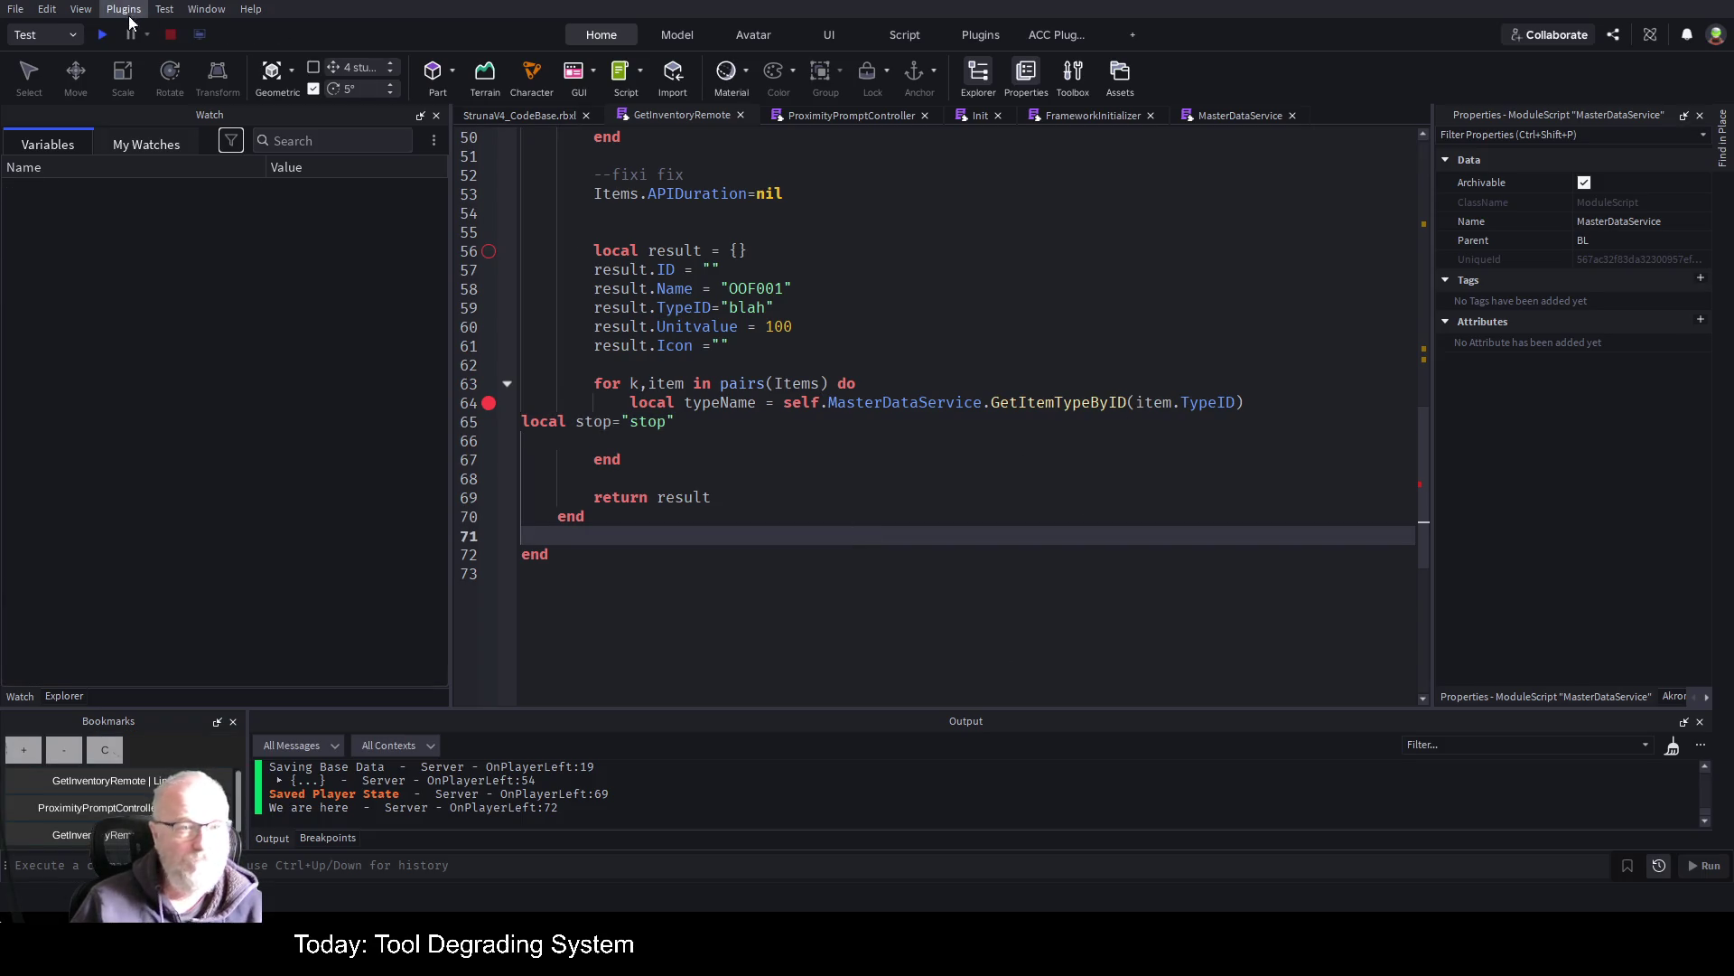
pyautogui.click(101, 34)
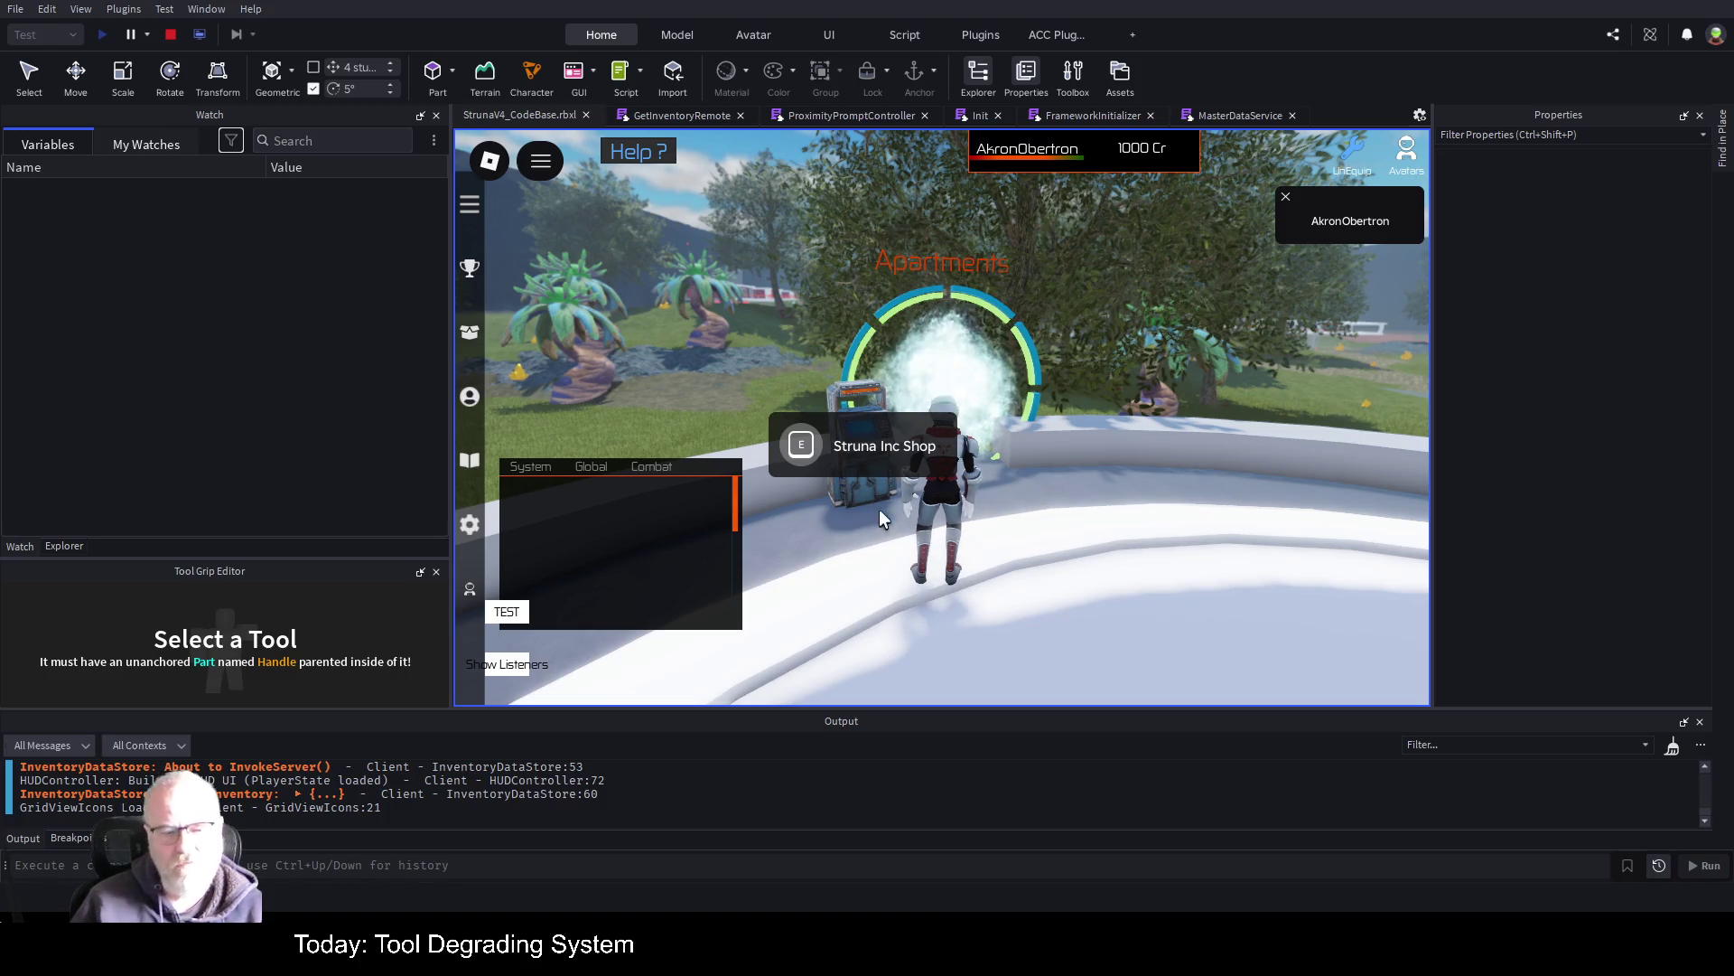
# Clear the output, open the Struna Inc Shop to hit the breakpoint, step over typeName, then stop
pyautogui.rightClick(1156, 840)
pyautogui.click(1151, 864)
pyautogui.click(810, 449)
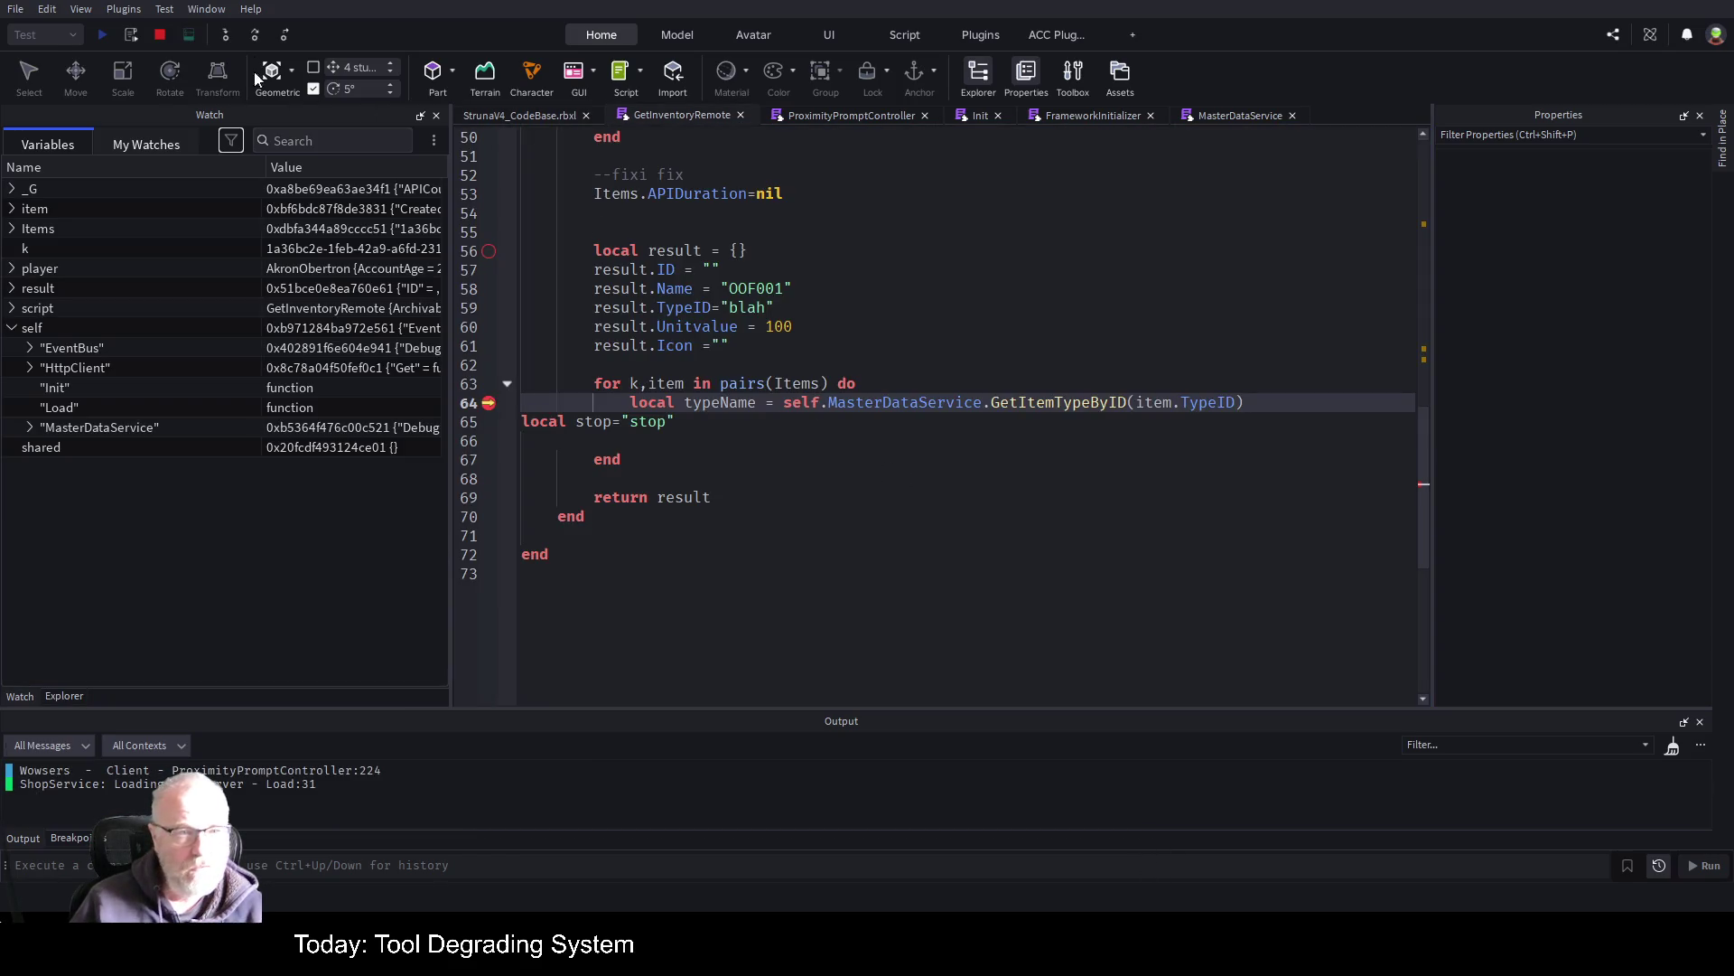
pyautogui.click(251, 34)
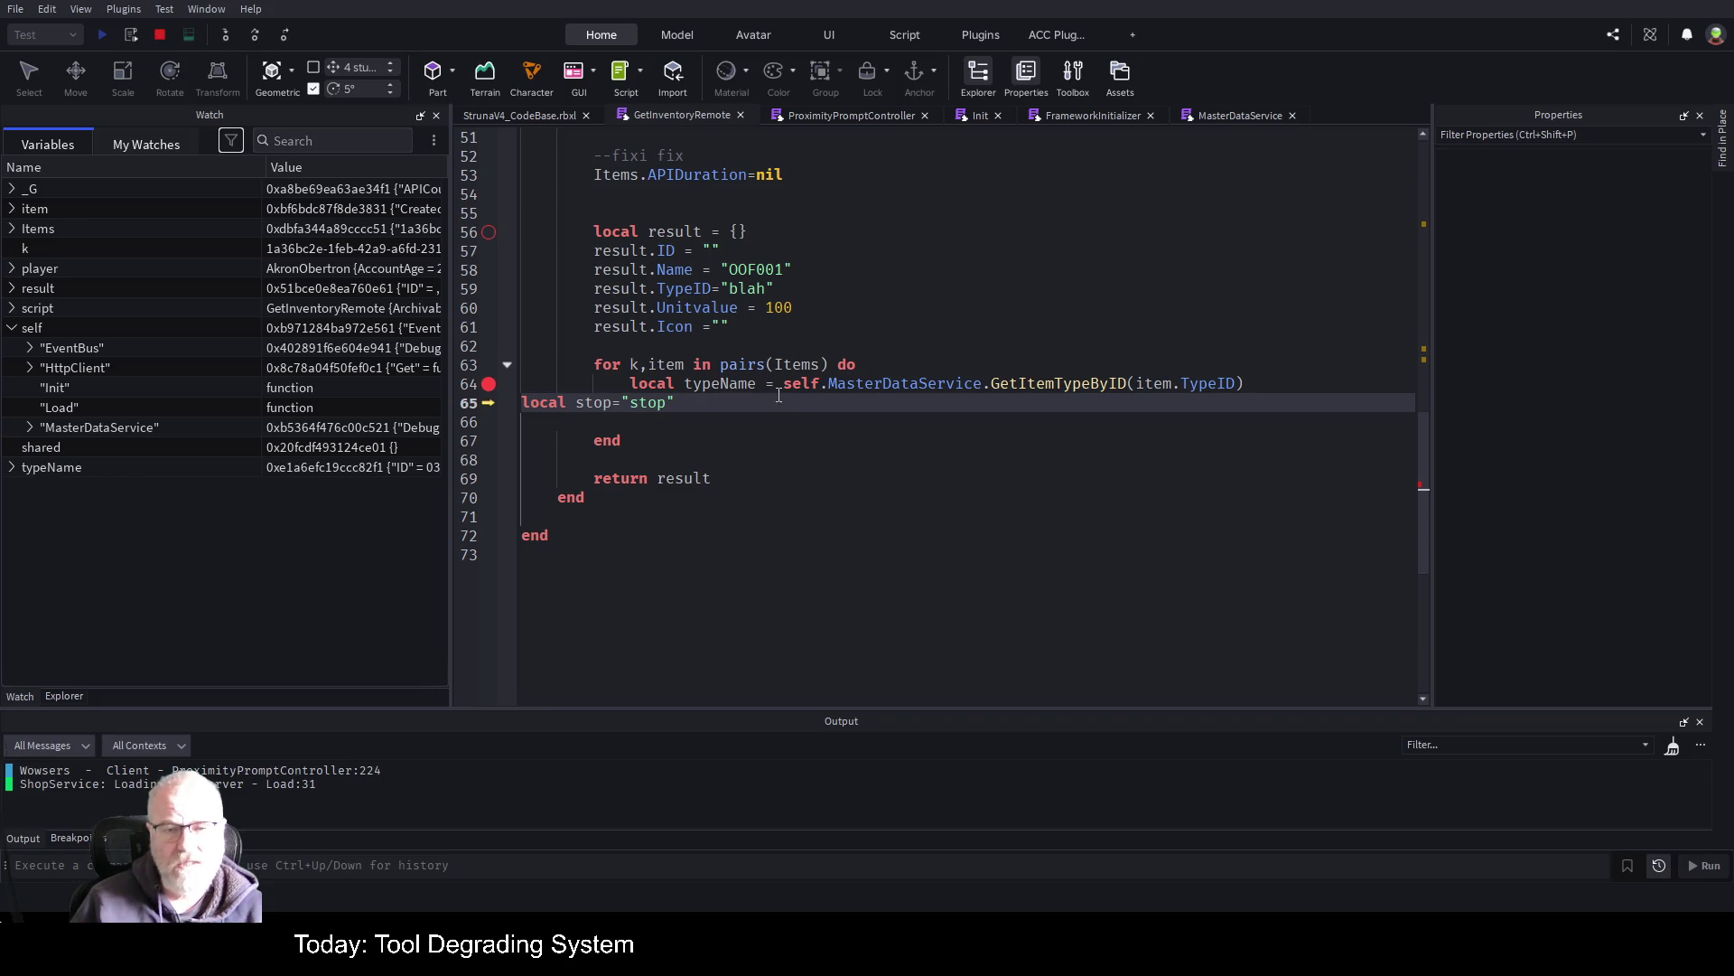
pyautogui.click(161, 35)
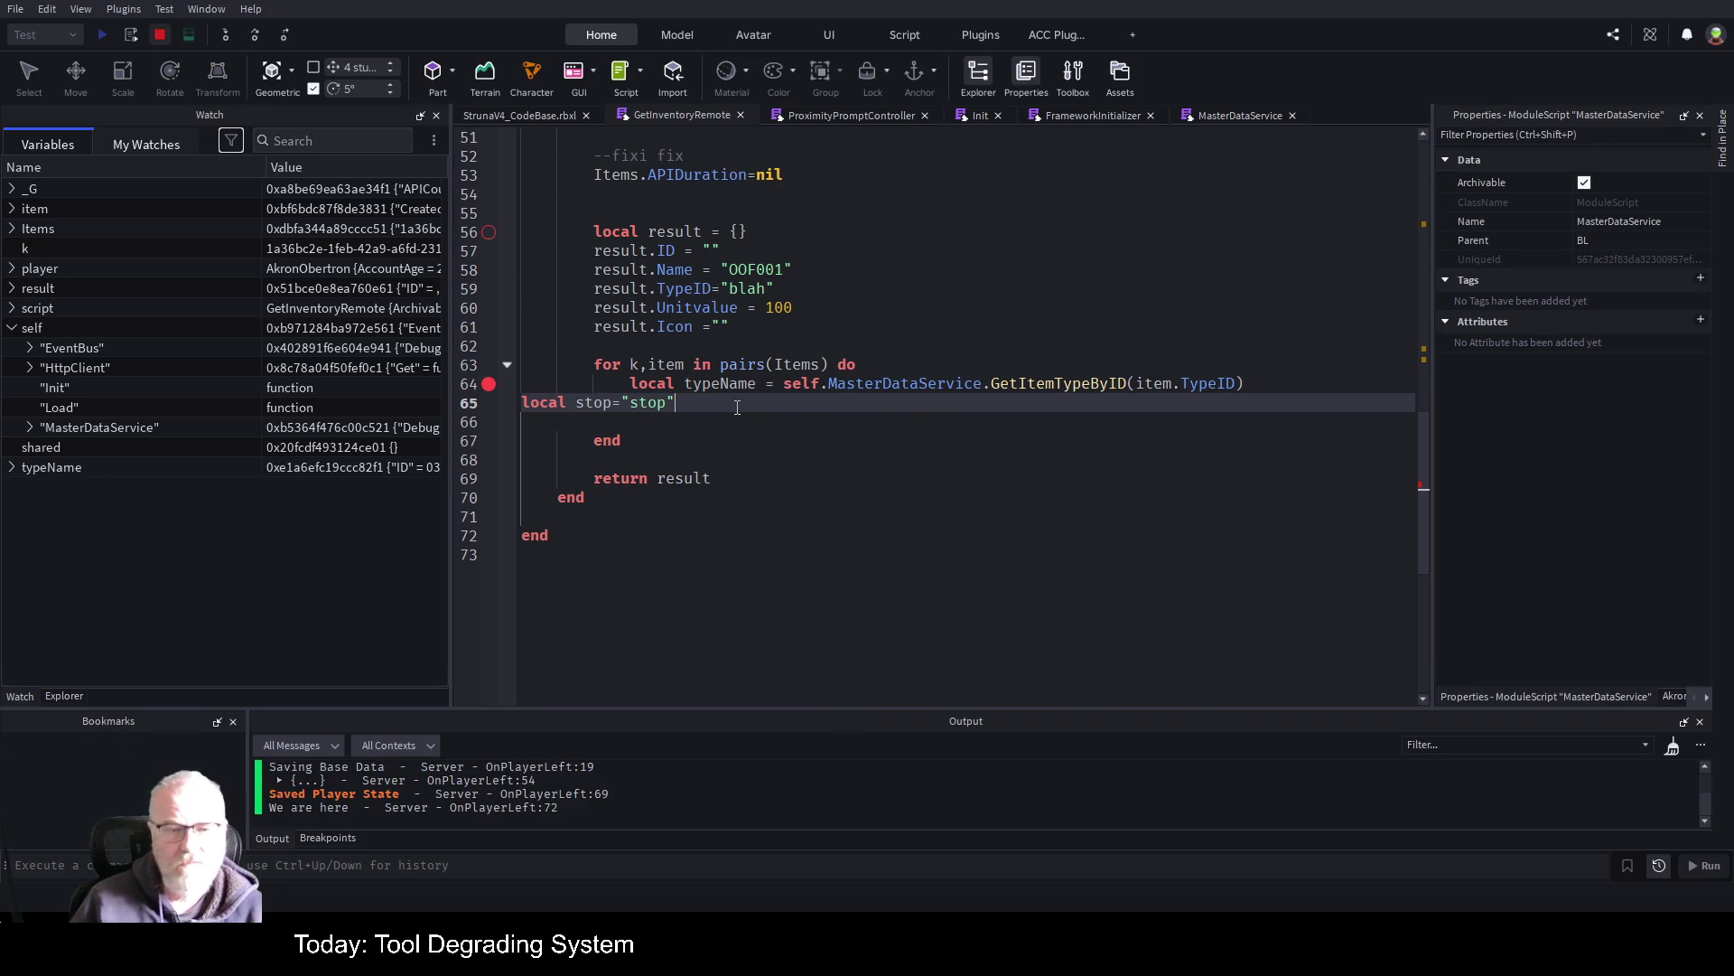
# Delete the temporary stop line and rename the result table to results
pyautogui.hotkey('shift', 'Home')
pyautogui.press('BackSpace')
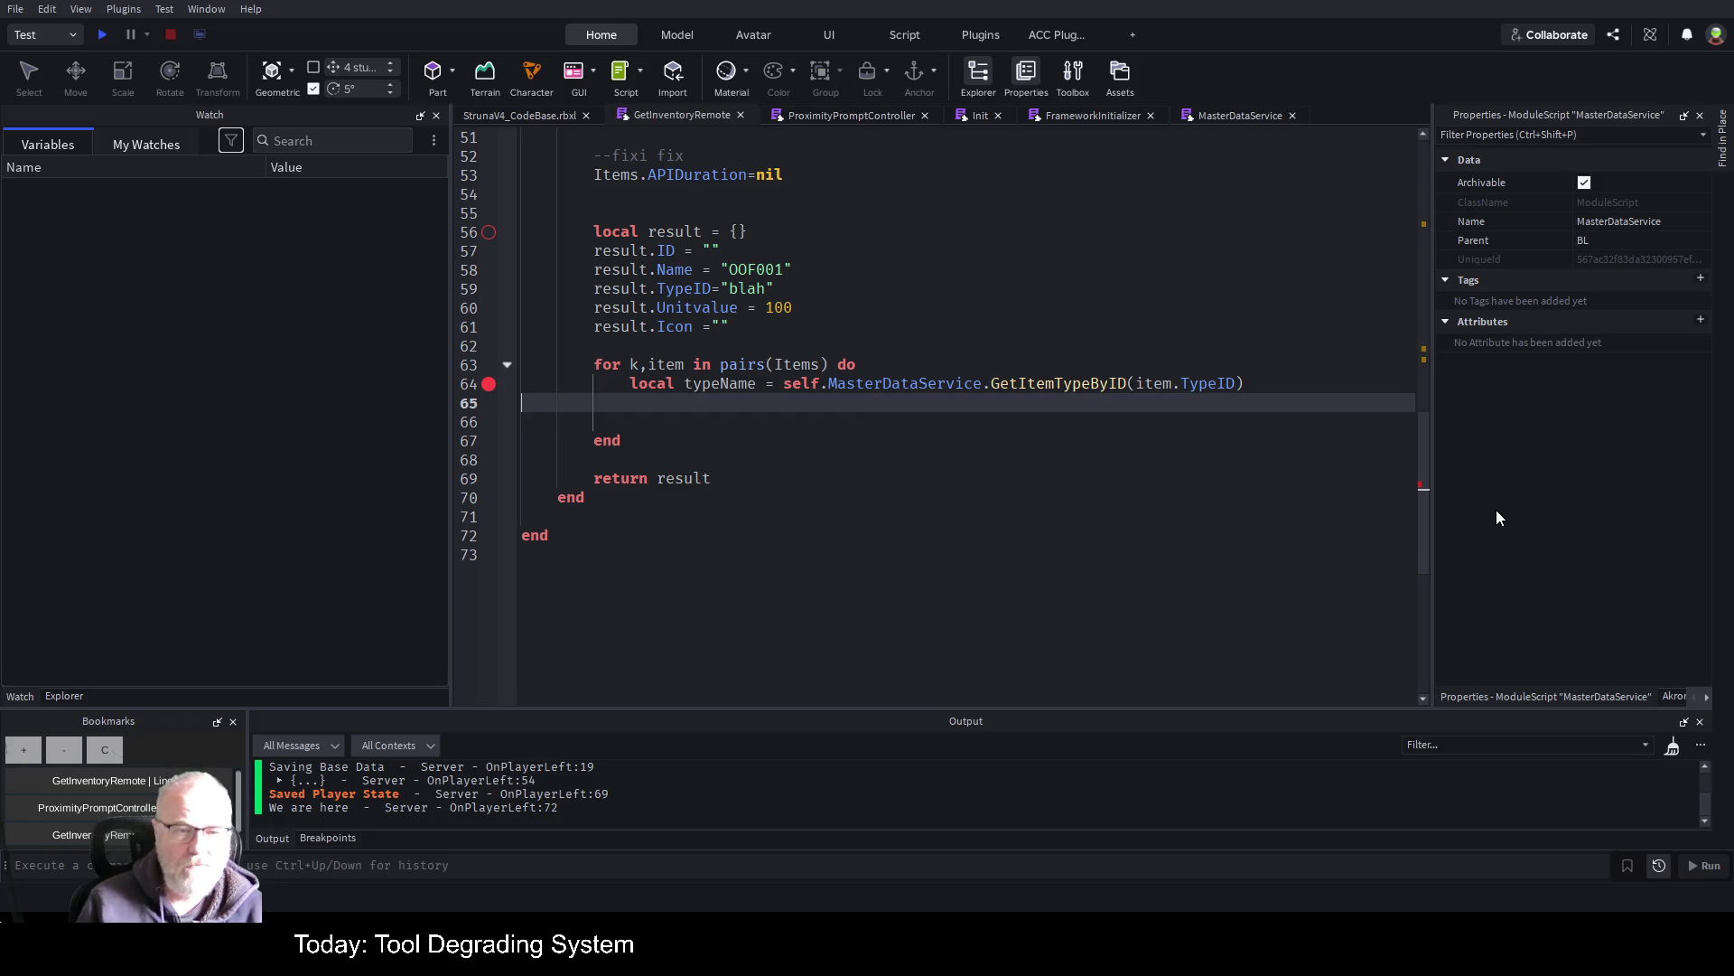
pyautogui.press('Up')
pyautogui.press('Up')
pyautogui.press('Up')
pyautogui.press('Up')
pyautogui.press('Up')
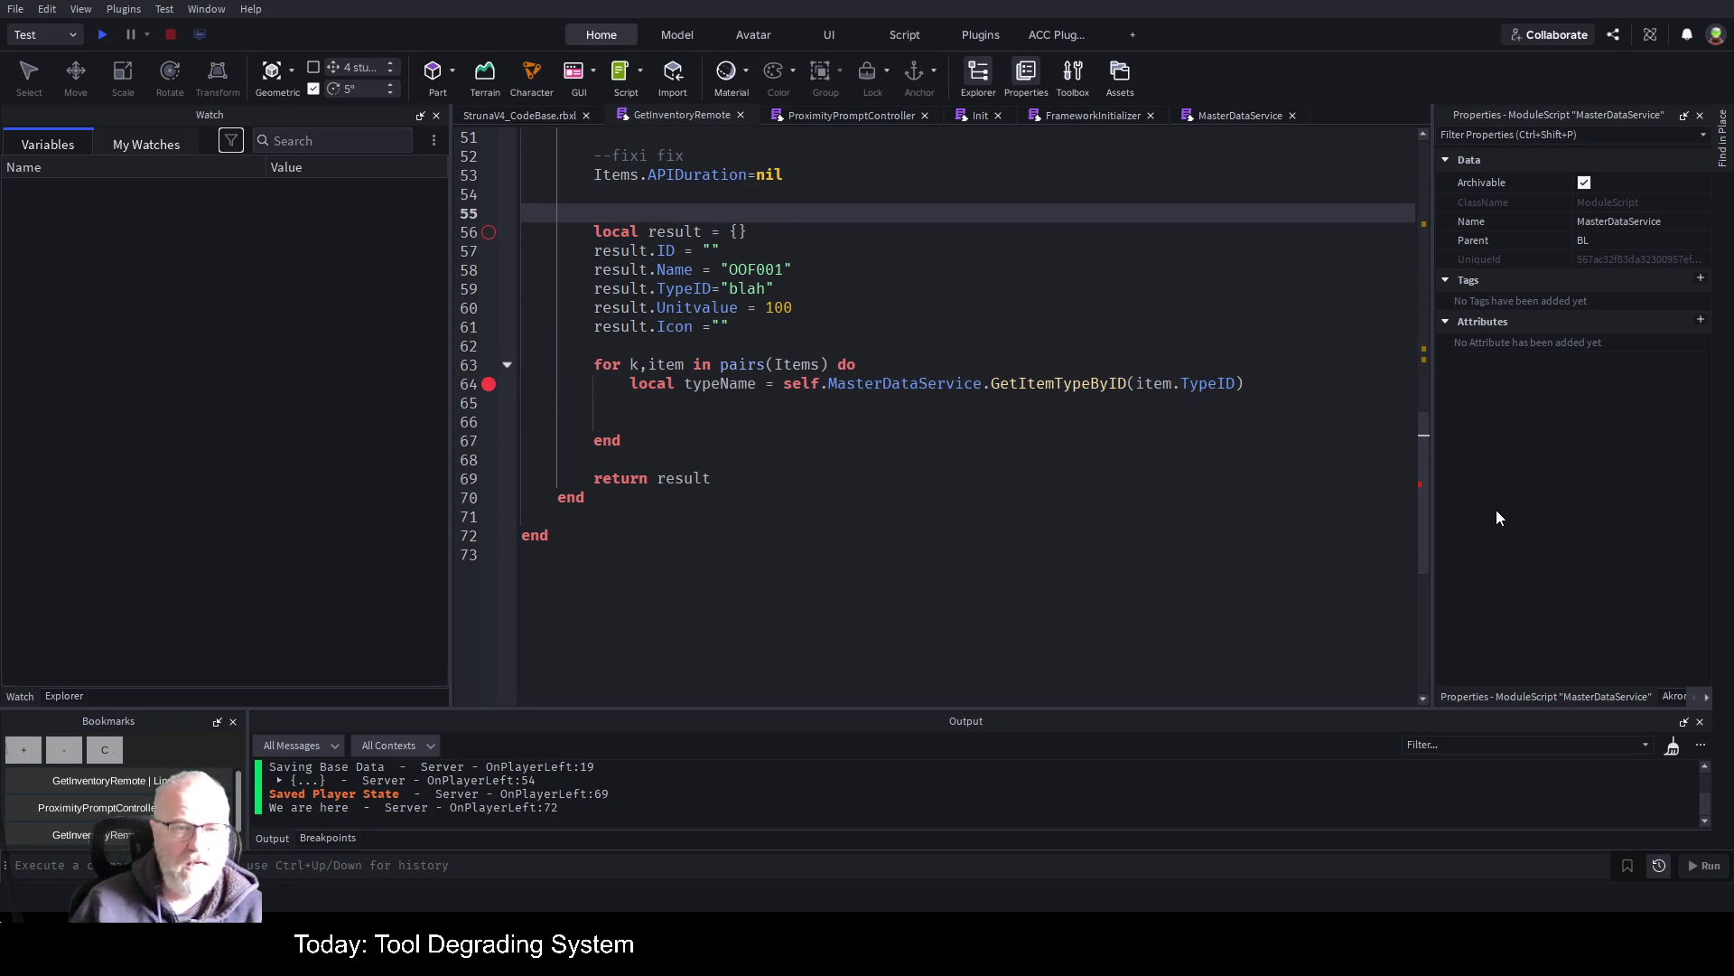
pyautogui.scroll(3, 909, 404)
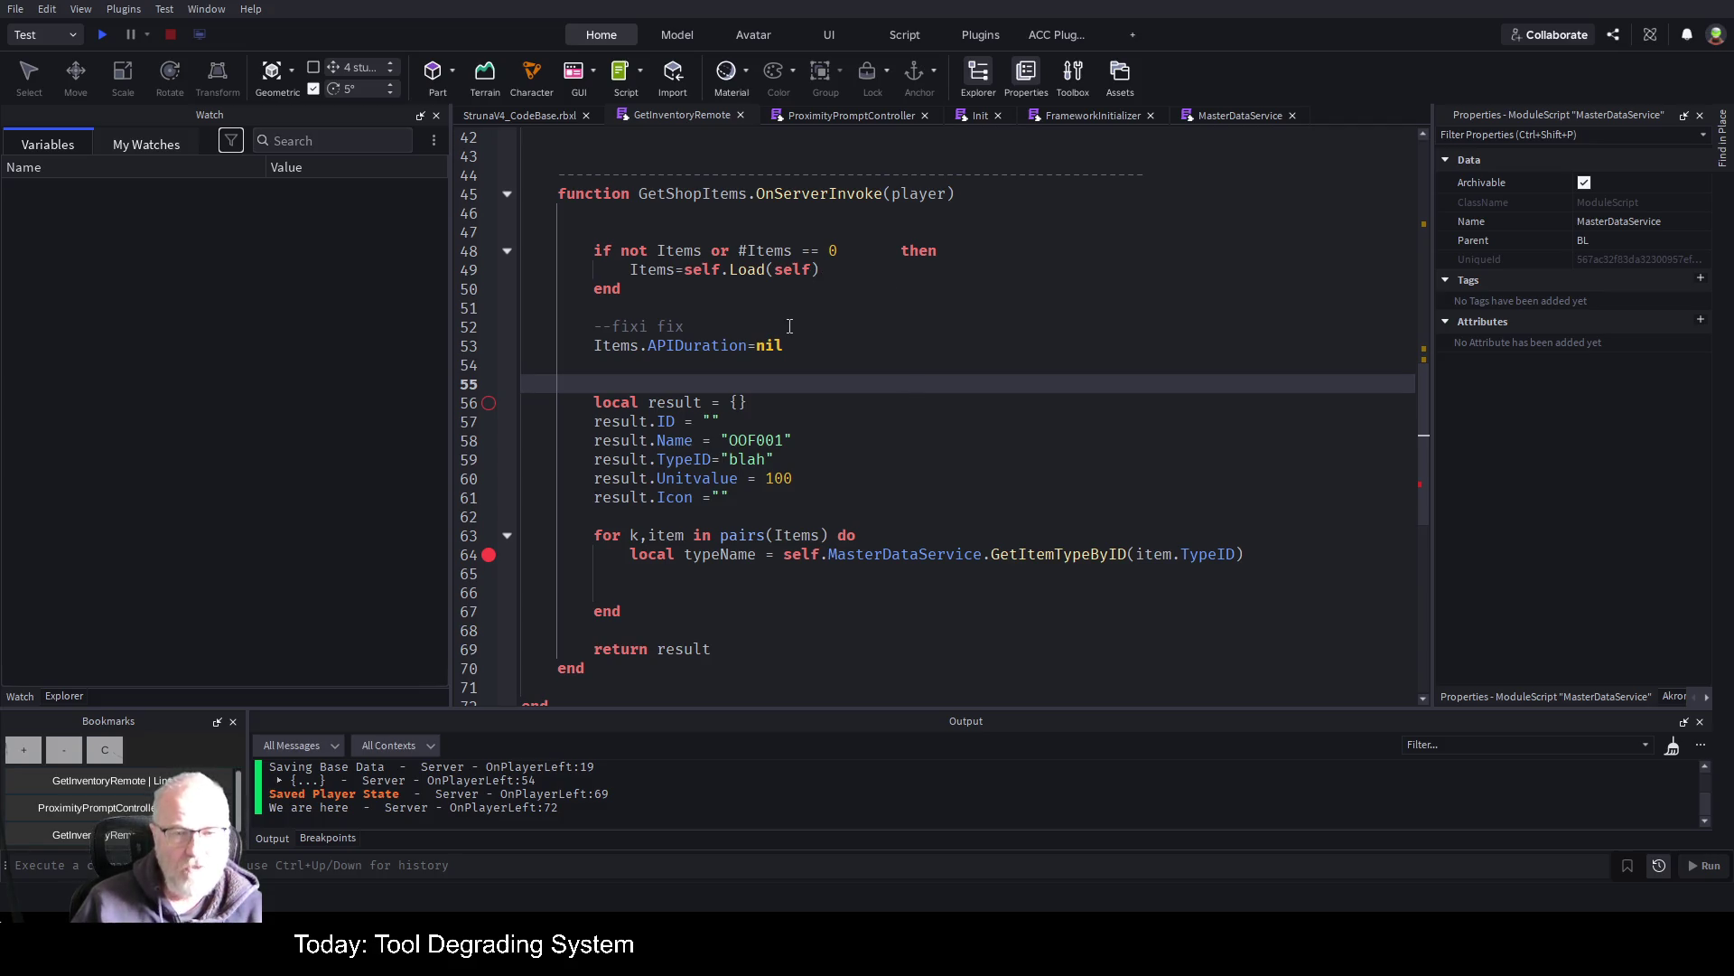
pyautogui.scroll(-1, 741, 384)
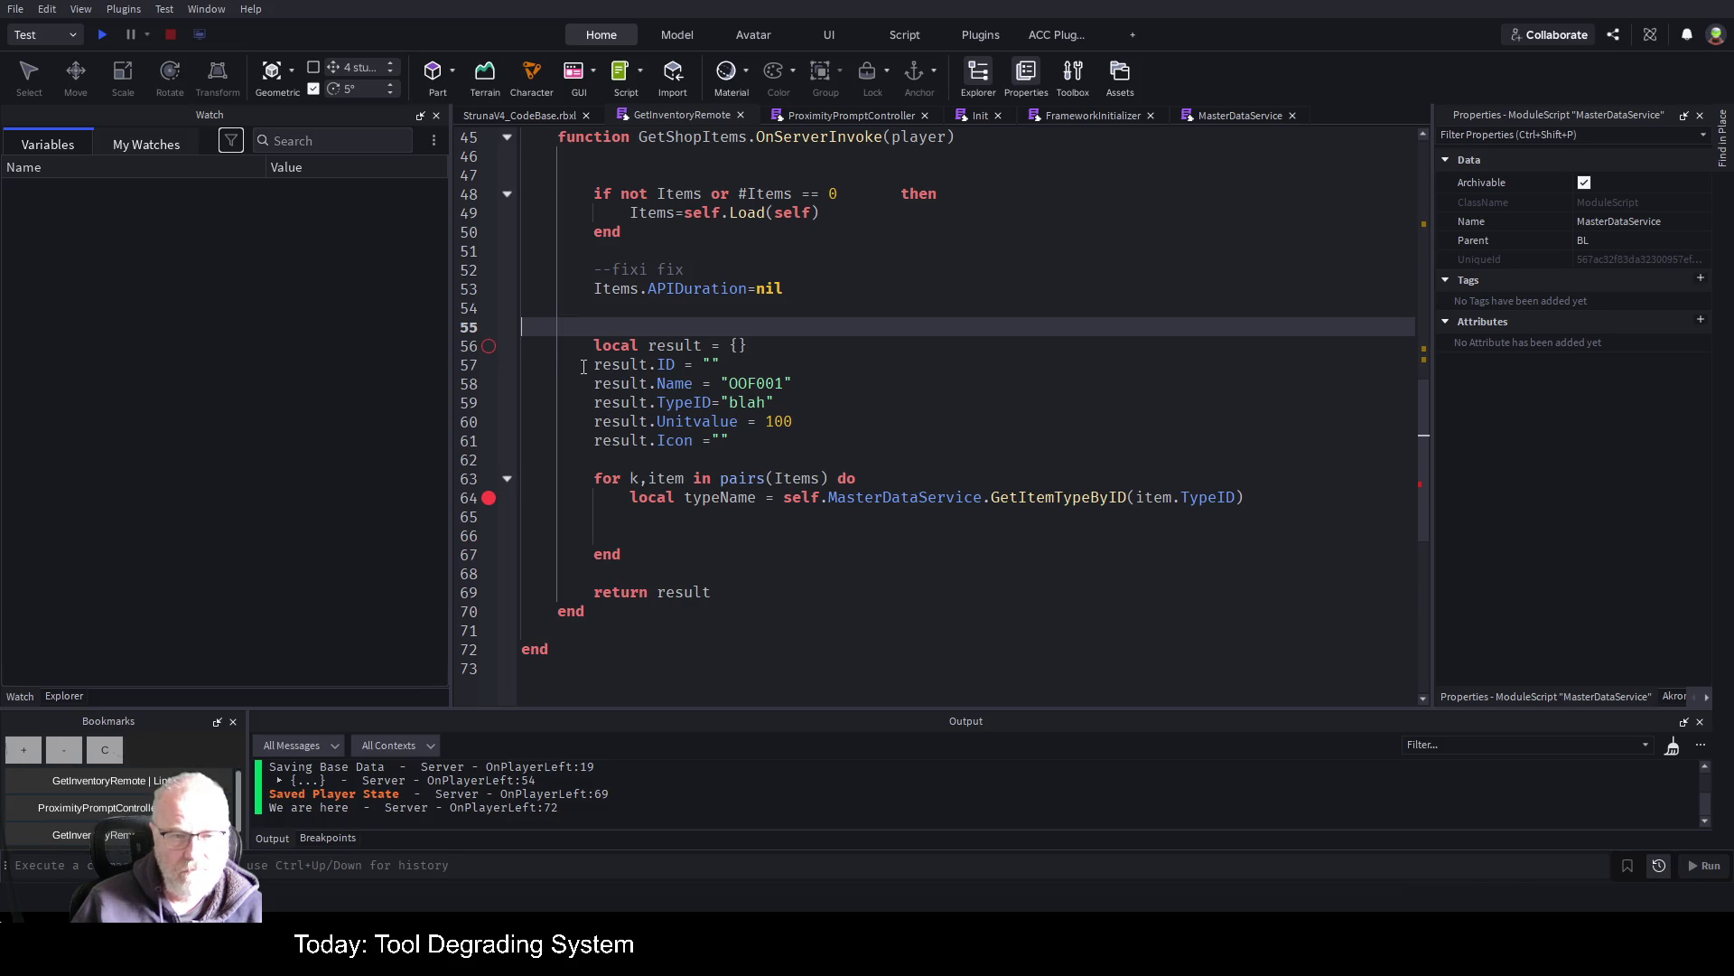
pyautogui.click(697, 347)
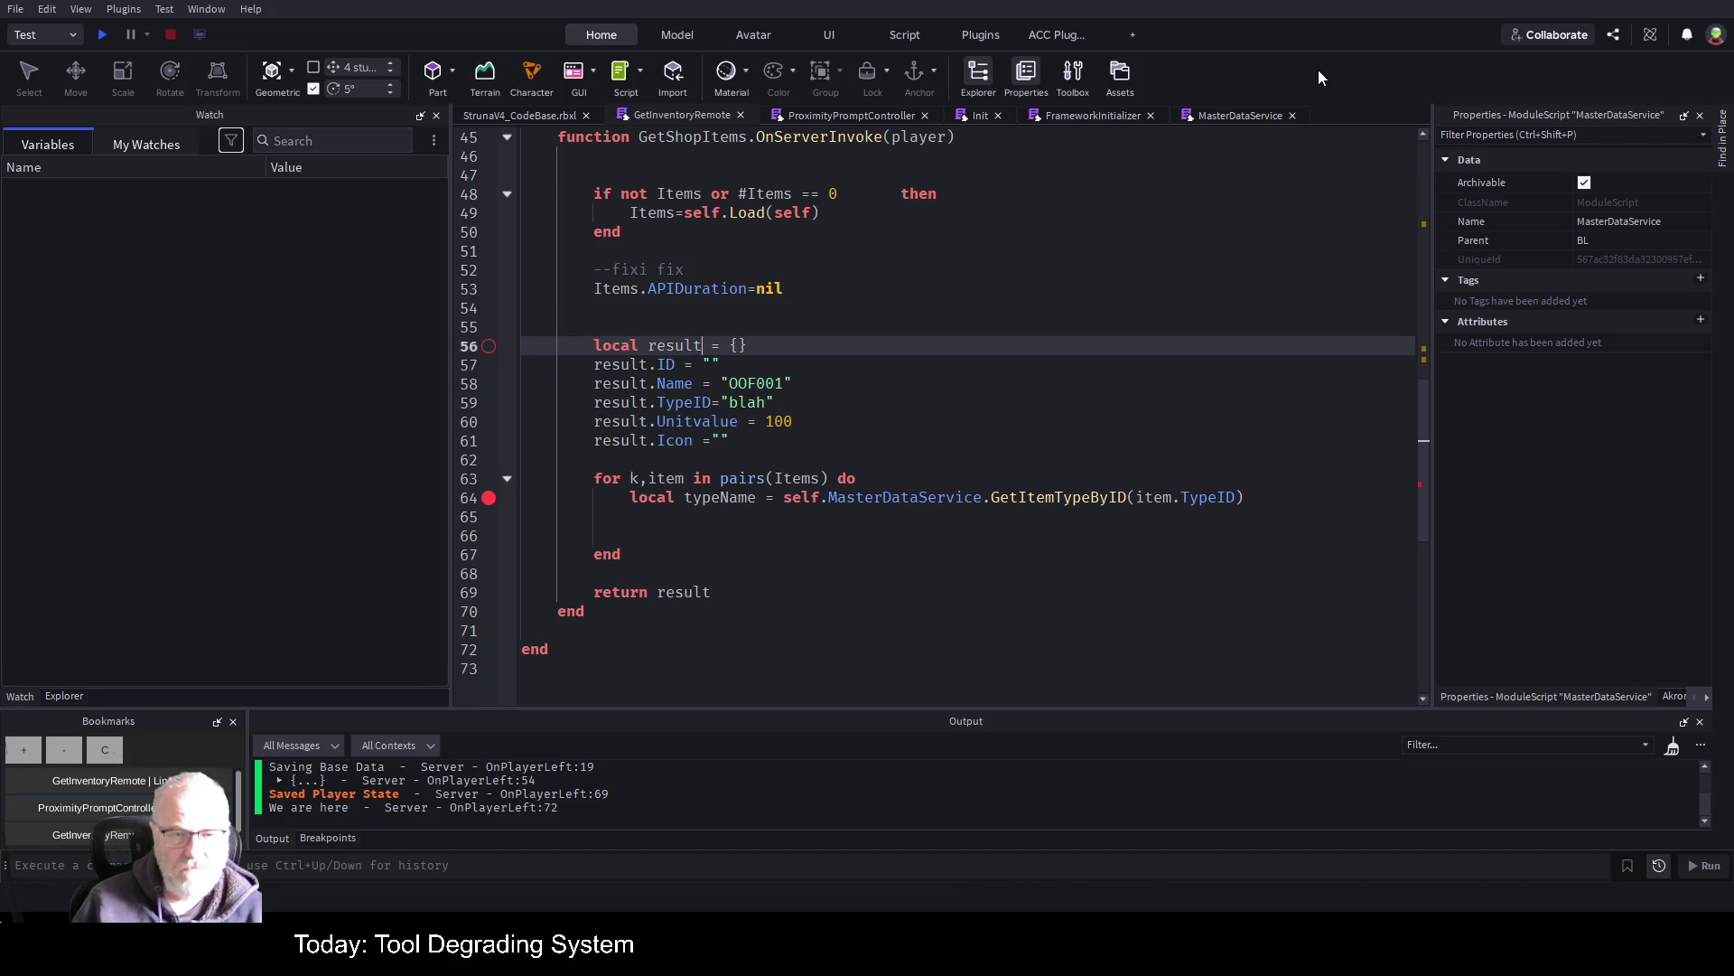
pyautogui.write('s')
# Move the five result field assignment lines inside the loop below typeName
pyautogui.press('Down')
pyautogui.press('Home')
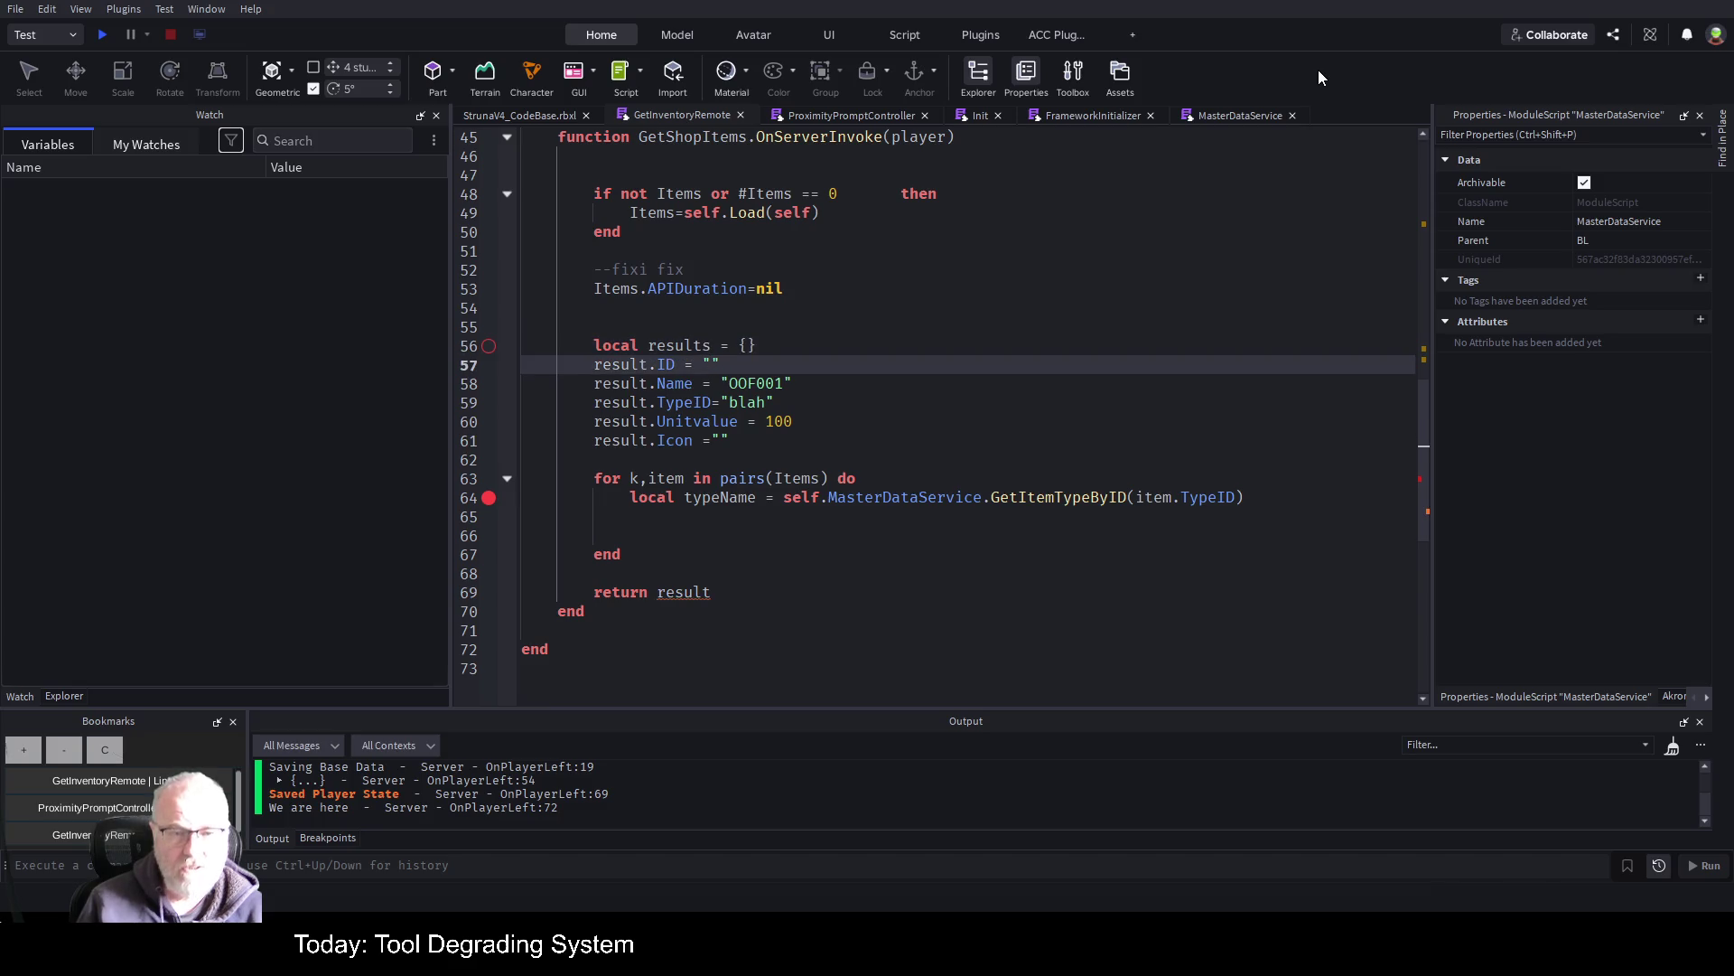
pyautogui.hotkey('shift', 'Down')
pyautogui.hotkey('shift', 'Down')
pyautogui.hotkey('shift', 'Down')
pyautogui.hotkey('shift', 'Down')
pyautogui.hotkey('shift', 'Down')
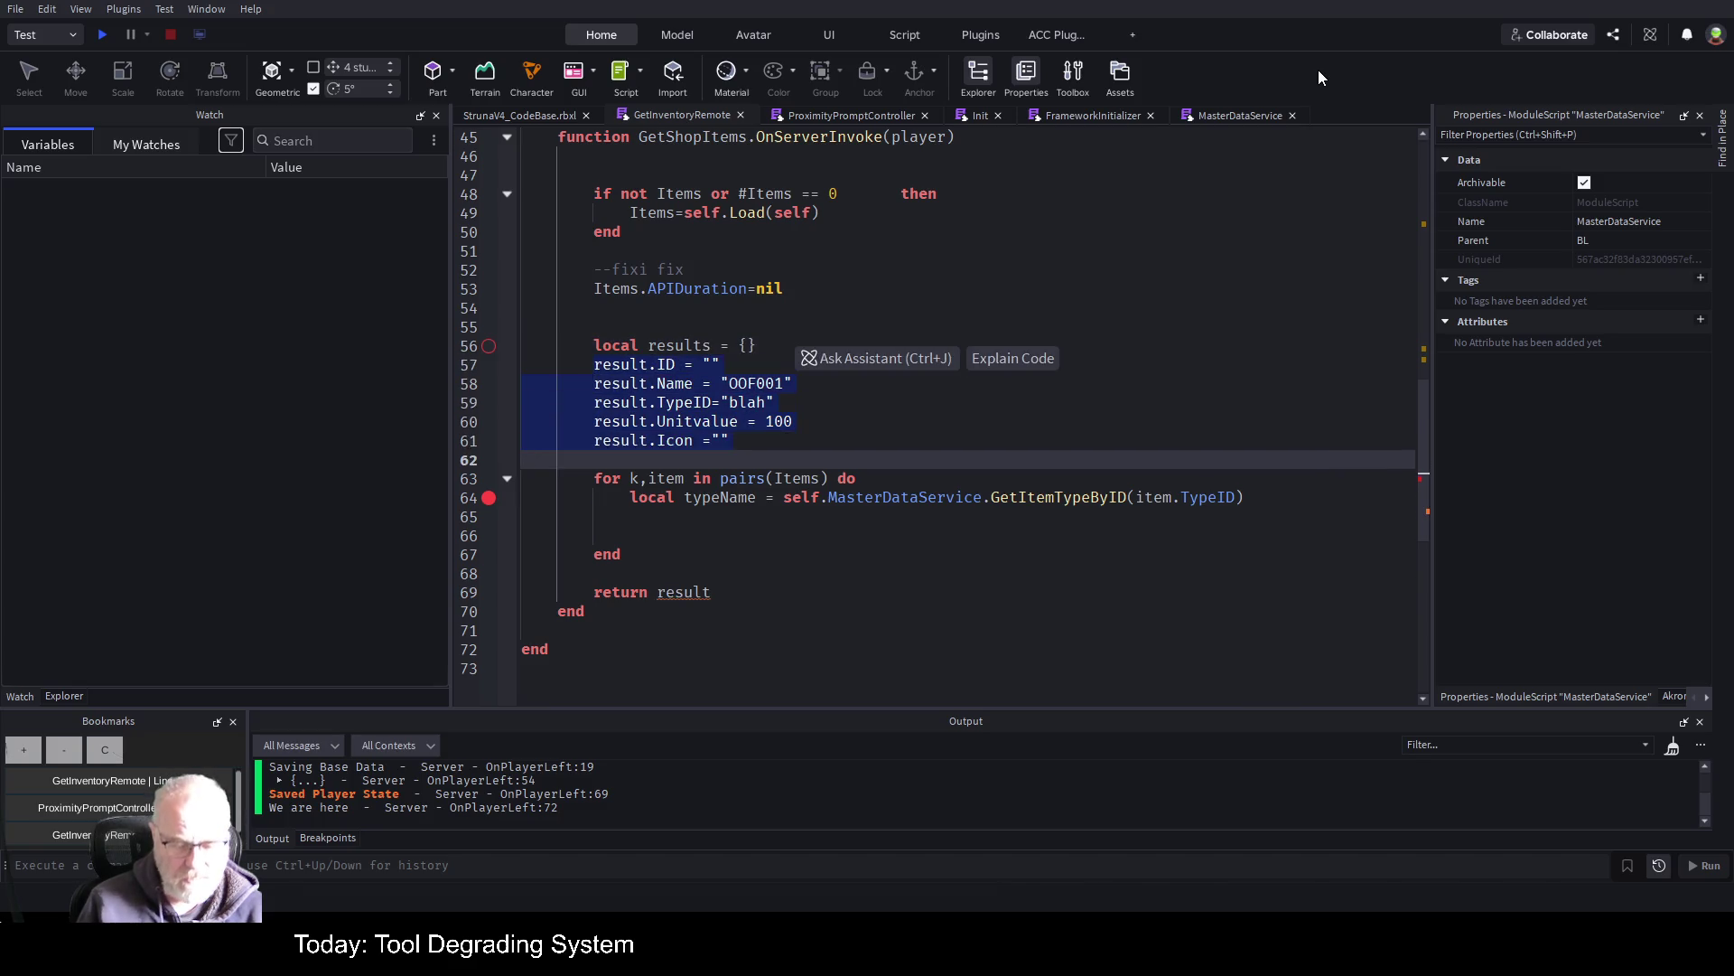
pyautogui.press('Delete')
pyautogui.press('Down')
pyautogui.press('Down')
pyautogui.press('Down')
pyautogui.hotkey('ctrl', 'z')
pyautogui.press('Up')
pyautogui.press('Up')
pyautogui.press('Up')
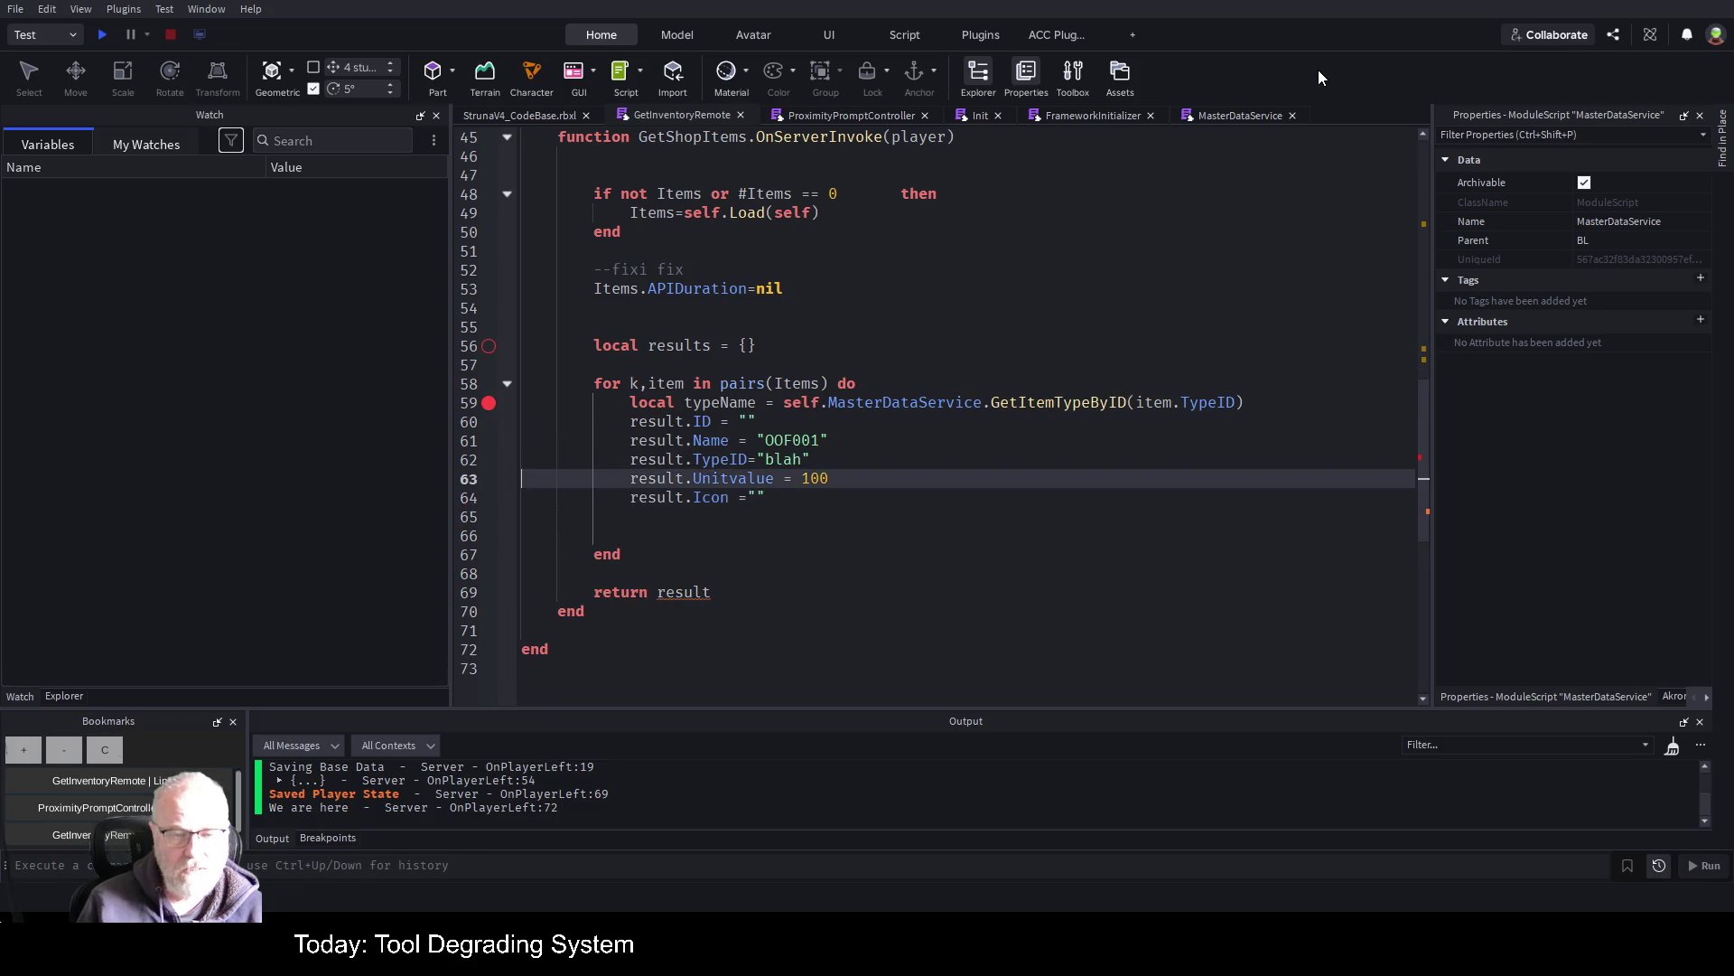
# Start a 'local result' declaration inside the loop, dropping the {} initialiser
pyautogui.press('Return')
pyautogui.write('locao')
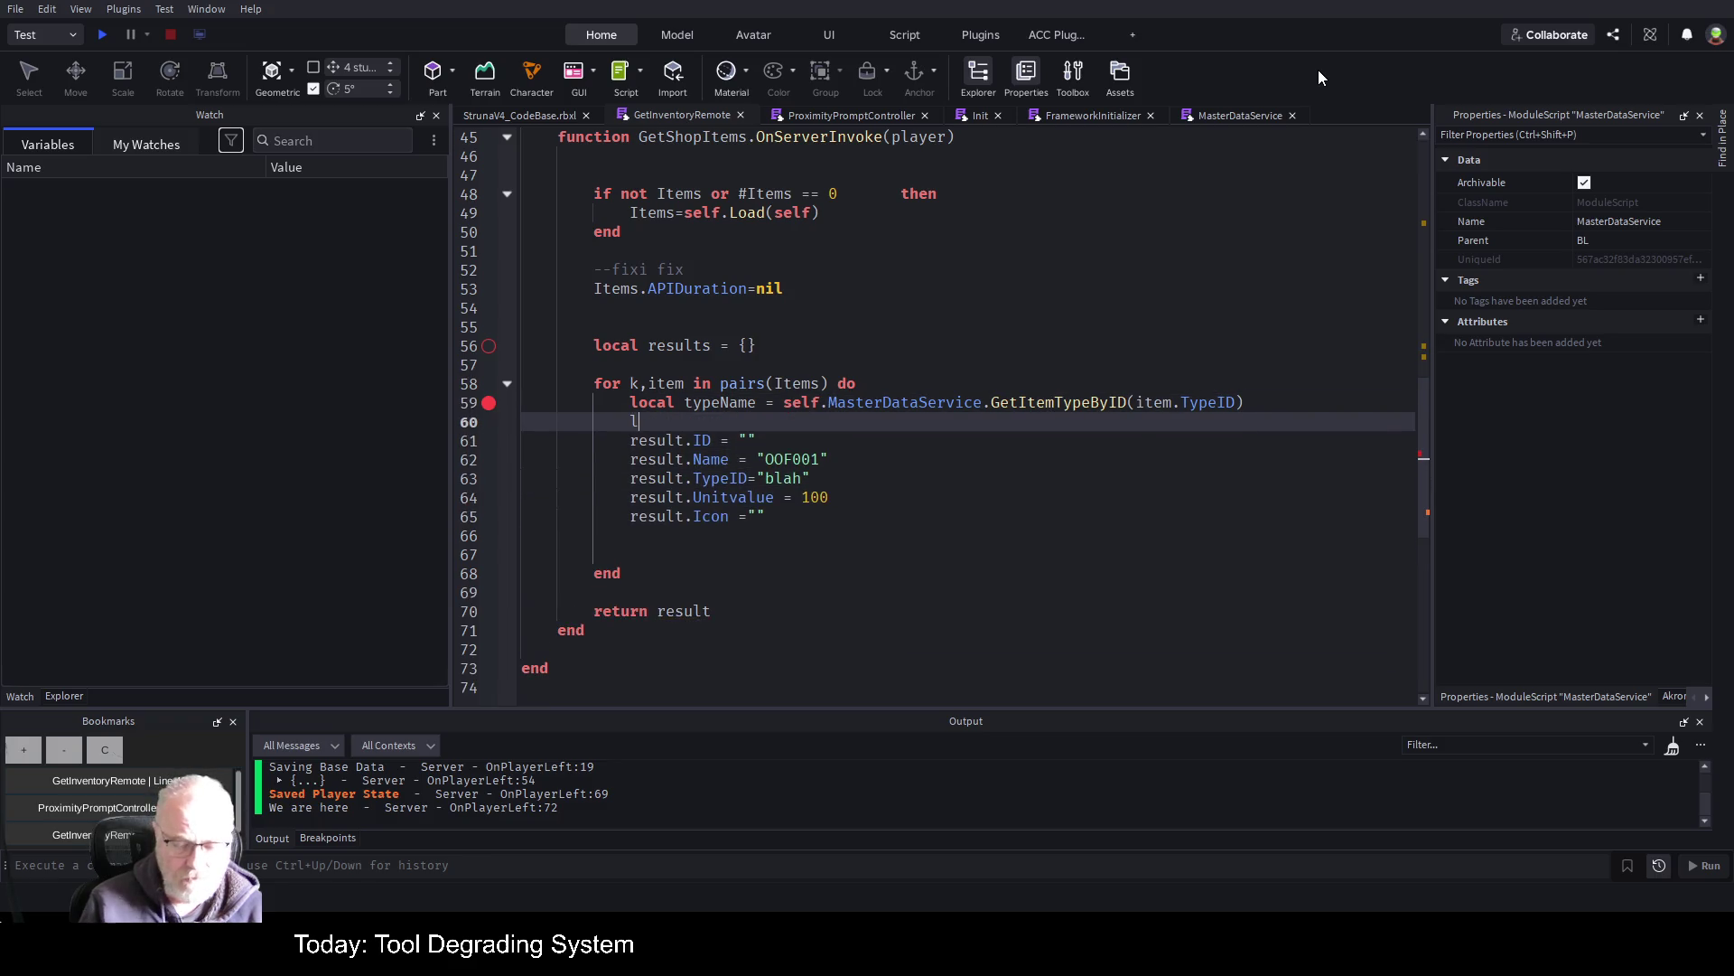
pyautogui.press('BackSpace')
pyautogui.write('l resultr')
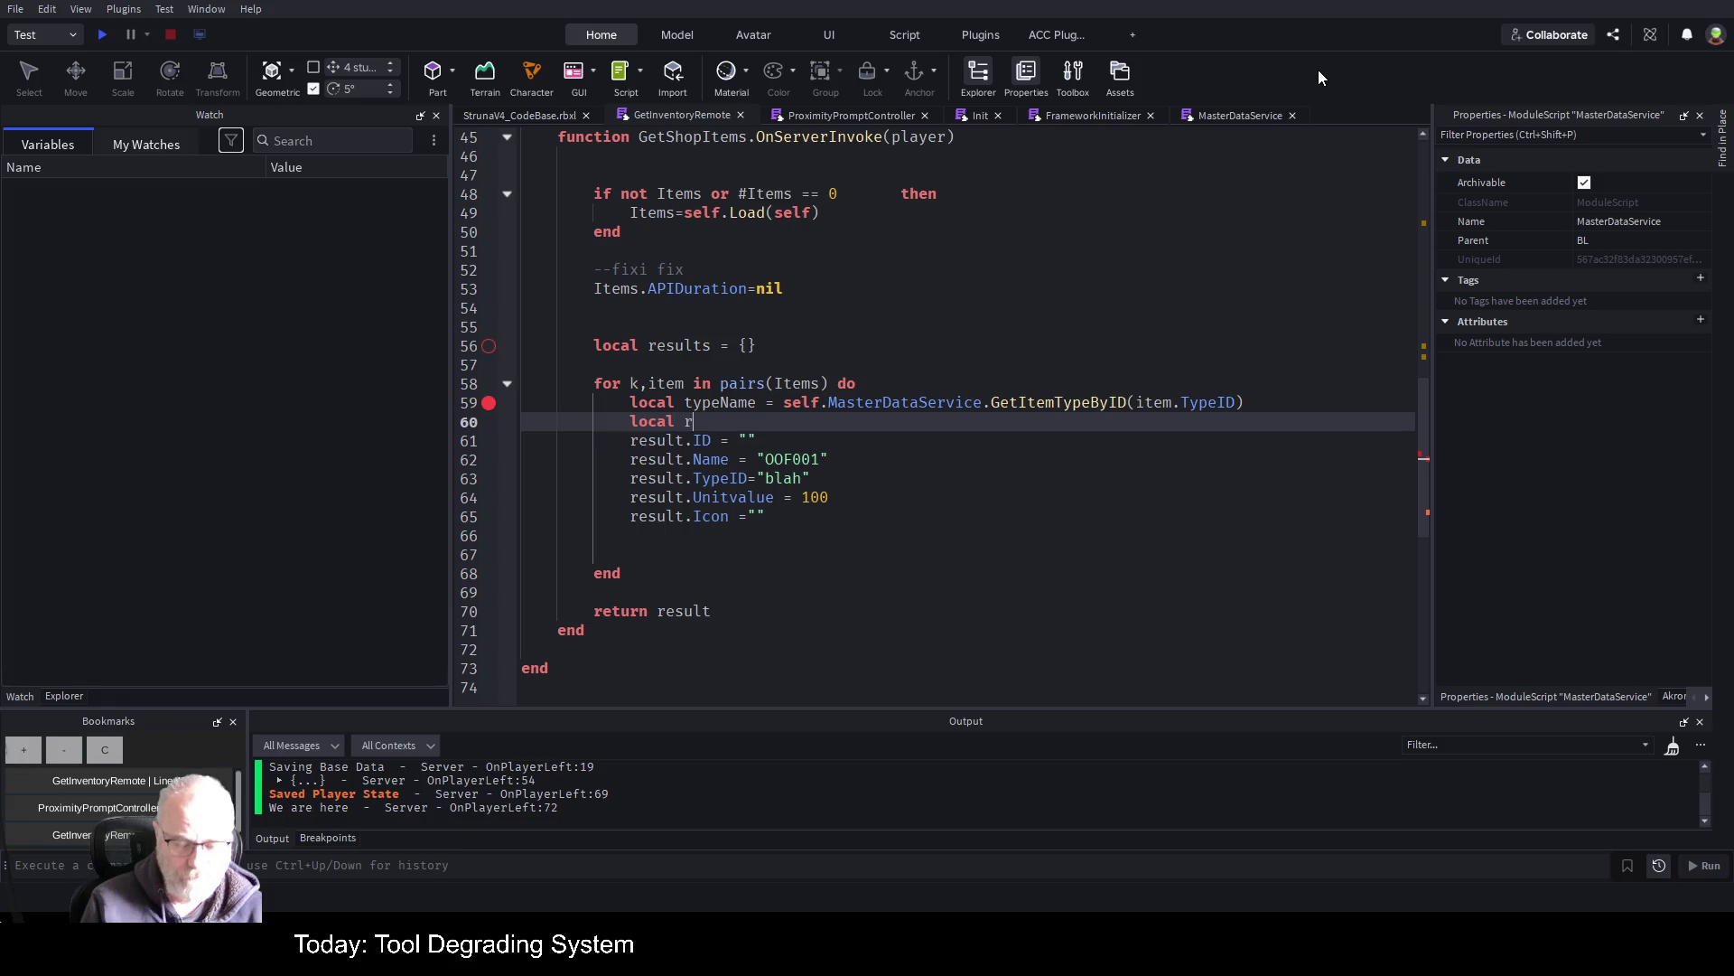
pyautogui.press('BackSpace')
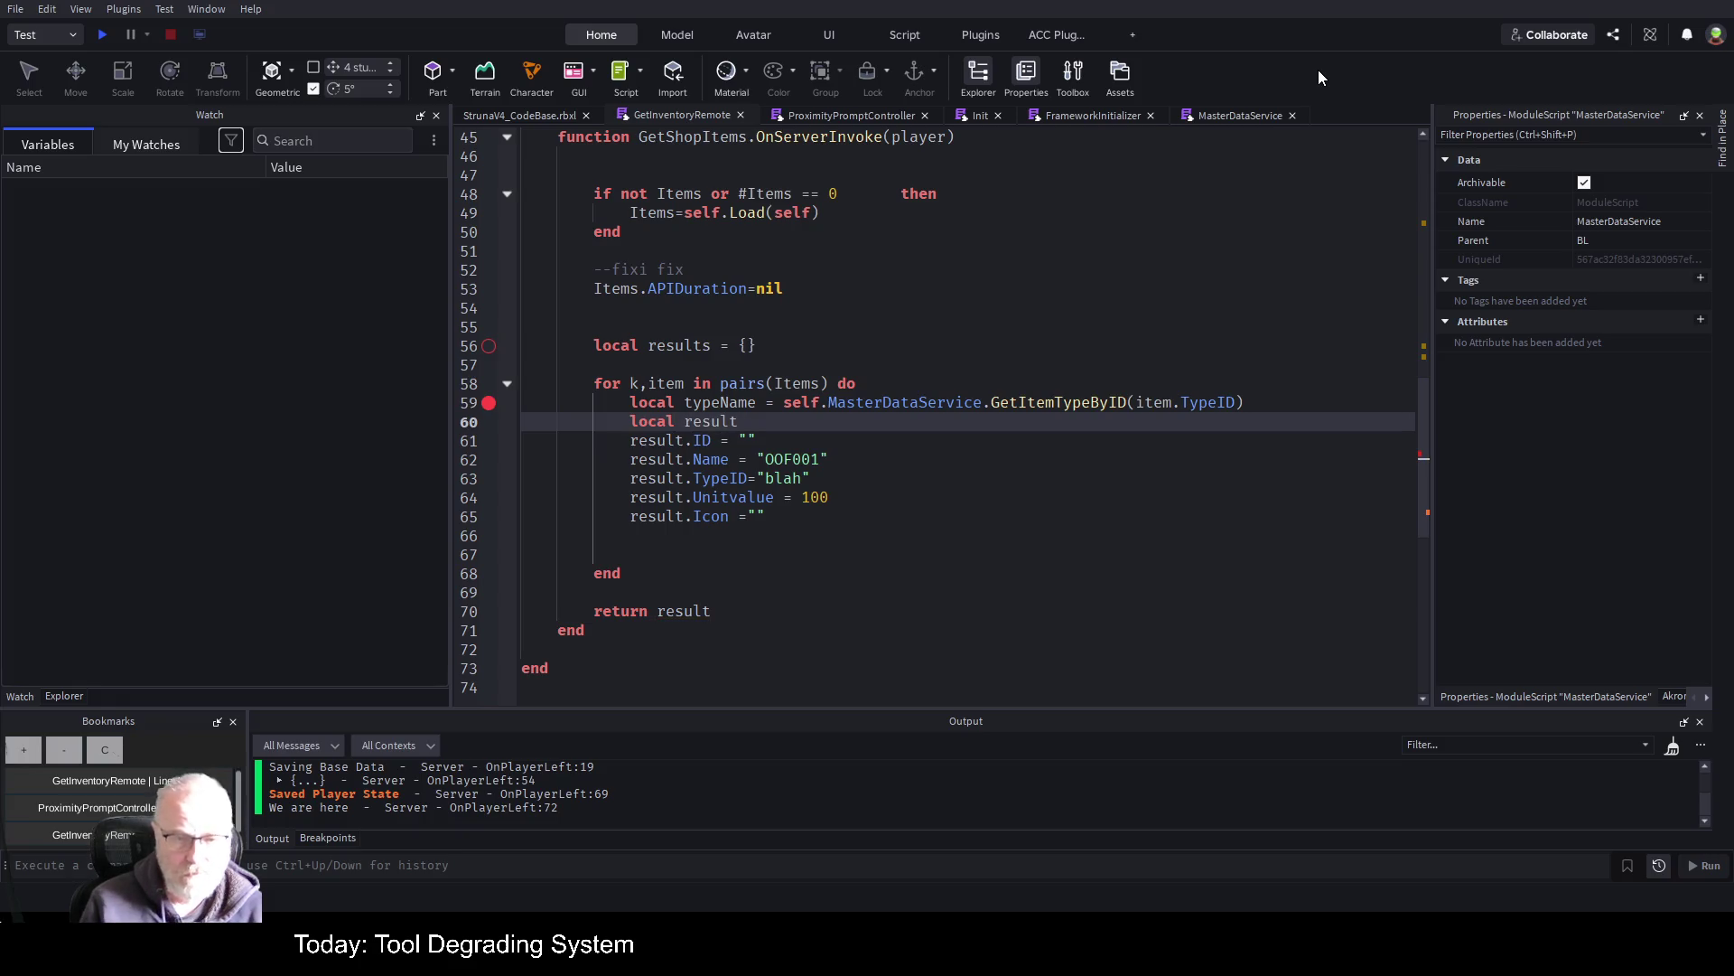
pyautogui.write(' = {}')
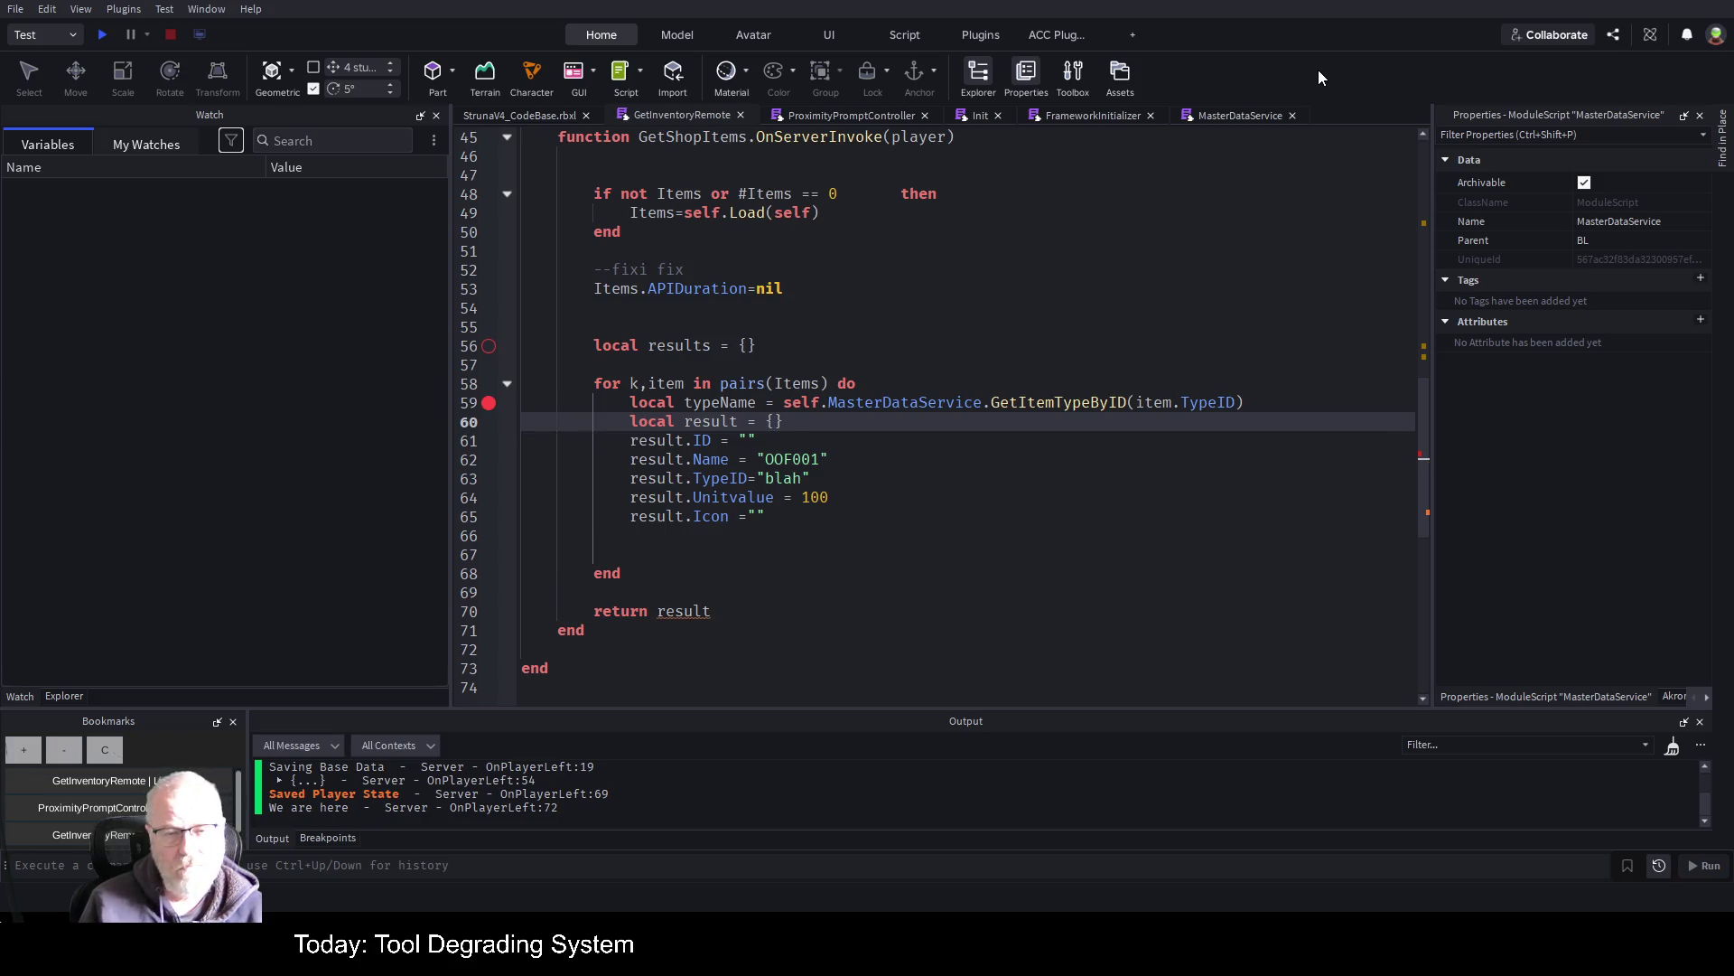
pyautogui.press('BackSpace')
pyautogui.press('BackSpace')
pyautogui.press('BackSpace')
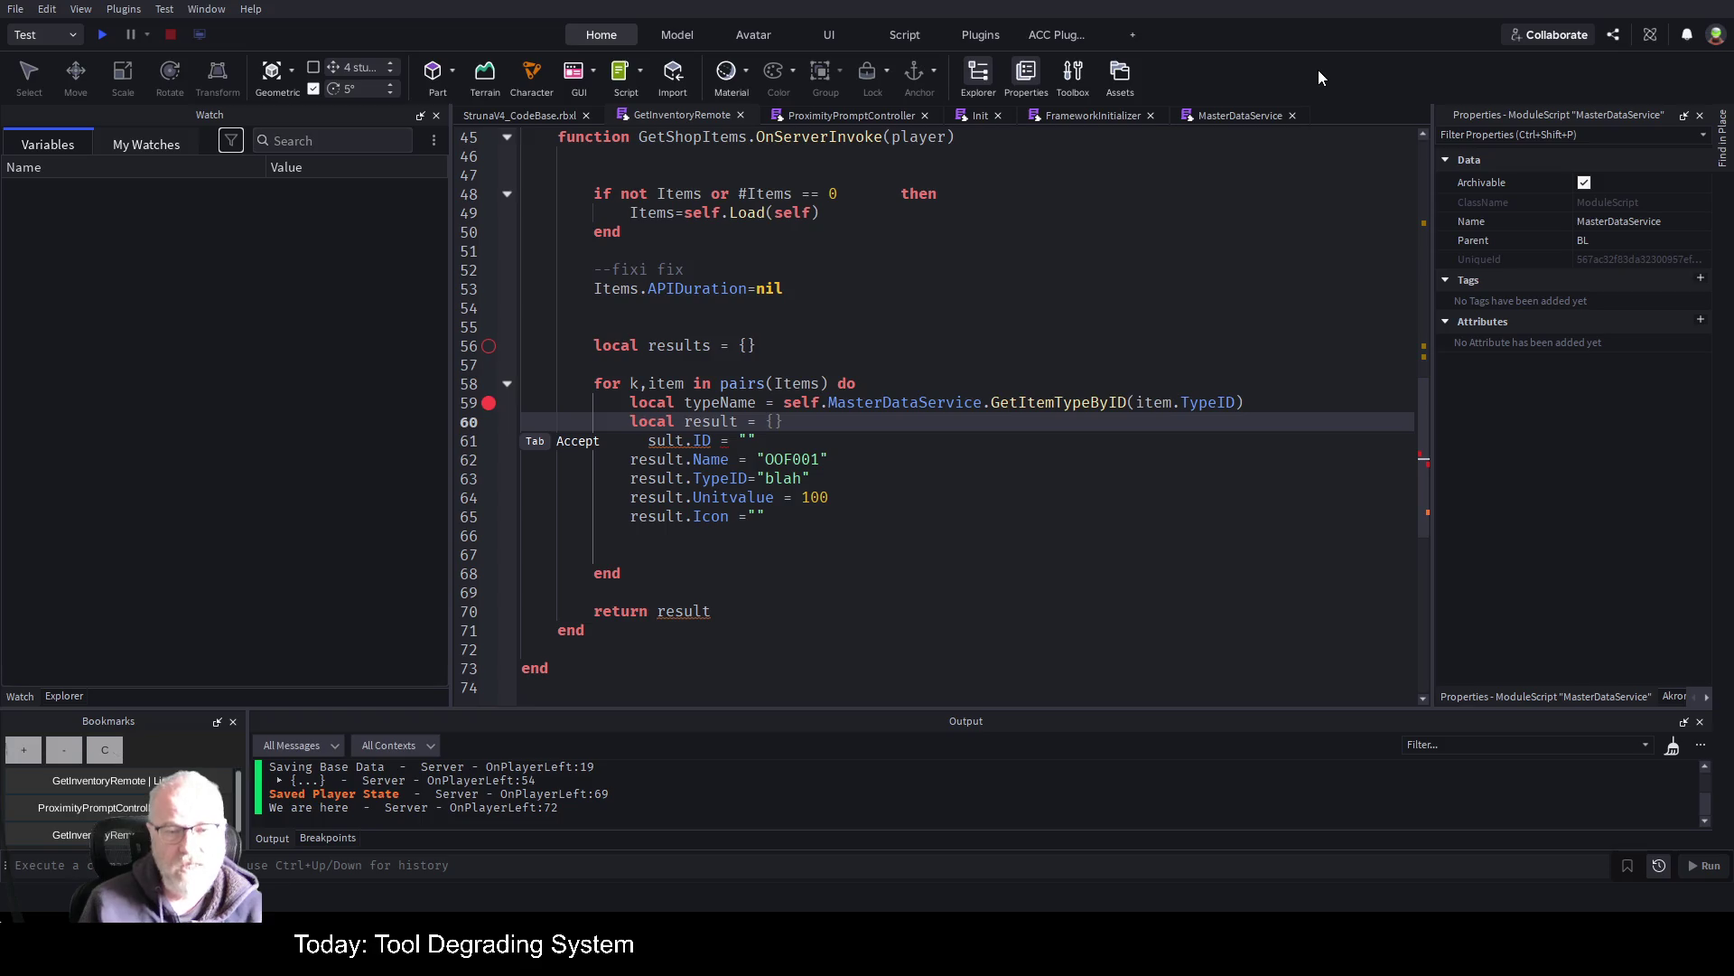
pyautogui.press('Down')
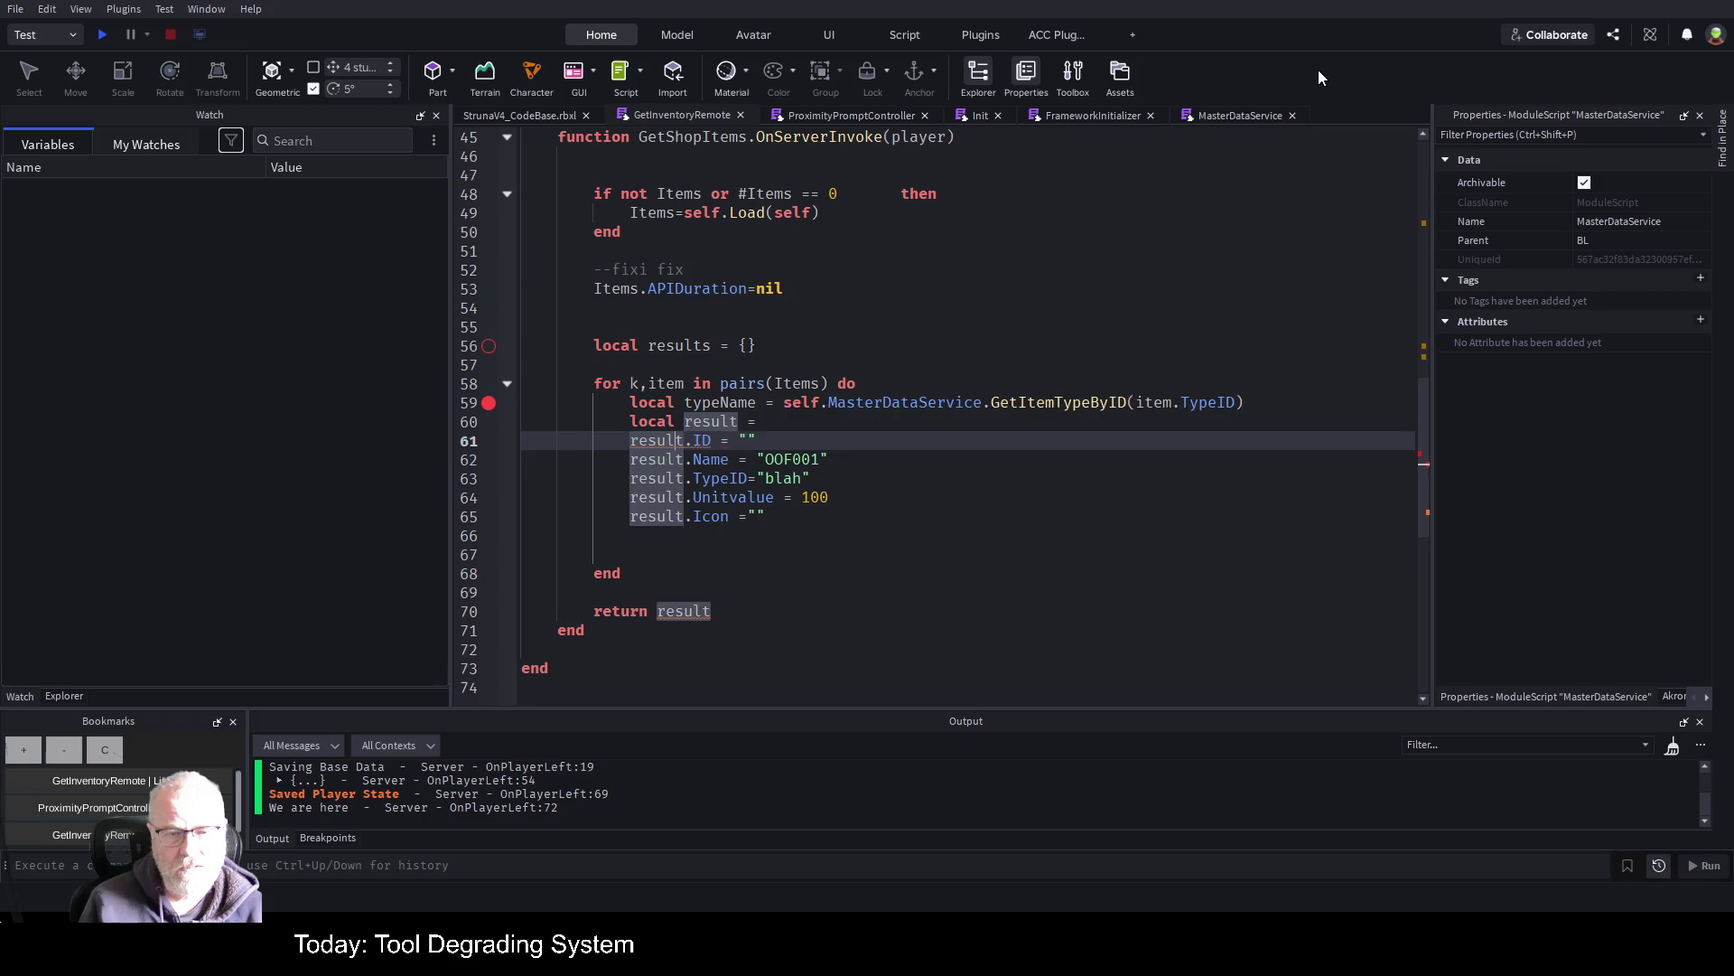
pyautogui.press('Up')
pyautogui.press('End')
pyautogui.press('BackSpace')
pyautogui.press('BackSpace')
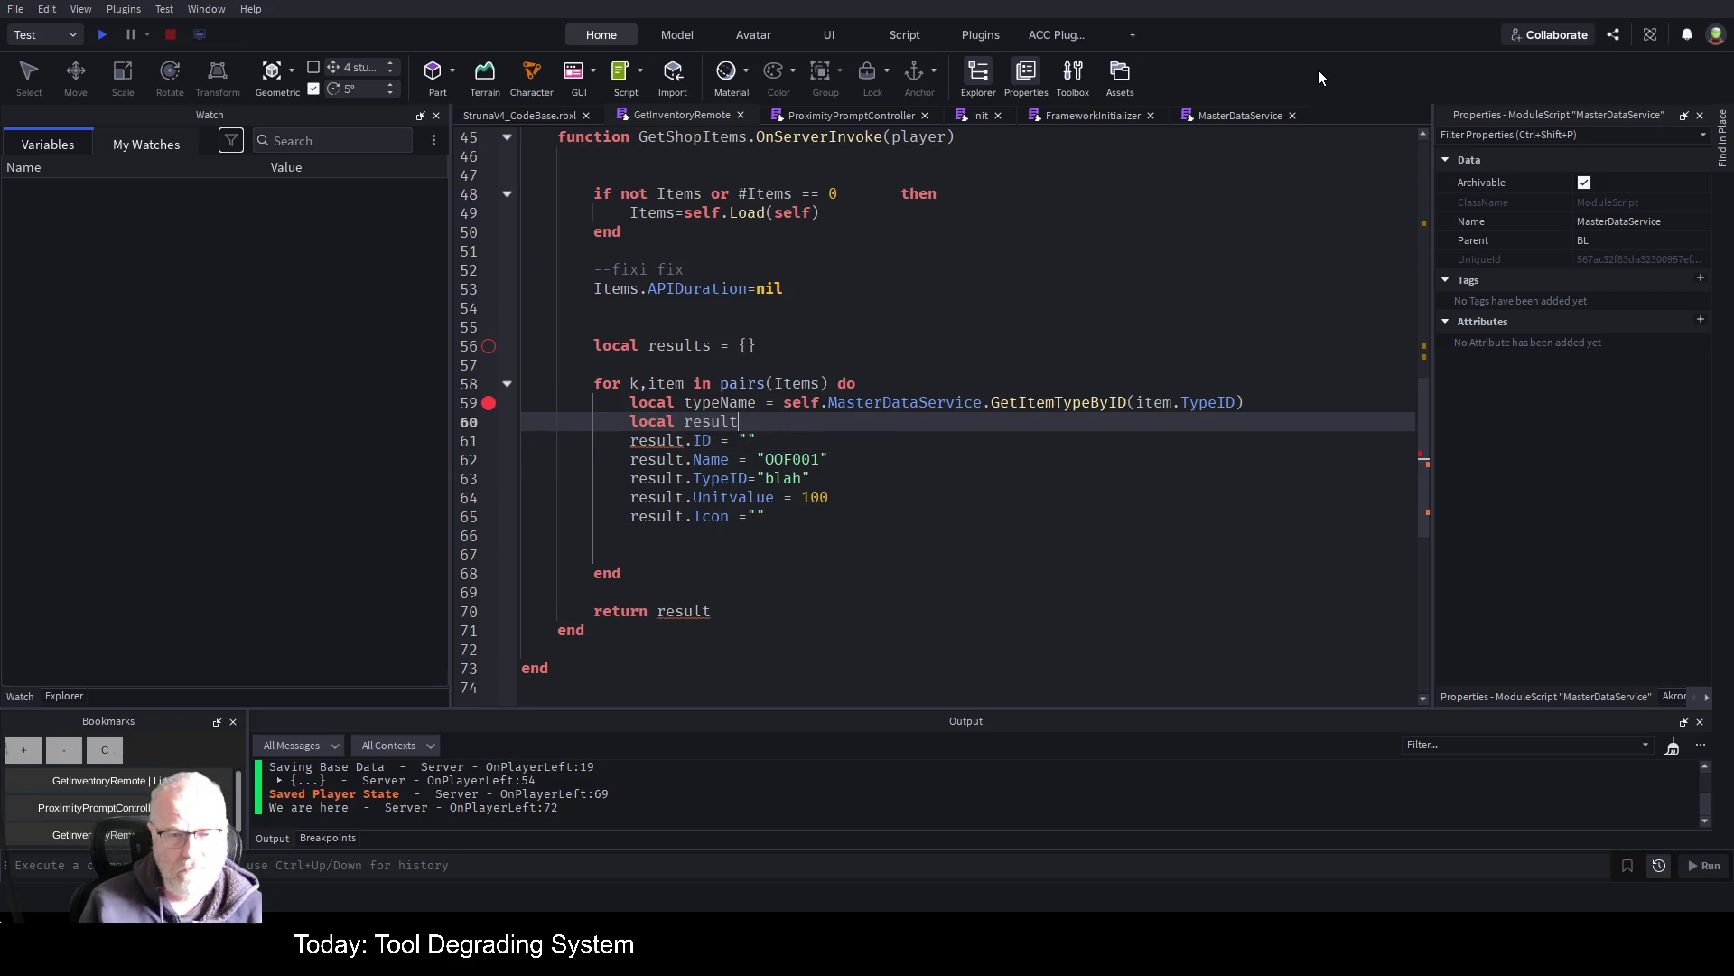
# Rewrite result.ID as result["ID"], complete 'local result=nil', and save the place
pyautogui.press('Down')
pyautogui.press('Left')
pyautogui.press('Left')
pyautogui.press('Left')
pyautogui.press('BackSpace')
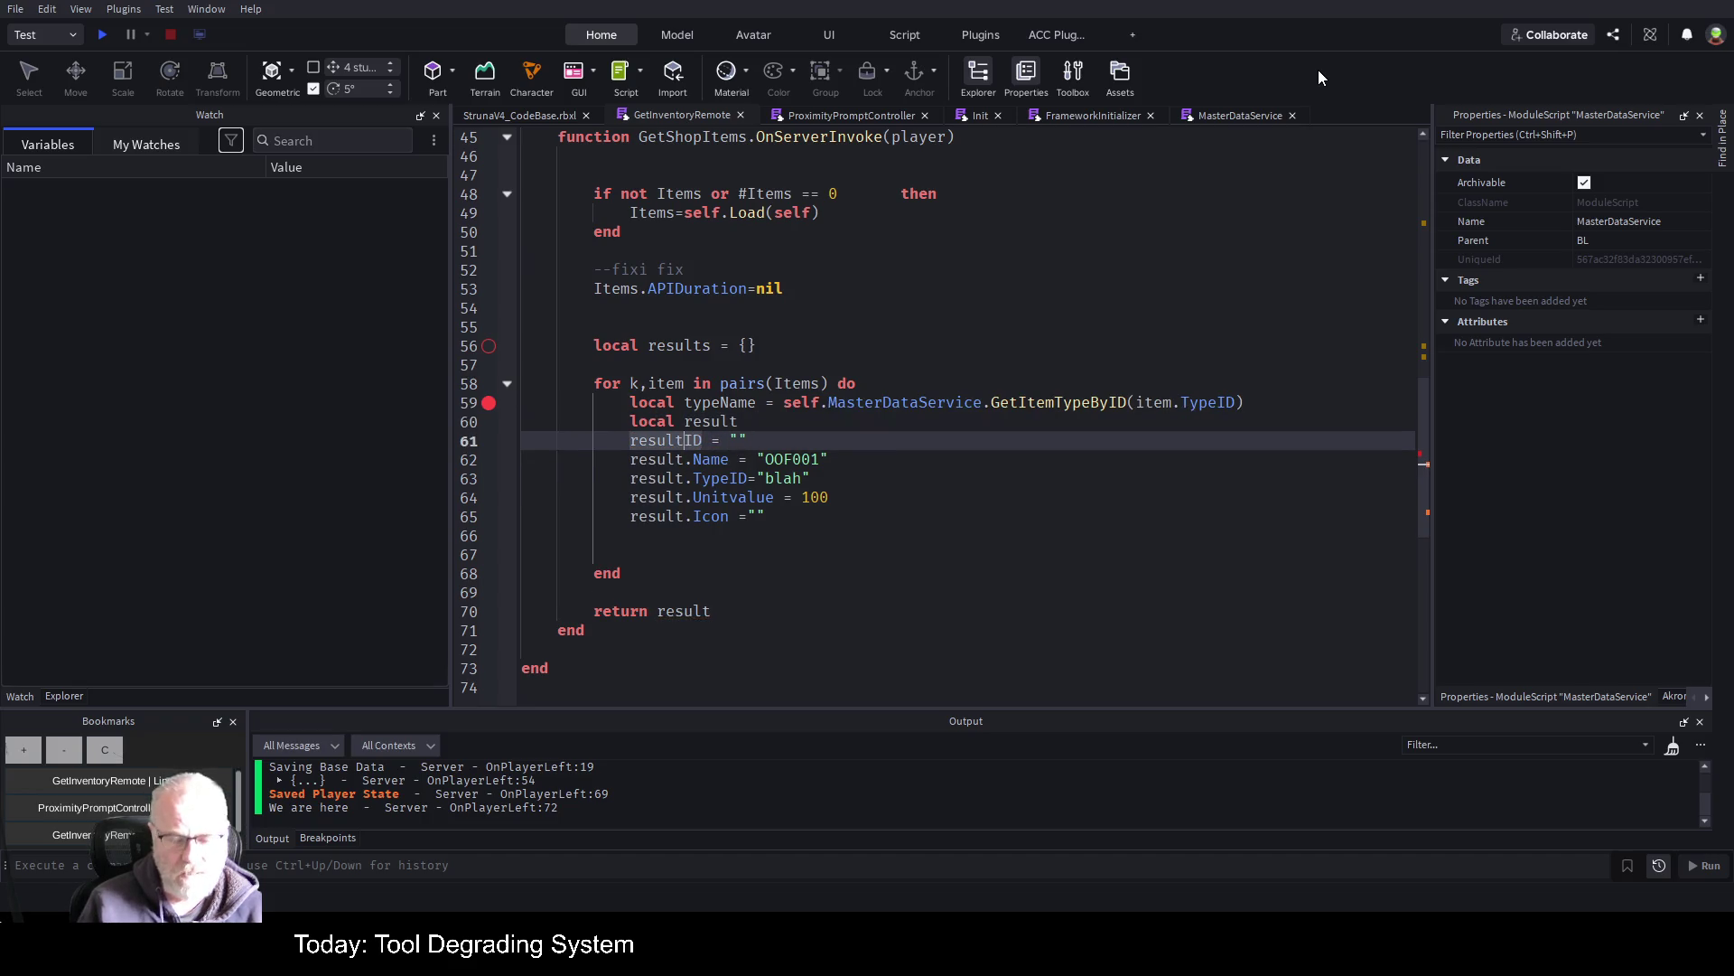
pyautogui.press('Delete')
pyautogui.press('Delete')
pyautogui.write('["ID"')
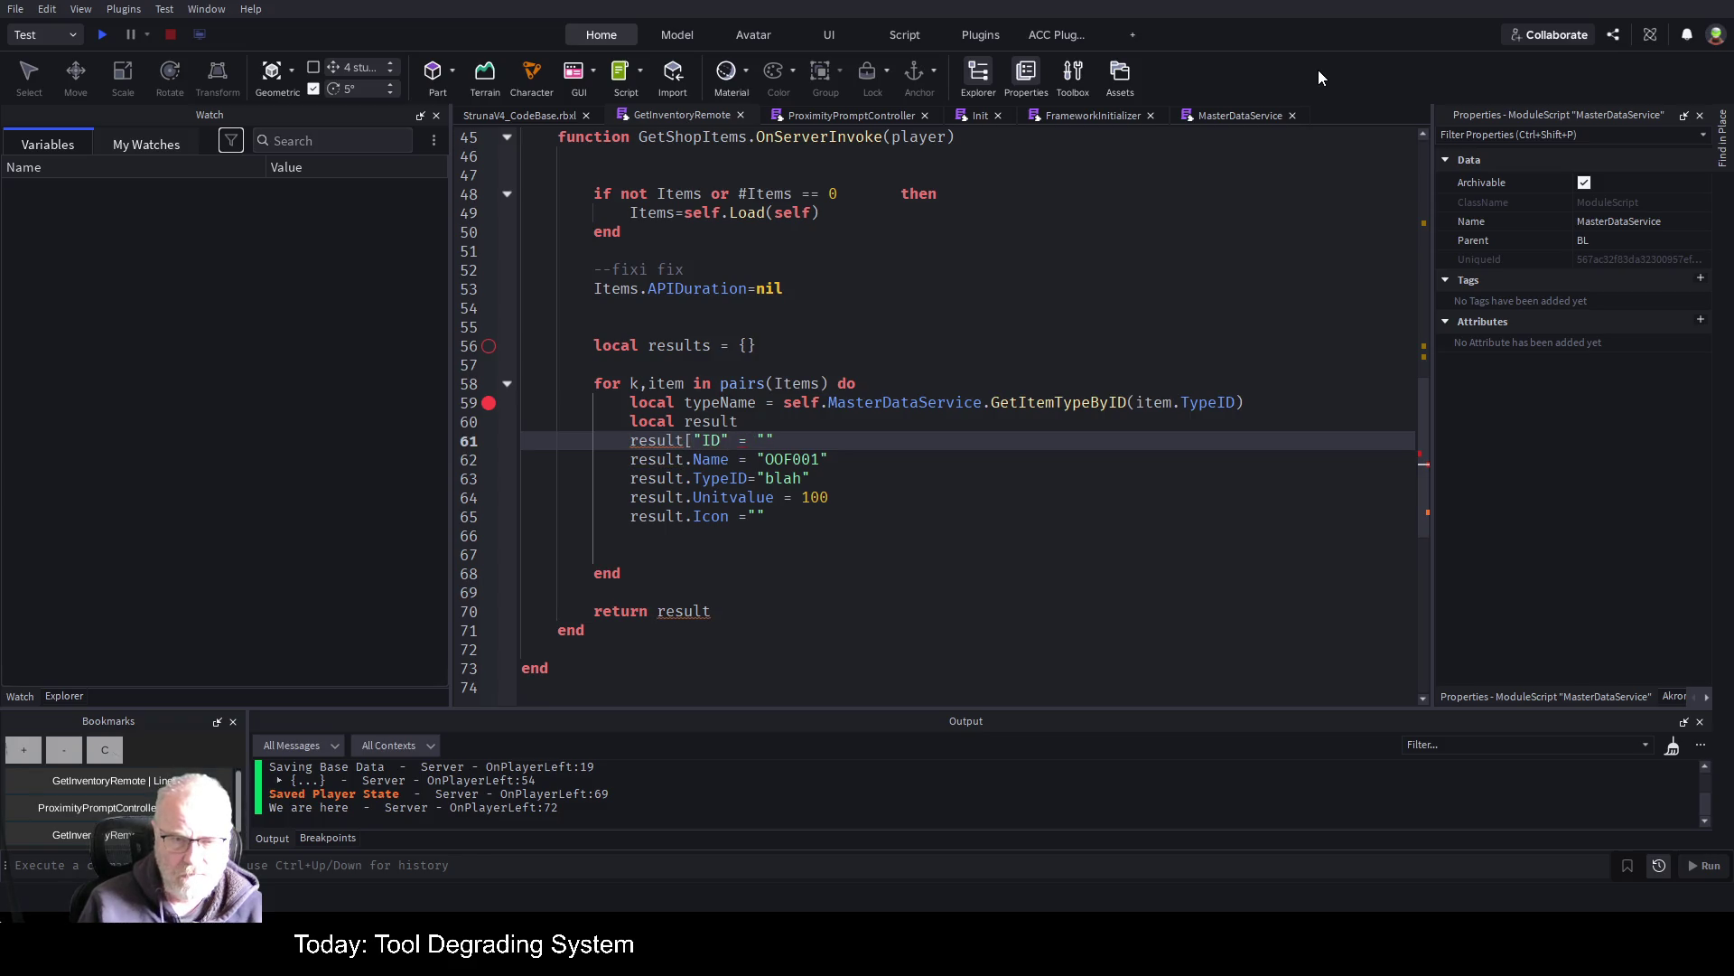
pyautogui.write(']')
pyautogui.press('Down')
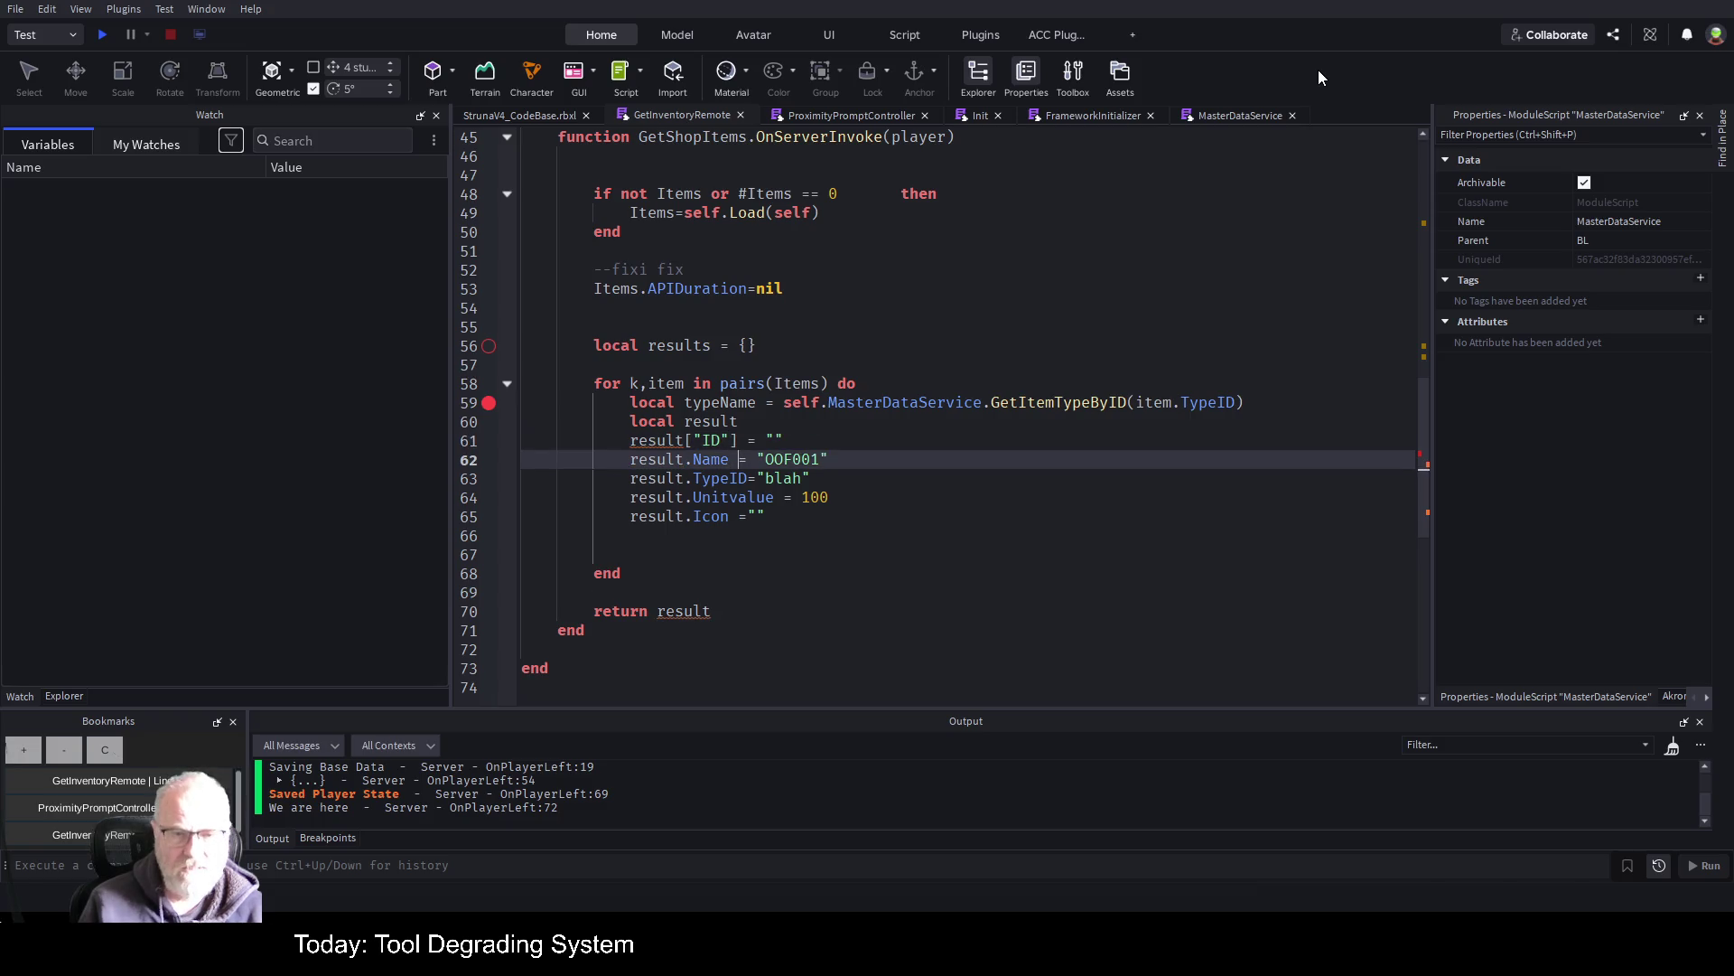
pyautogui.press('Up')
pyautogui.press('Up')
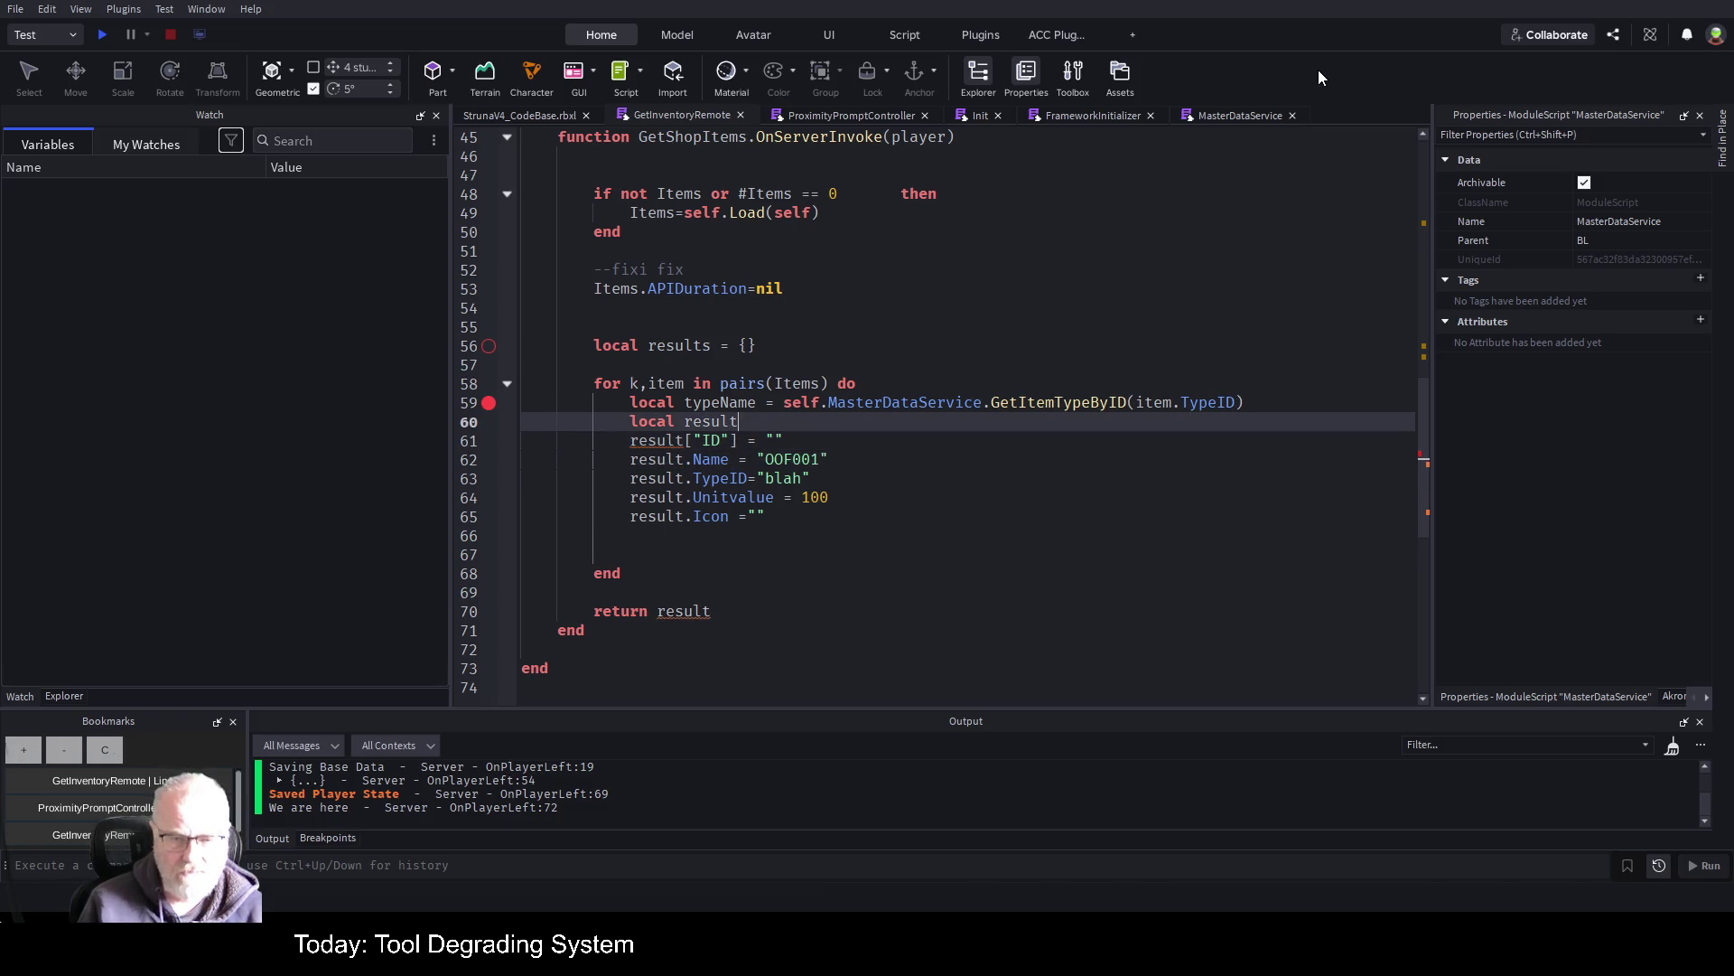
pyautogui.write('=')
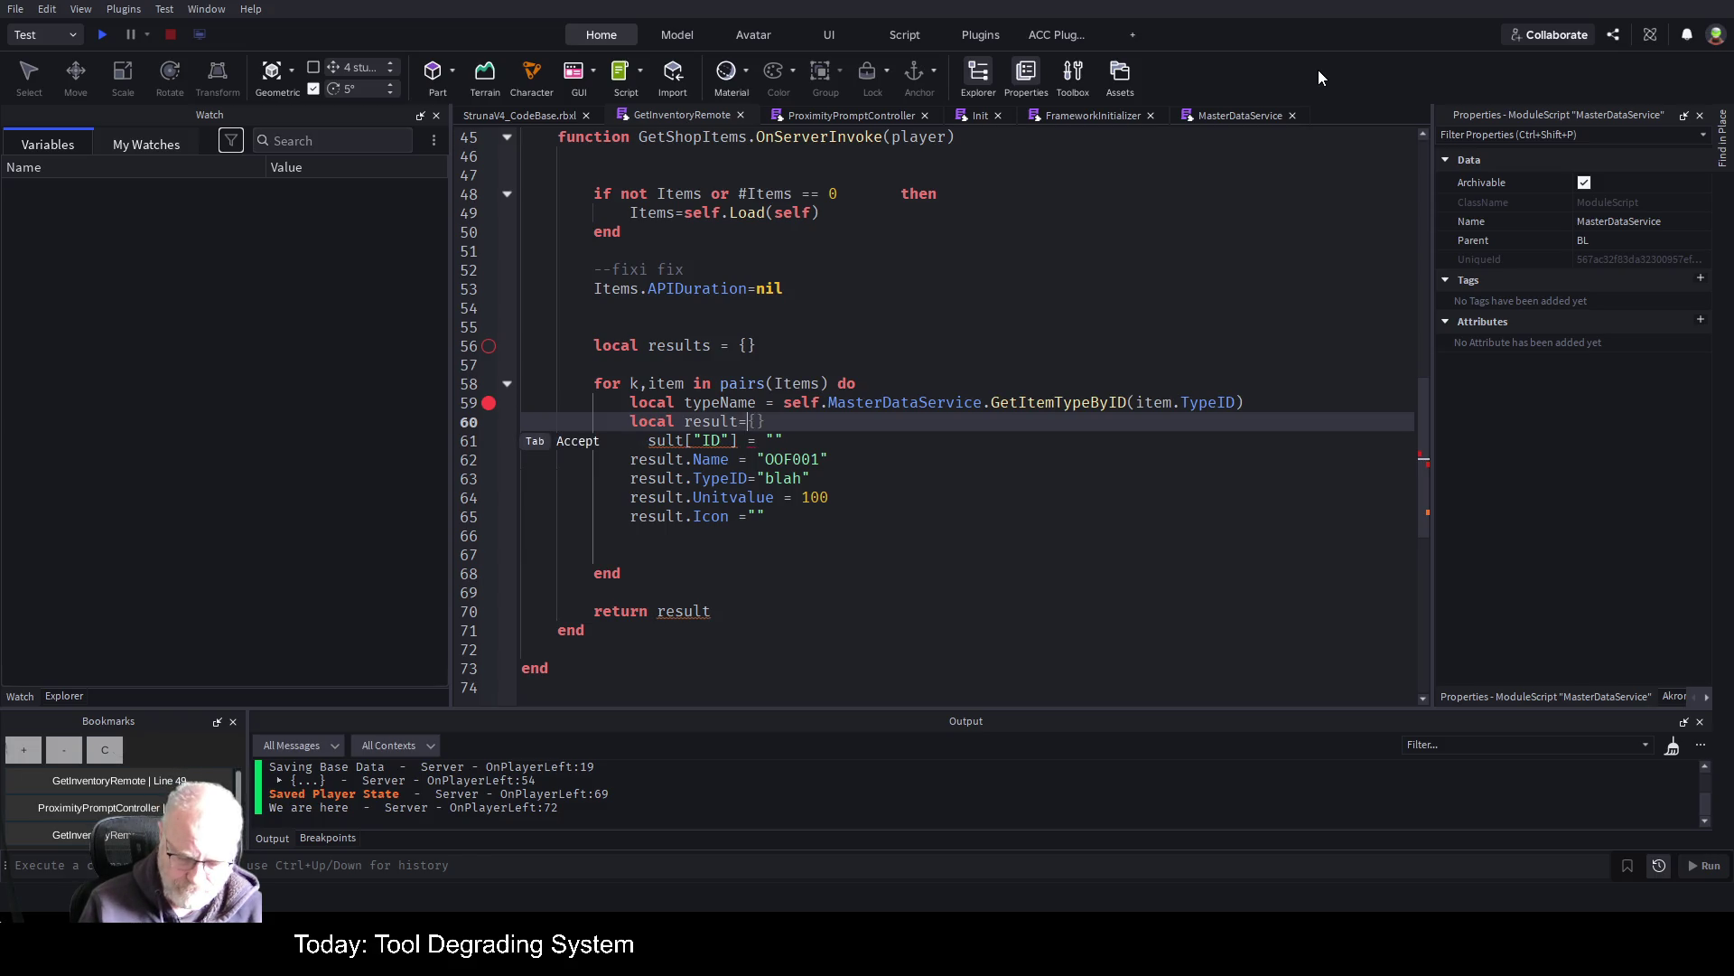
pyautogui.write('nil')
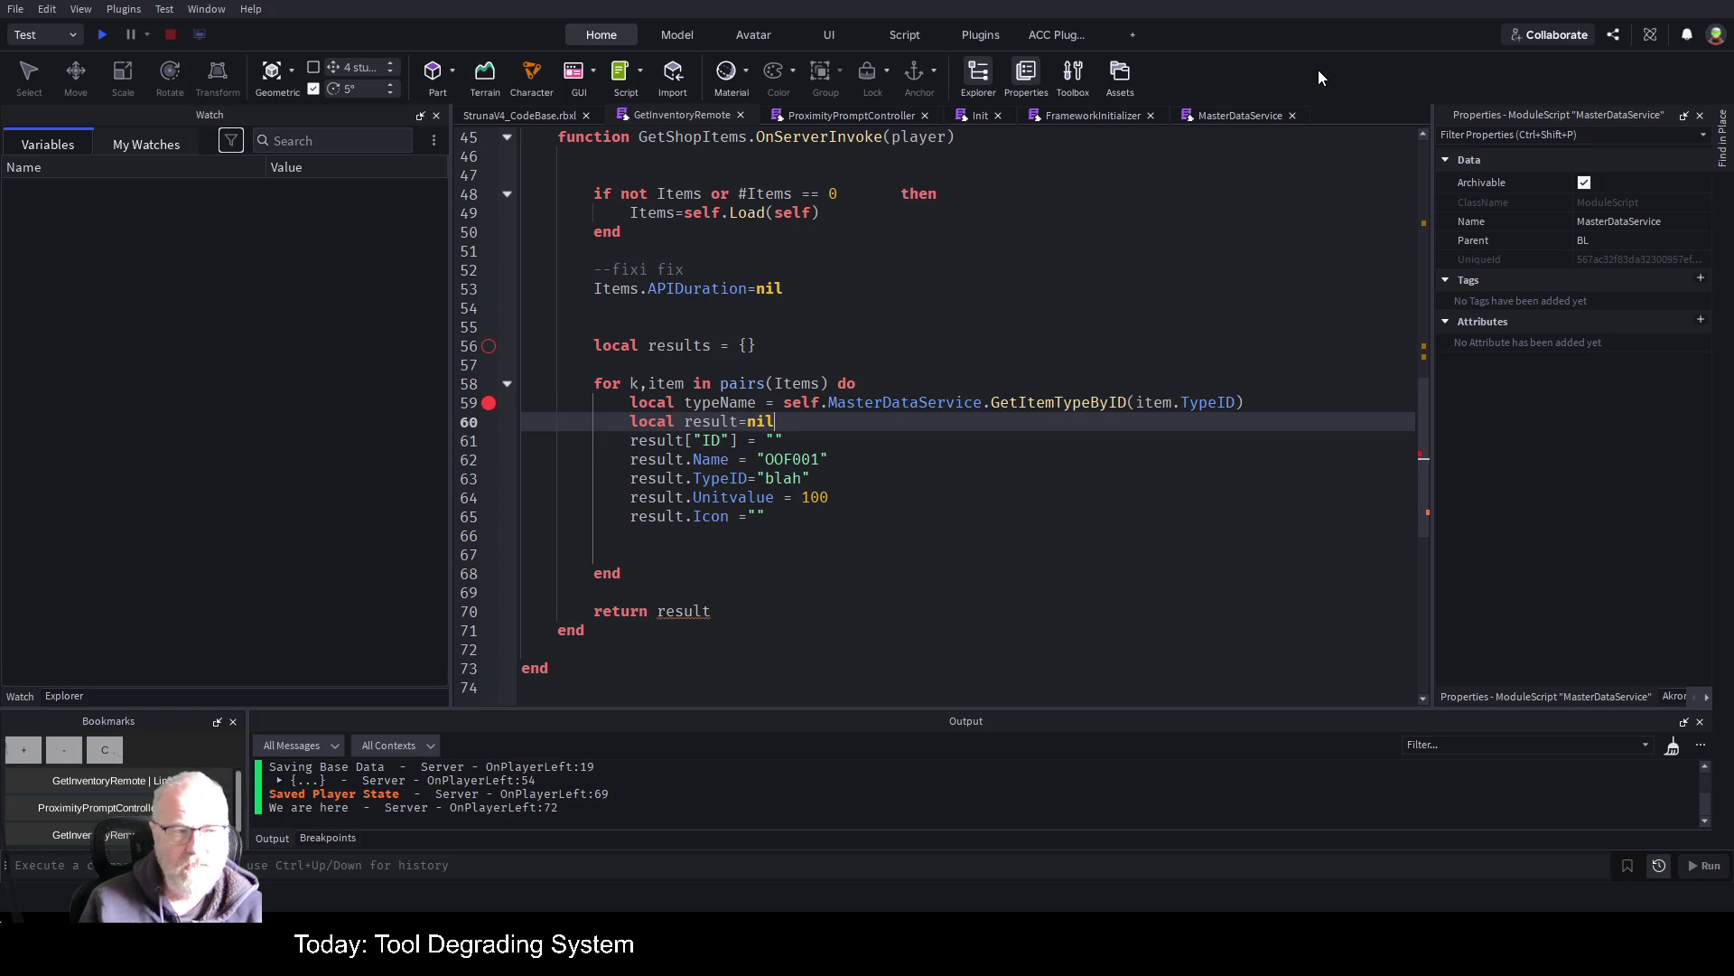
pyautogui.press('Down')
pyautogui.hotkey('ctrl', 's')
# Insert a blank line after the typeName lookup line
pyautogui.press('Down')
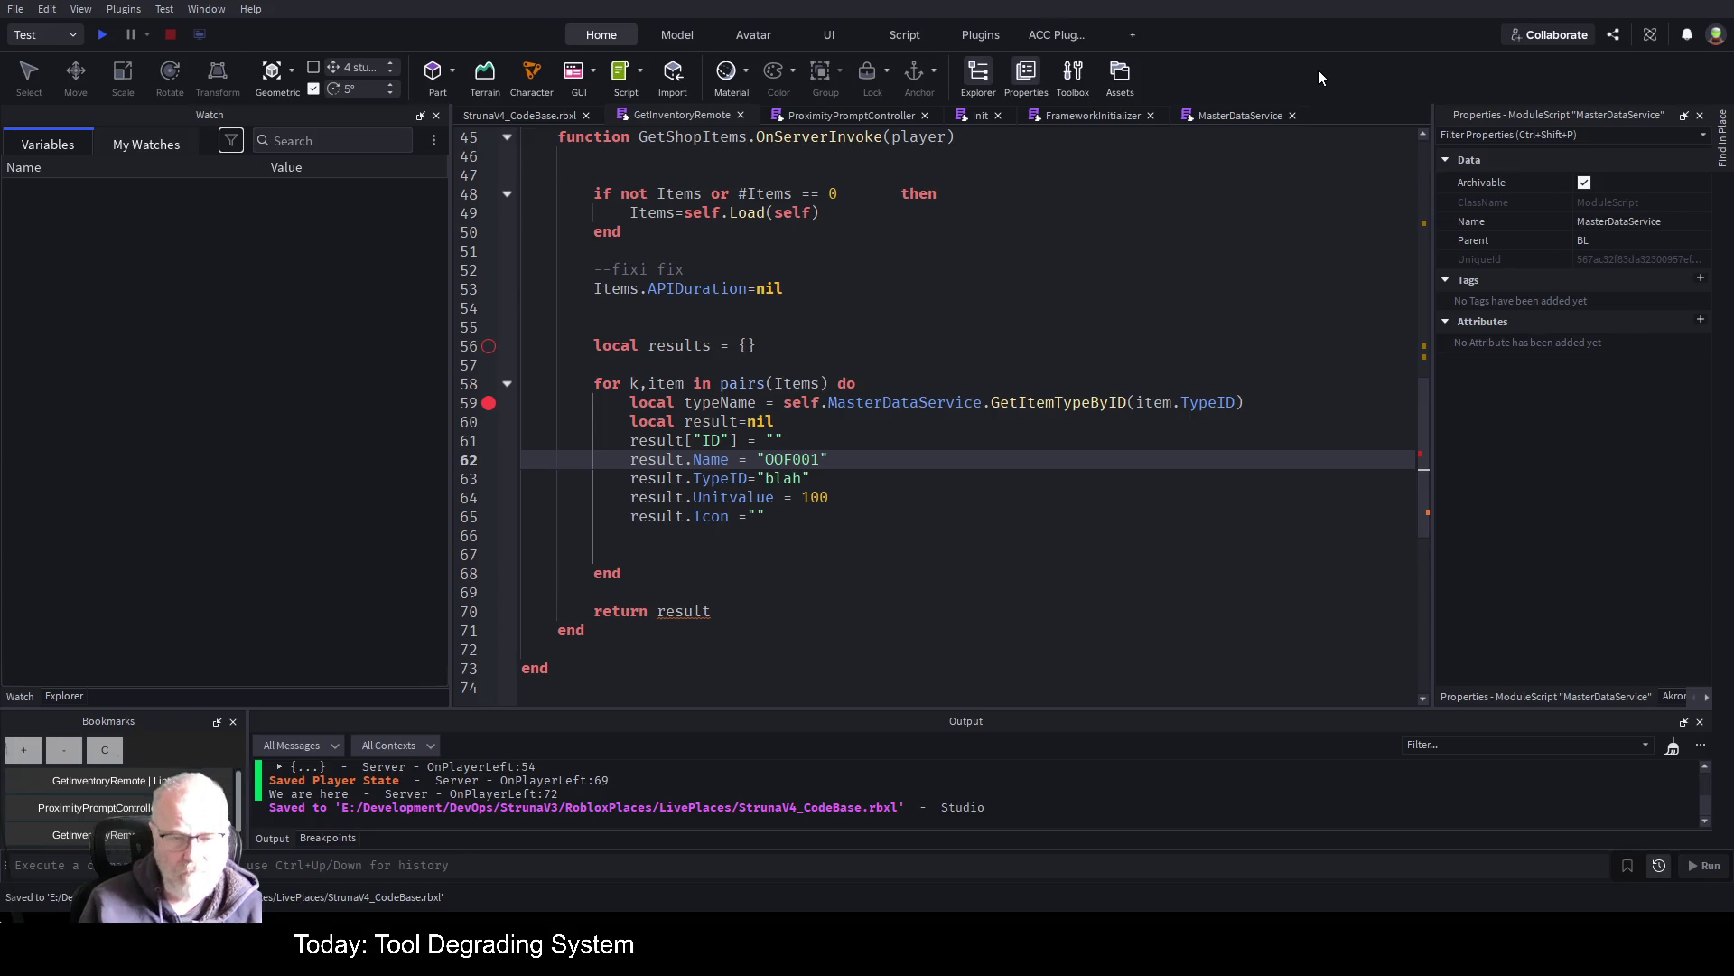
pyautogui.press('Down')
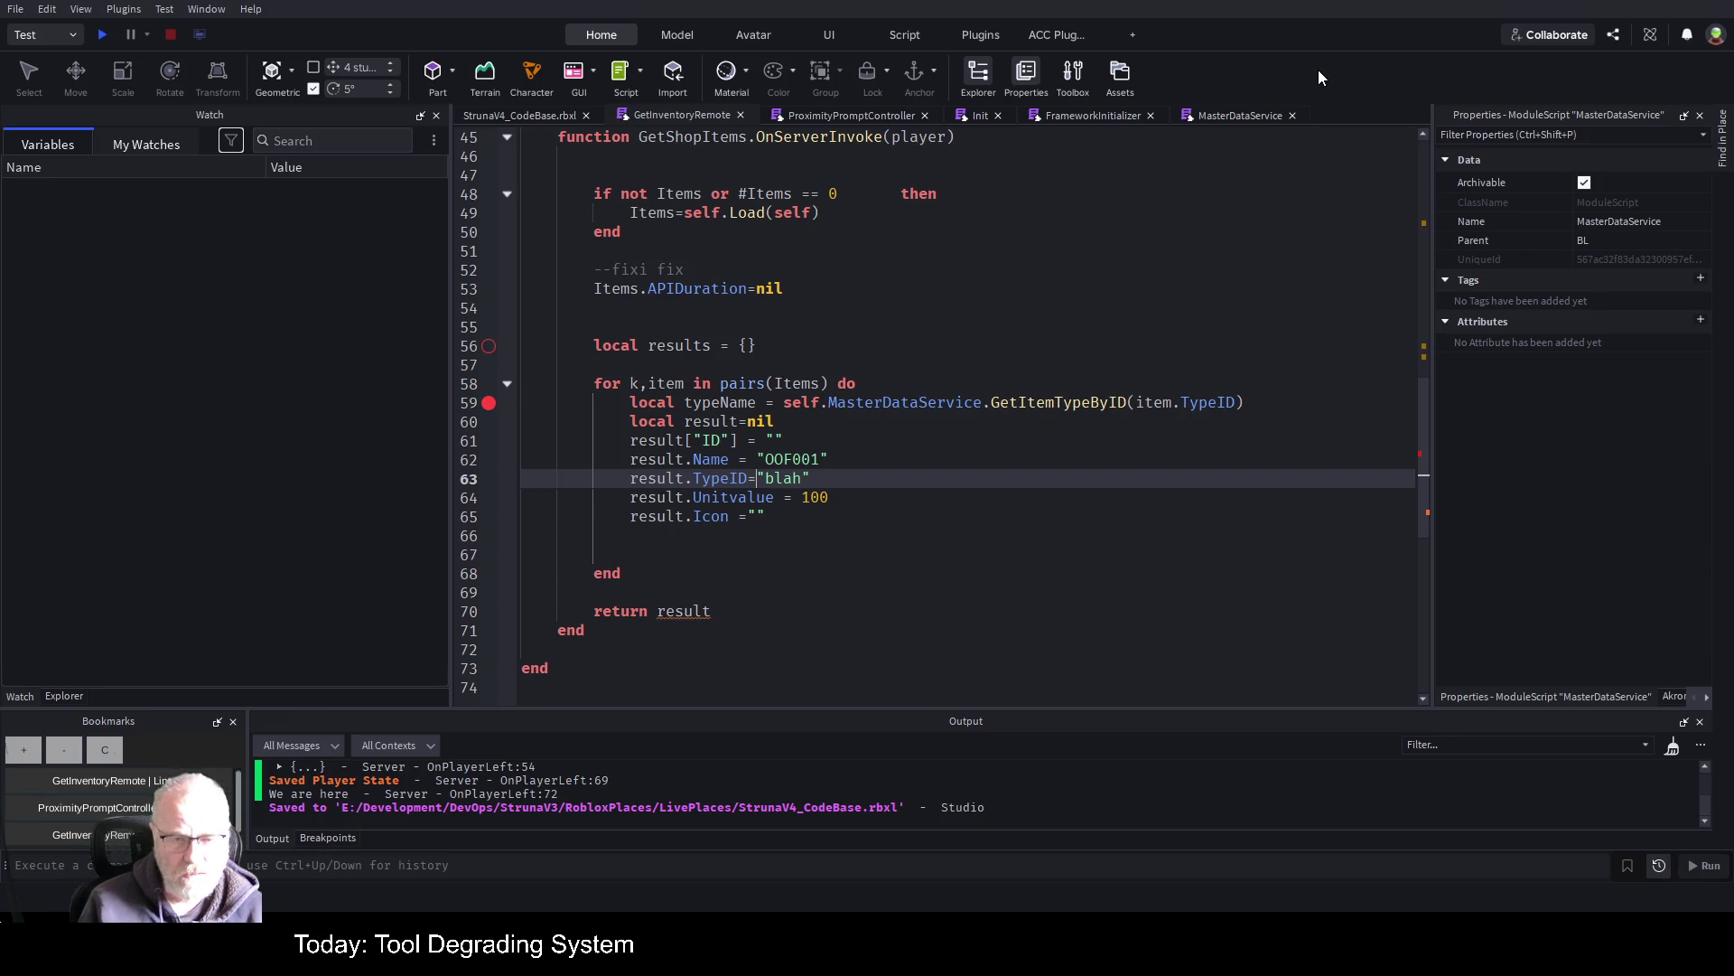
pyautogui.press('Up')
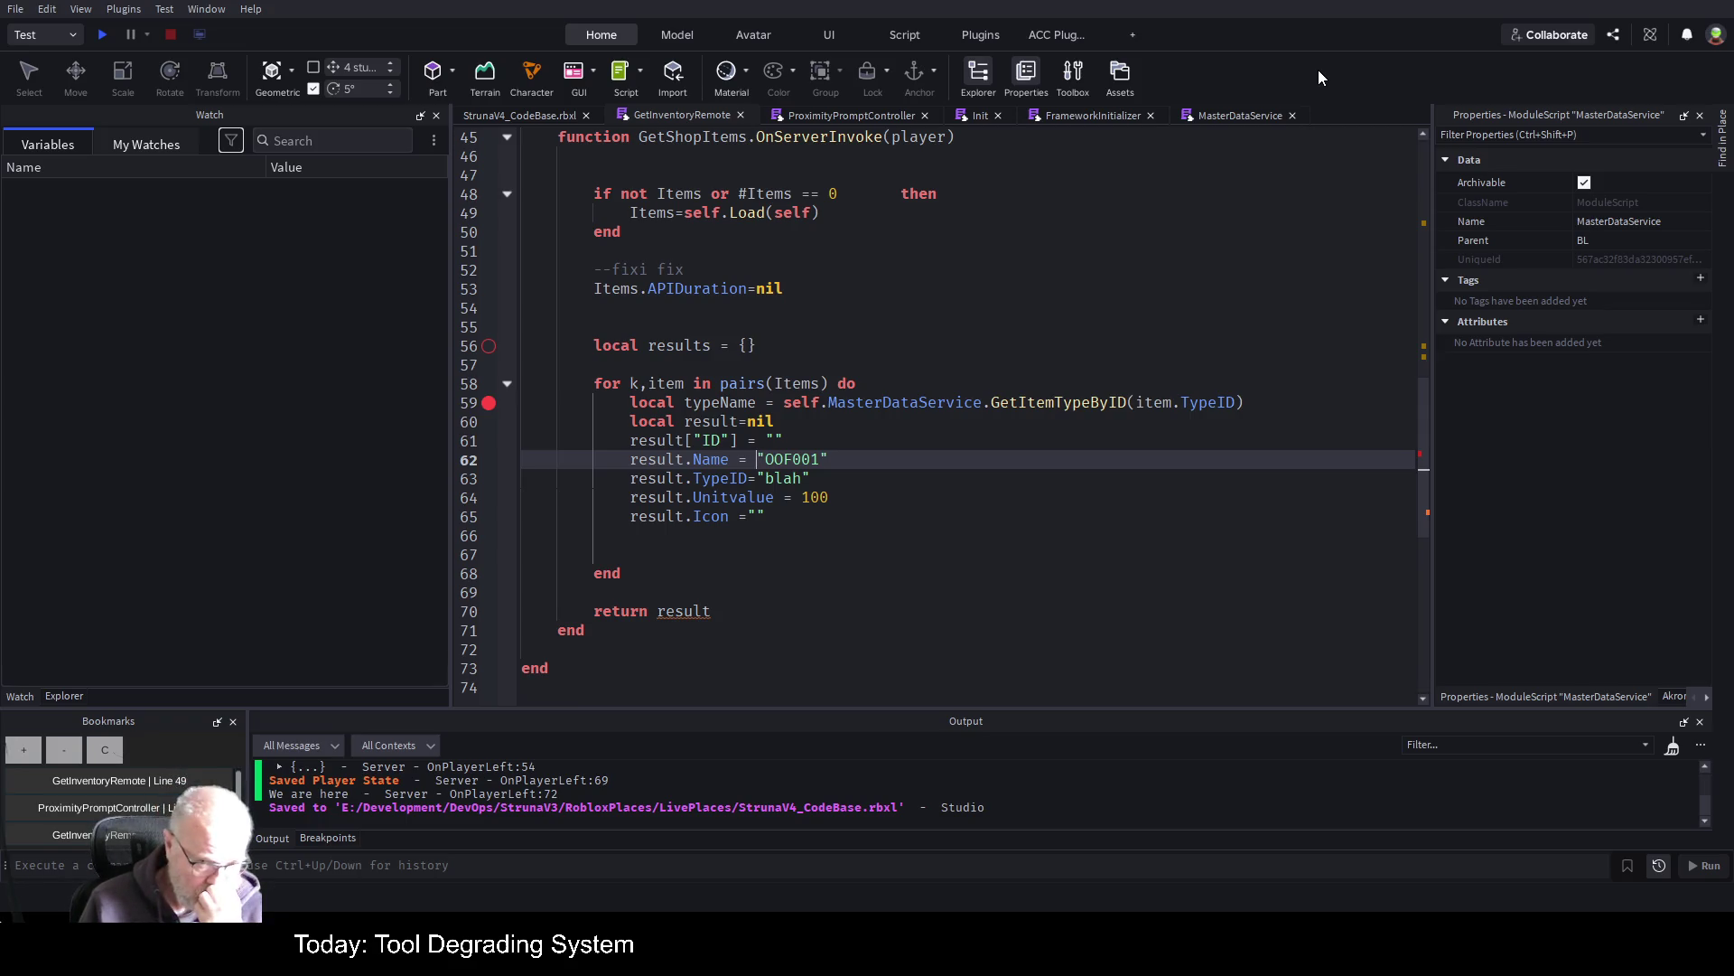
pyautogui.press('Up')
pyautogui.press('Up')
pyautogui.press('Up')
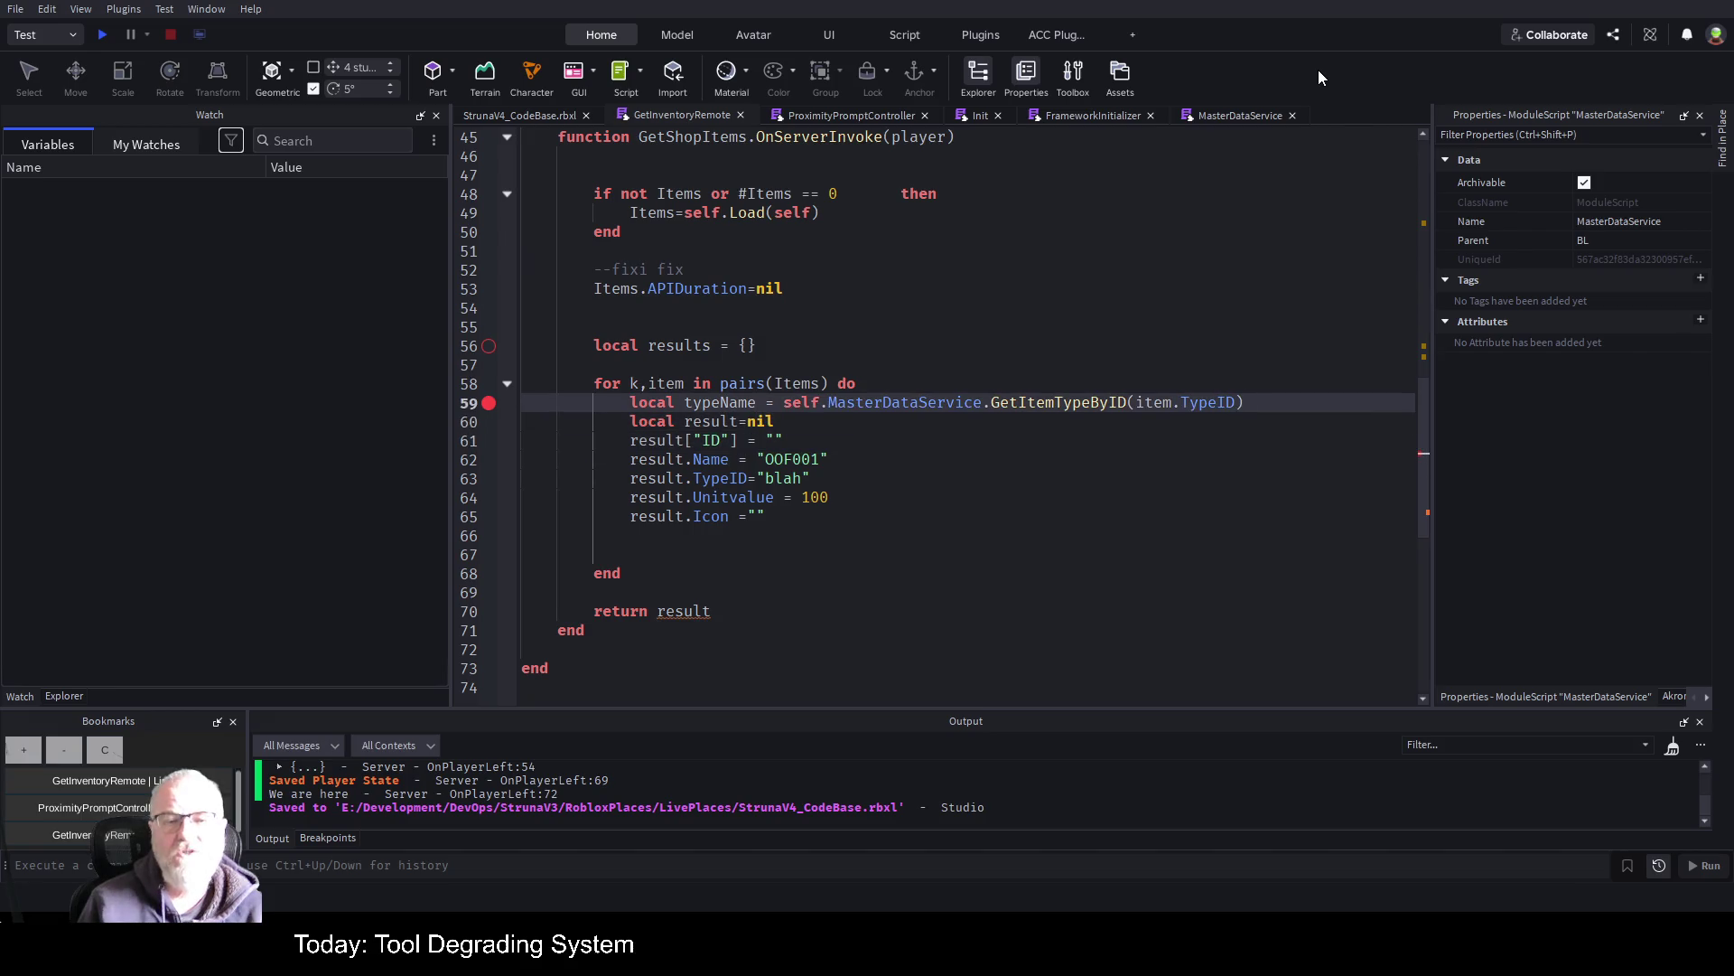
pyautogui.press('End')
pyautogui.press('Return')
pyautogui.press('Down')
pyautogui.press('Down')
pyautogui.press('Down')
pyautogui.press('Up')
pyautogui.press('Up')
pyautogui.press('Up')
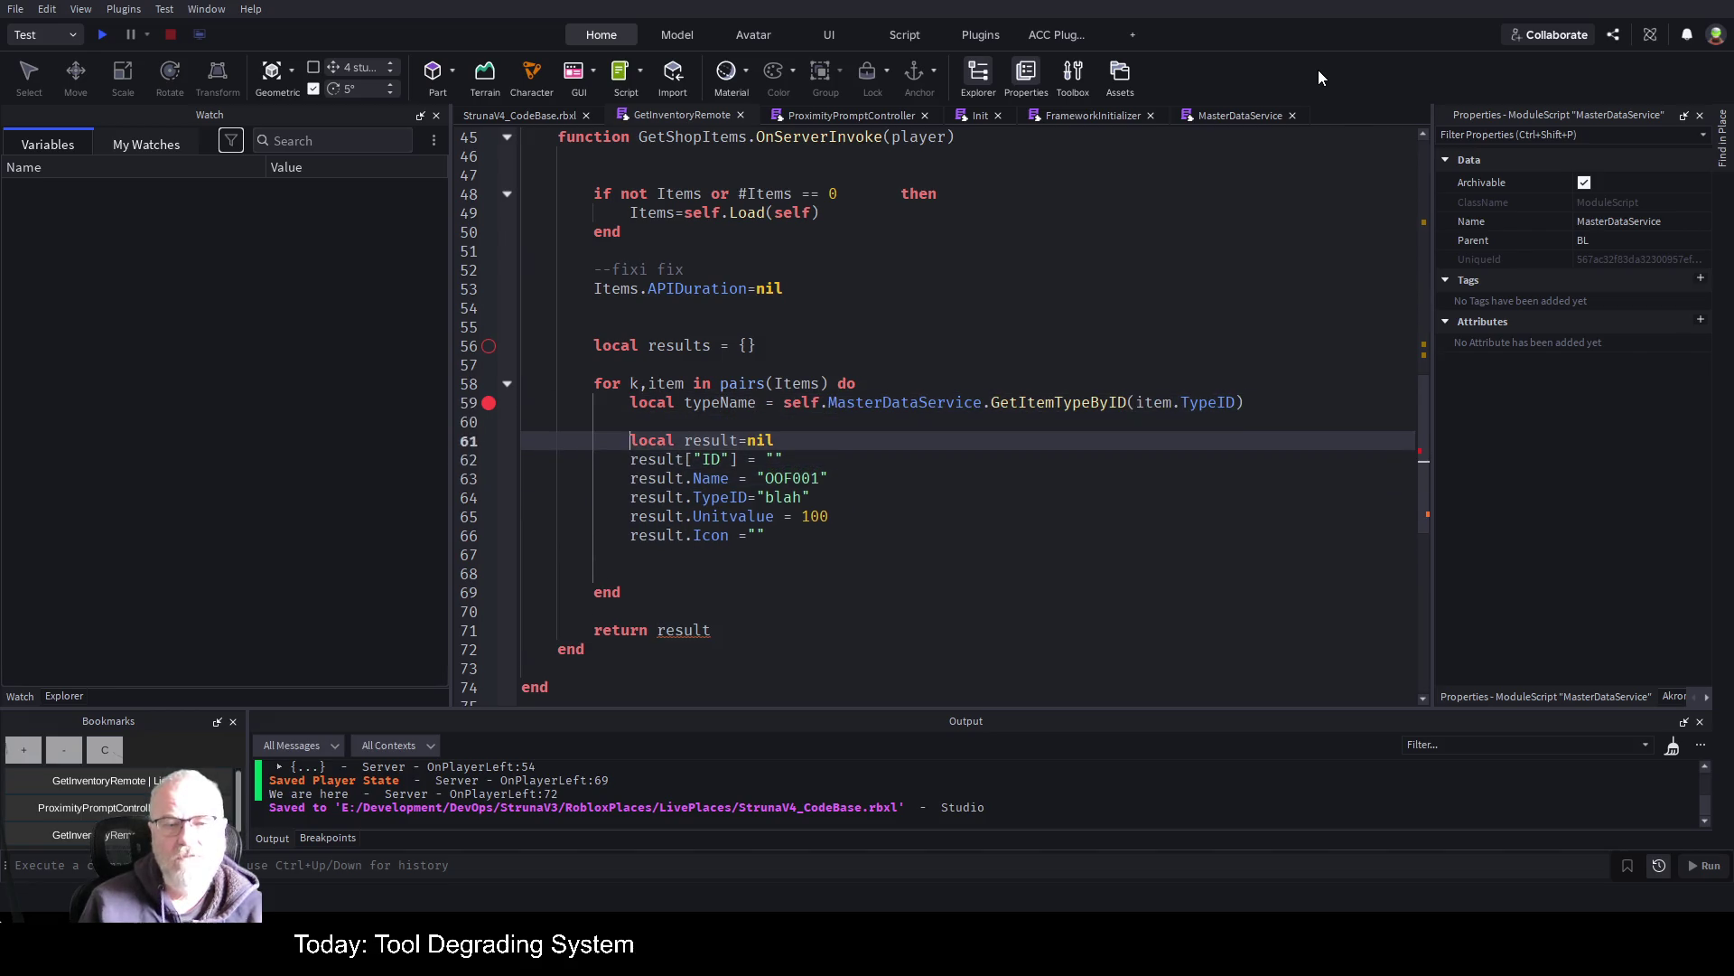
pyautogui.press('Down')
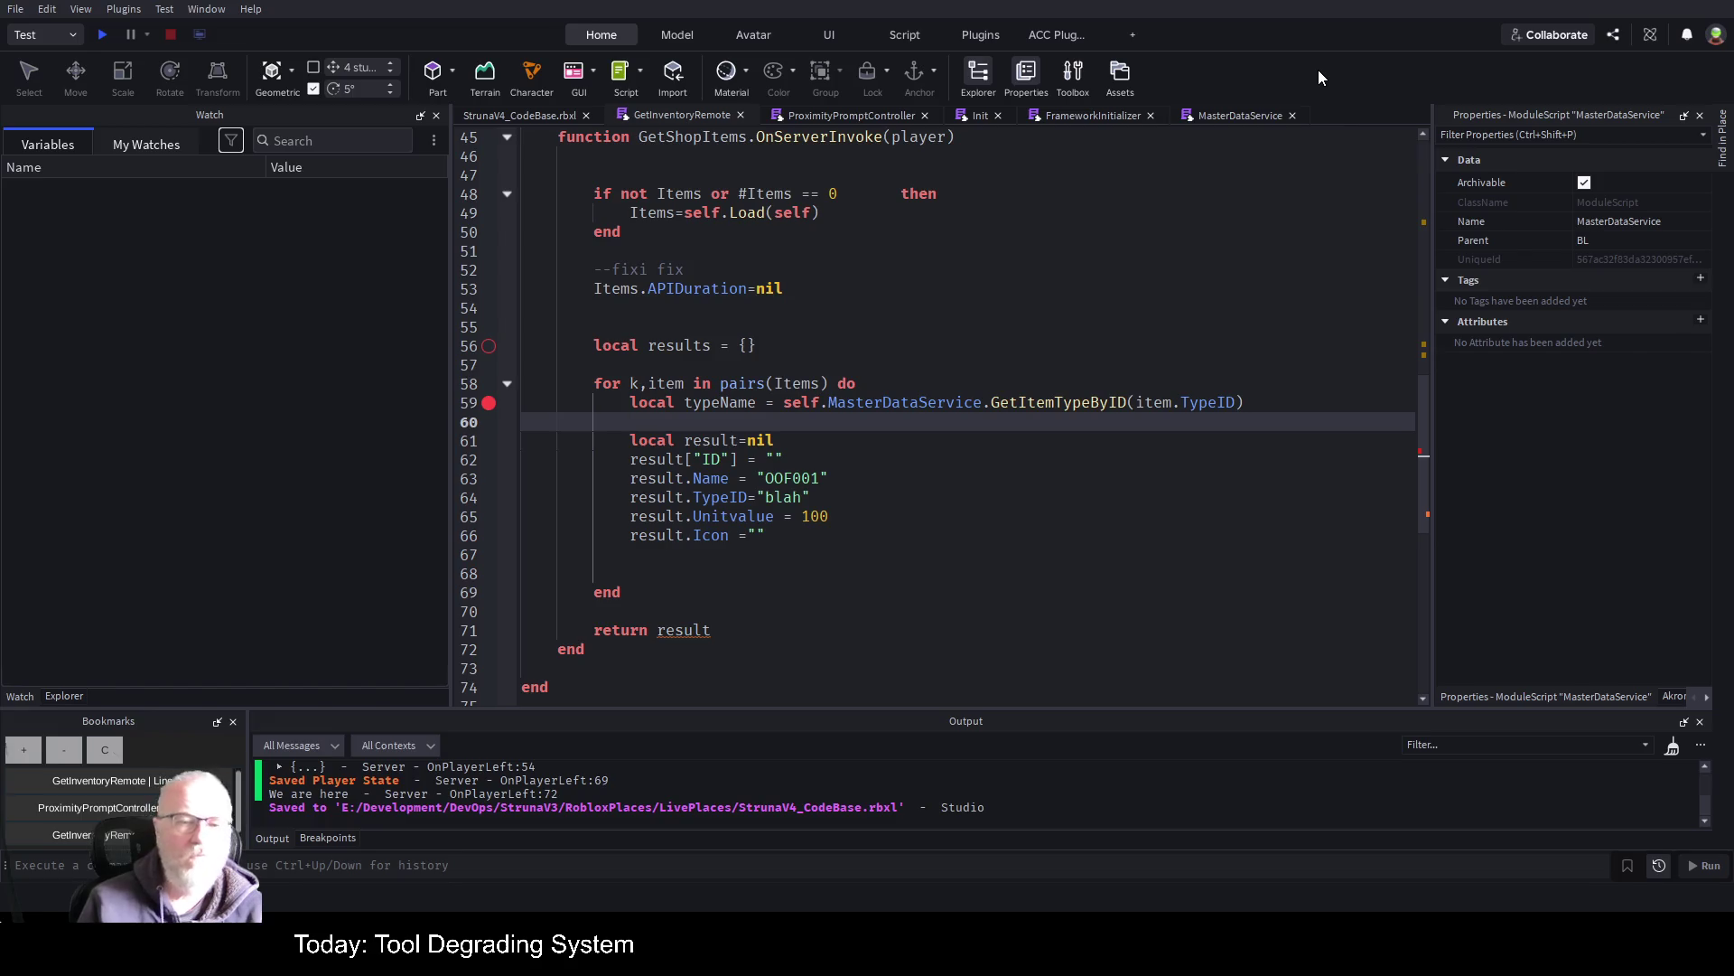
# Write the check 'if typeName.Name="Tools" then' inside the loop
pyautogui.write('if tyhpe')
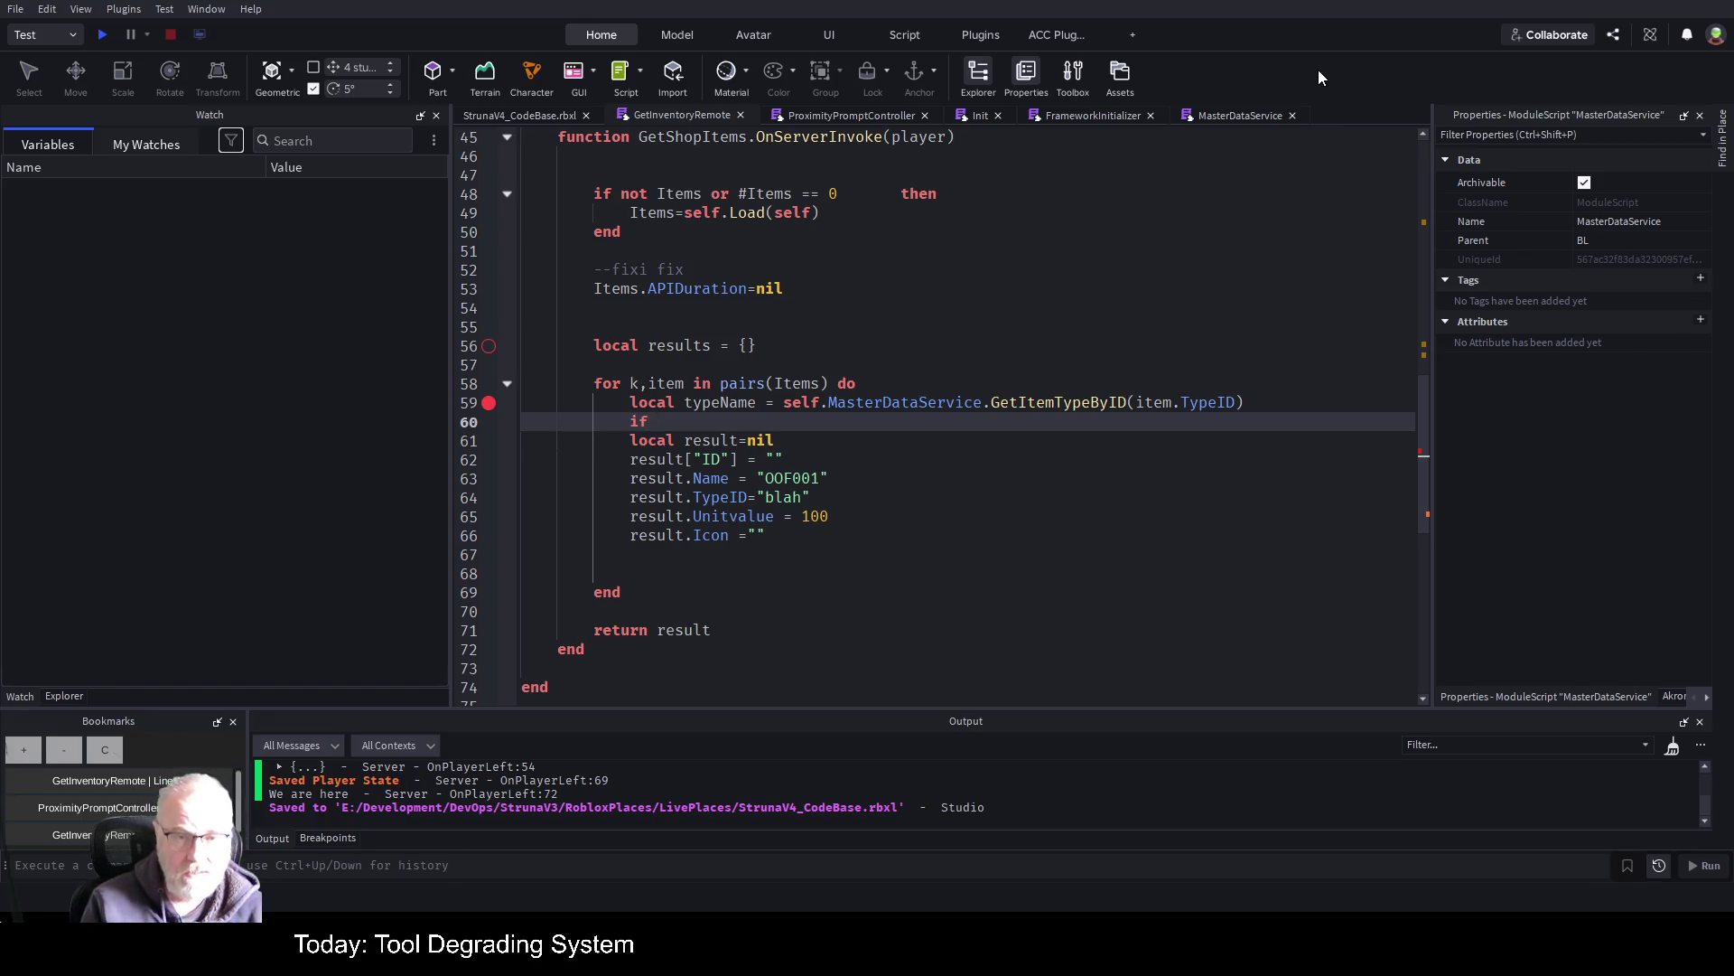
pyautogui.press('BackSpace')
pyautogui.press('BackSpace')
pyautogui.press('BackSpace')
pyautogui.write('peName')
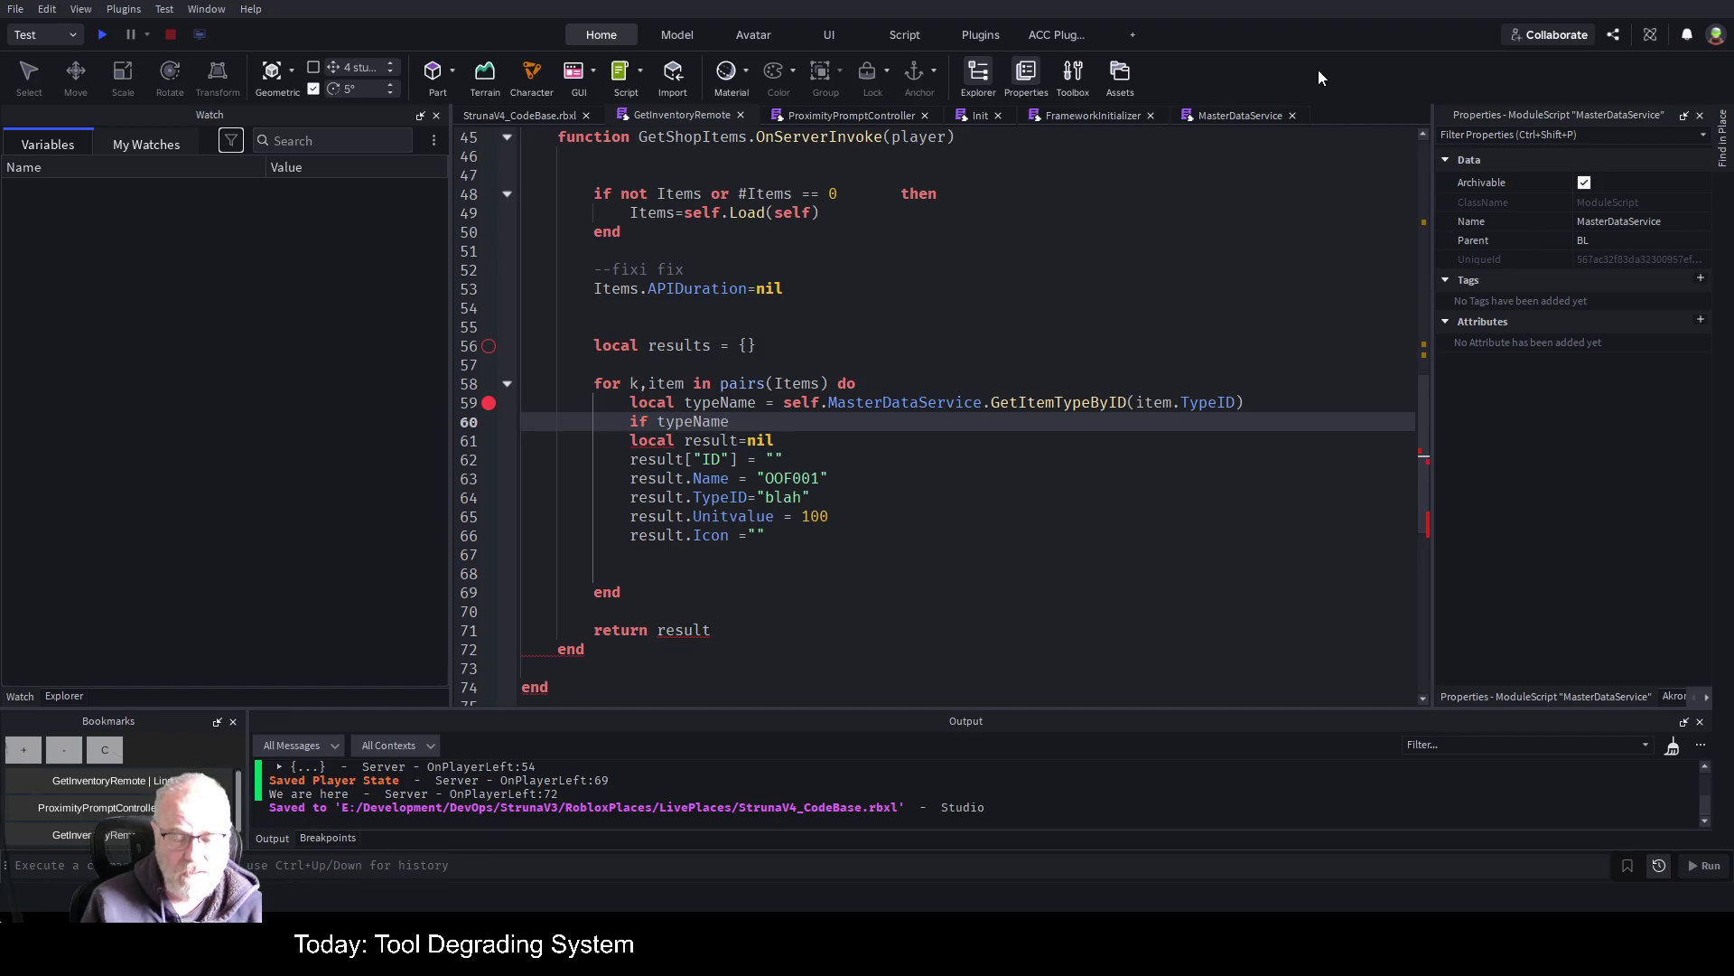
pyautogui.write('.Name=')
pyautogui.press('BackSpace')
pyautogui.press('BackSpace')
pyautogui.press('BackSpace')
pyautogui.write('ame=')
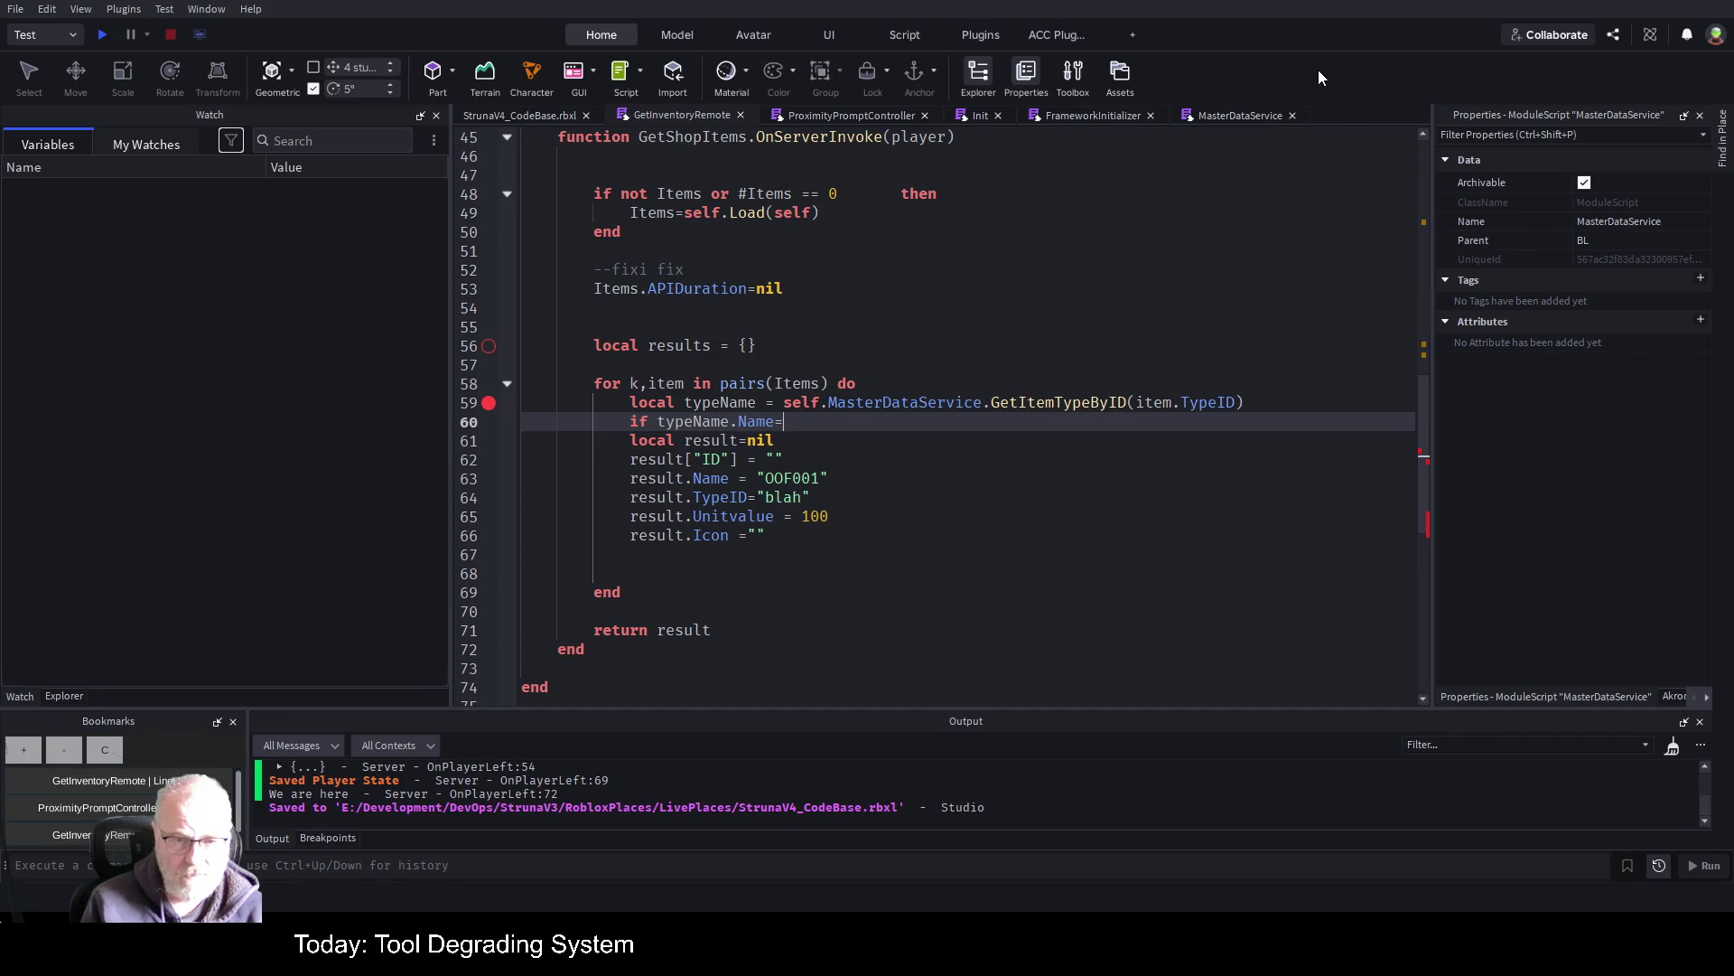
pyautogui.write('"Tools"')
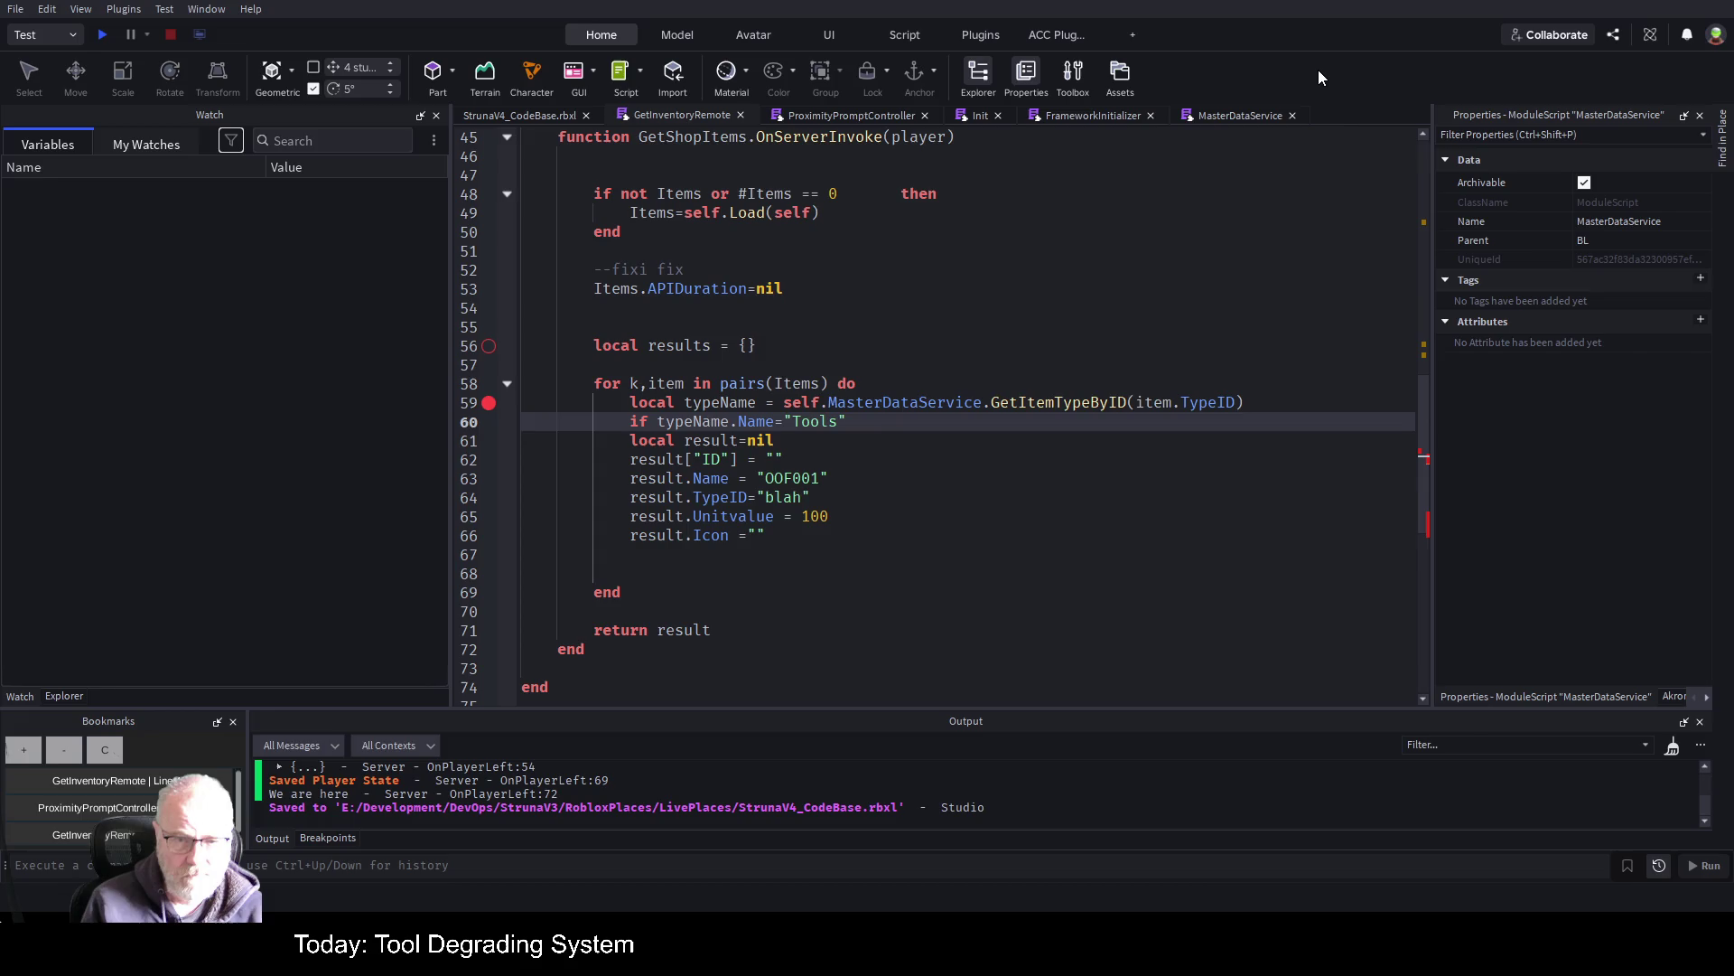
pyautogui.write(' then')
pyautogui.press('Return')
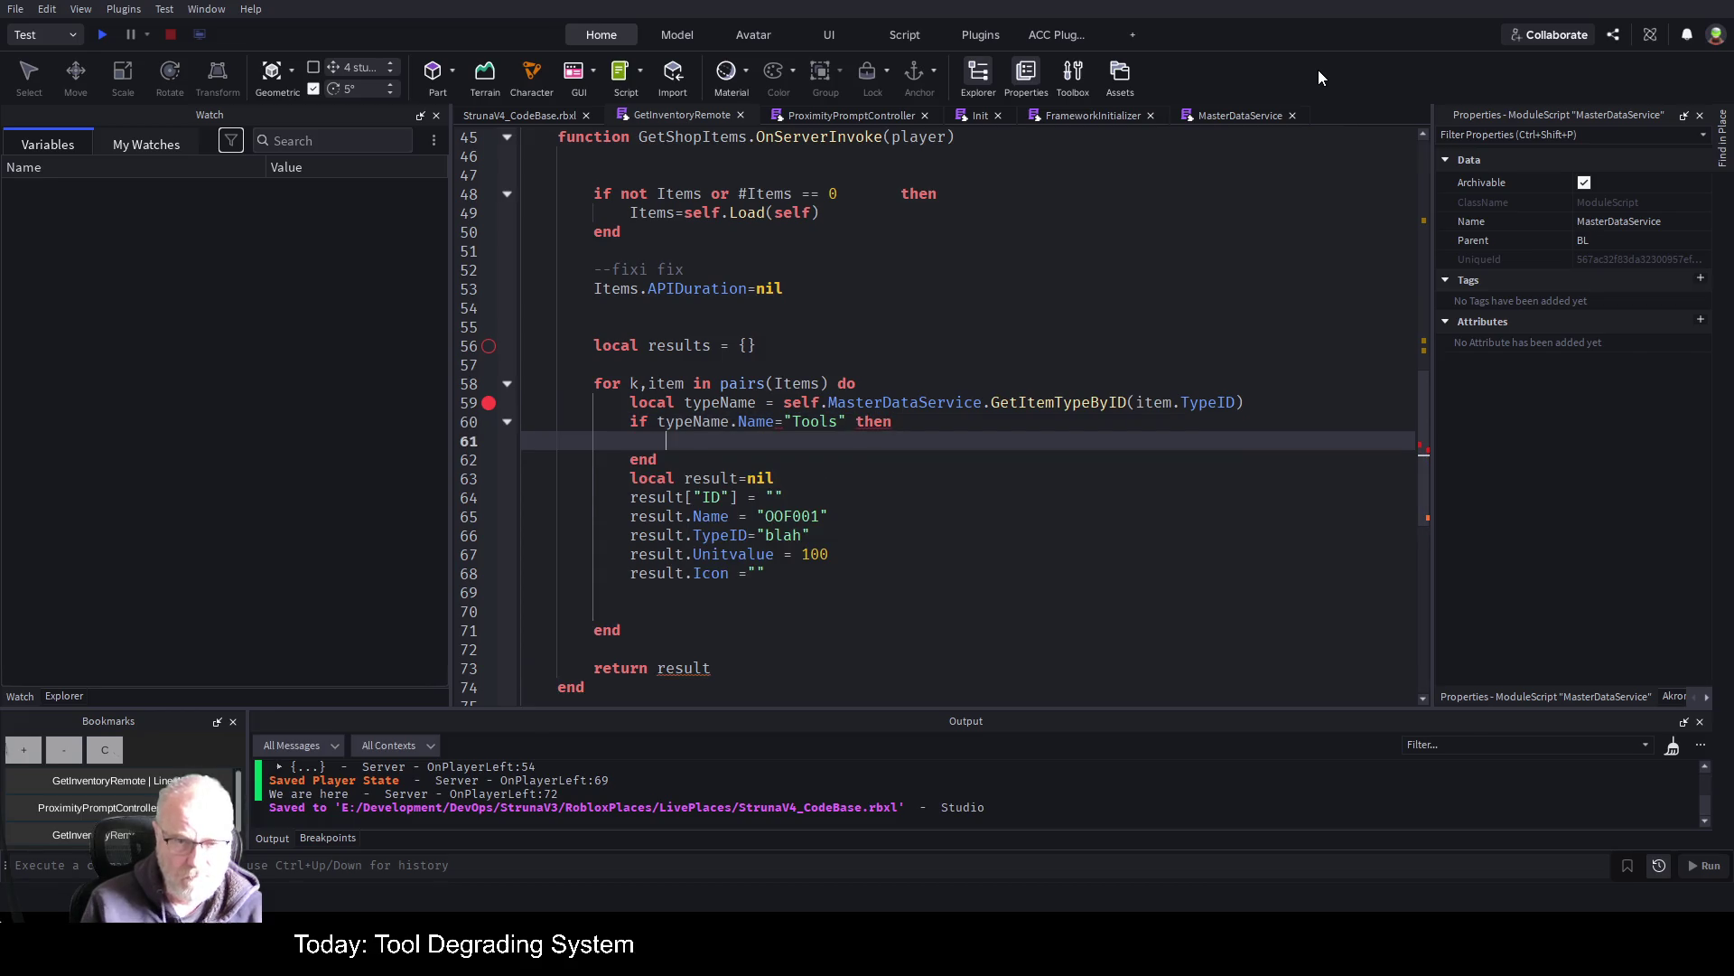
# Add blank lines above the Tools check and fix its comparison to ==
pyautogui.press('Up')
pyautogui.press('Up')
pyautogui.press('End')
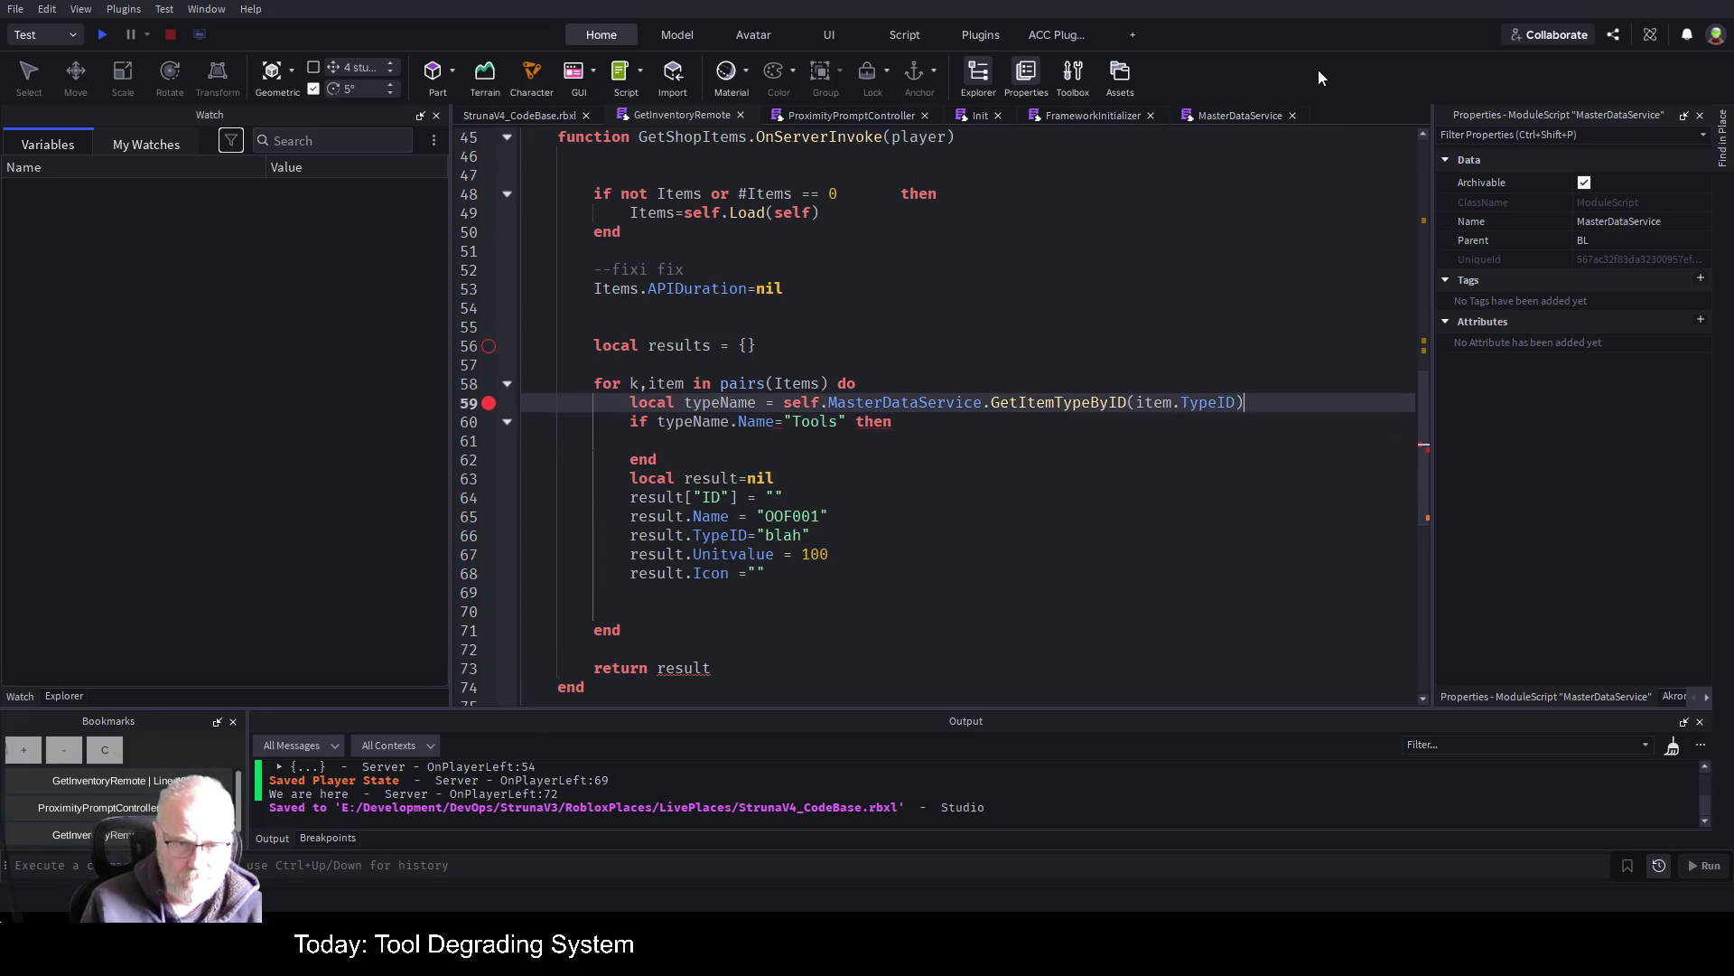
pyautogui.press('Return')
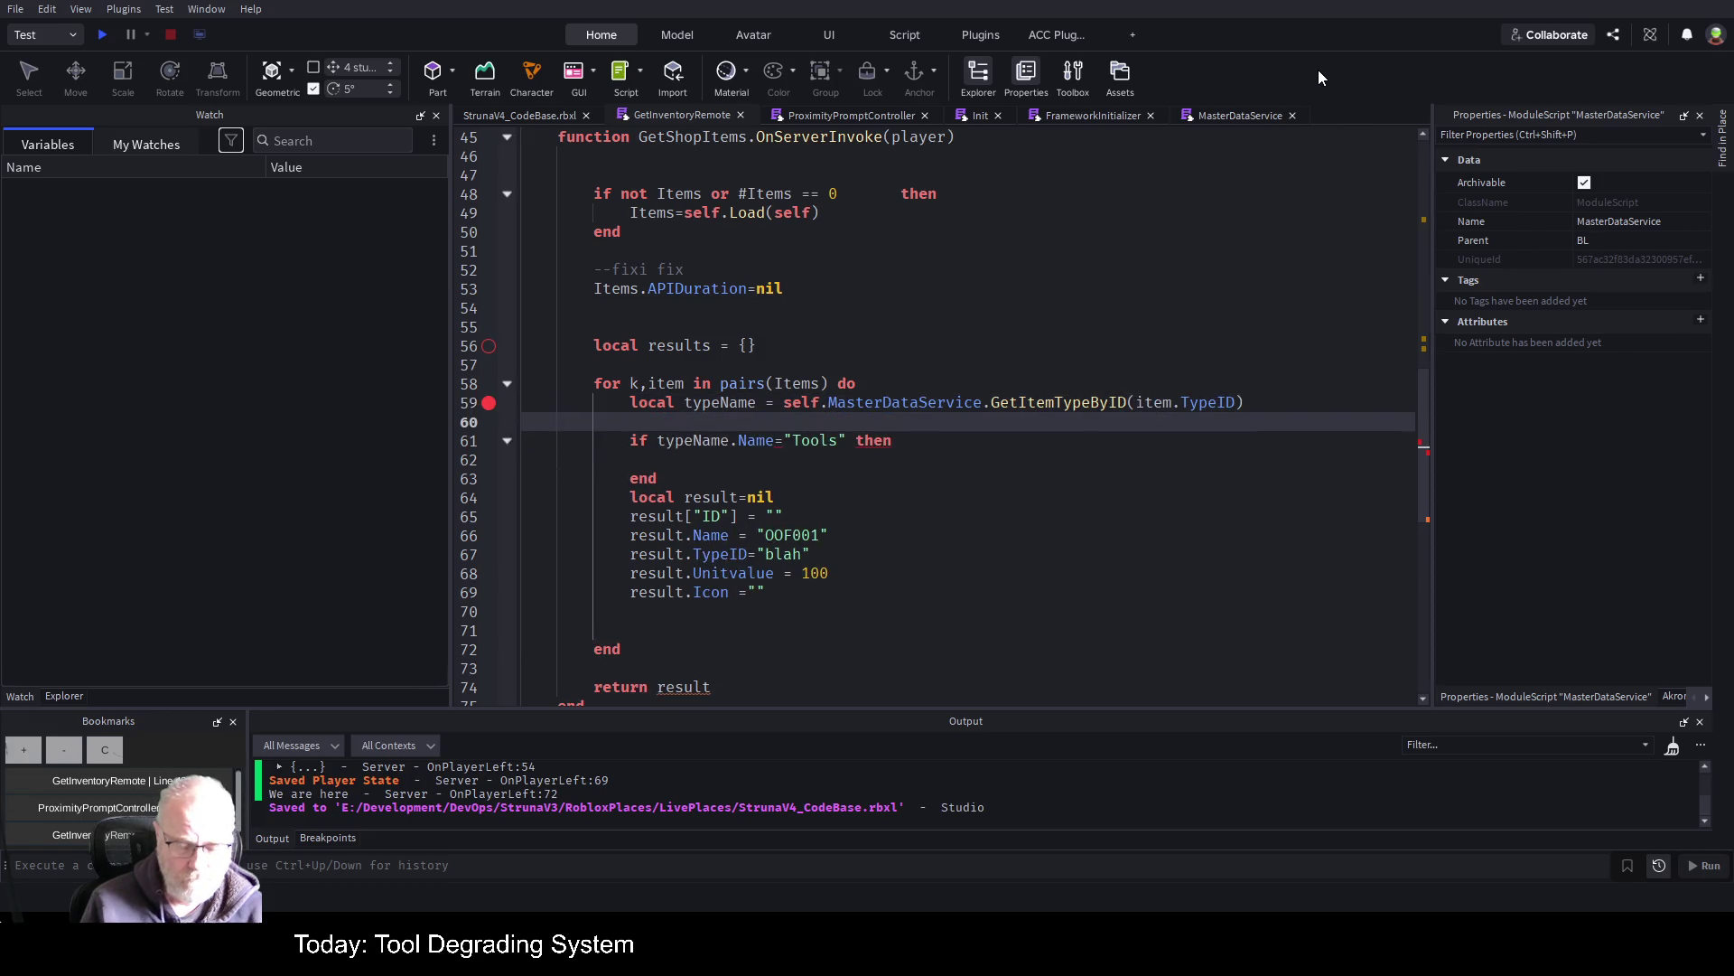
pyautogui.press('Return')
pyautogui.press('Return')
pyautogui.press('Up')
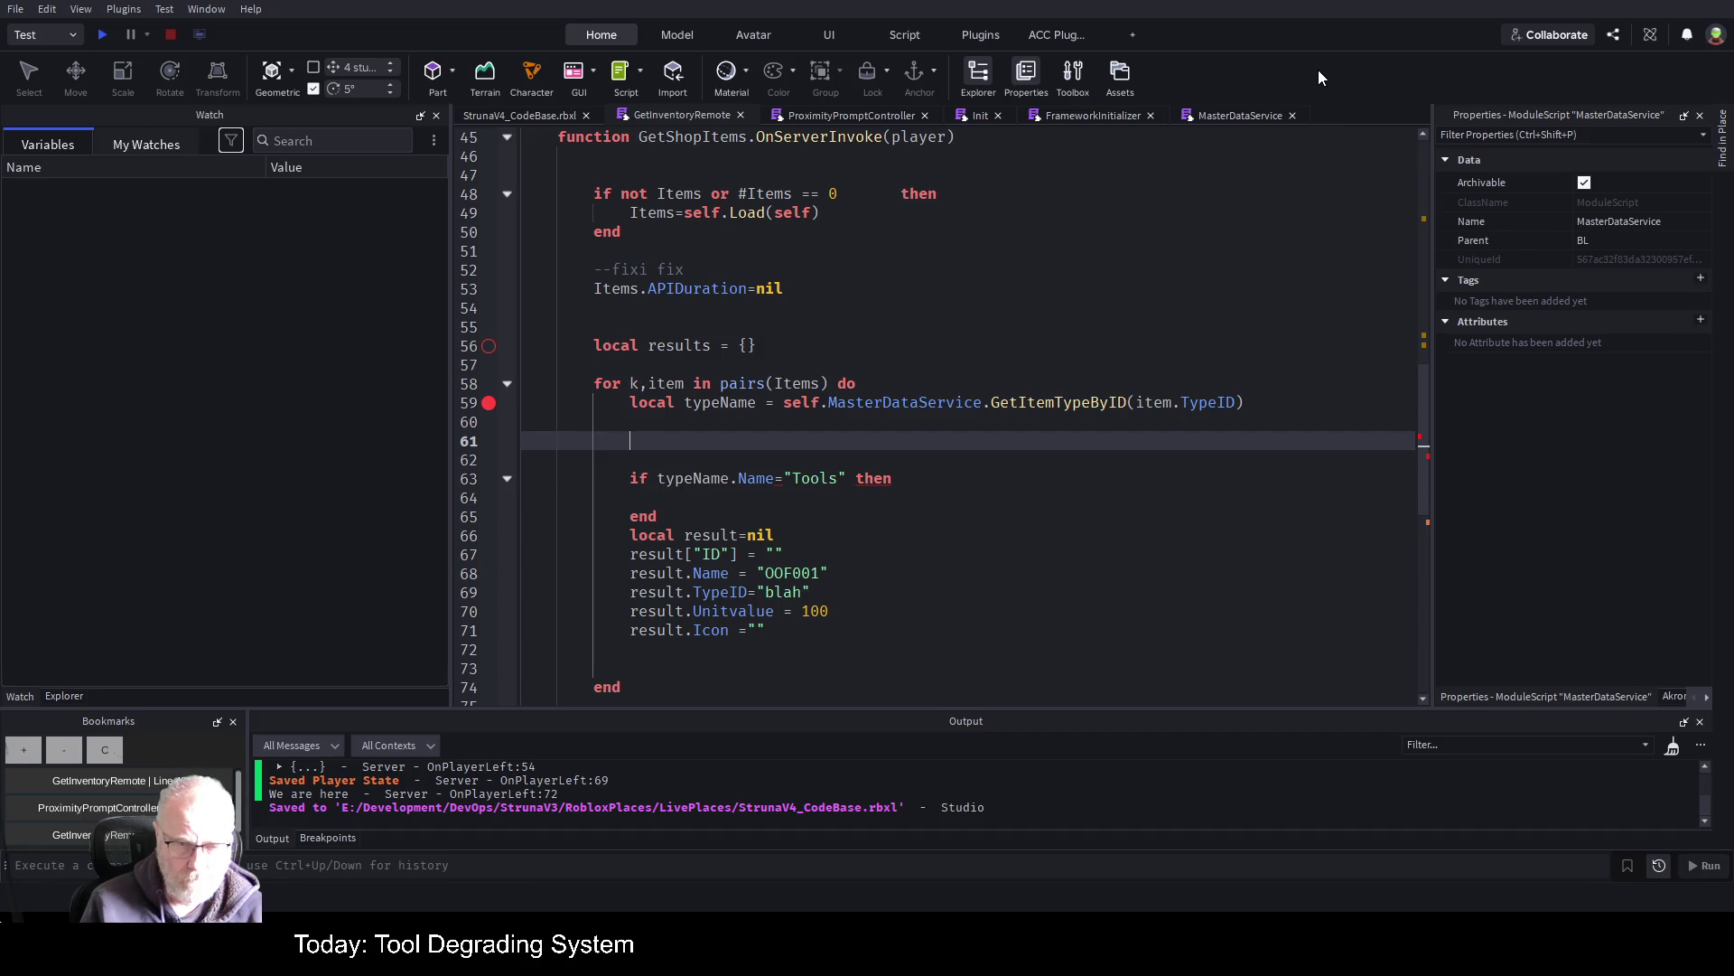
pyautogui.press('Down')
pyautogui.press('Down')
pyautogui.hotkey('ctrl', 'Right')
pyautogui.hotkey('ctrl', 'Right')
pyautogui.hotkey('ctrl', 'Right')
pyautogui.hotkey('ctrl', 'Right')
pyautogui.write('=')
# Begin the Tools block body with self.MasterDataService.Tools via autocomplete
pyautogui.press('Down')
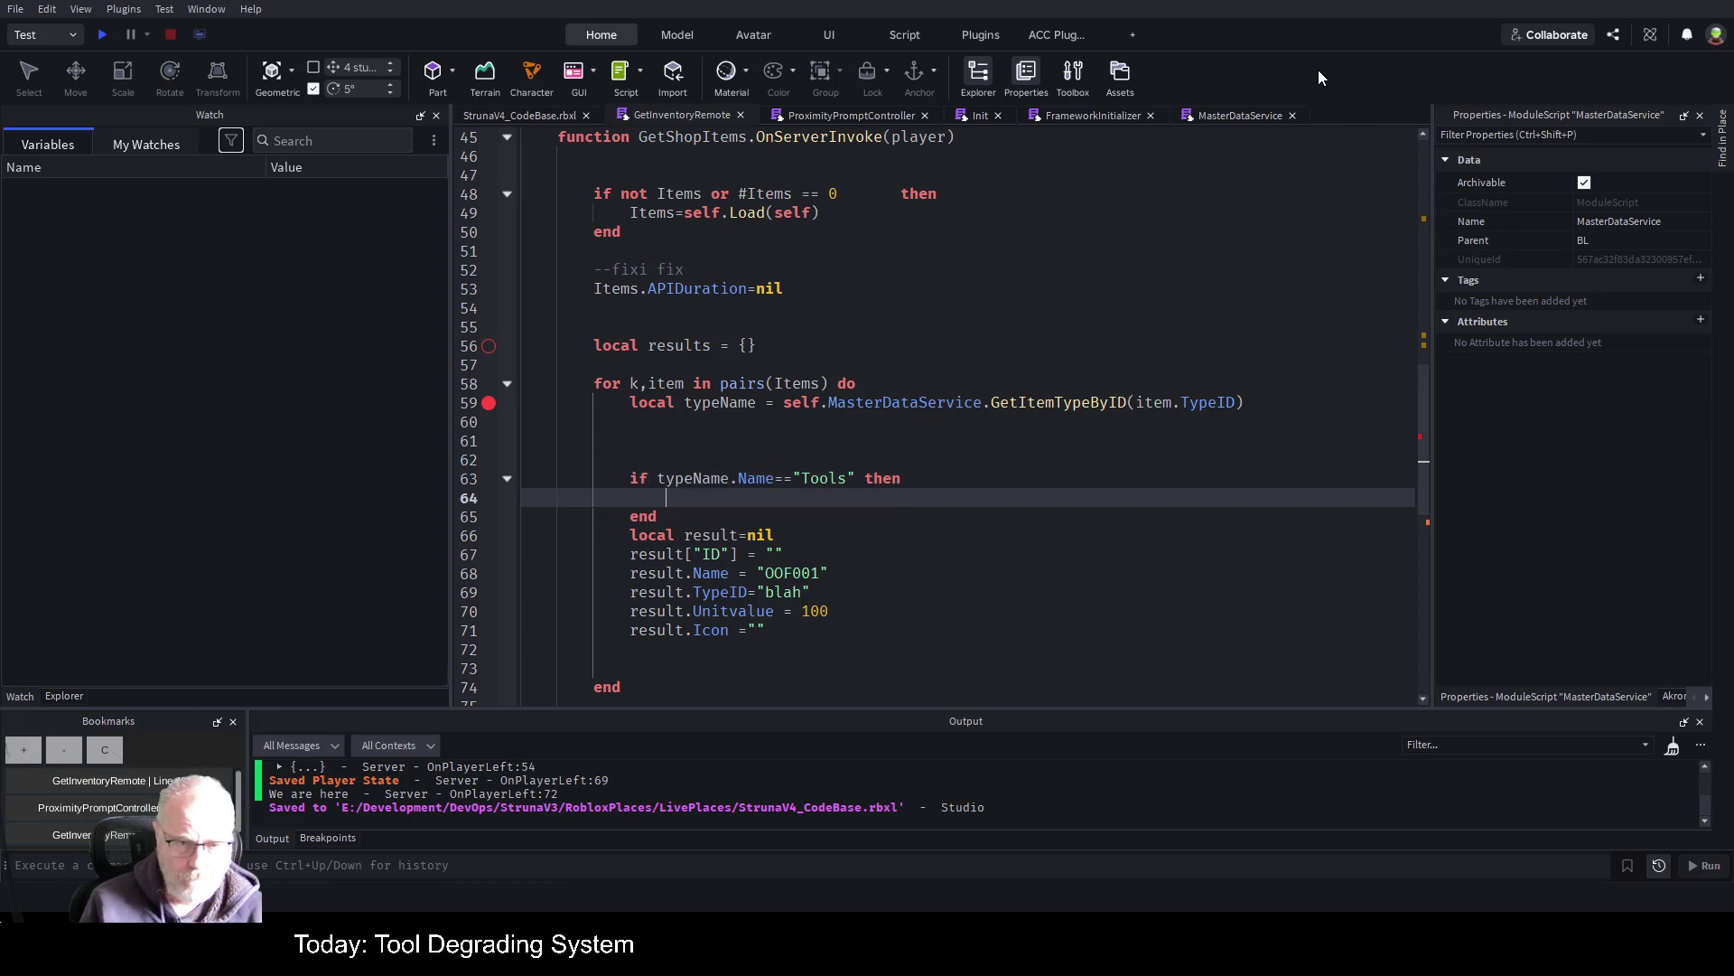
pyautogui.press('Tab')
pyautogui.write('self')
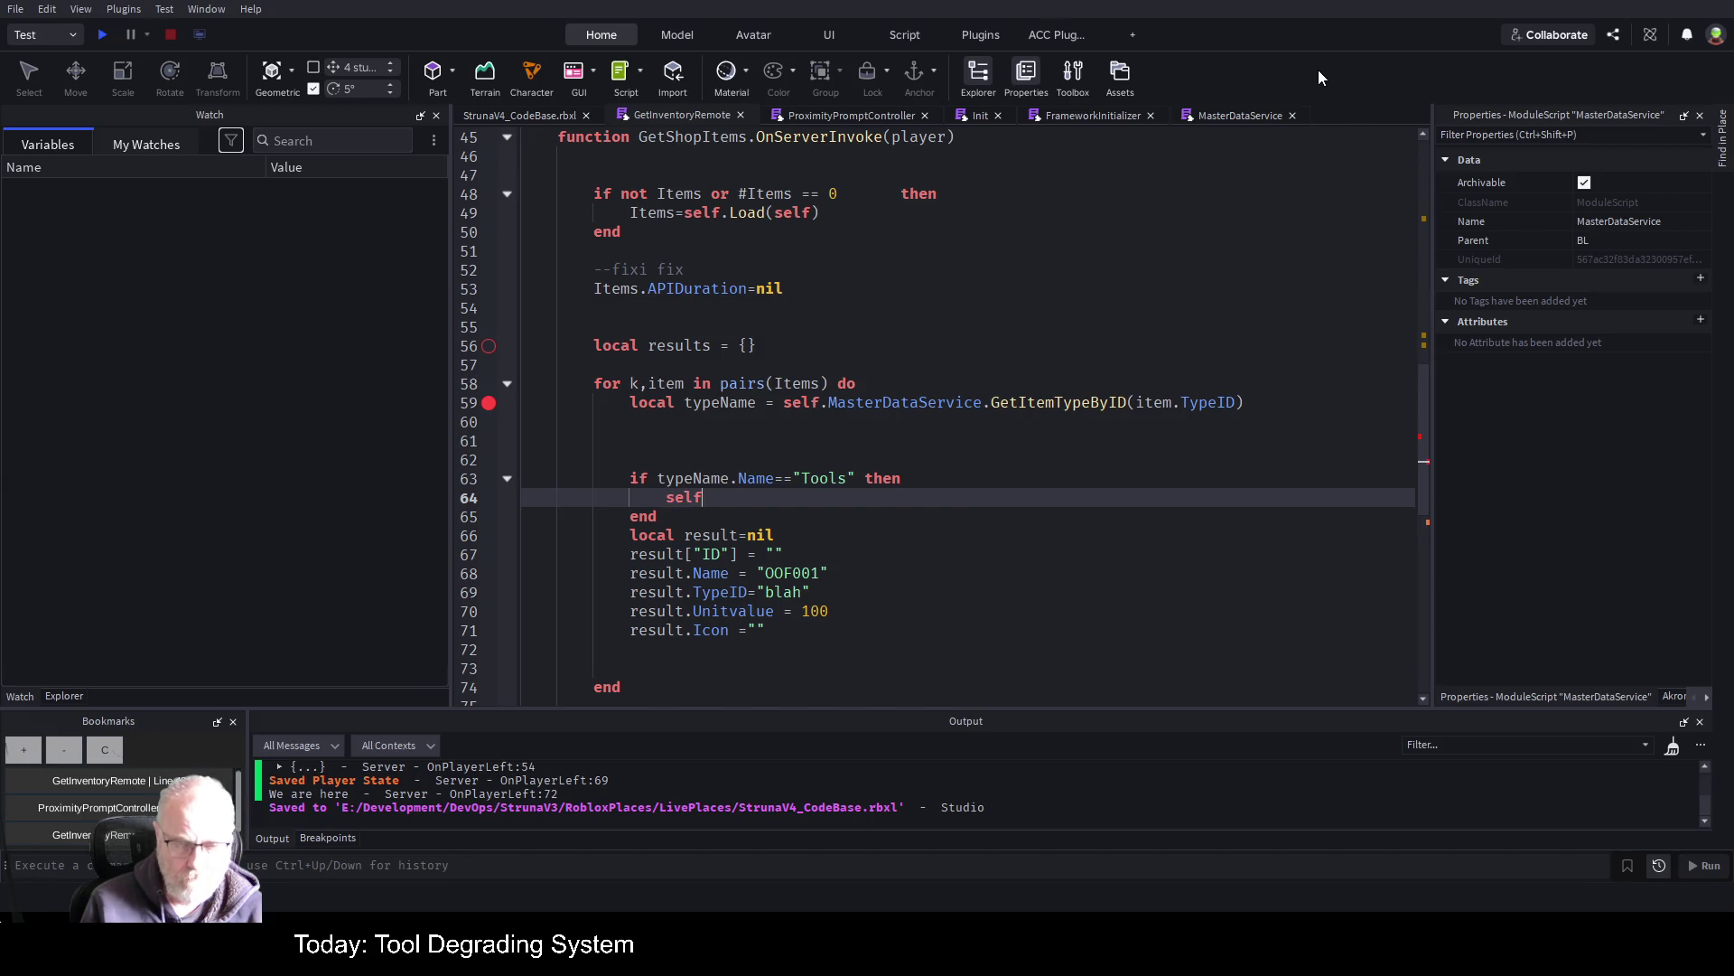
pyautogui.write('.Mas')
pyautogui.press('Tab')
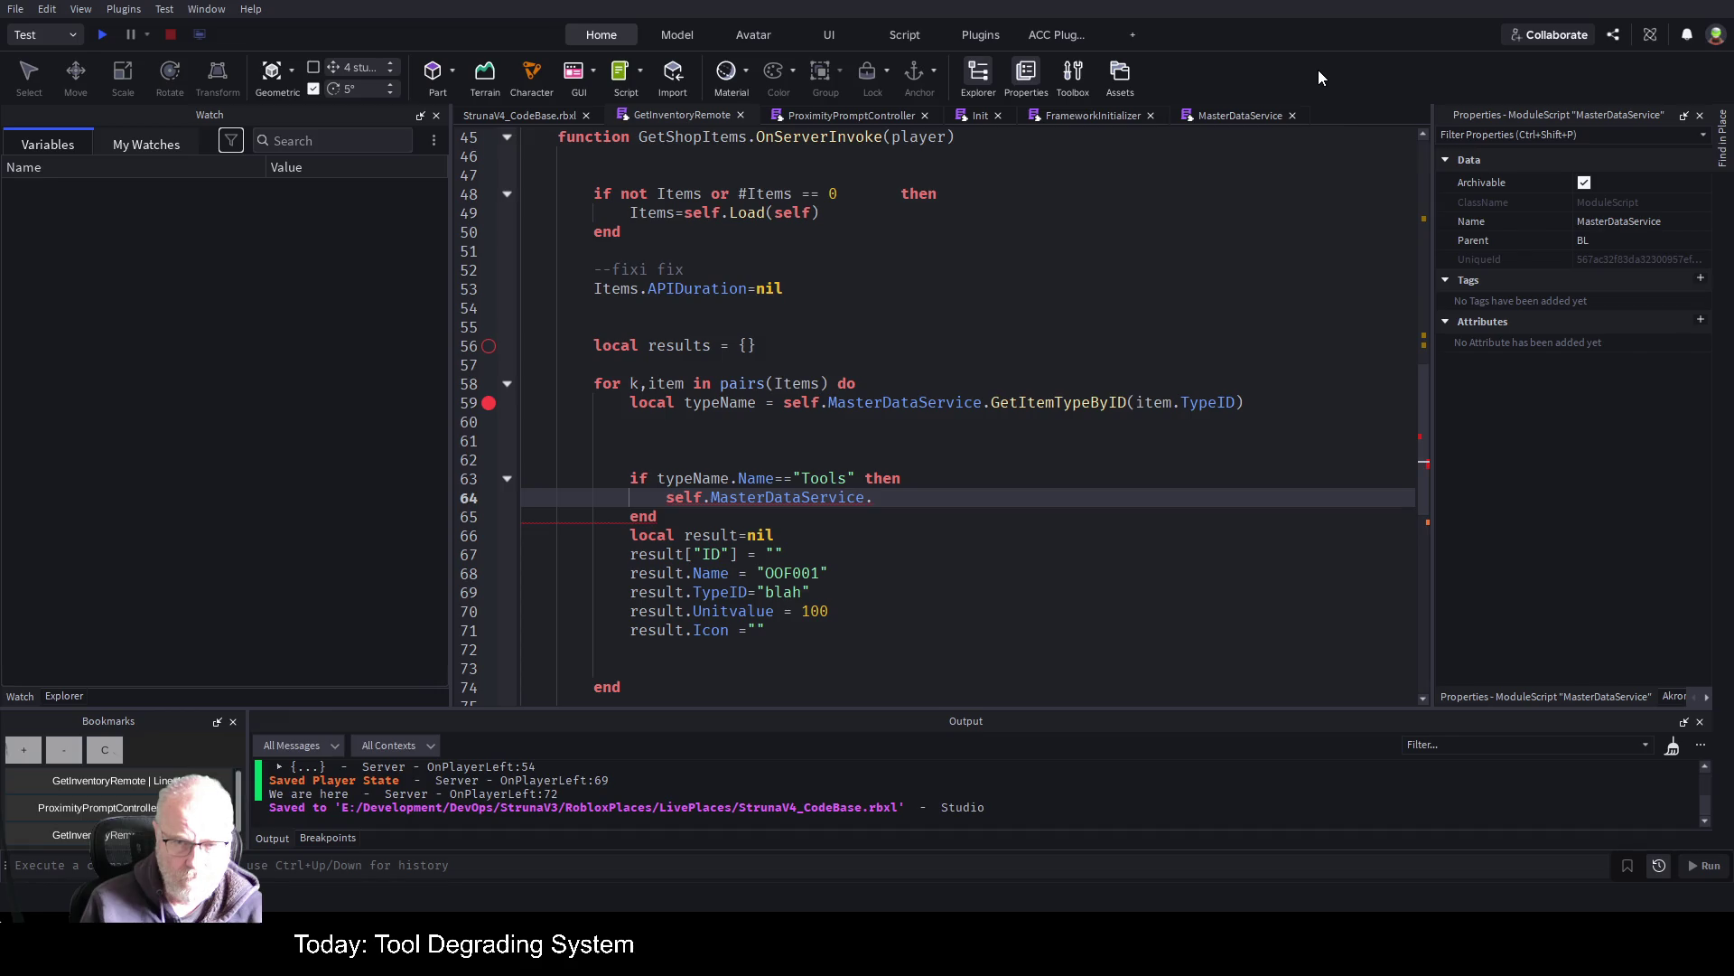
pyautogui.write('Tools')
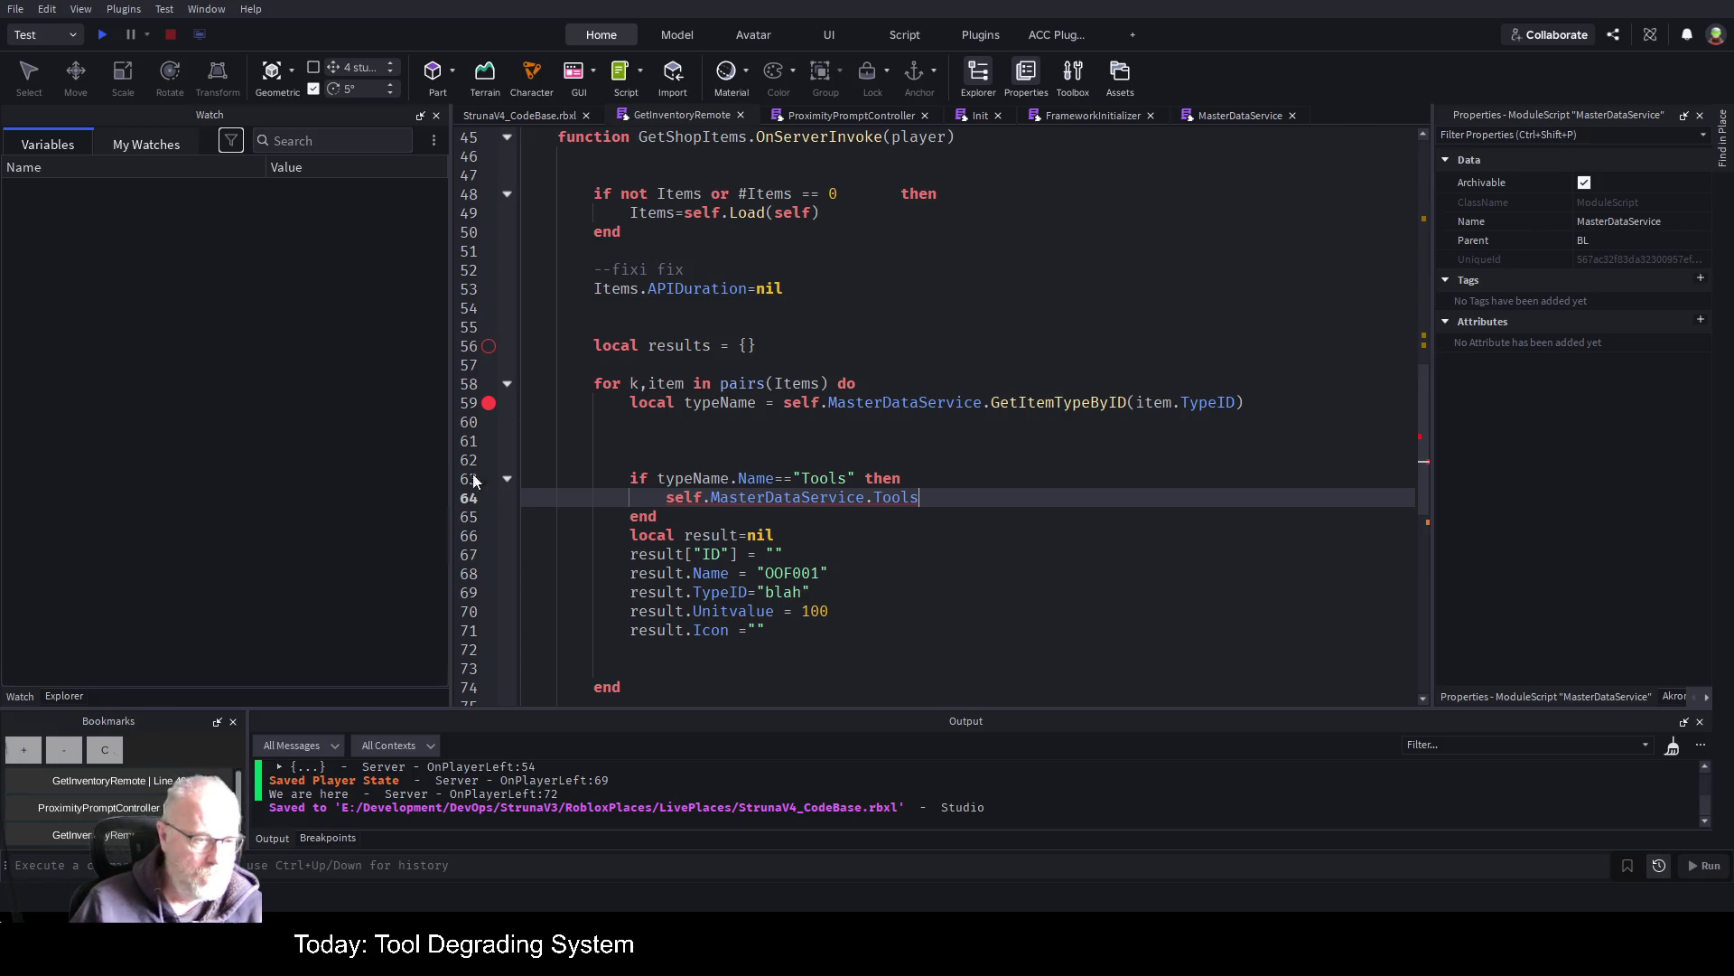
# Open MasterDataService from the Explorer and locate GetTools in the ACC Function List
pyautogui.click(64, 697)
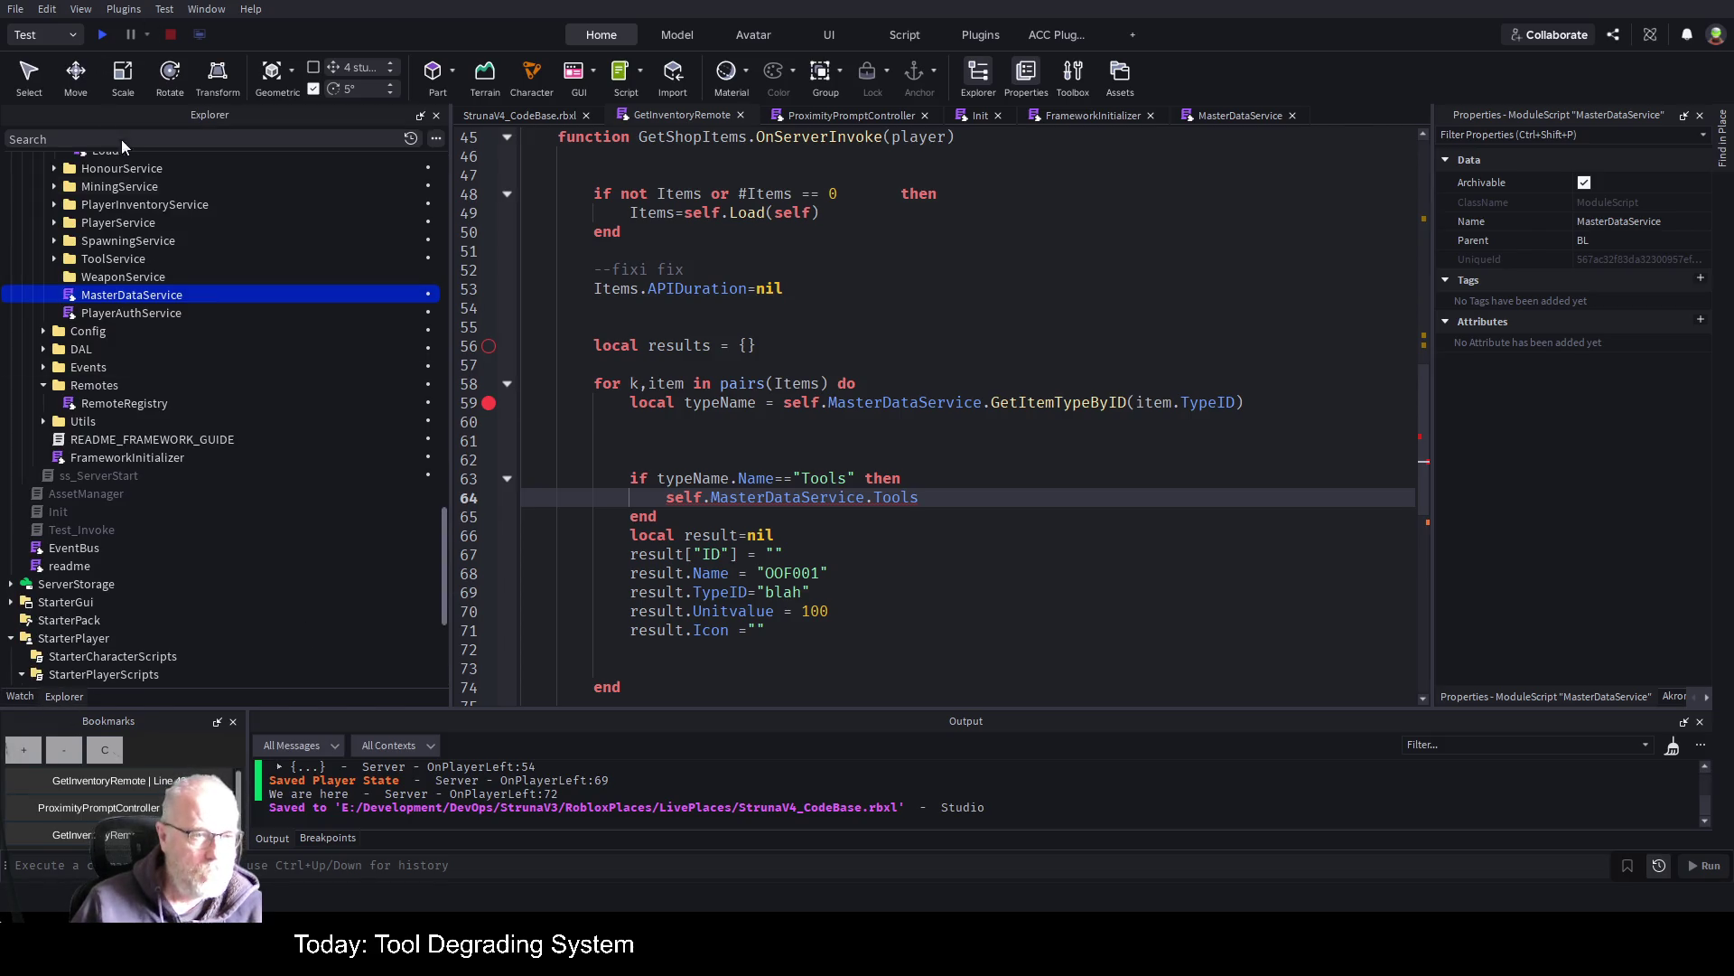
pyautogui.click(147, 311)
pyautogui.doubleClick(147, 312)
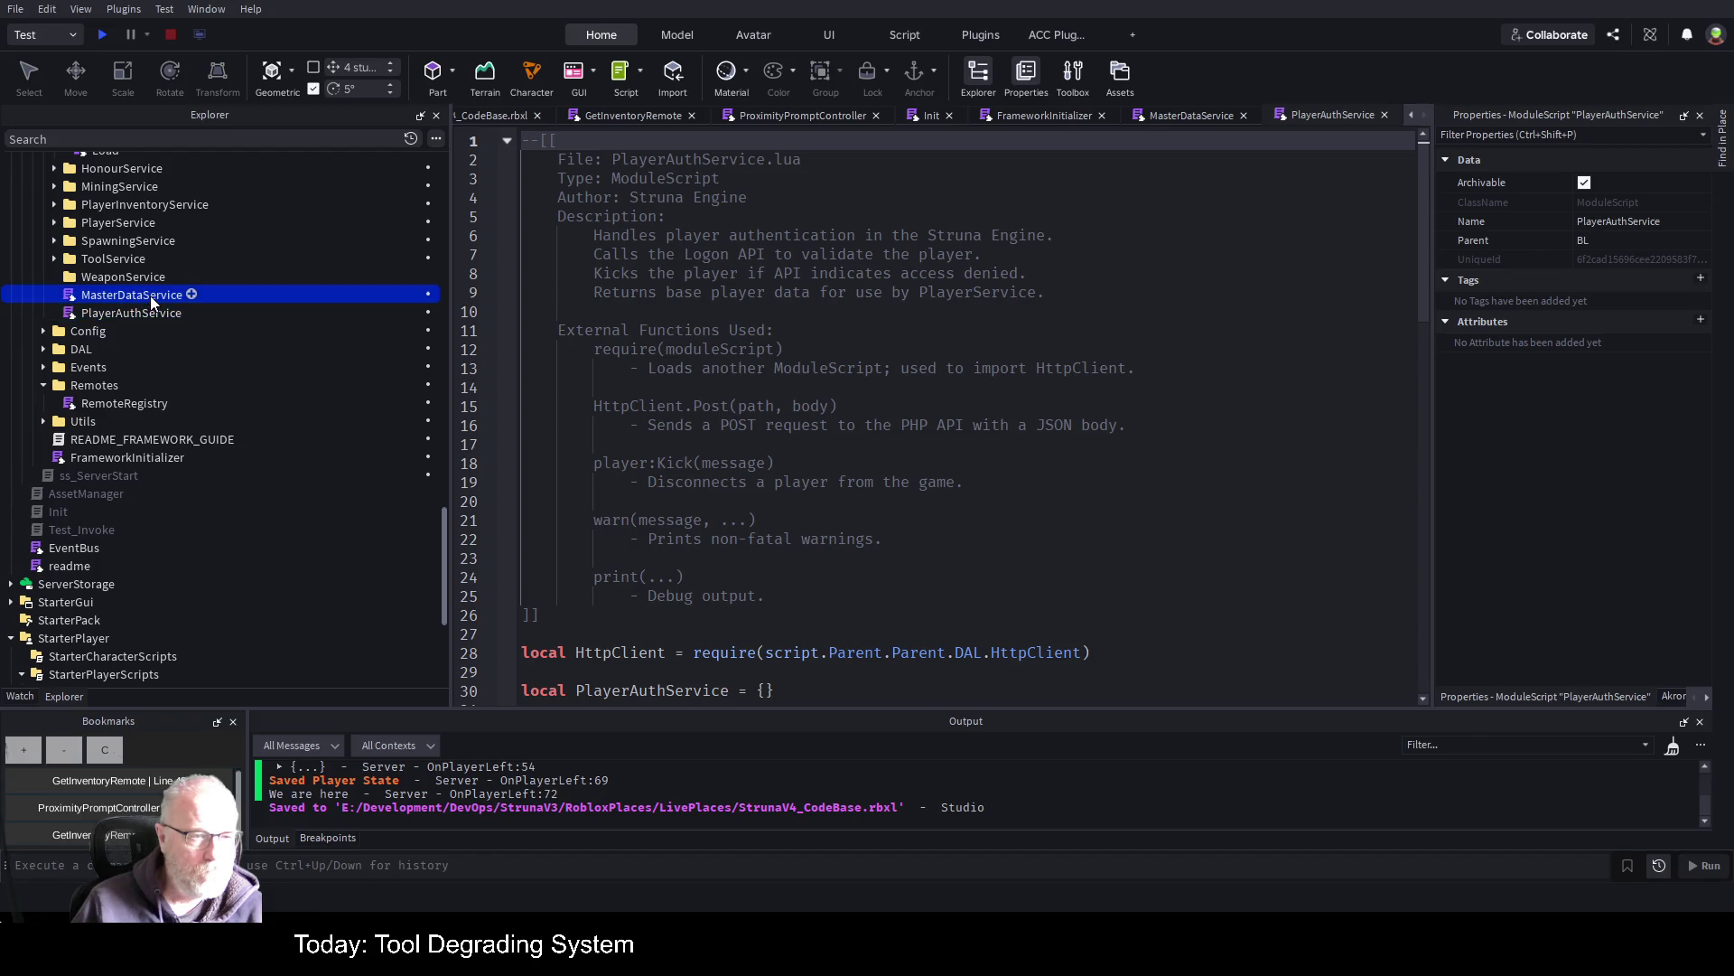
pyautogui.doubleClick(150, 295)
pyautogui.click(1705, 697)
pyautogui.click(1640, 695)
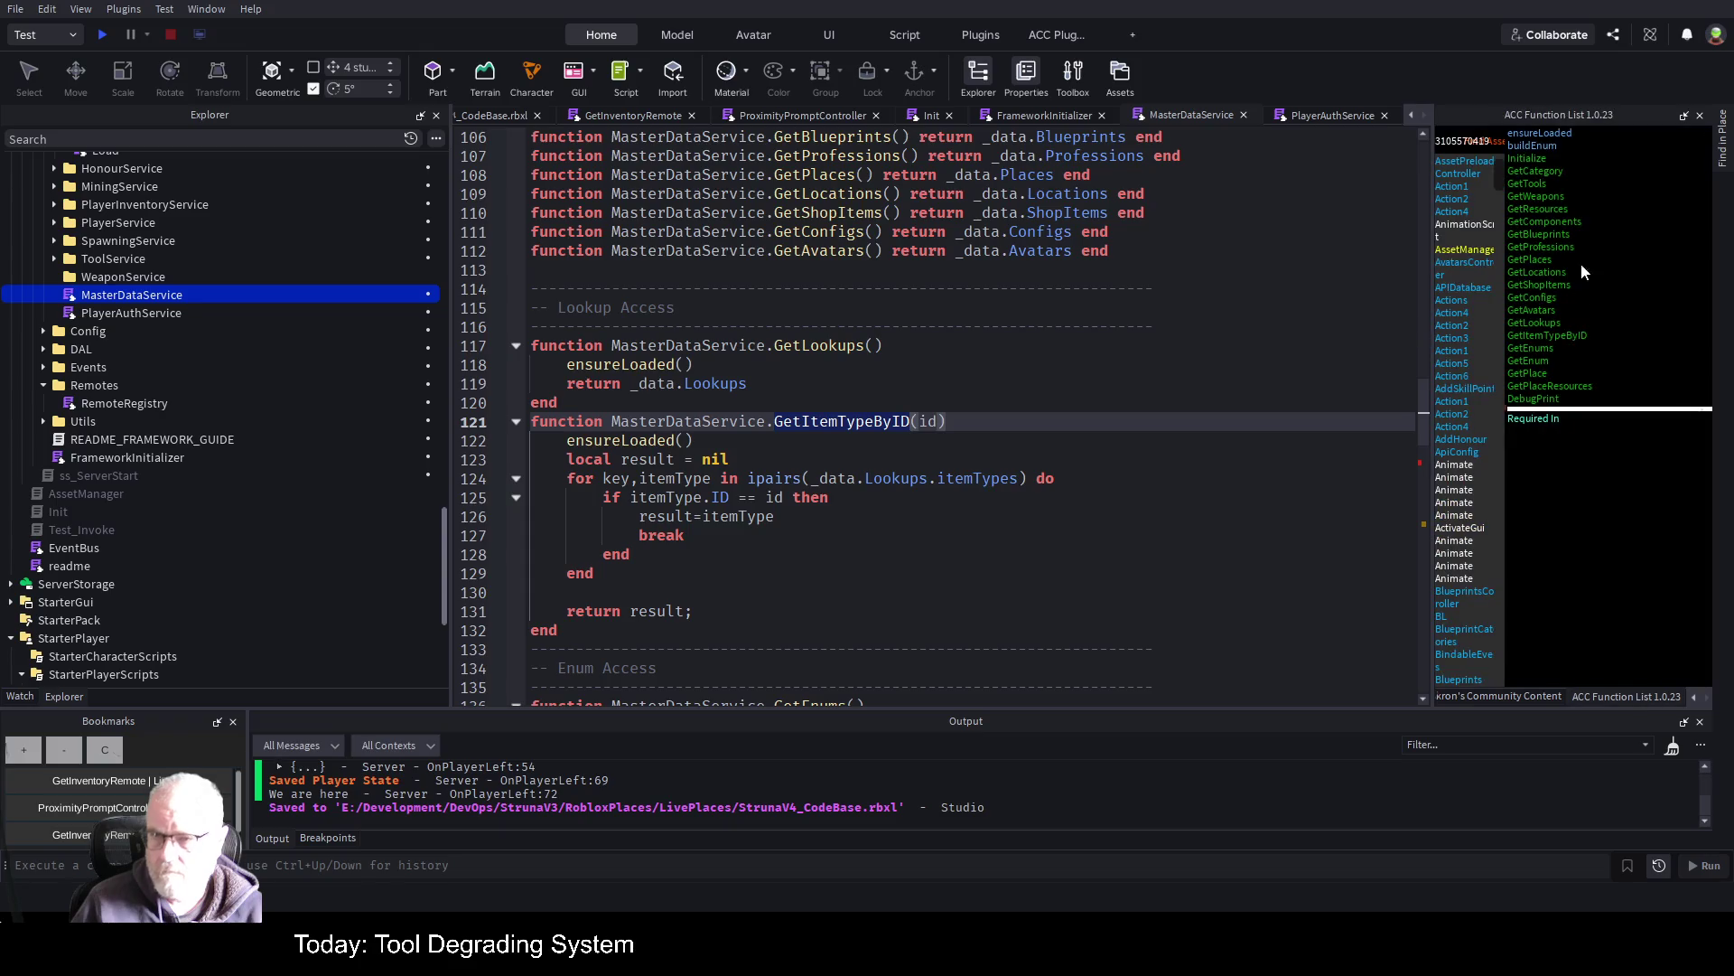
pyautogui.click(1538, 187)
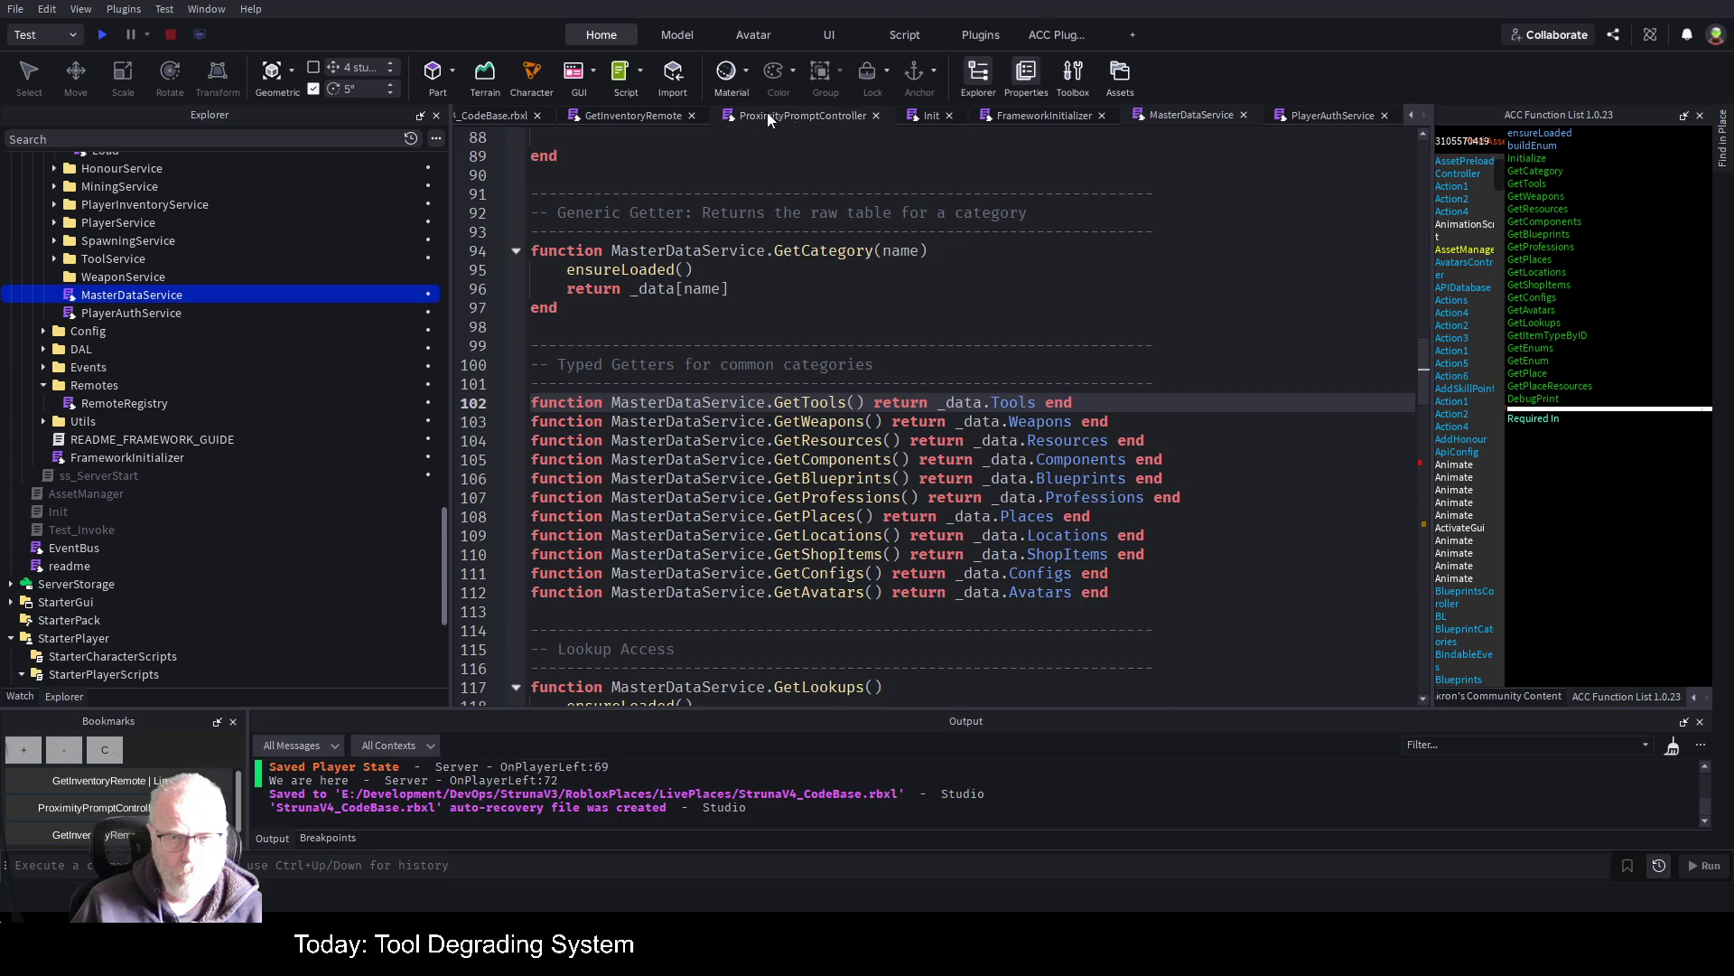
pyautogui.click(602, 117)
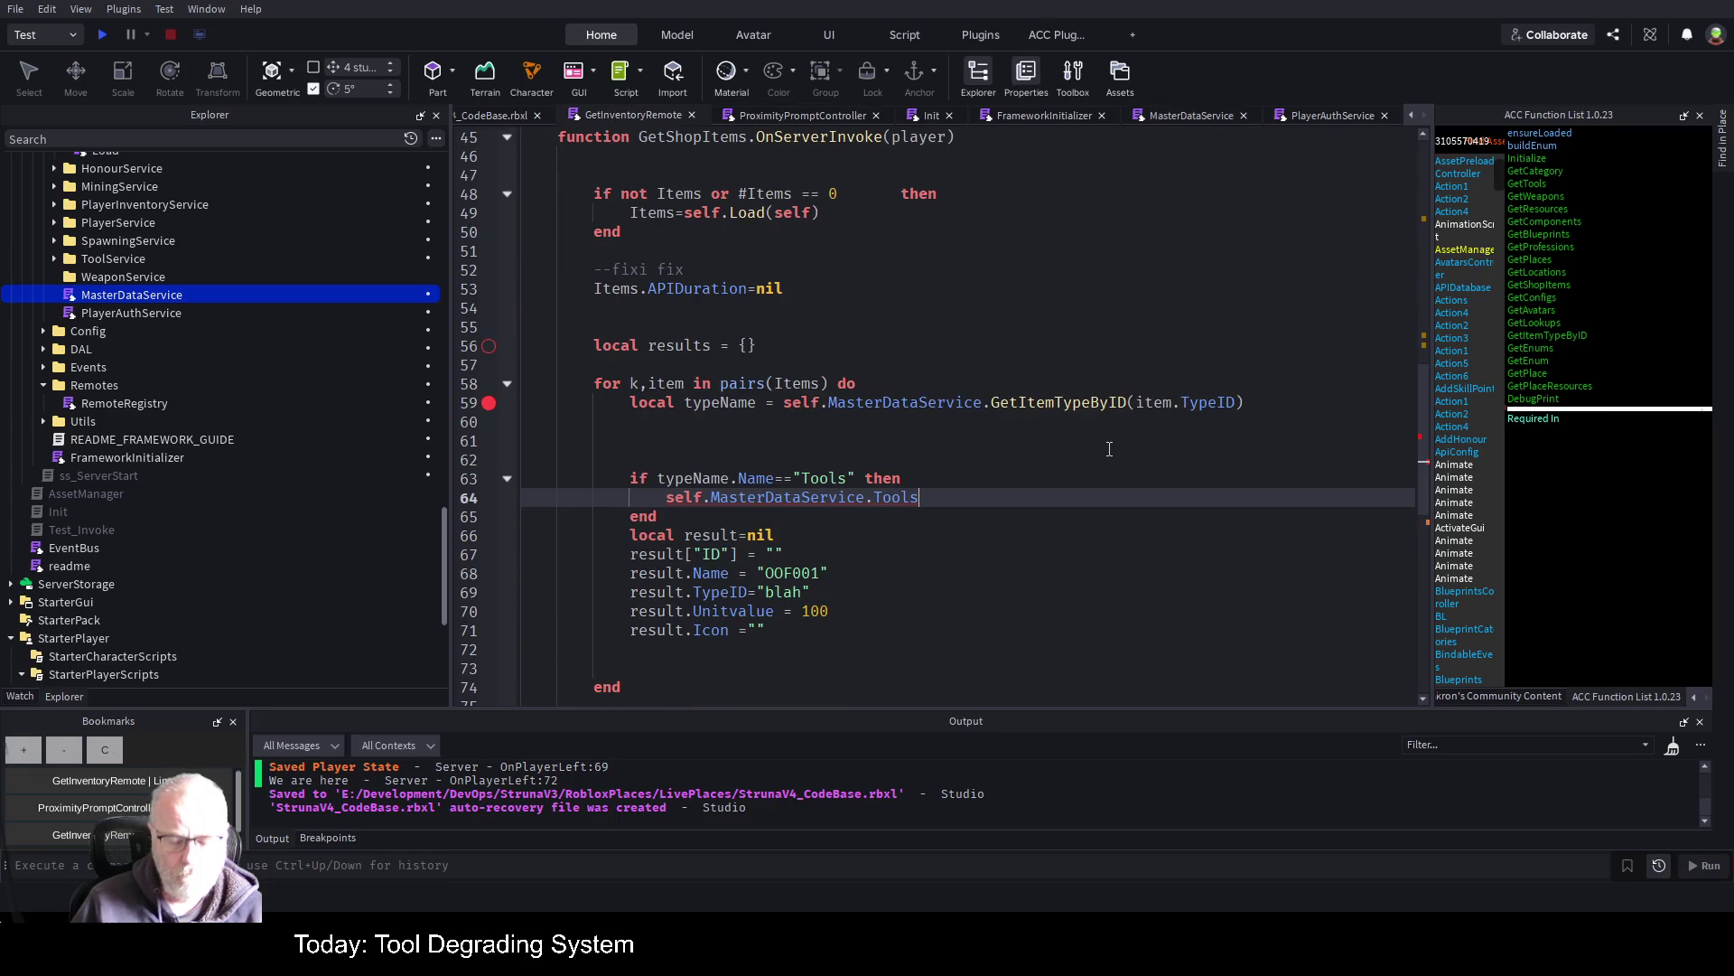
# Replace .Tools with .GetTools()[item.ItemID] in the Tools block
pyautogui.press('BackSpace')
pyautogui.press('BackSpace')
pyautogui.press('BackSpace')
pyautogui.write('.GetTools()')
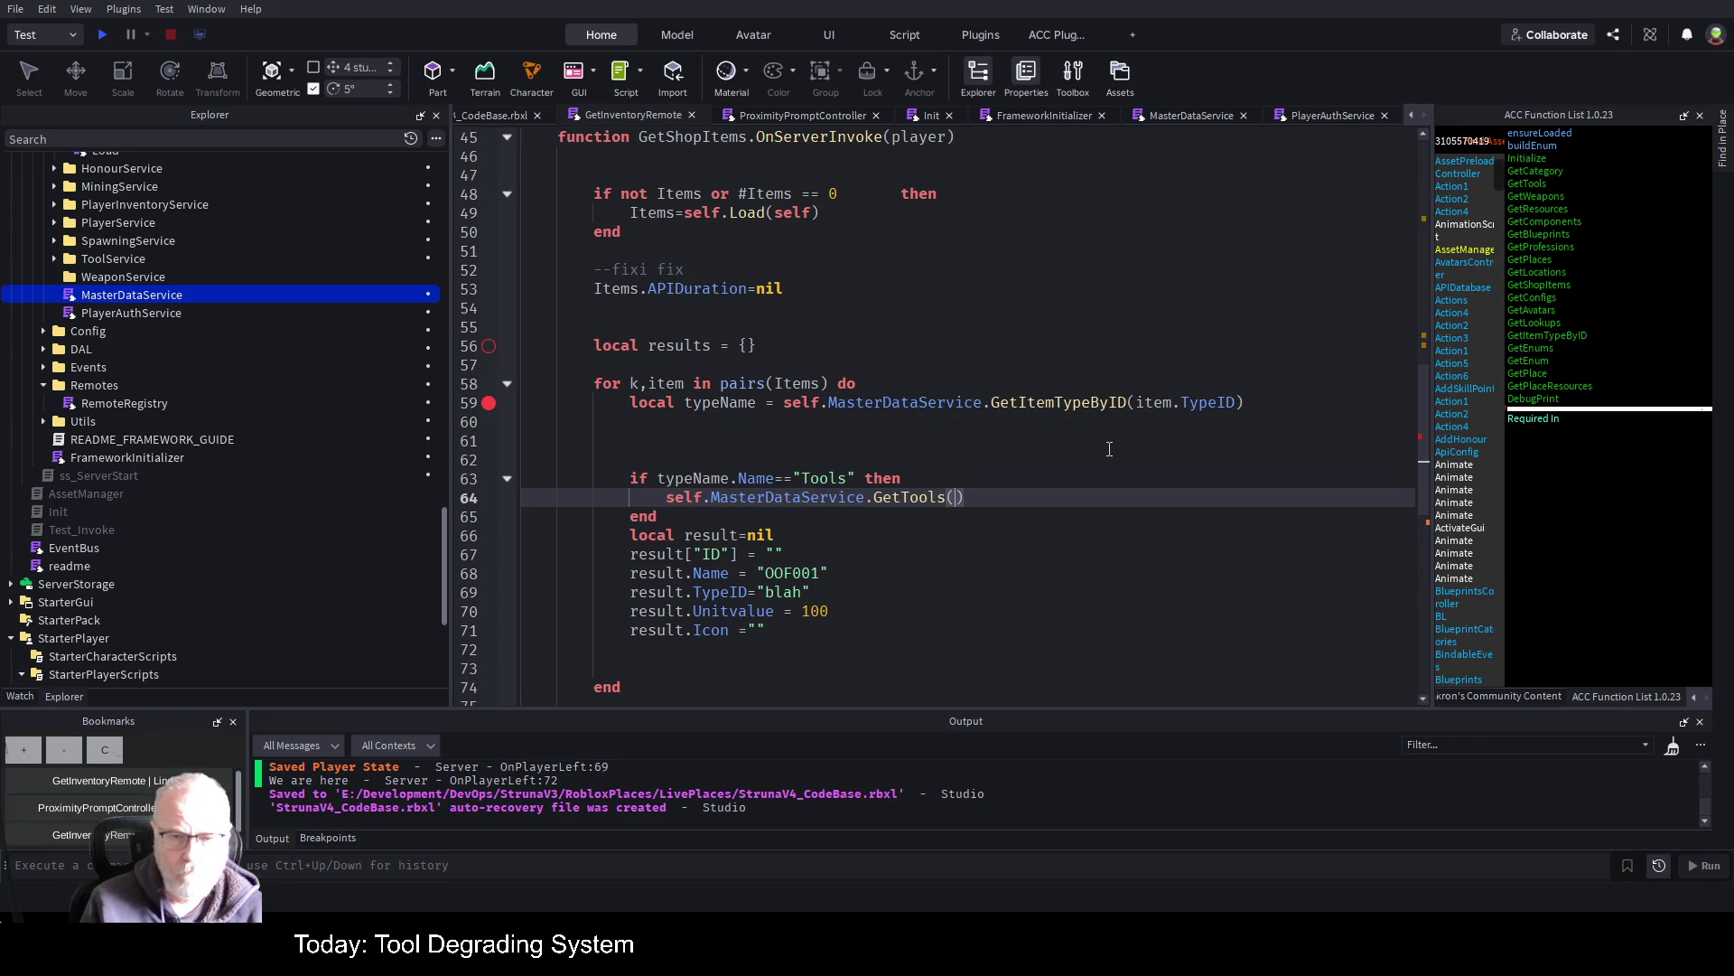
pyautogui.press('Right')
pyautogui.write('[')
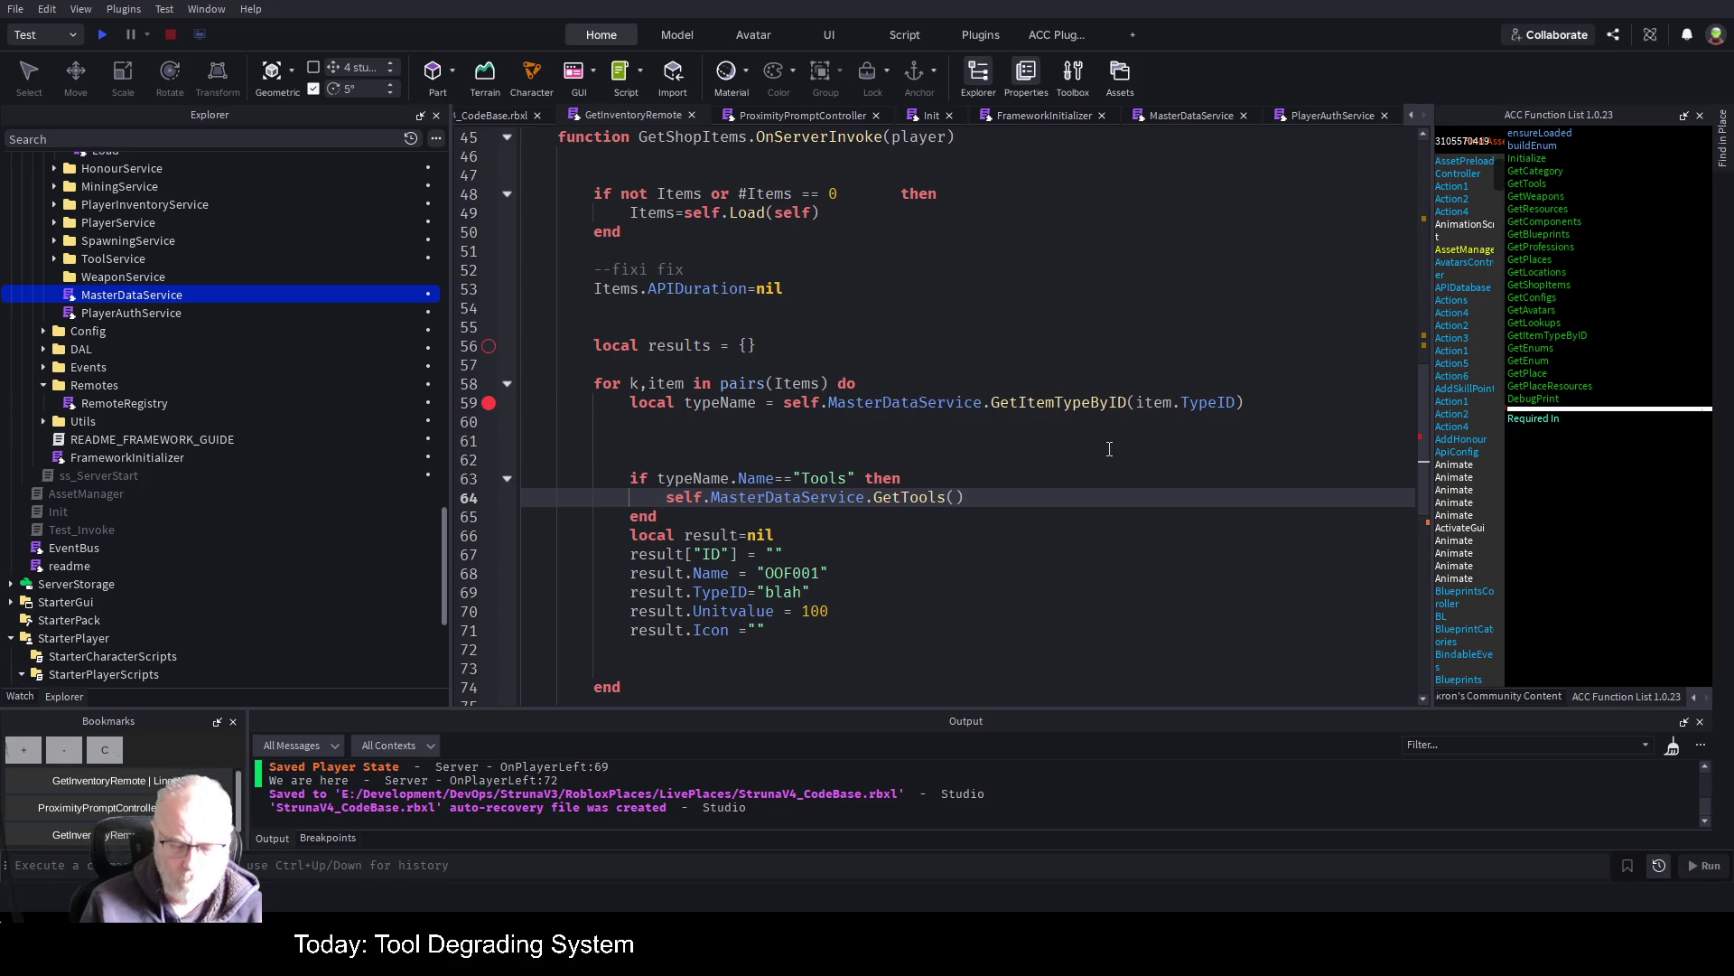
pyautogui.write('it')
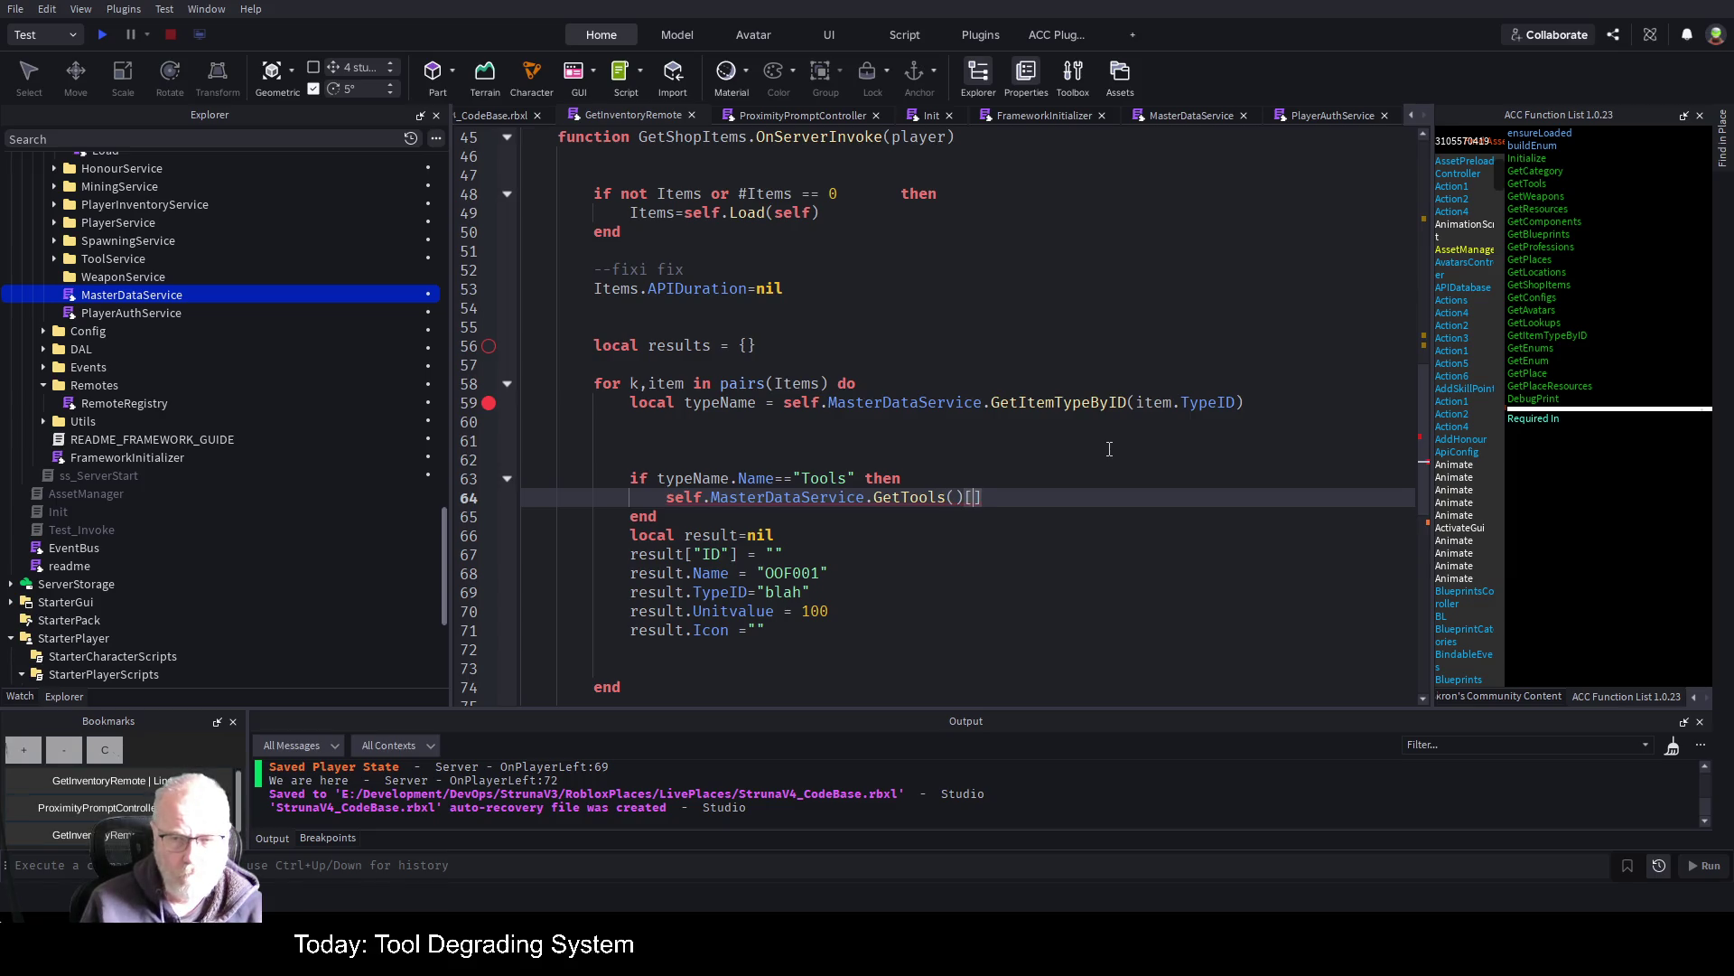
pyautogui.write('em.')
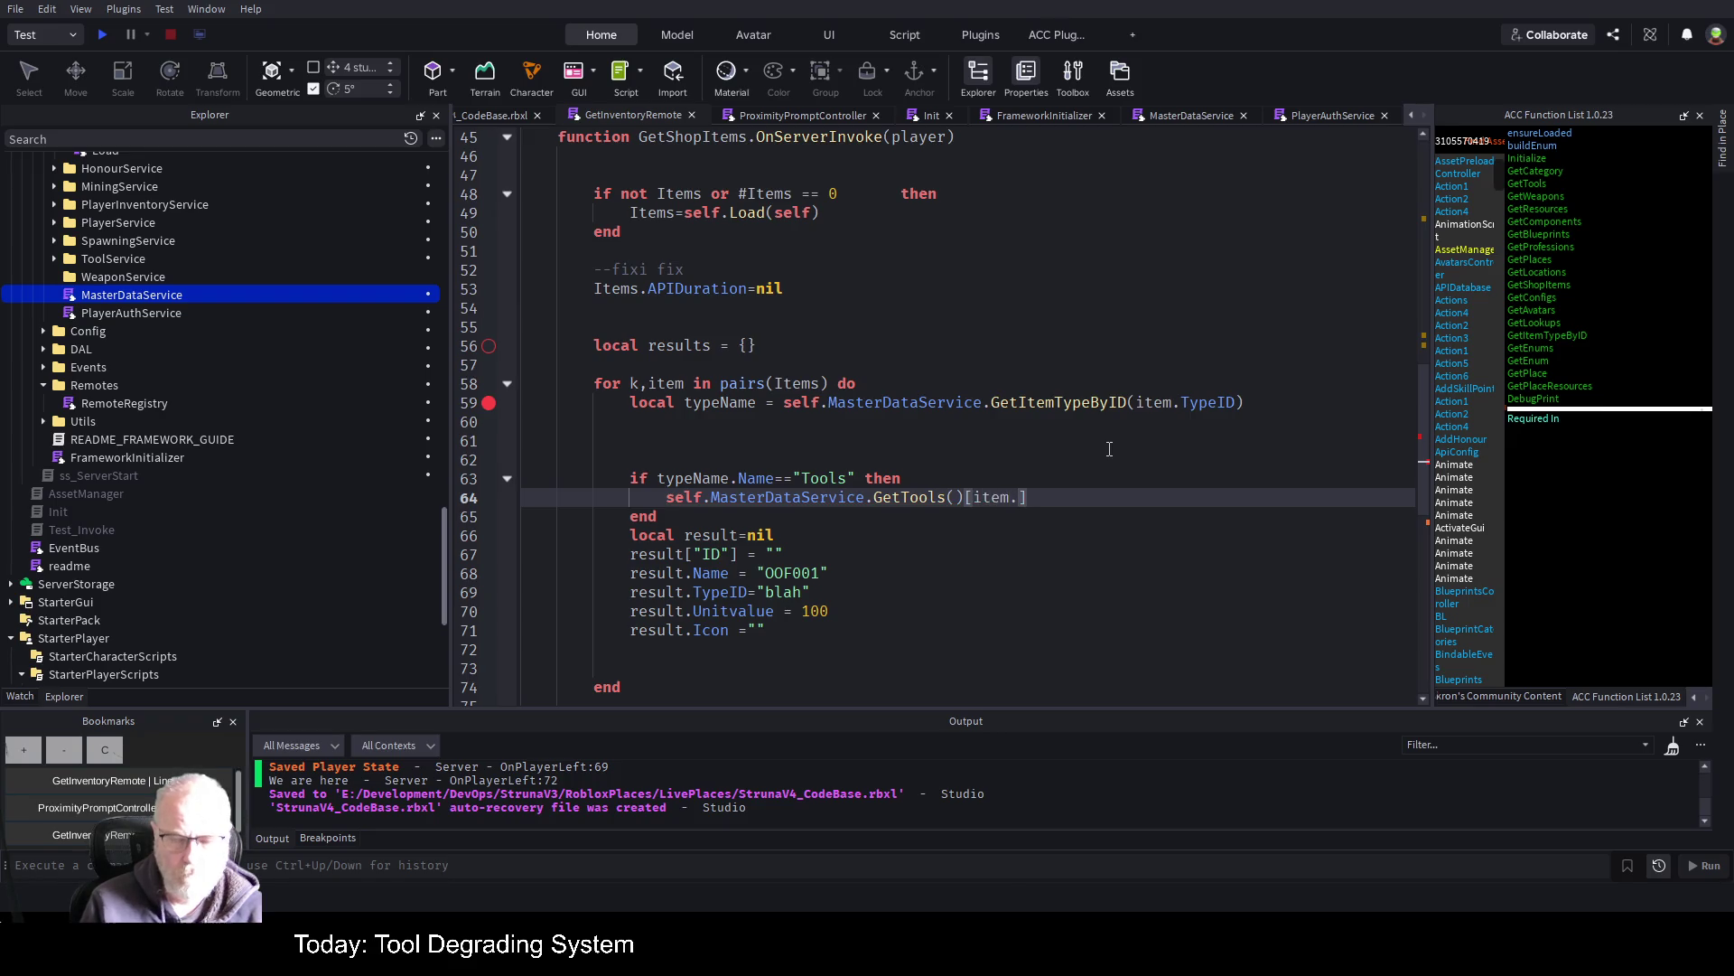
pyautogui.write('ItemID')
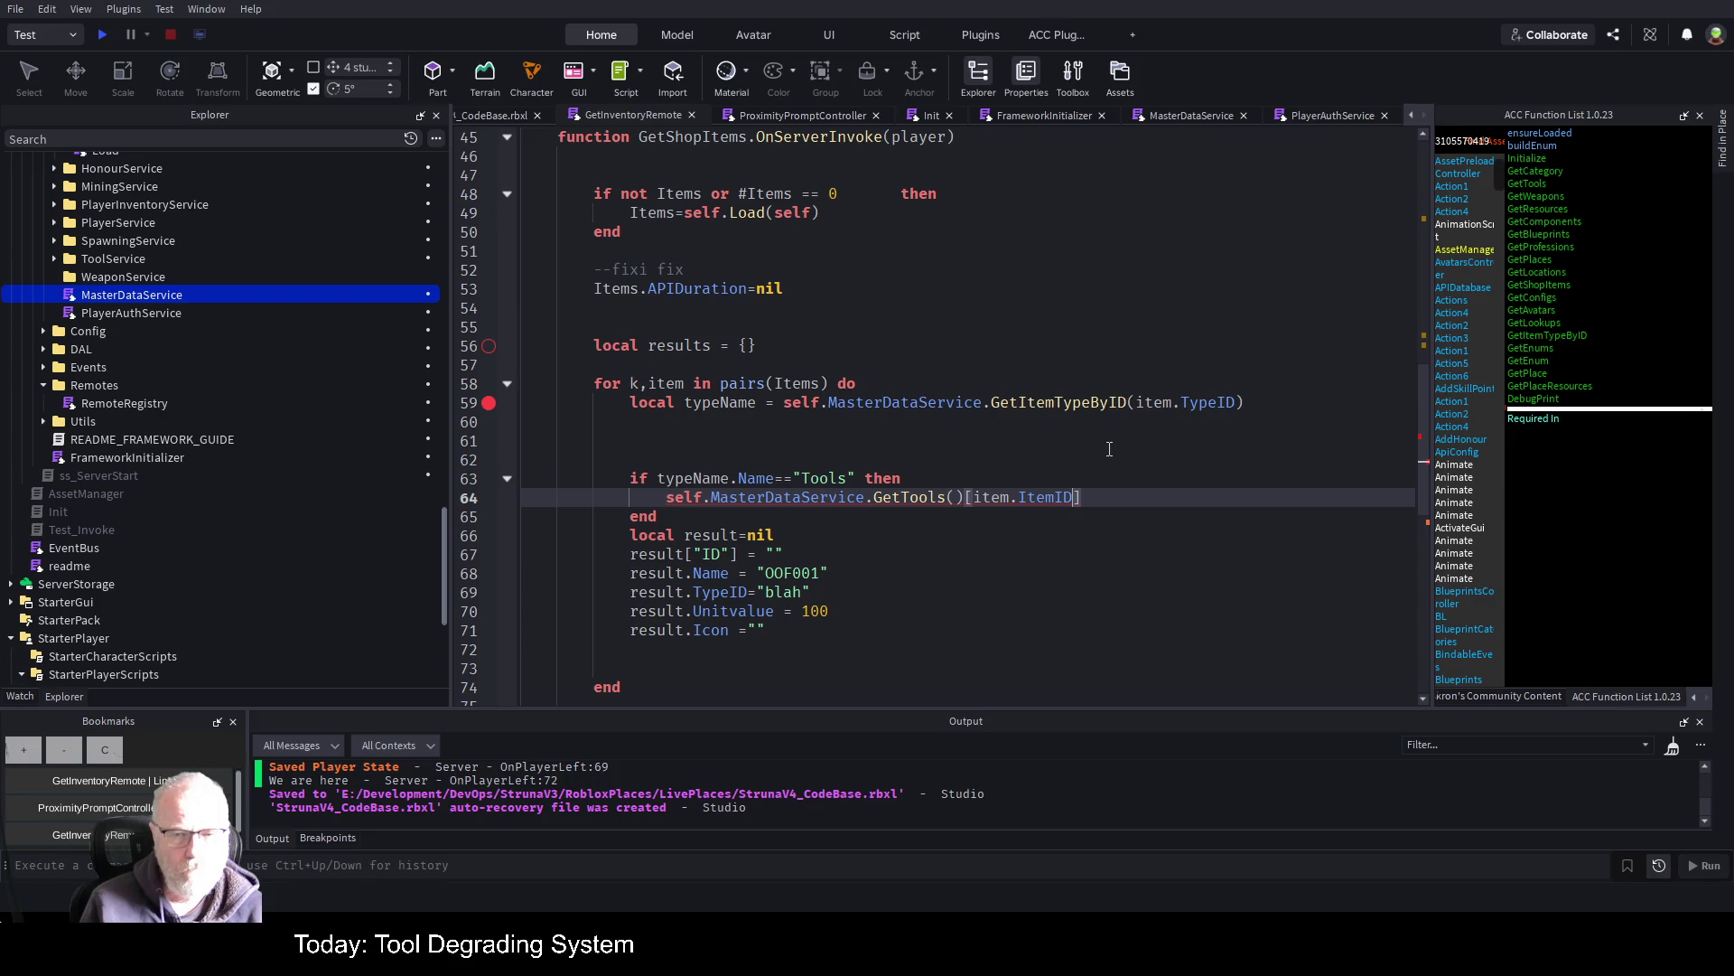
pyautogui.press('Home')
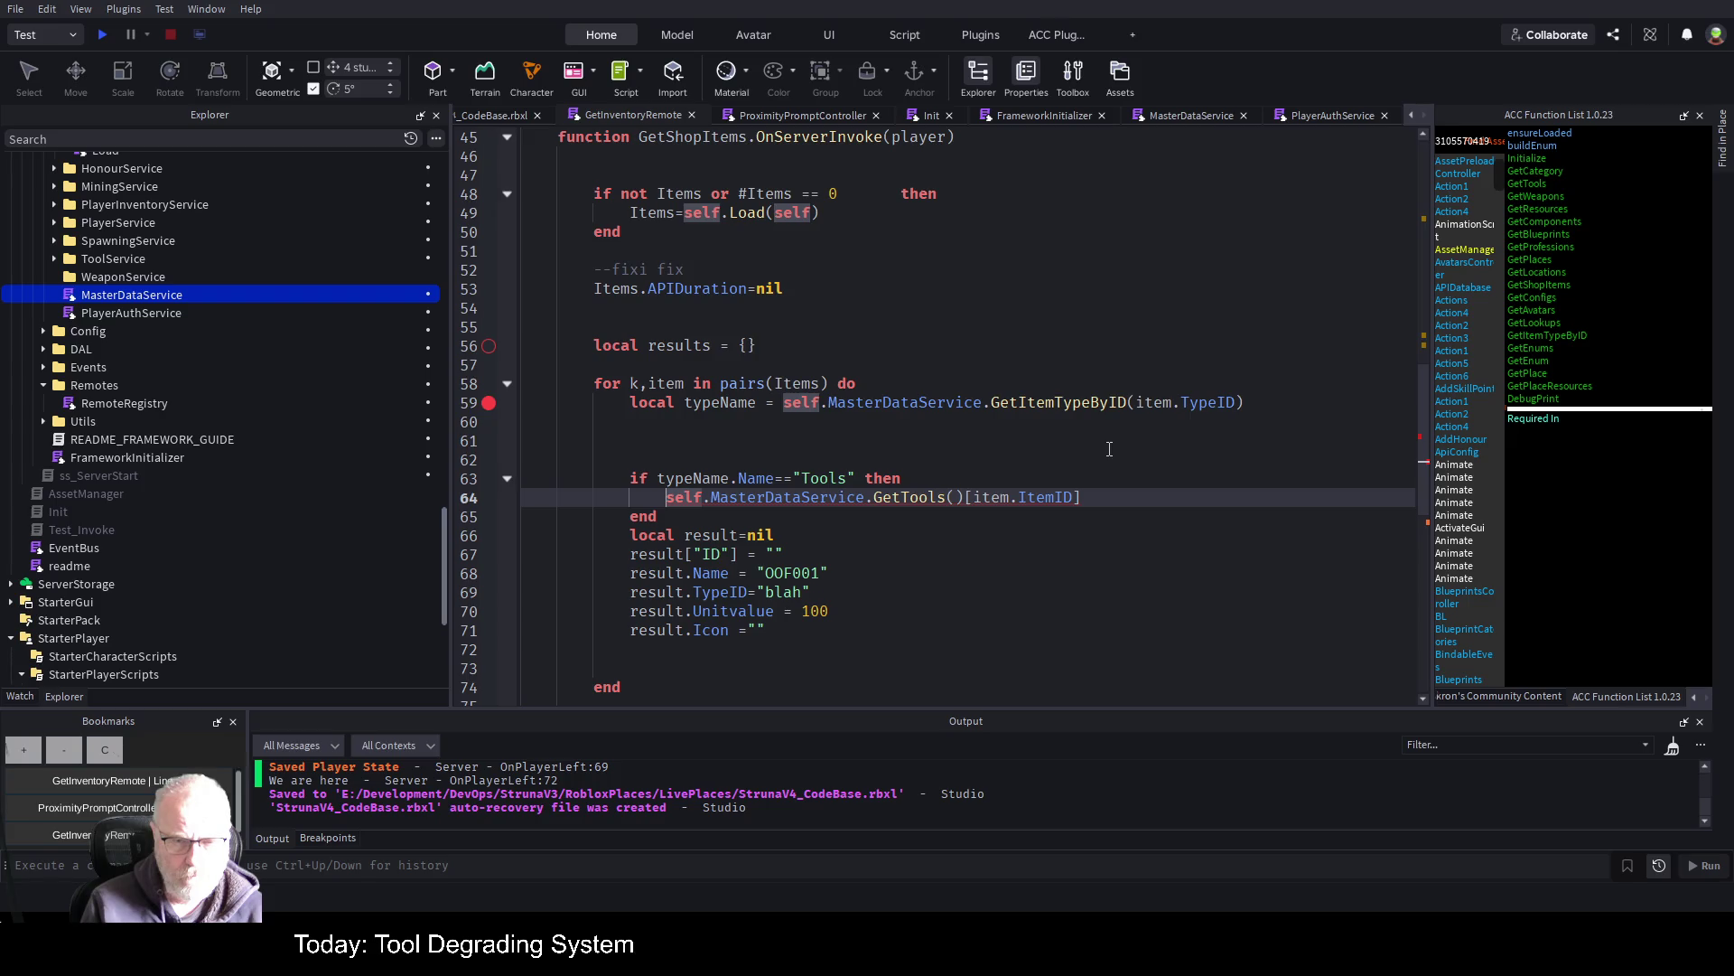
pyautogui.press('Up')
pyautogui.press('Up')
# Declare local itemName="" above the Tools check
pyautogui.write('local')
pyautogui.write('ite')
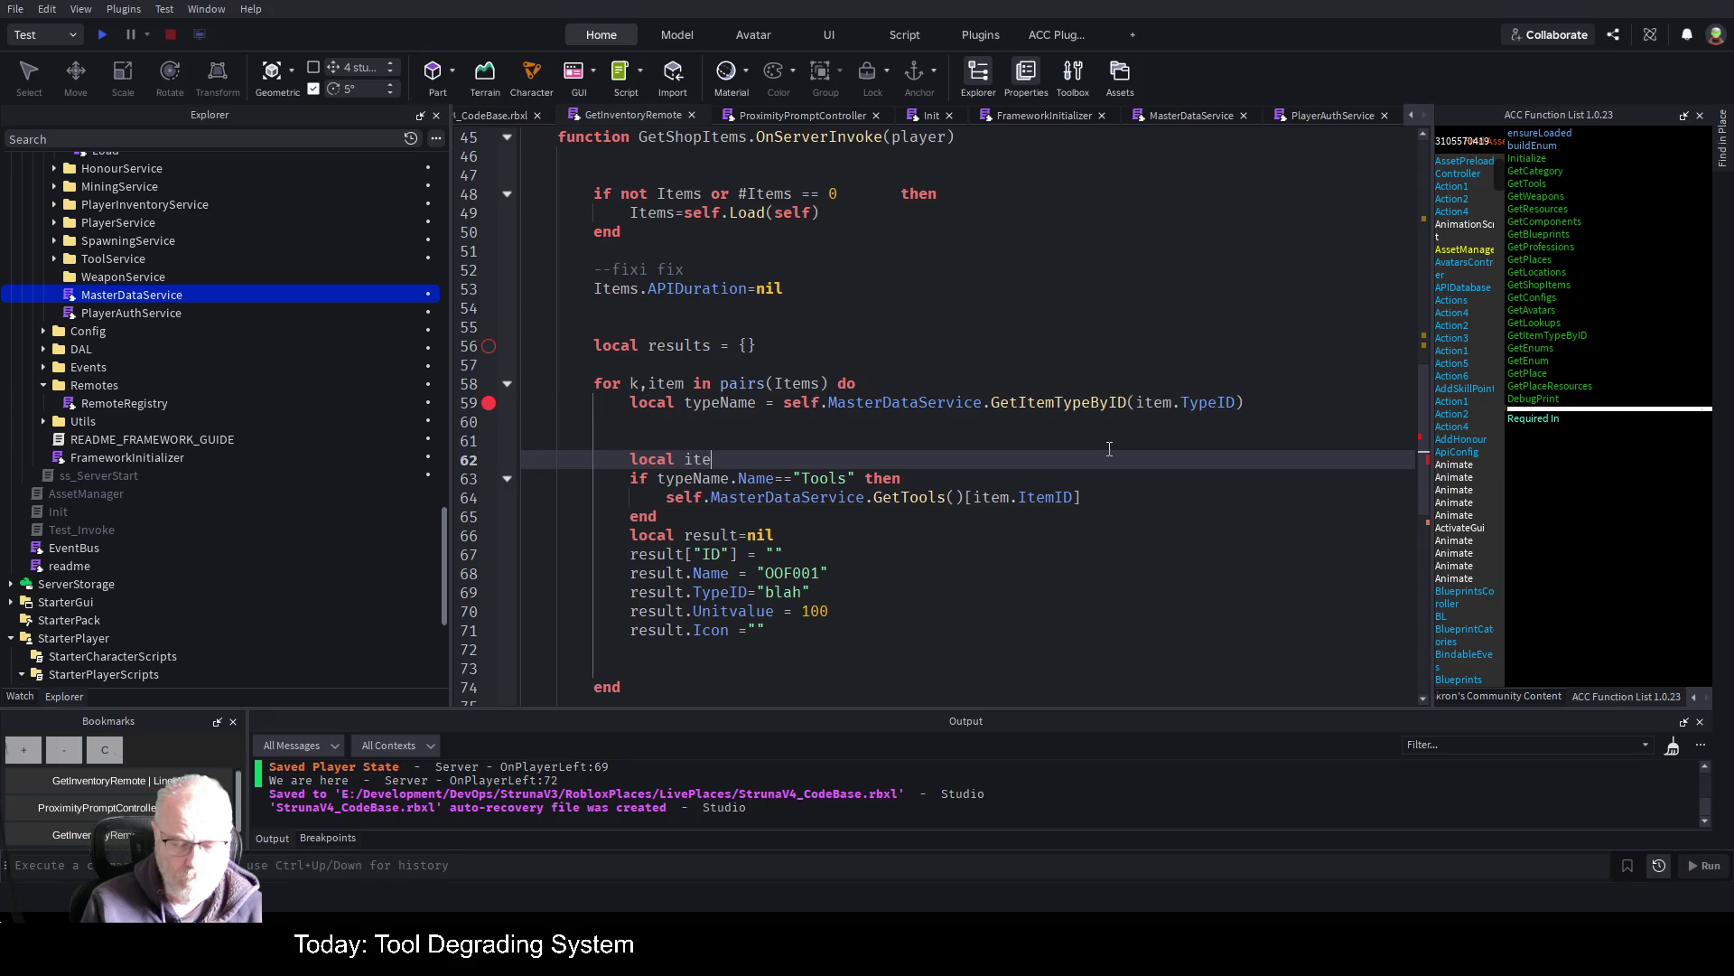
pyautogui.write('mname="')
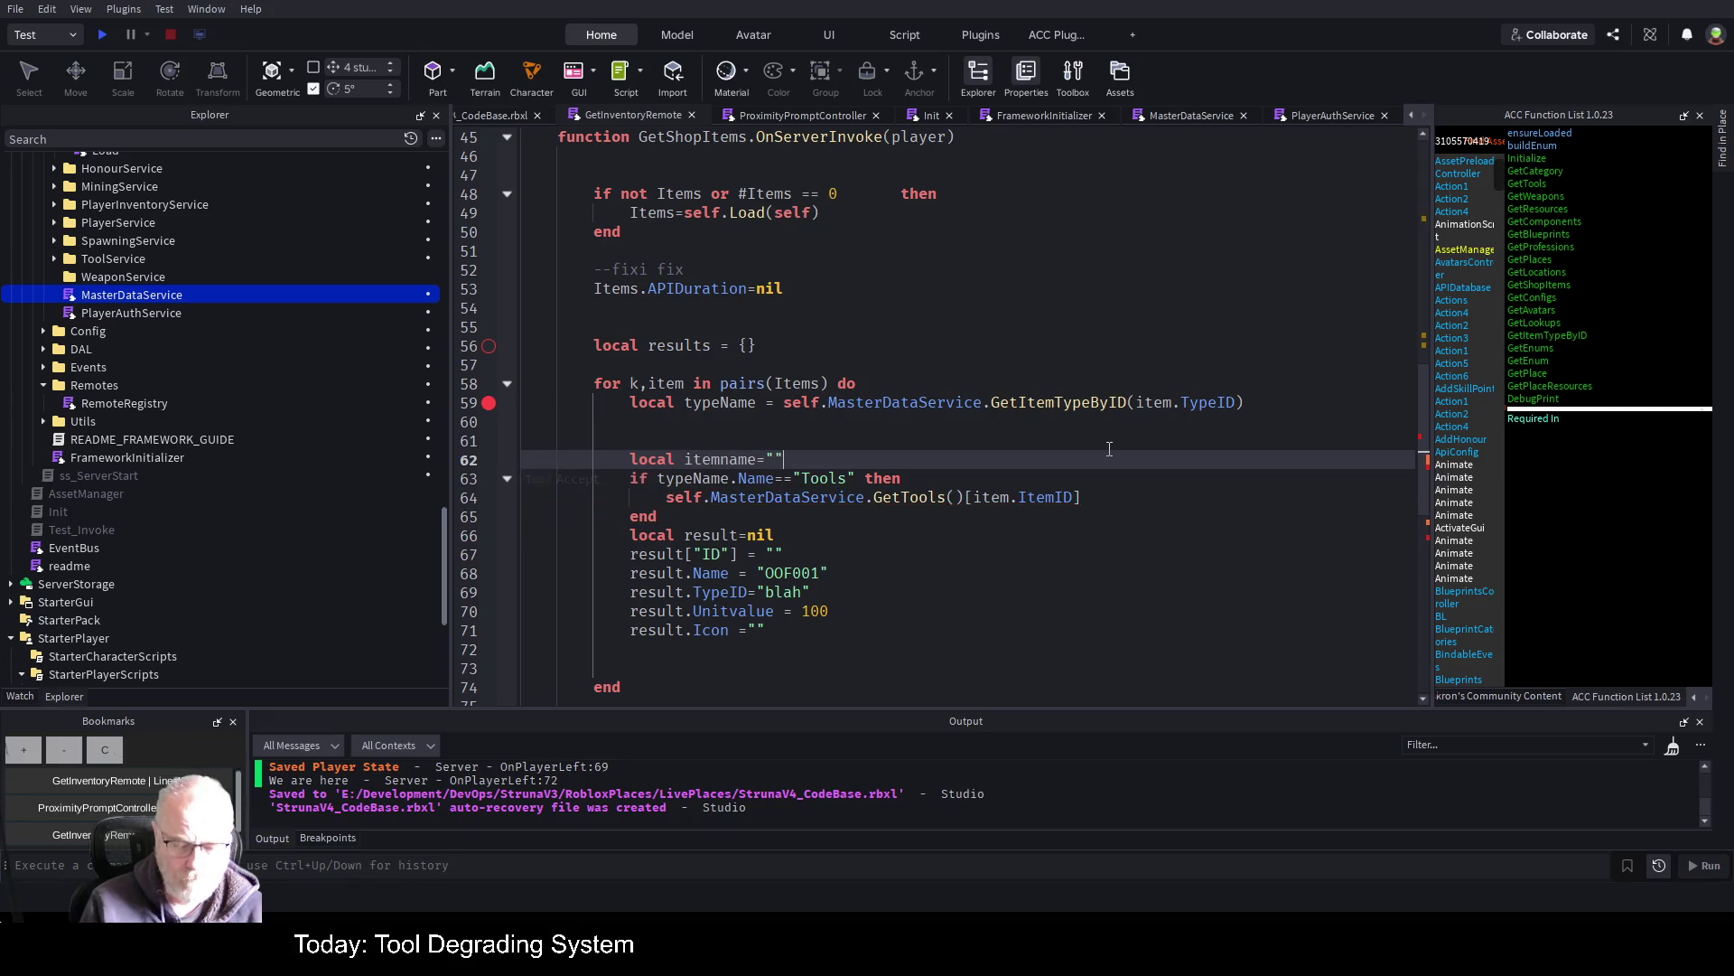
pyautogui.press('Left')
pyautogui.press('Delete')
pyautogui.write('N')
# Assign the GetTools()[item.ItemID] lookup to itemName and add a blank line after end
pyautogui.press('Down')
pyautogui.press('Down')
pyautogui.press('Home')
pyautogui.write('itemName=')
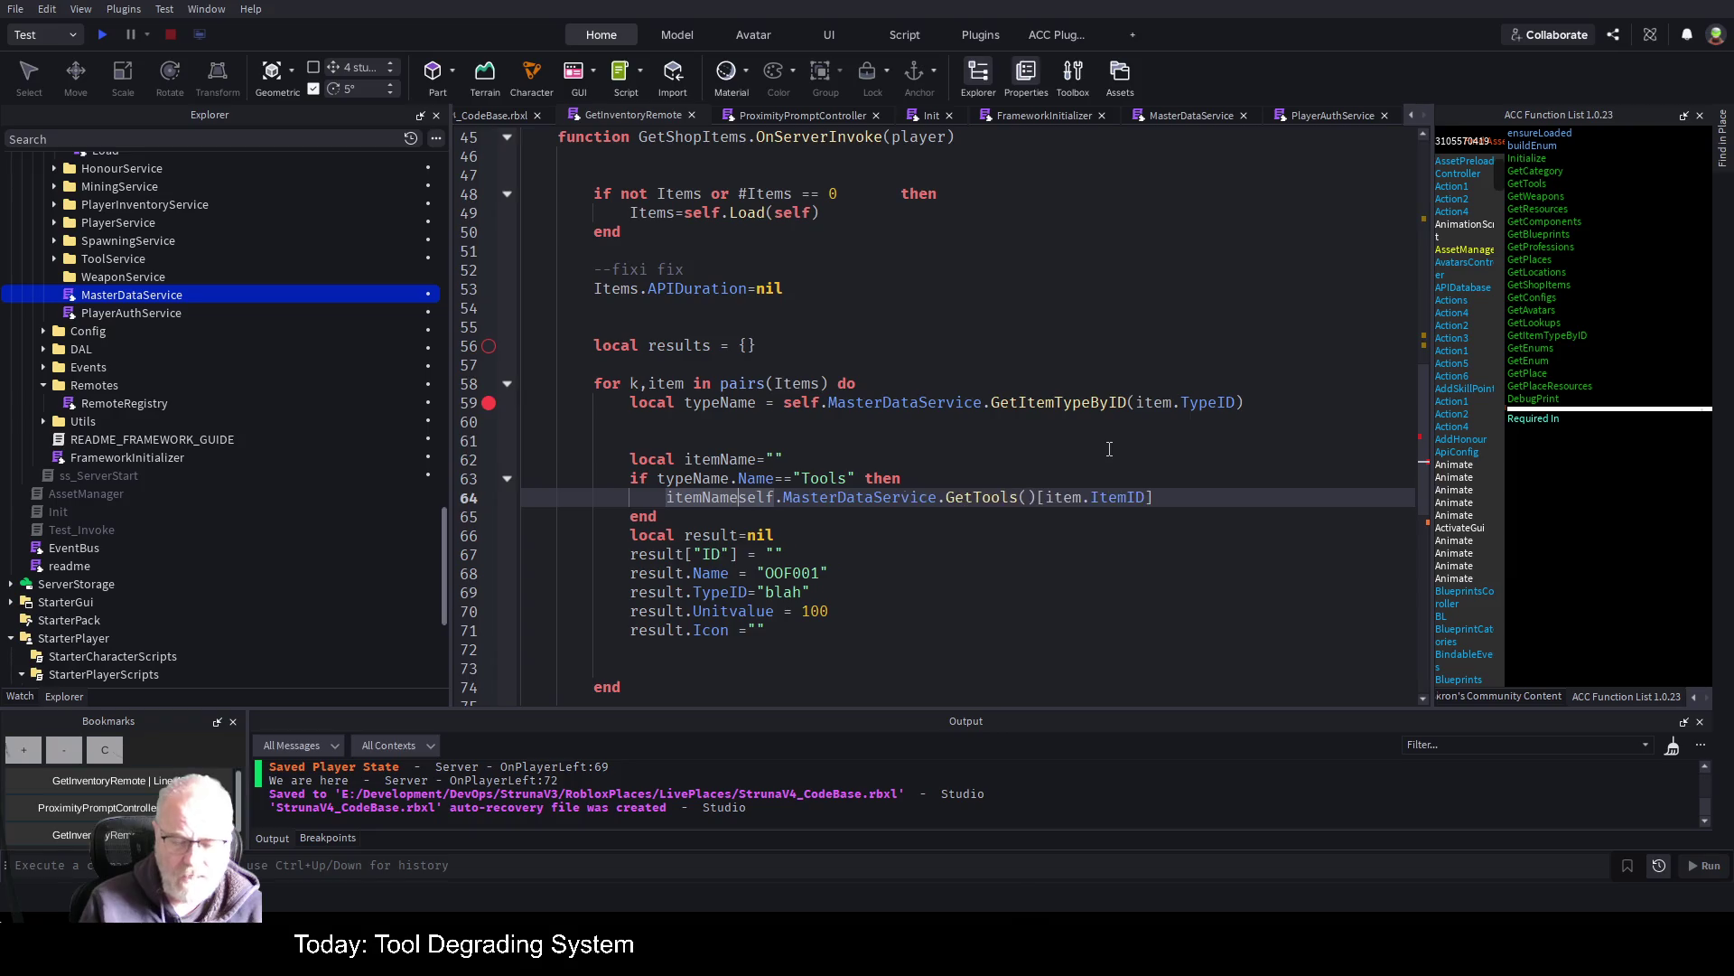
pyautogui.press('Down')
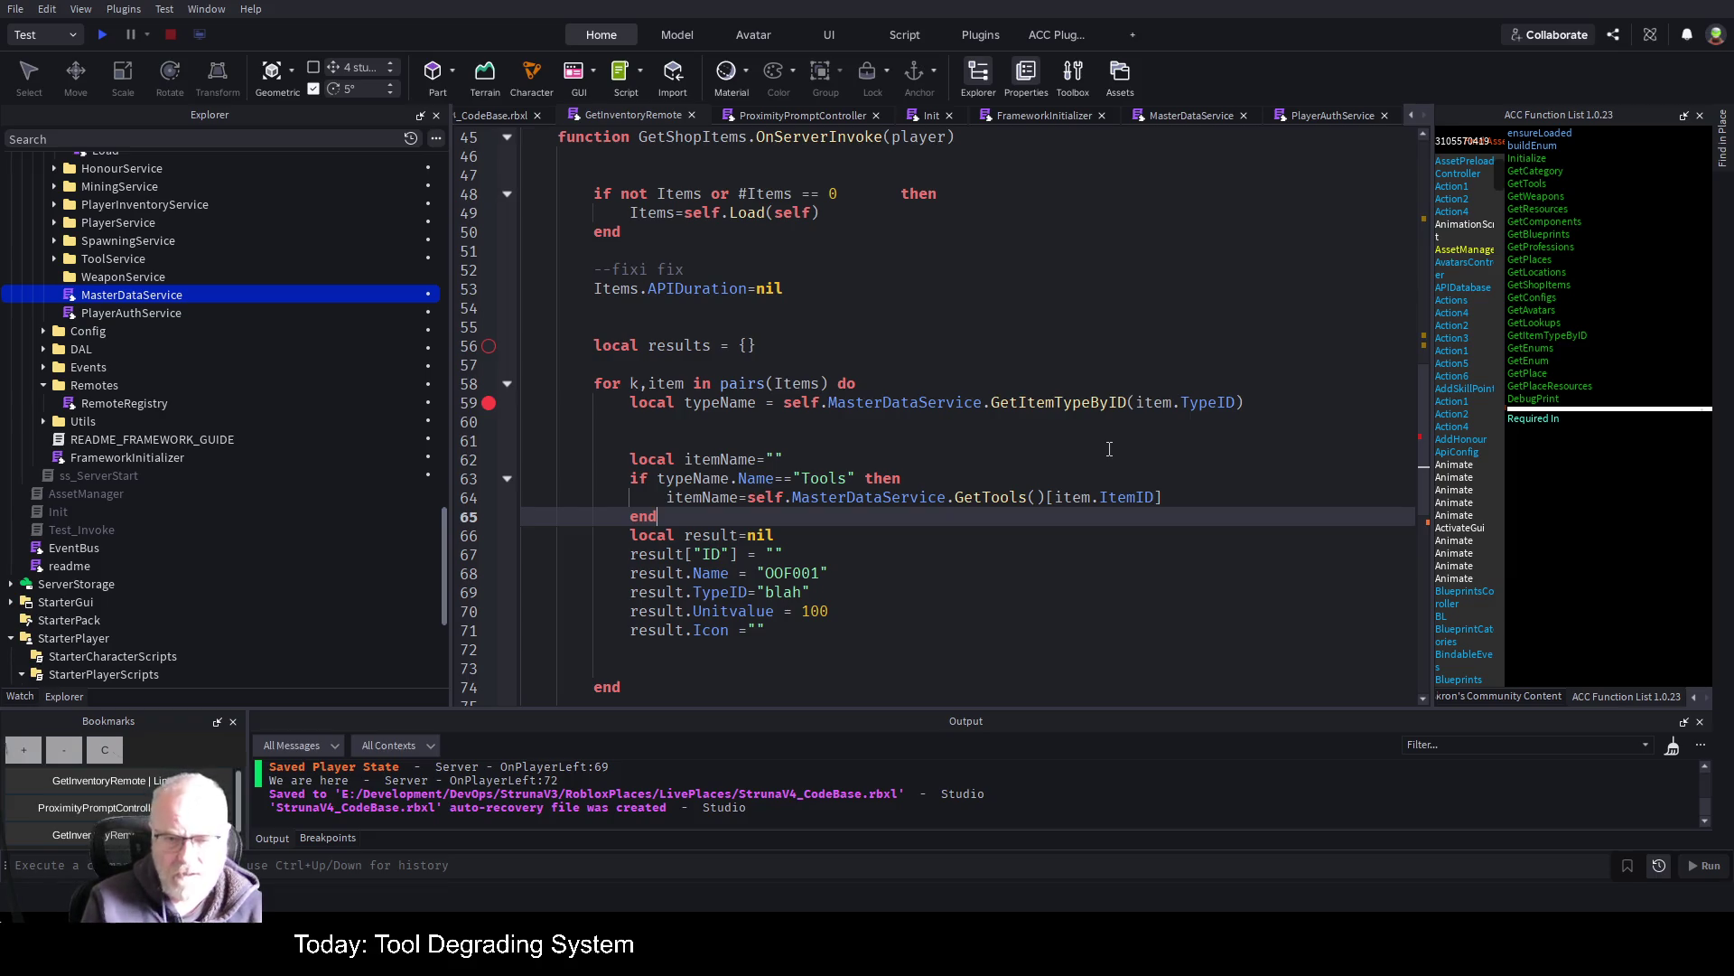
pyautogui.press('Return')
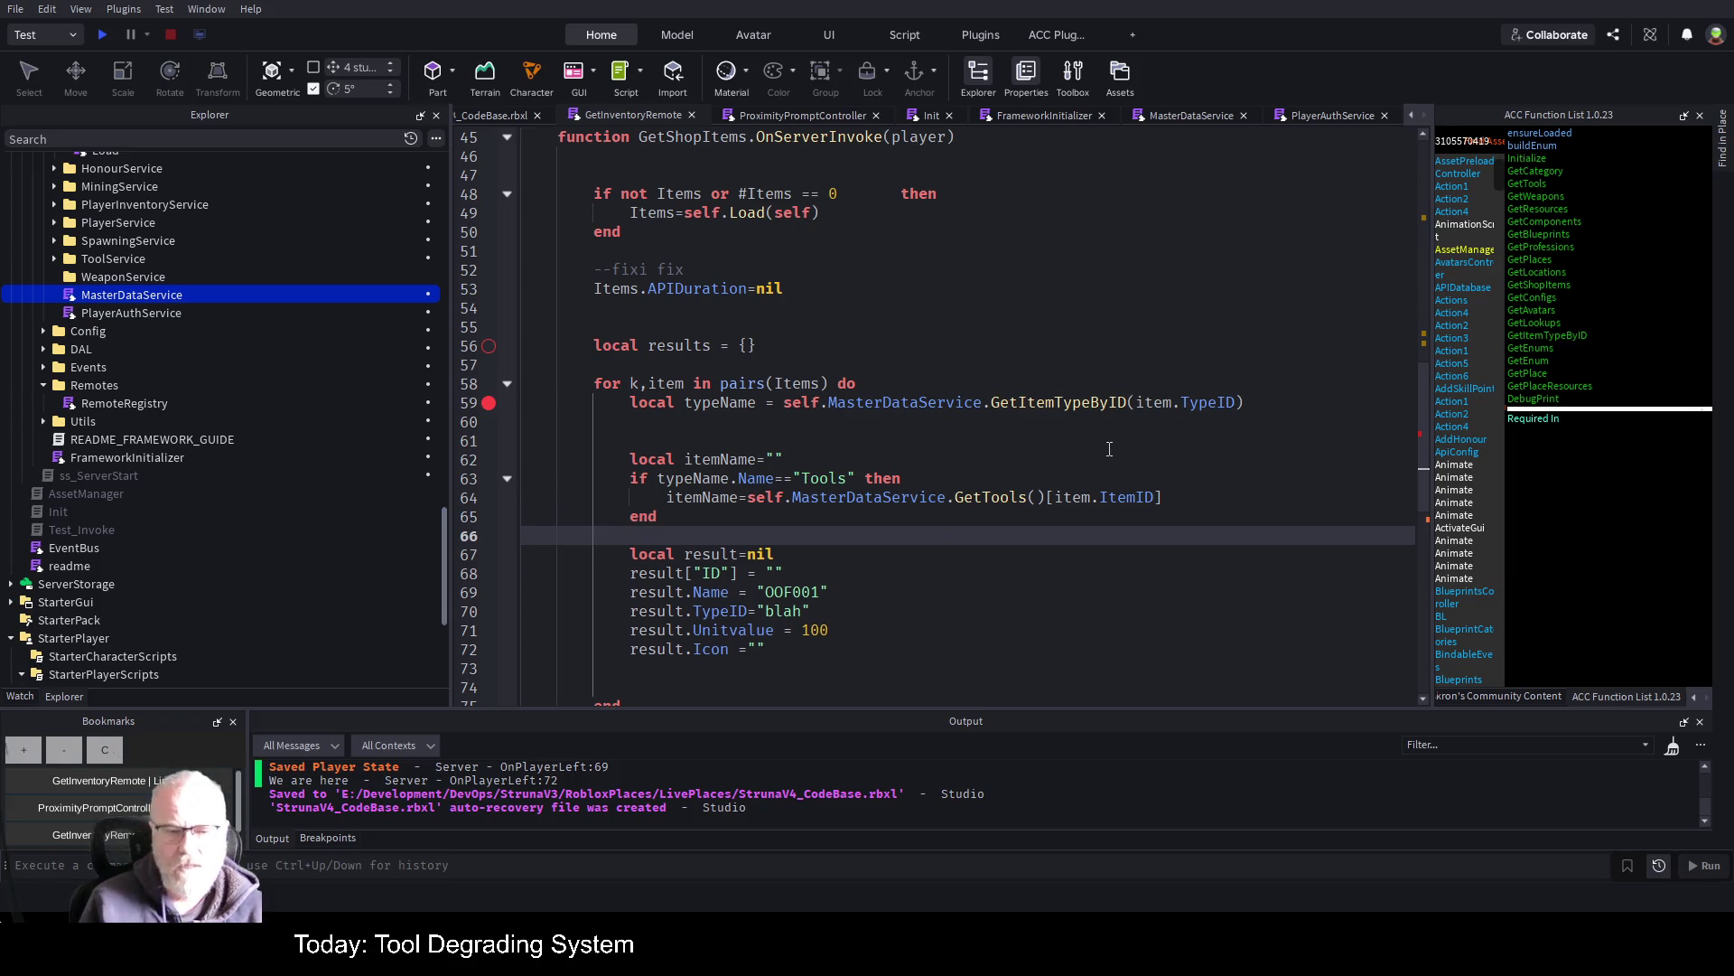
pyautogui.press('Up')
pyautogui.press('Up')
pyautogui.press('Up')
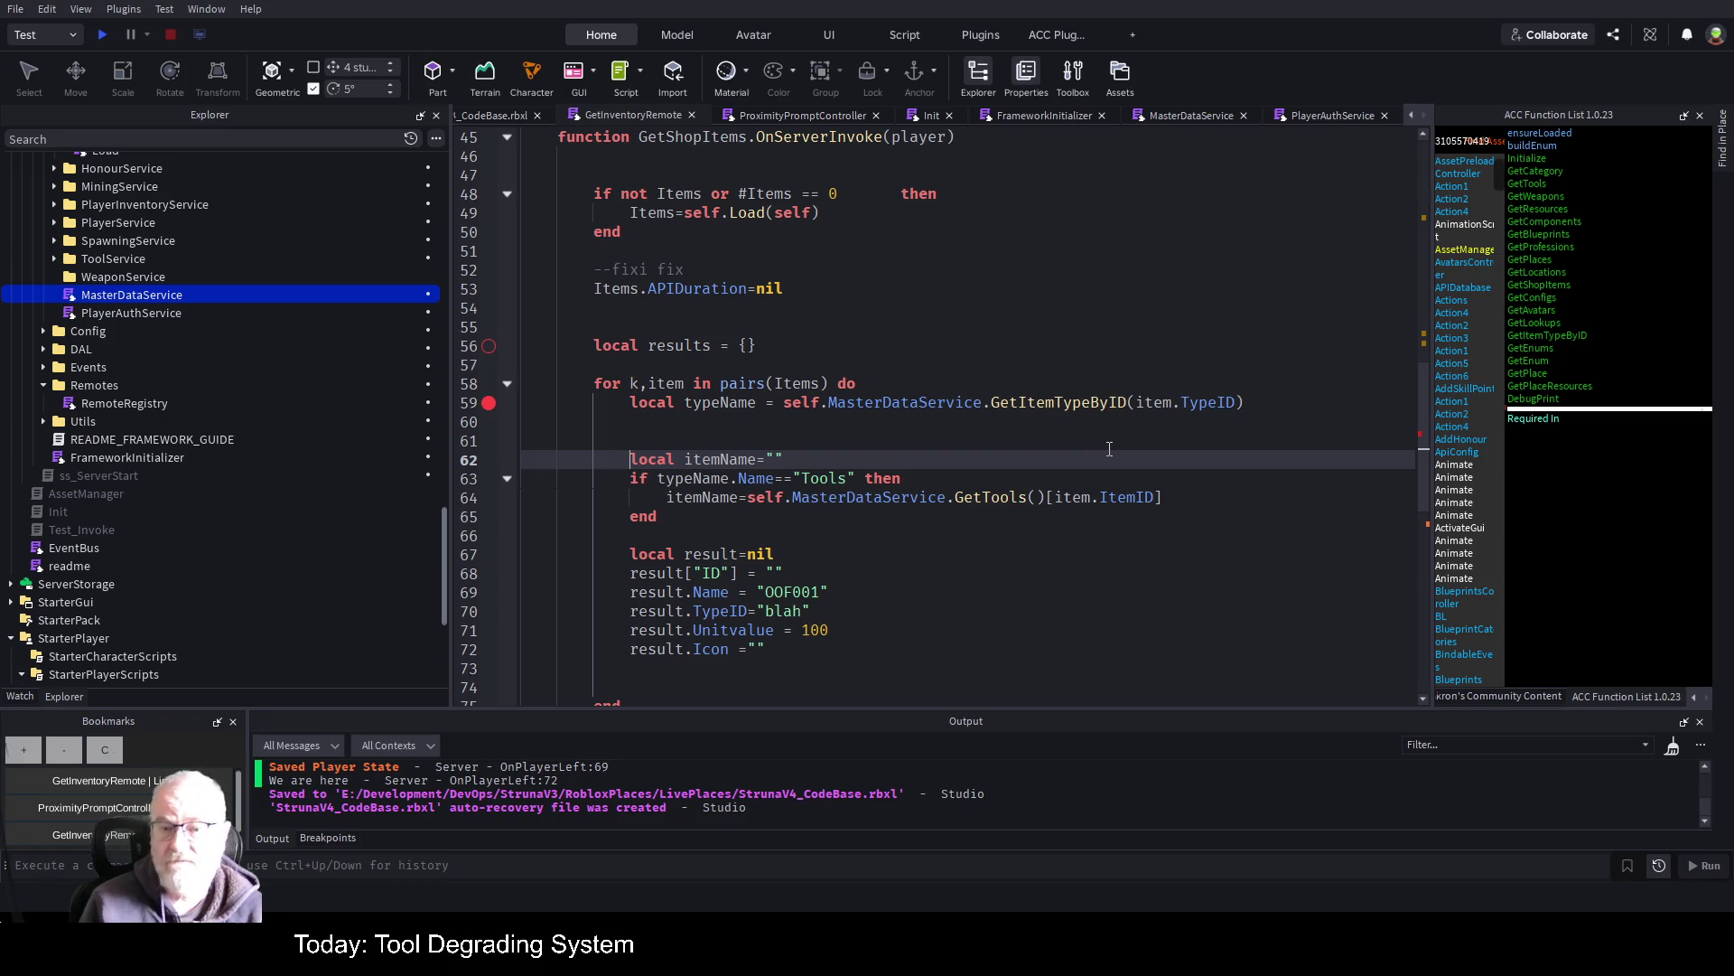
pyautogui.press('Down')
pyautogui.press('Down')
pyautogui.press('Down')
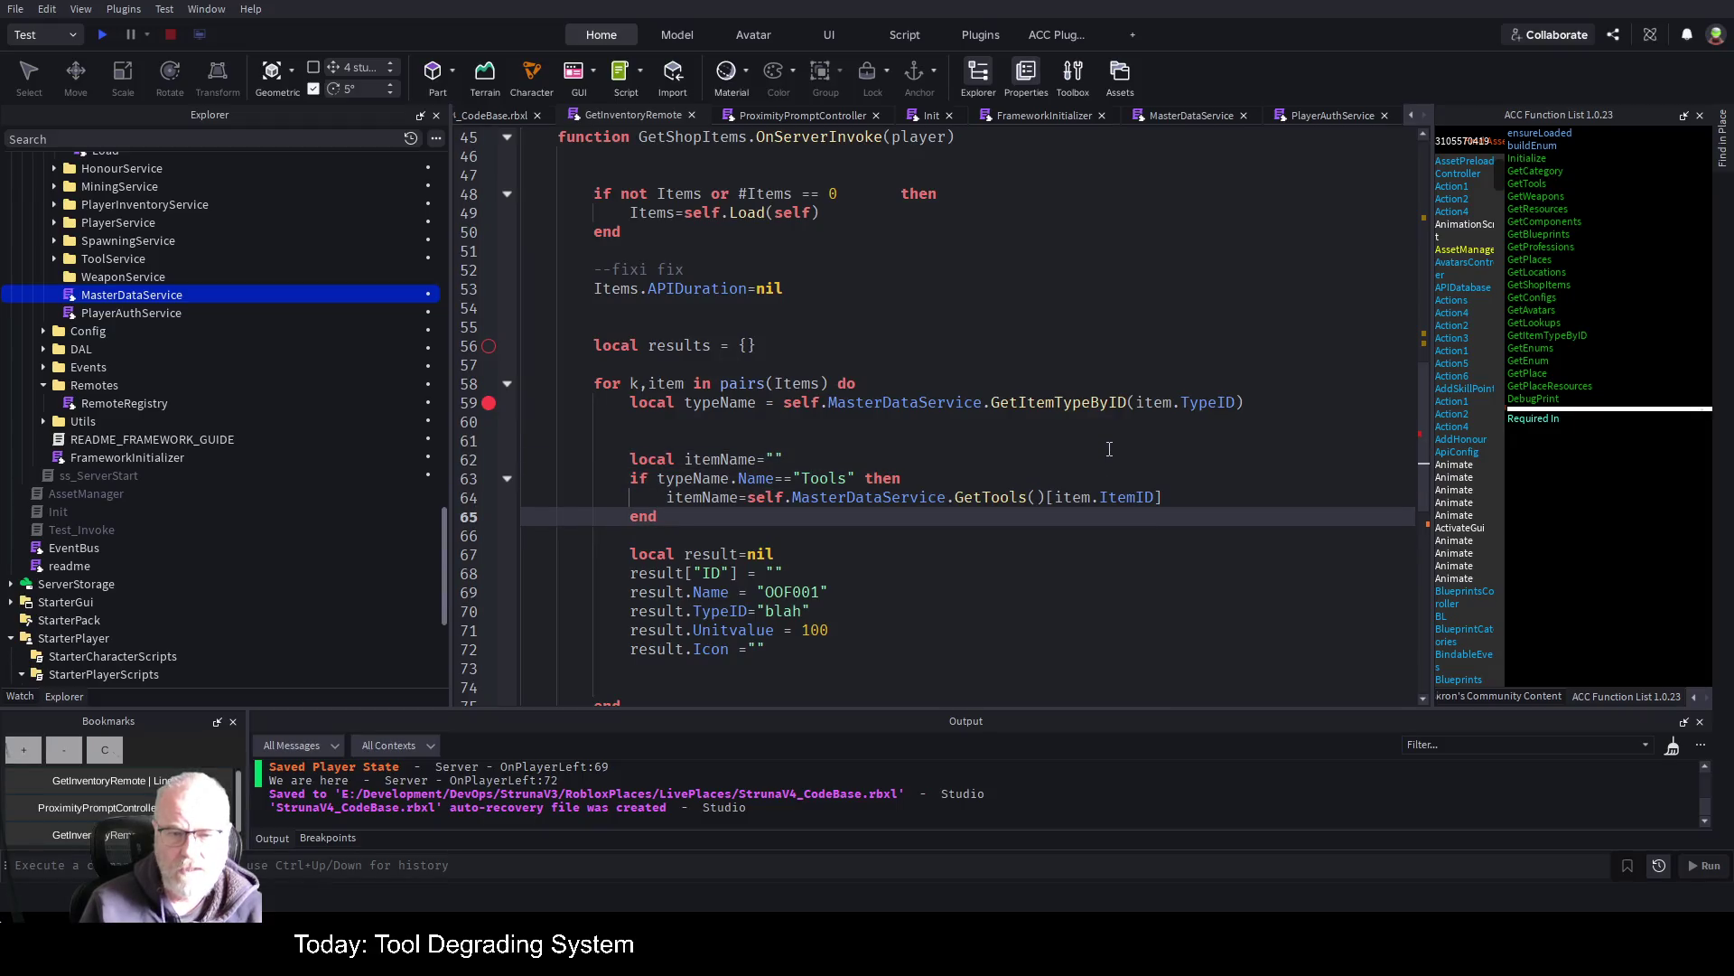
pyautogui.press('Return')
# Duplicate the Tools if-block twice below the original
pyautogui.hotkey('shift', 'Up')
pyautogui.hotkey('shift', 'Up')
pyautogui.hotkey('shift', 'Up')
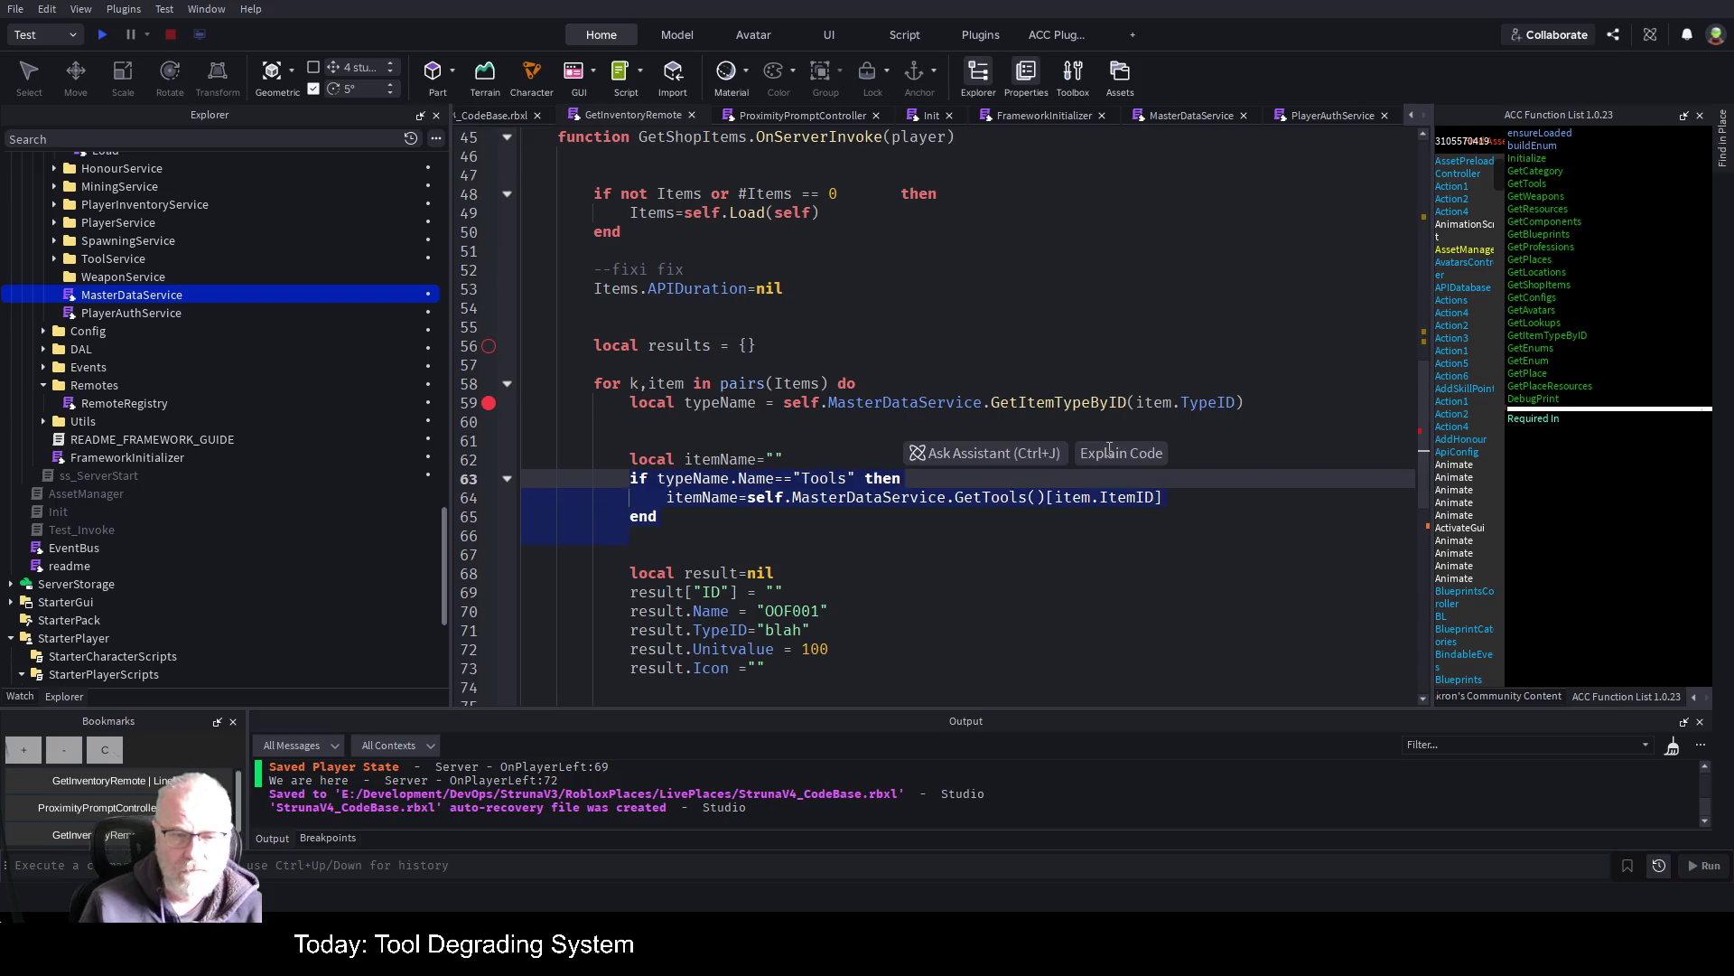
pyautogui.hotkey('ctrl', 'c')
pyautogui.press('Down')
pyautogui.hotkey('ctrl', 'v')
pyautogui.press('Return')
pyautogui.hotkey('ctrl', 'v')
# Change the copies' conditions from Tools to "Weapons" and "Resources"
pyautogui.press('Up')
pyautogui.press('Up')
pyautogui.press('Up')
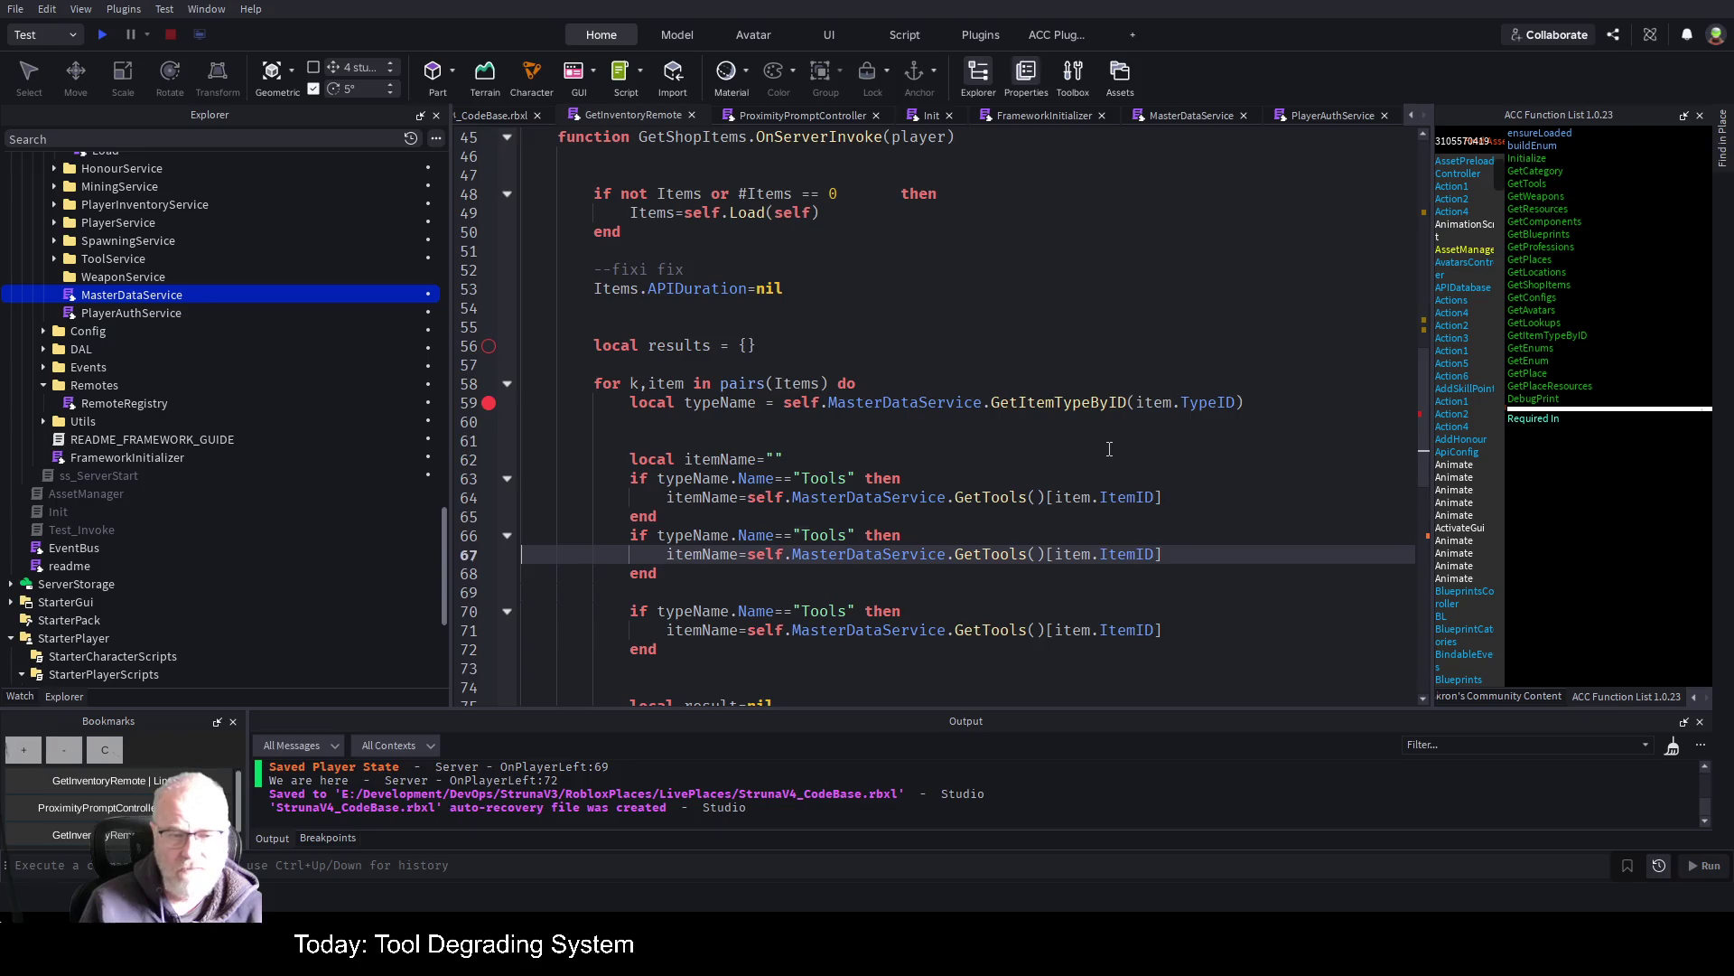
pyautogui.press('Left')
pyautogui.press('Left')
pyautogui.press('Left')
pyautogui.press('BackSpace')
pyautogui.press('BackSpace')
pyautogui.press('BackSpace')
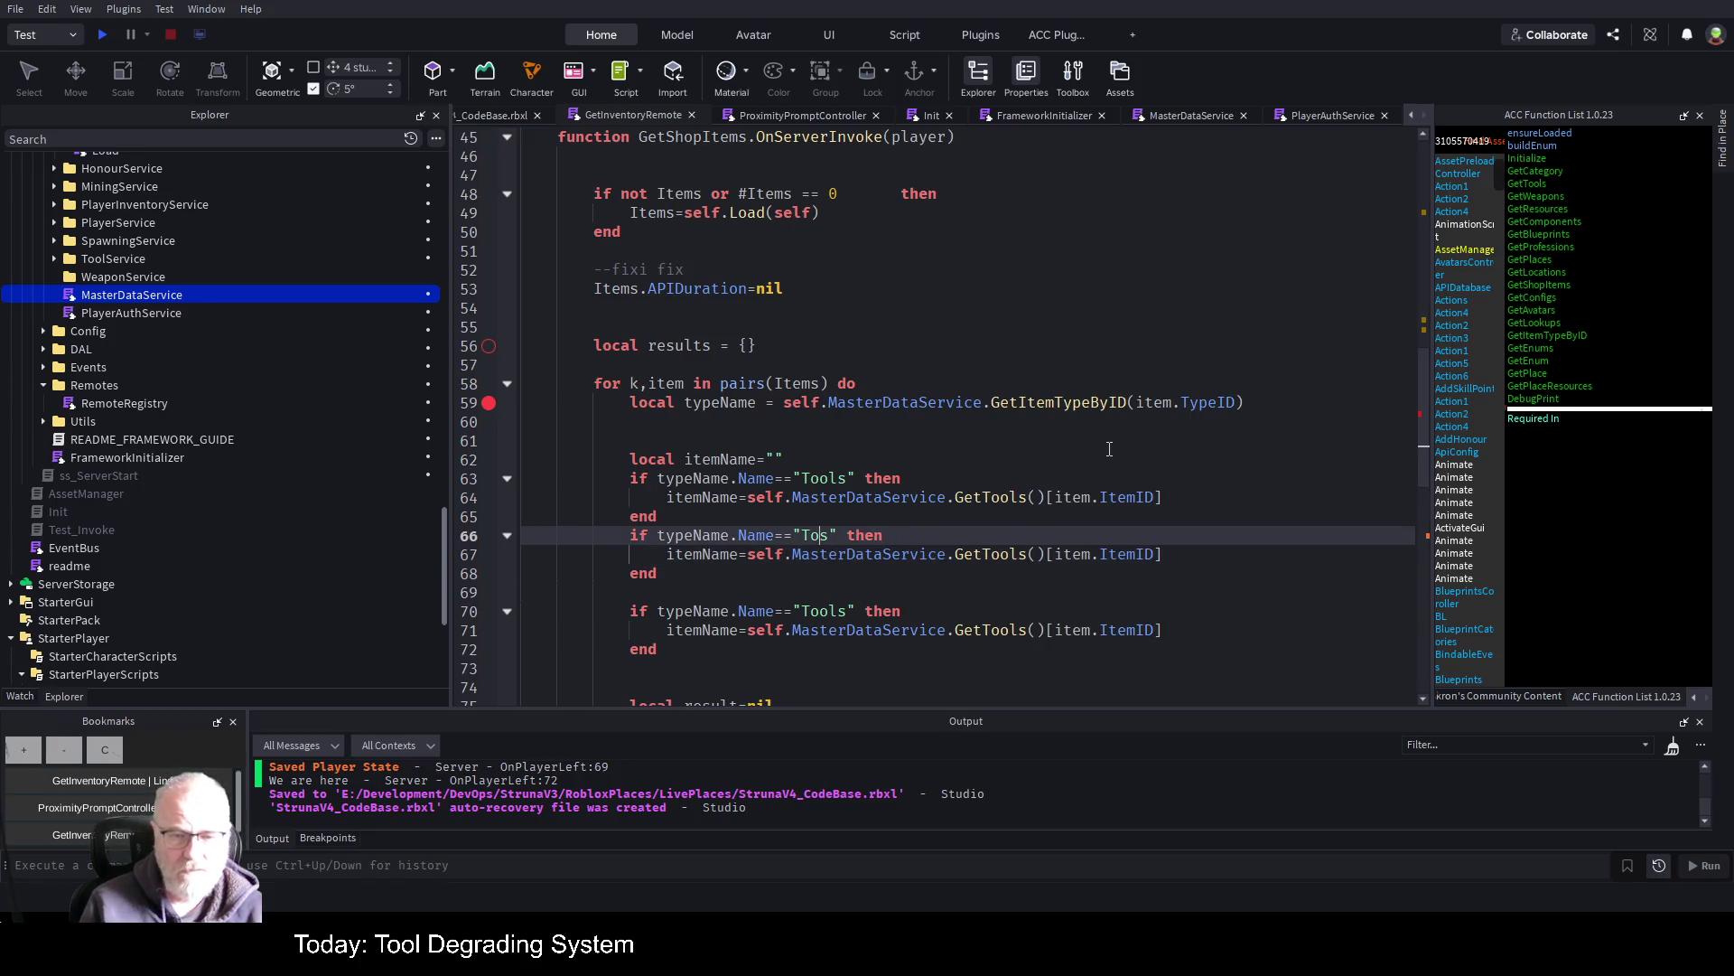
pyautogui.write('Weapon')
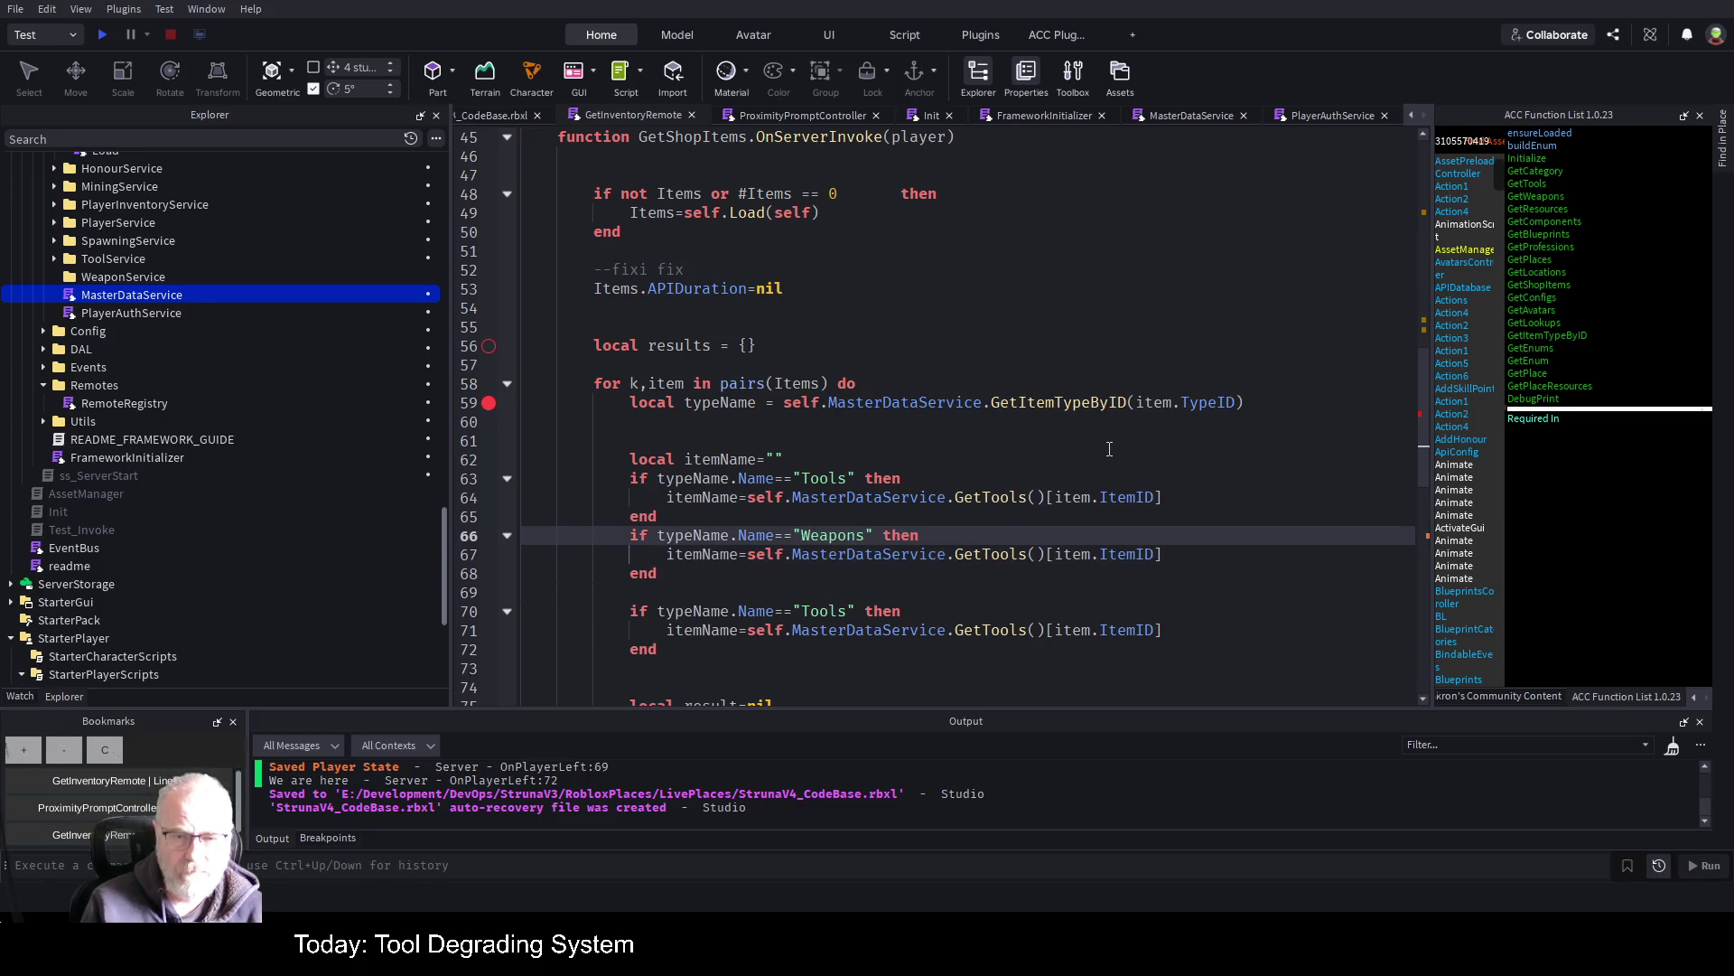
pyautogui.press('Down')
pyautogui.press('Down')
pyautogui.press('Down')
pyautogui.press('Left')
pyautogui.press('Left')
pyautogui.press('Left')
pyautogui.press('BackSpace')
pyautogui.press('BackSpace')
pyautogui.press('BackSpace')
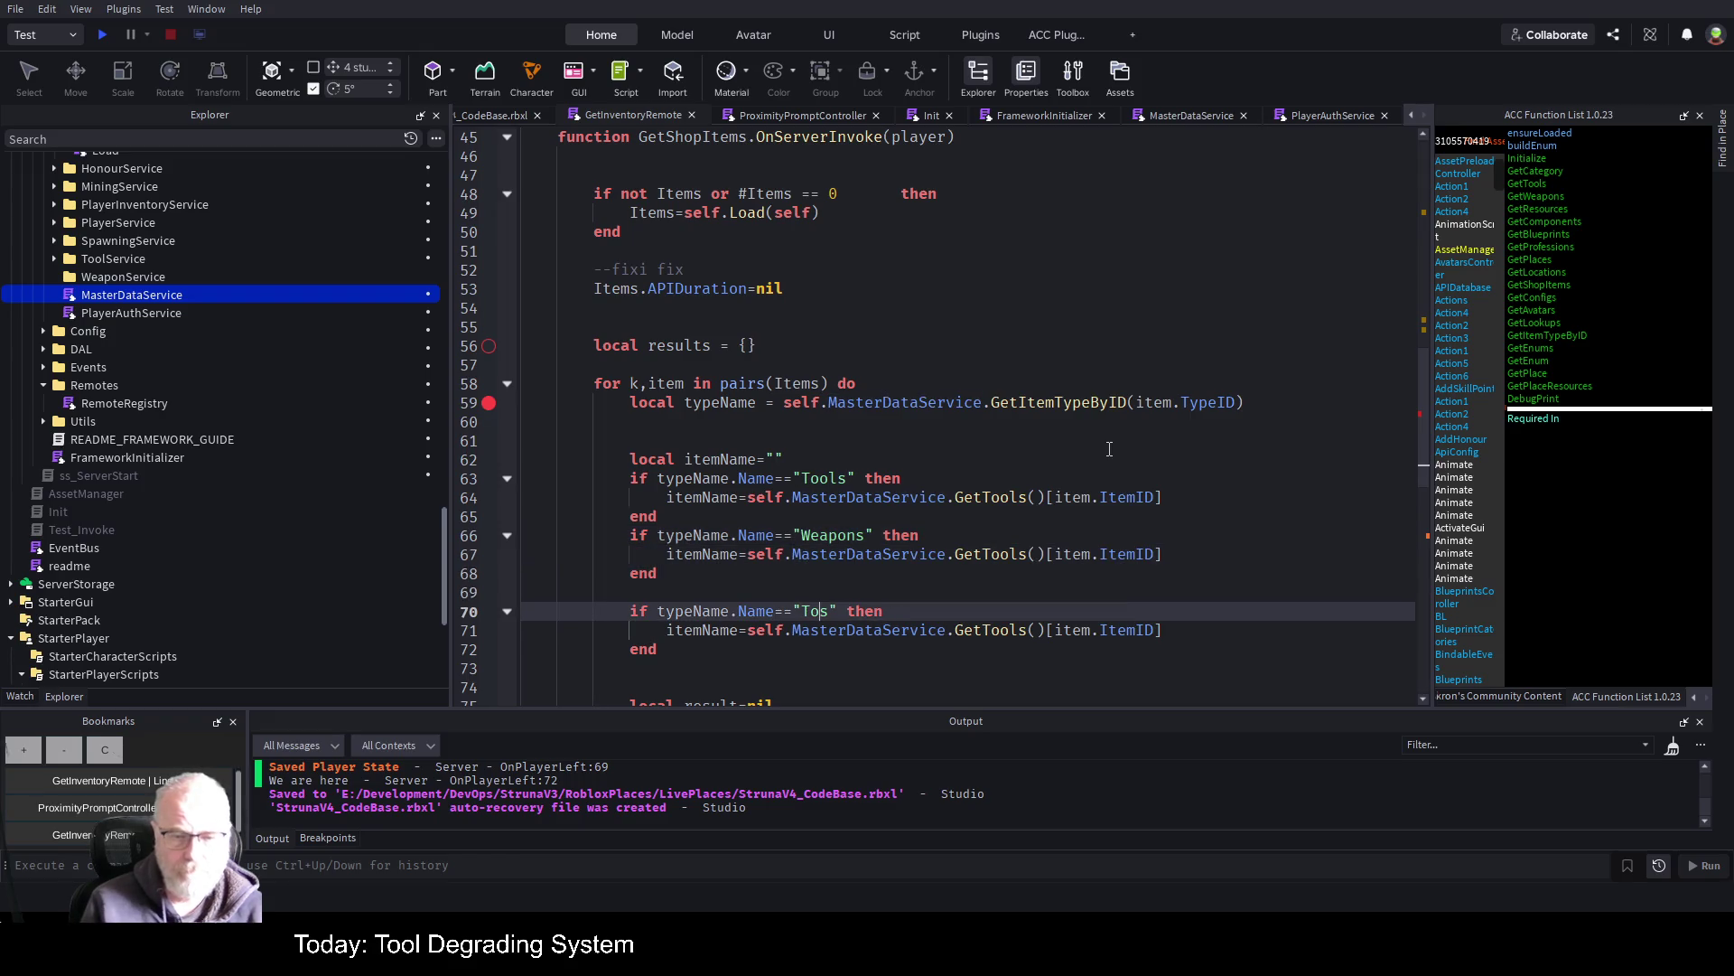
pyautogui.write('Resource')
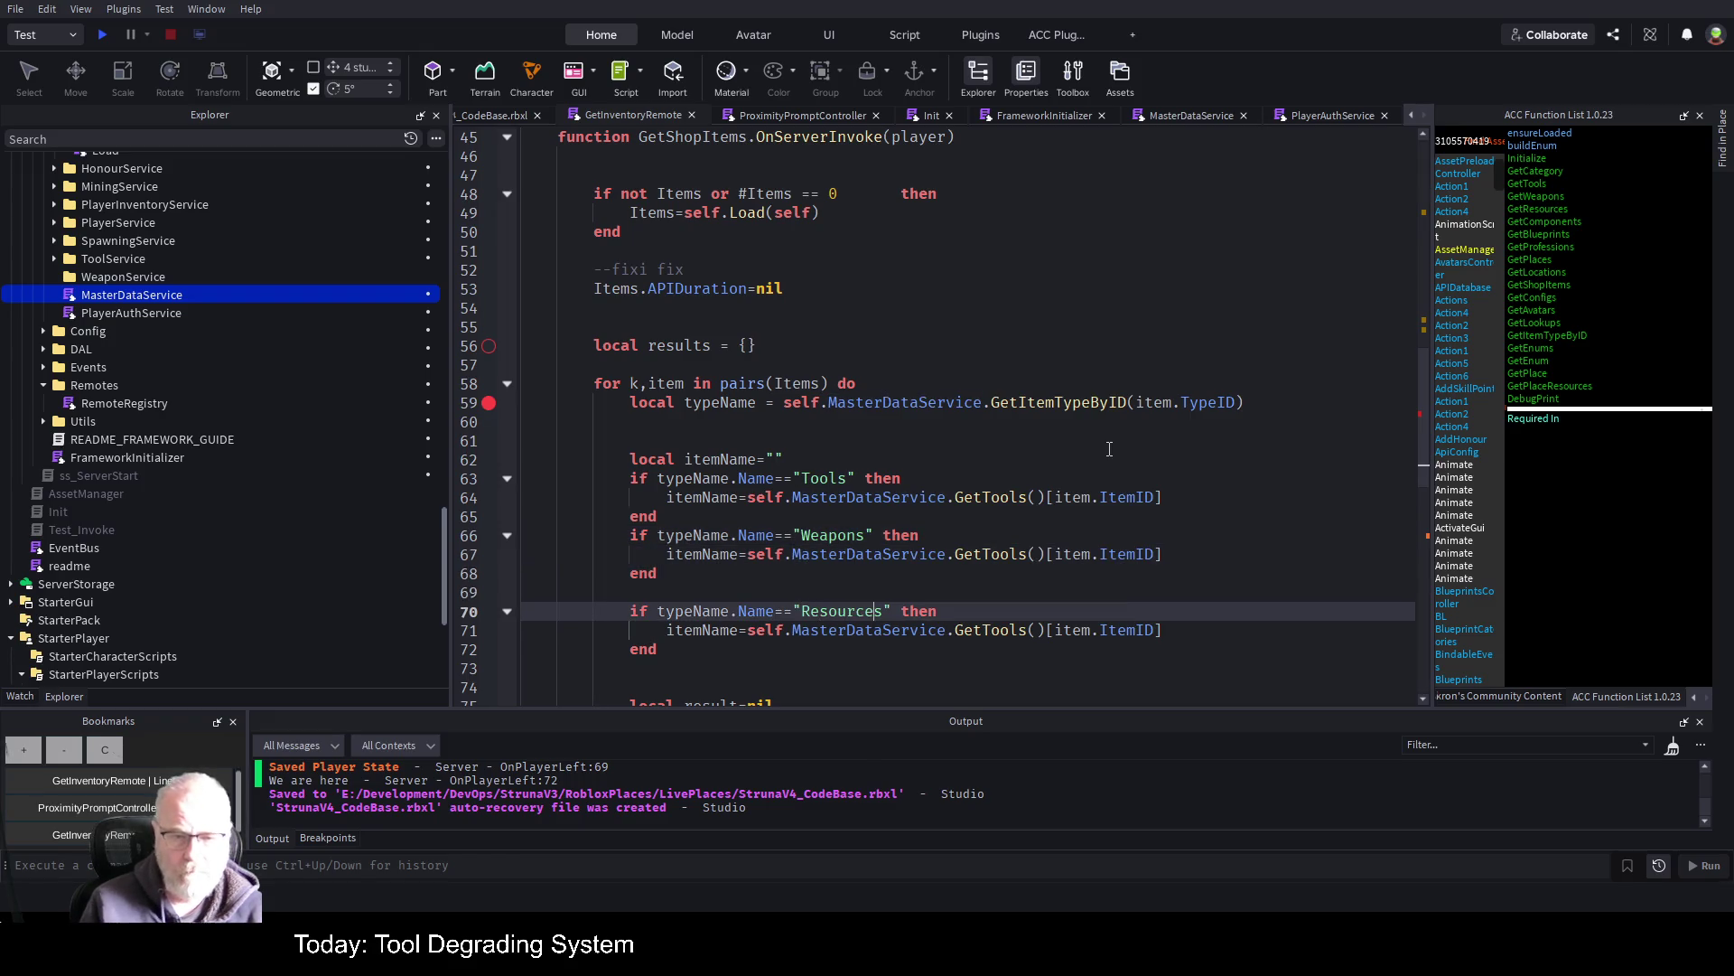
# Make the Weapons branch look up itemName via GetWeapons()[item.ItemID]
pyautogui.press('Down')
pyautogui.press('Down')
pyautogui.press('Up')
pyautogui.press('Up')
pyautogui.press('Up')
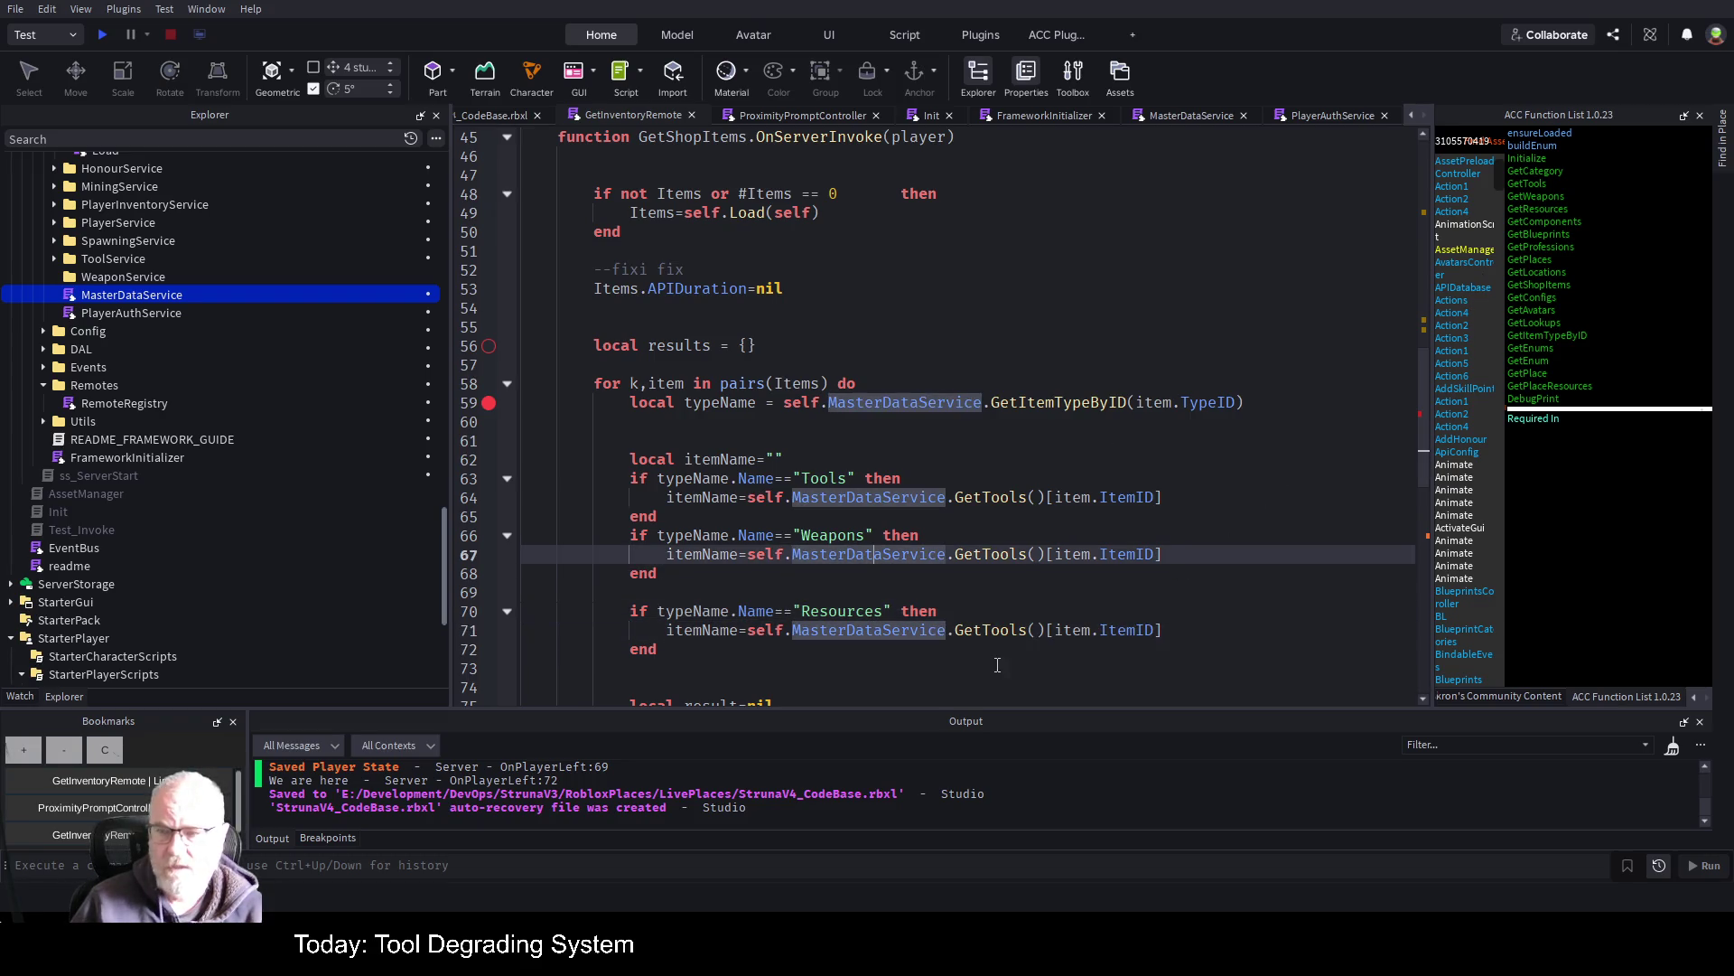
pyautogui.doubleClick(996, 549)
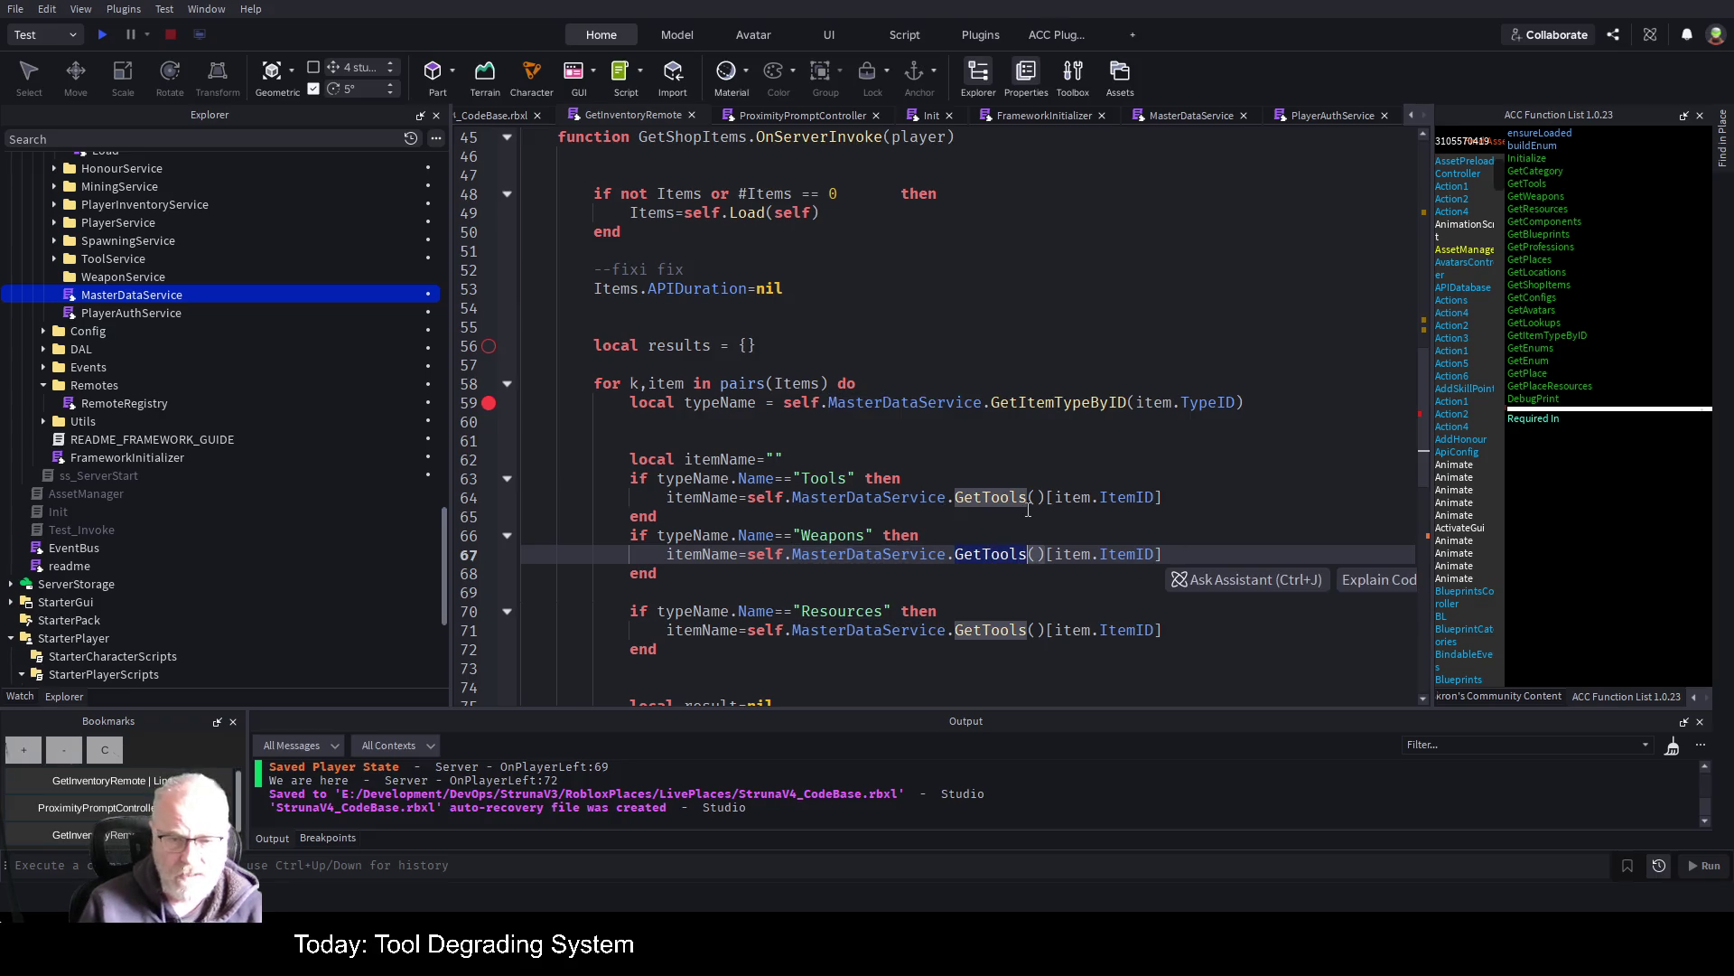
pyautogui.write('Get')
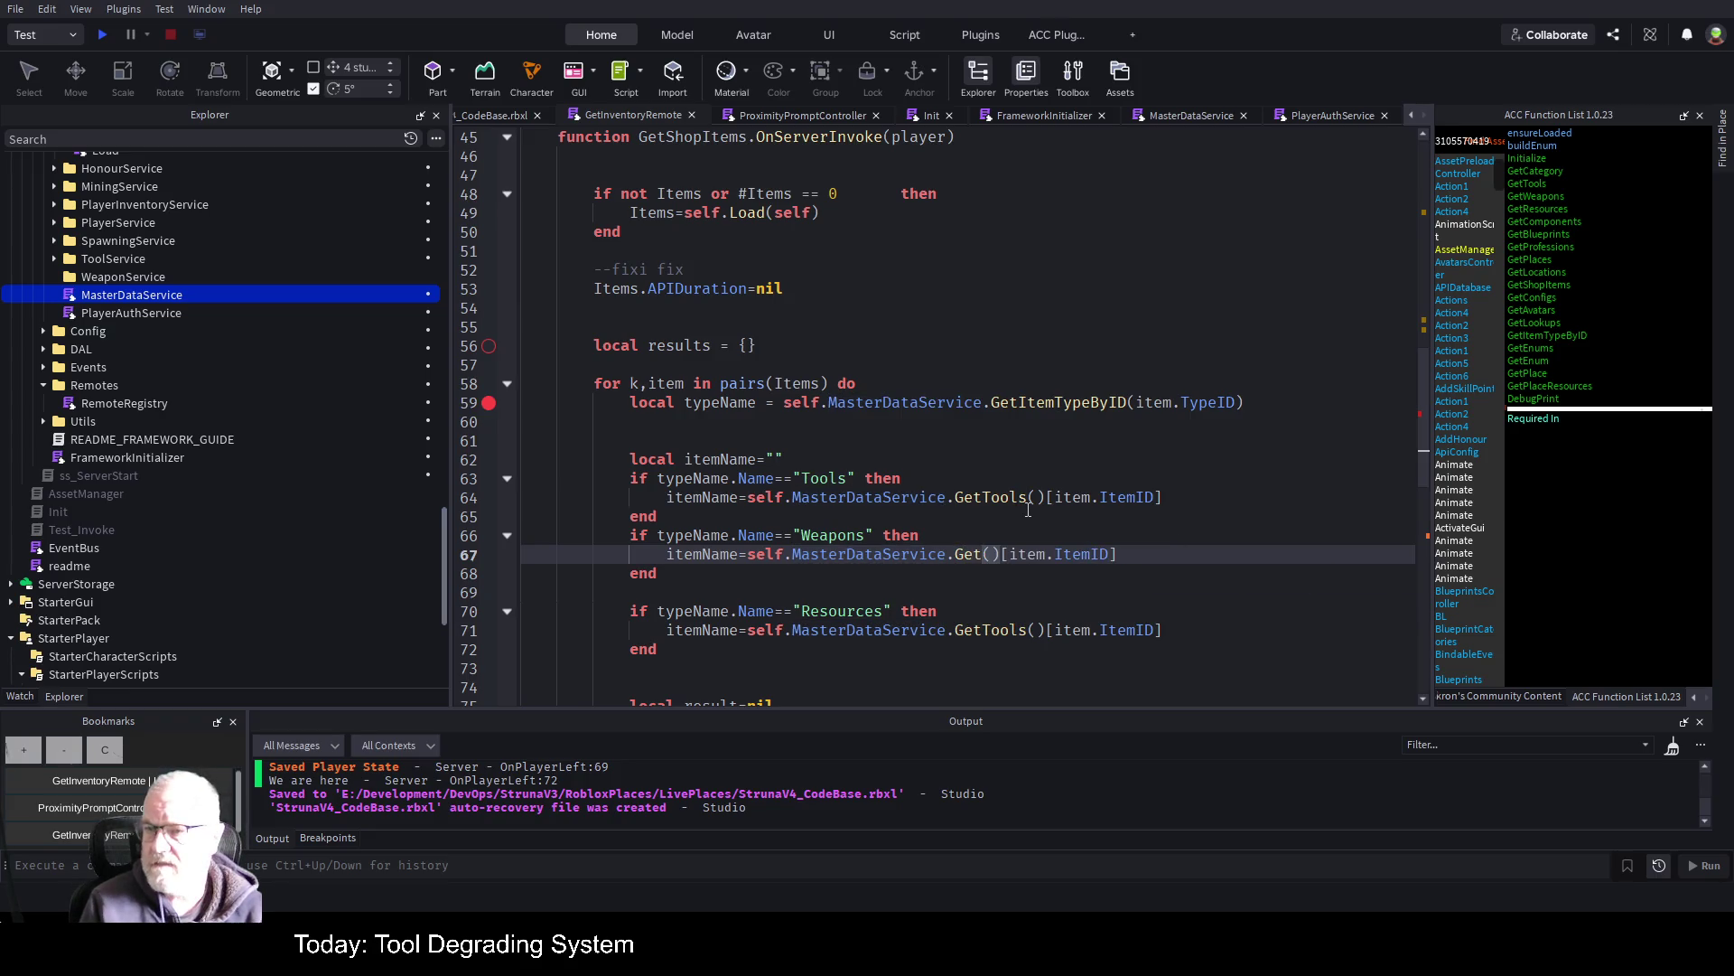
pyautogui.write('We')
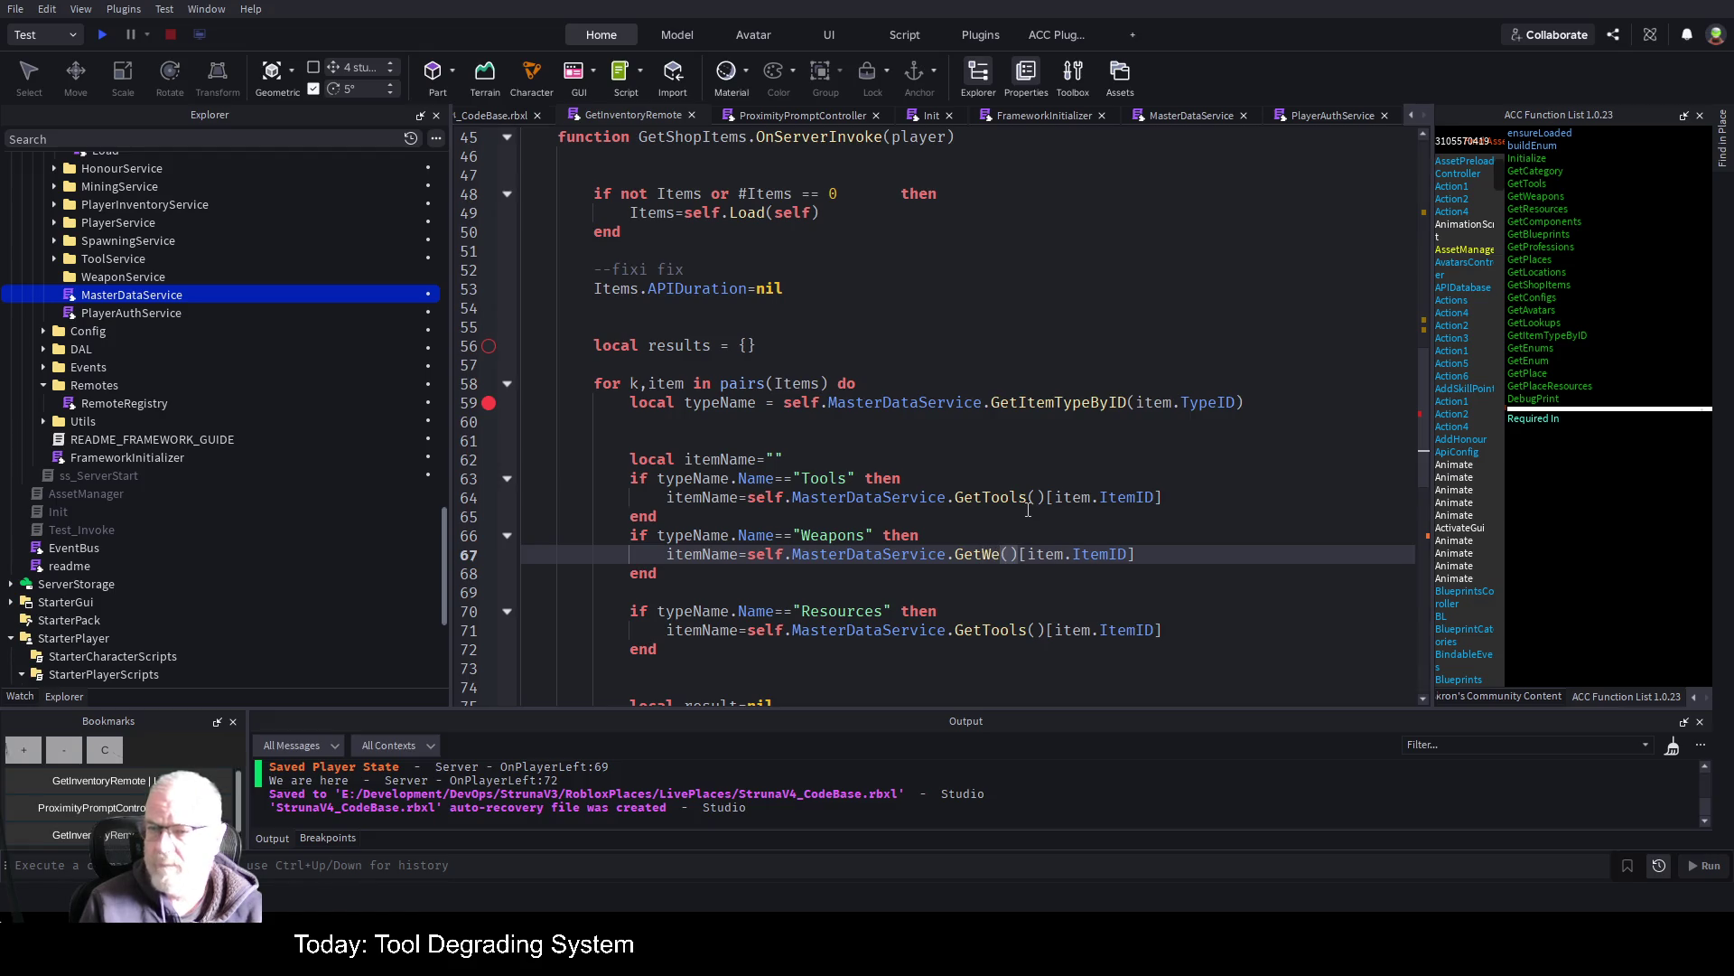
pyautogui.write('apon')
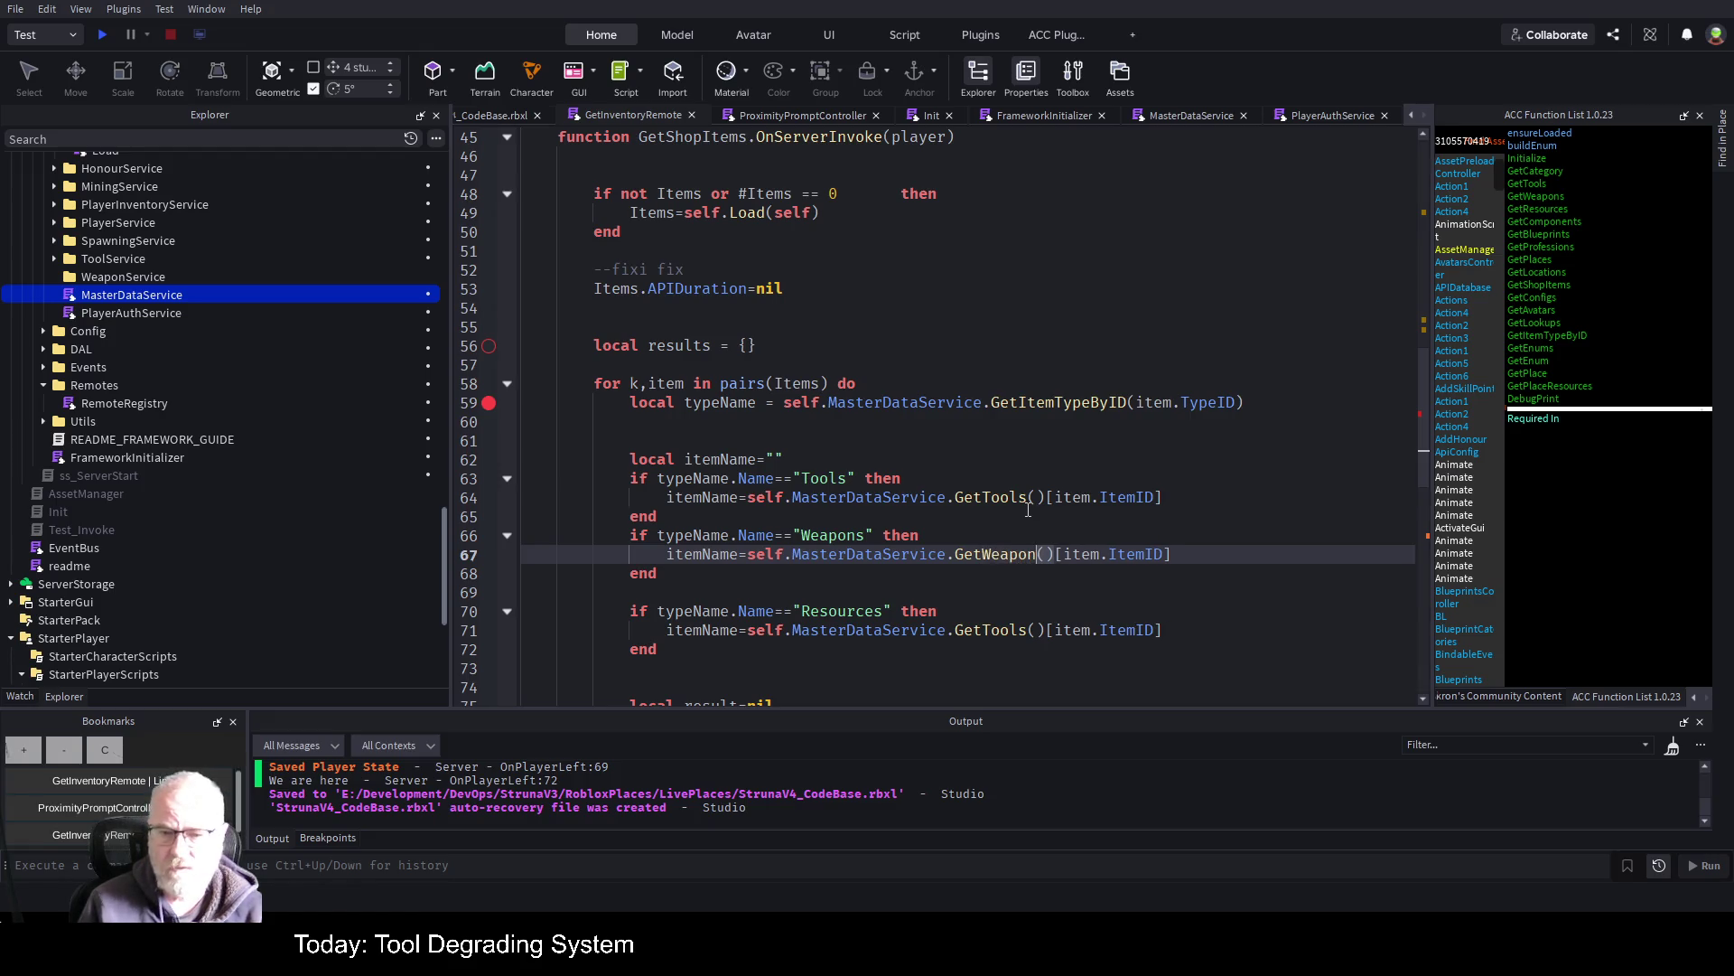
pyautogui.press('BackSpace')
pyautogui.write('n')
pyautogui.press('Tab')
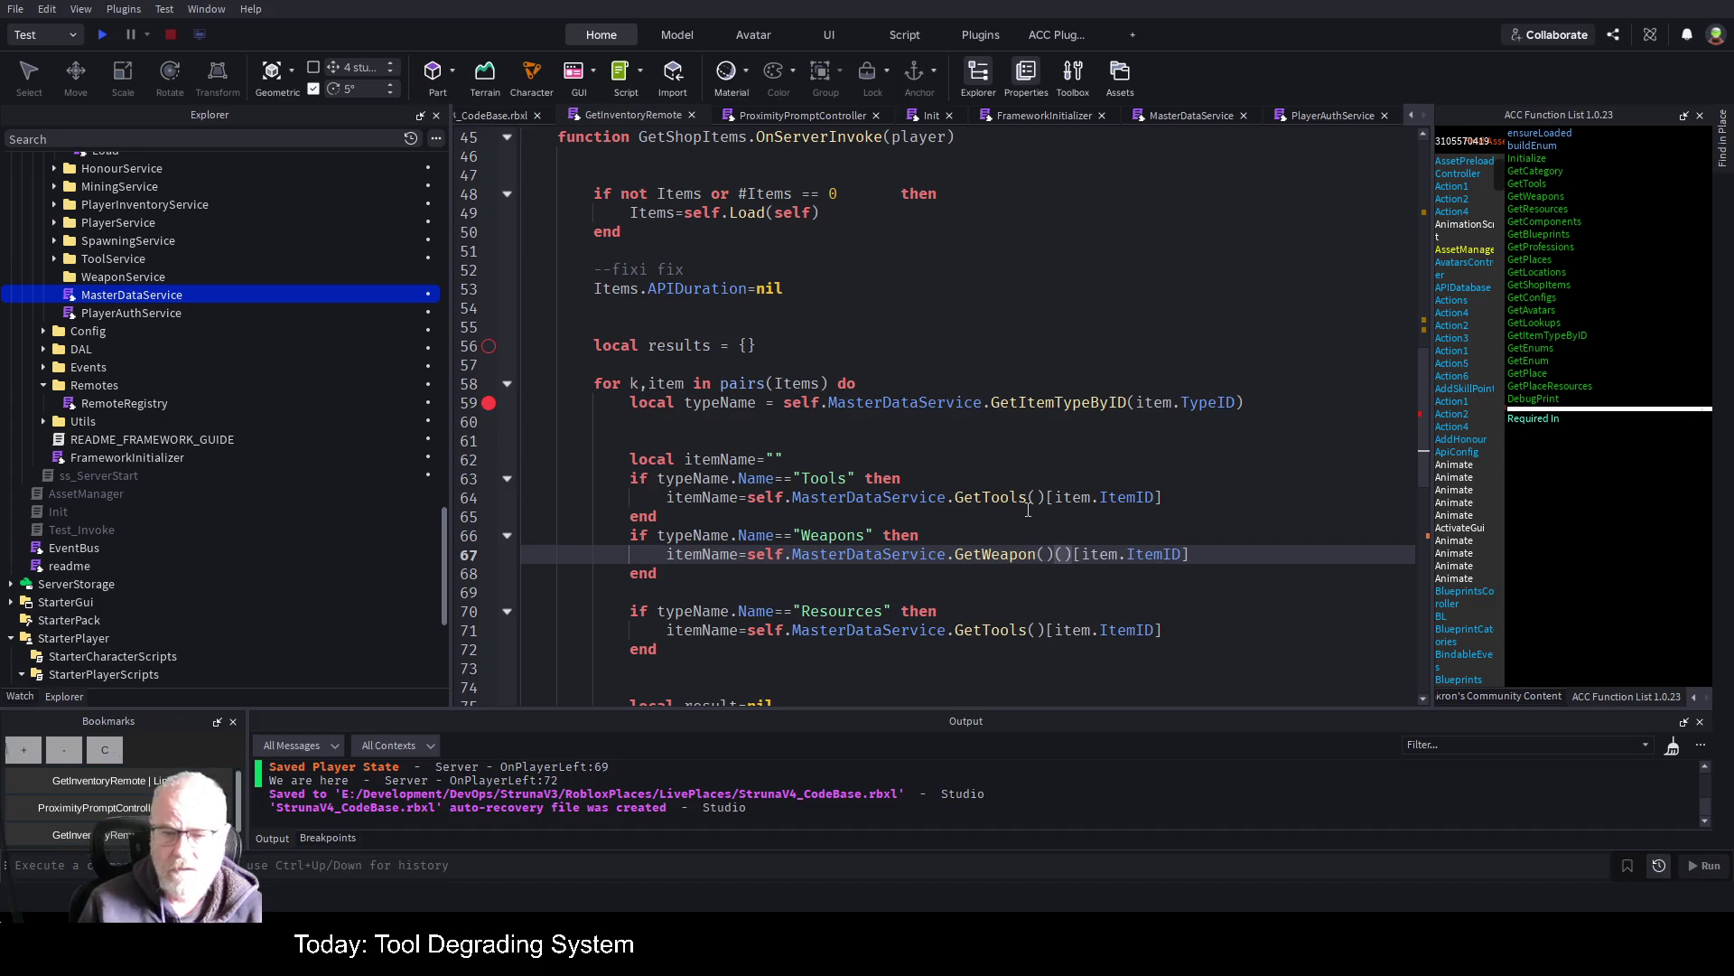
pyautogui.press('Delete')
pyautogui.press('Delete')
pyautogui.press('Left')
pyautogui.press('Left')
pyautogui.write('s')
pyautogui.press('BackSpace')
pyautogui.press('Right')
pyautogui.write('s')
pyautogui.press('BackSpace')
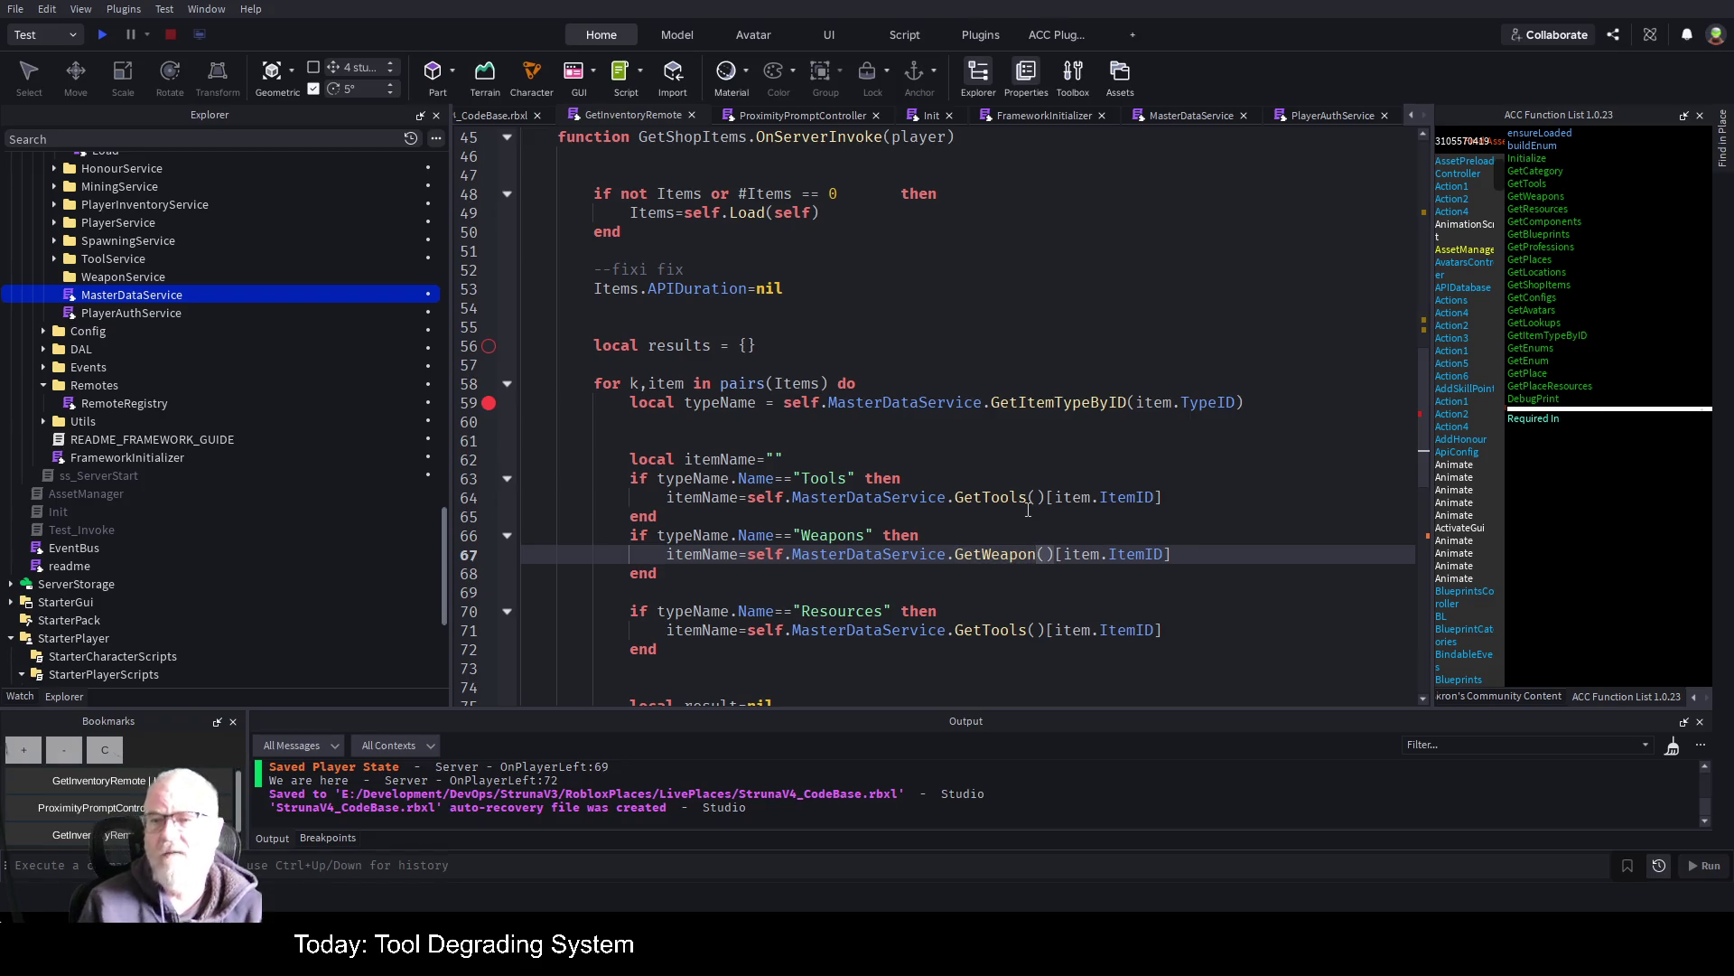
pyautogui.write('s')
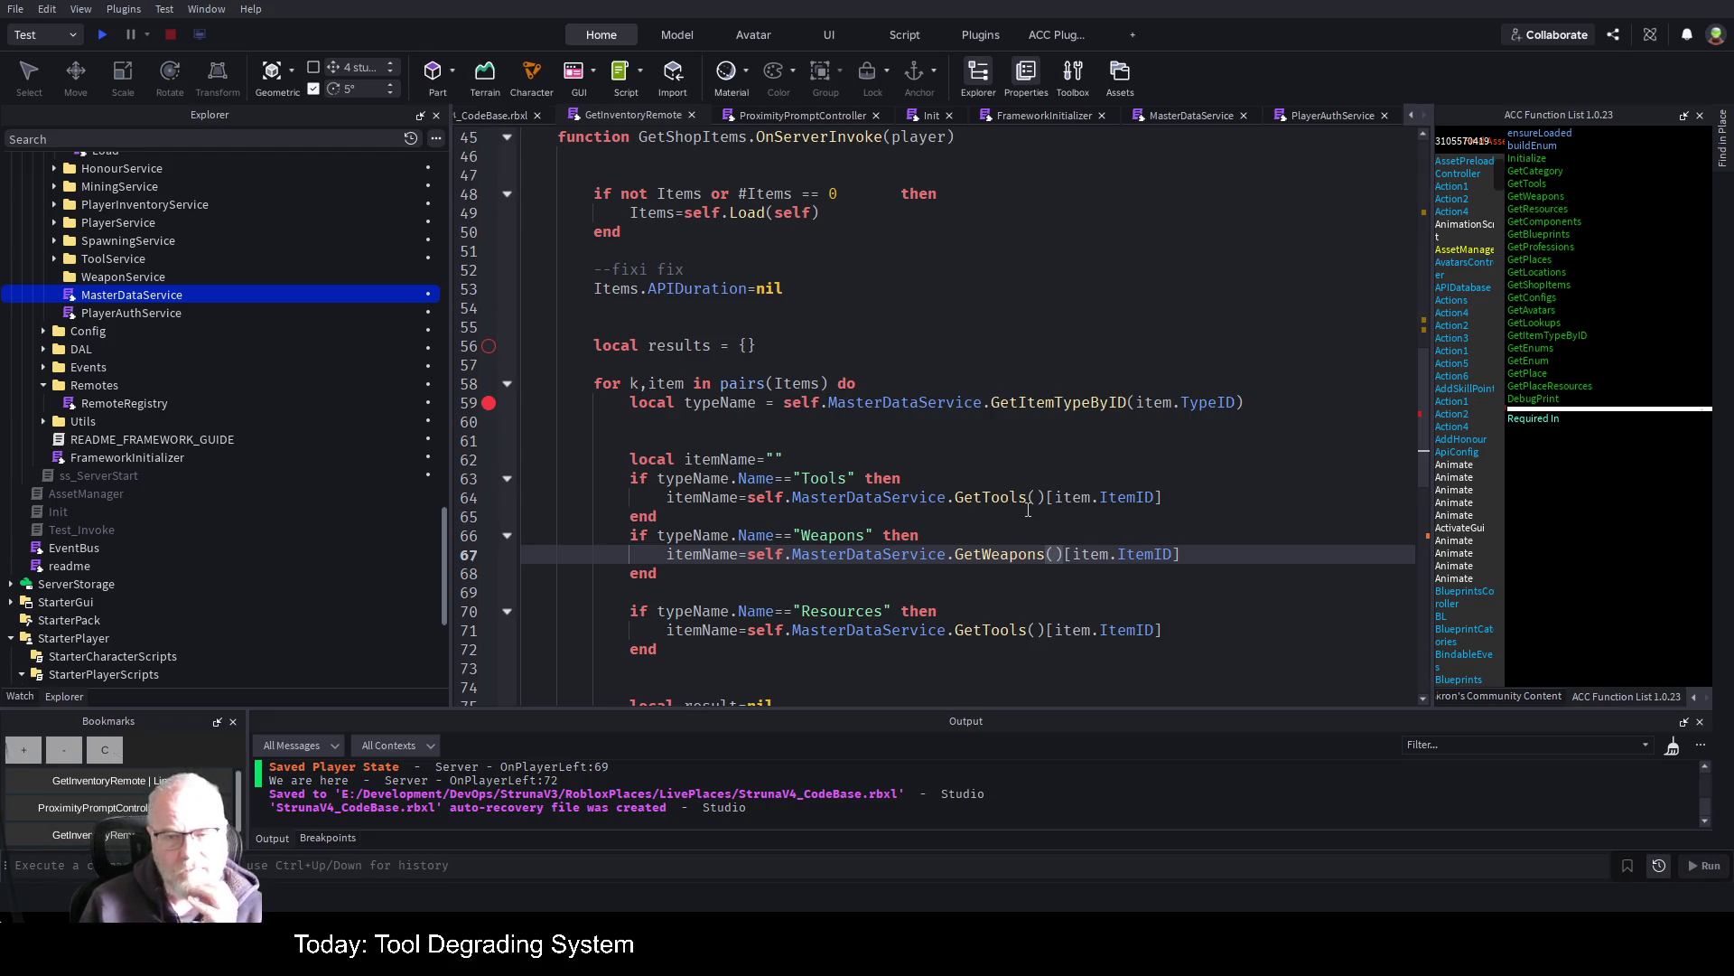
pyautogui.press('Right')
pyautogui.press('End')
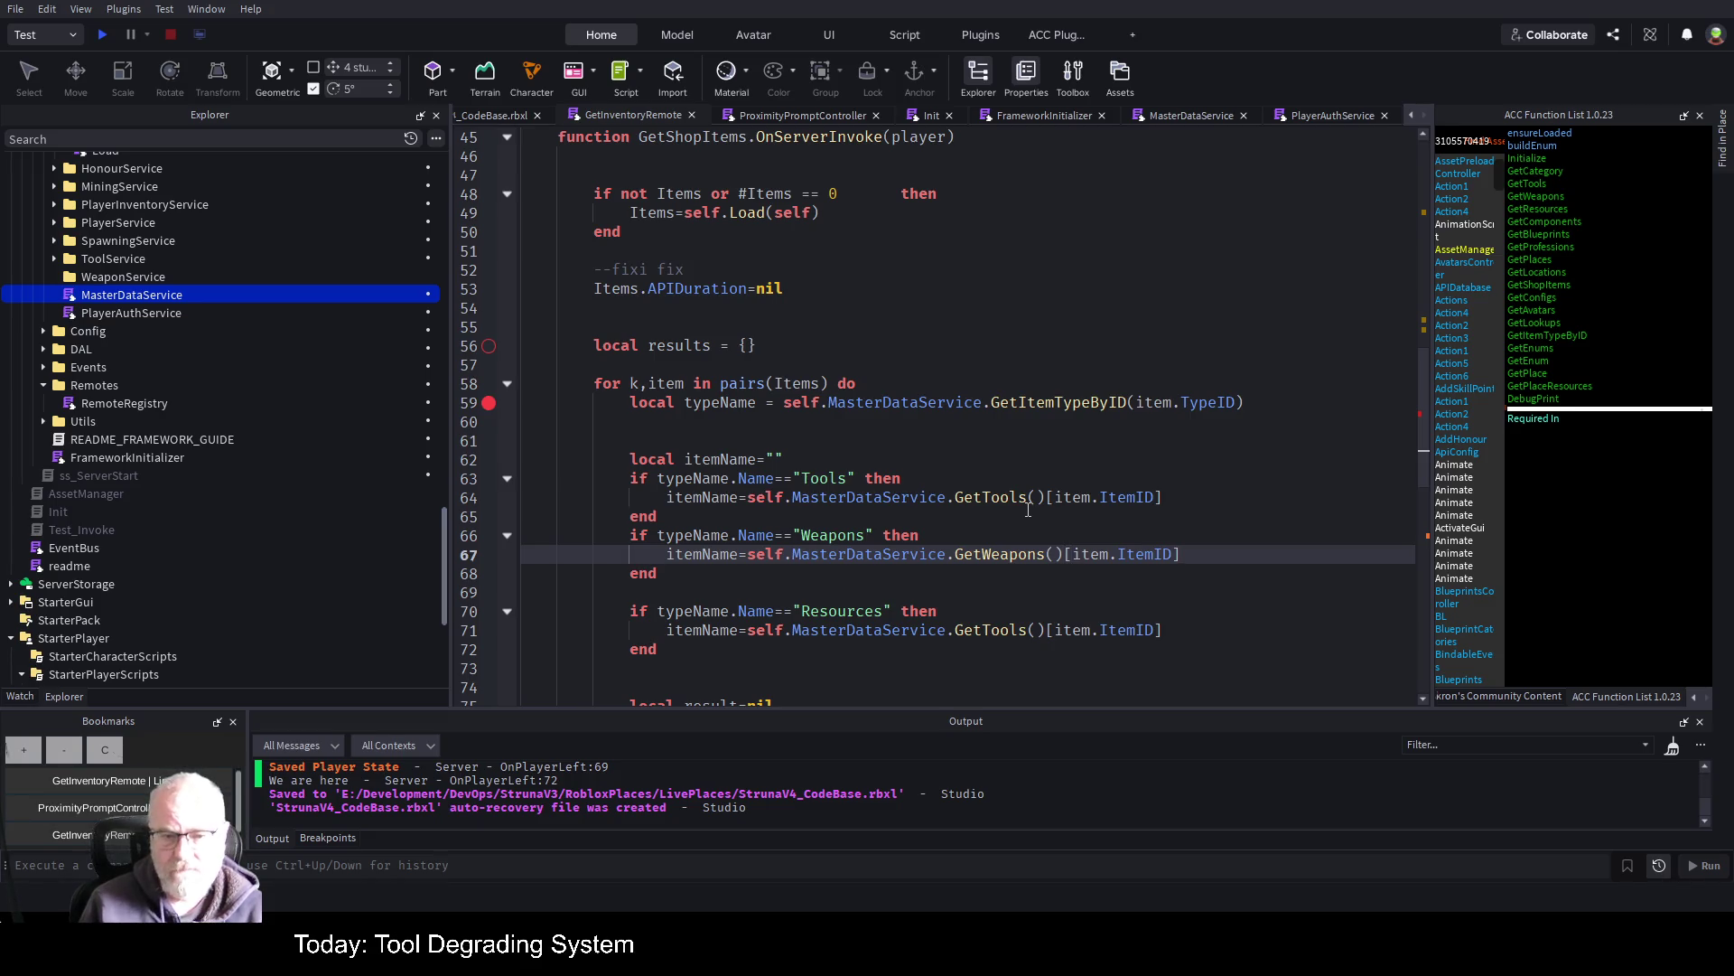
# Make the Resources branch look up itemName via GetResource()[item.ItemID]
pyautogui.press('Down')
pyautogui.press('Down')
pyautogui.press('Down')
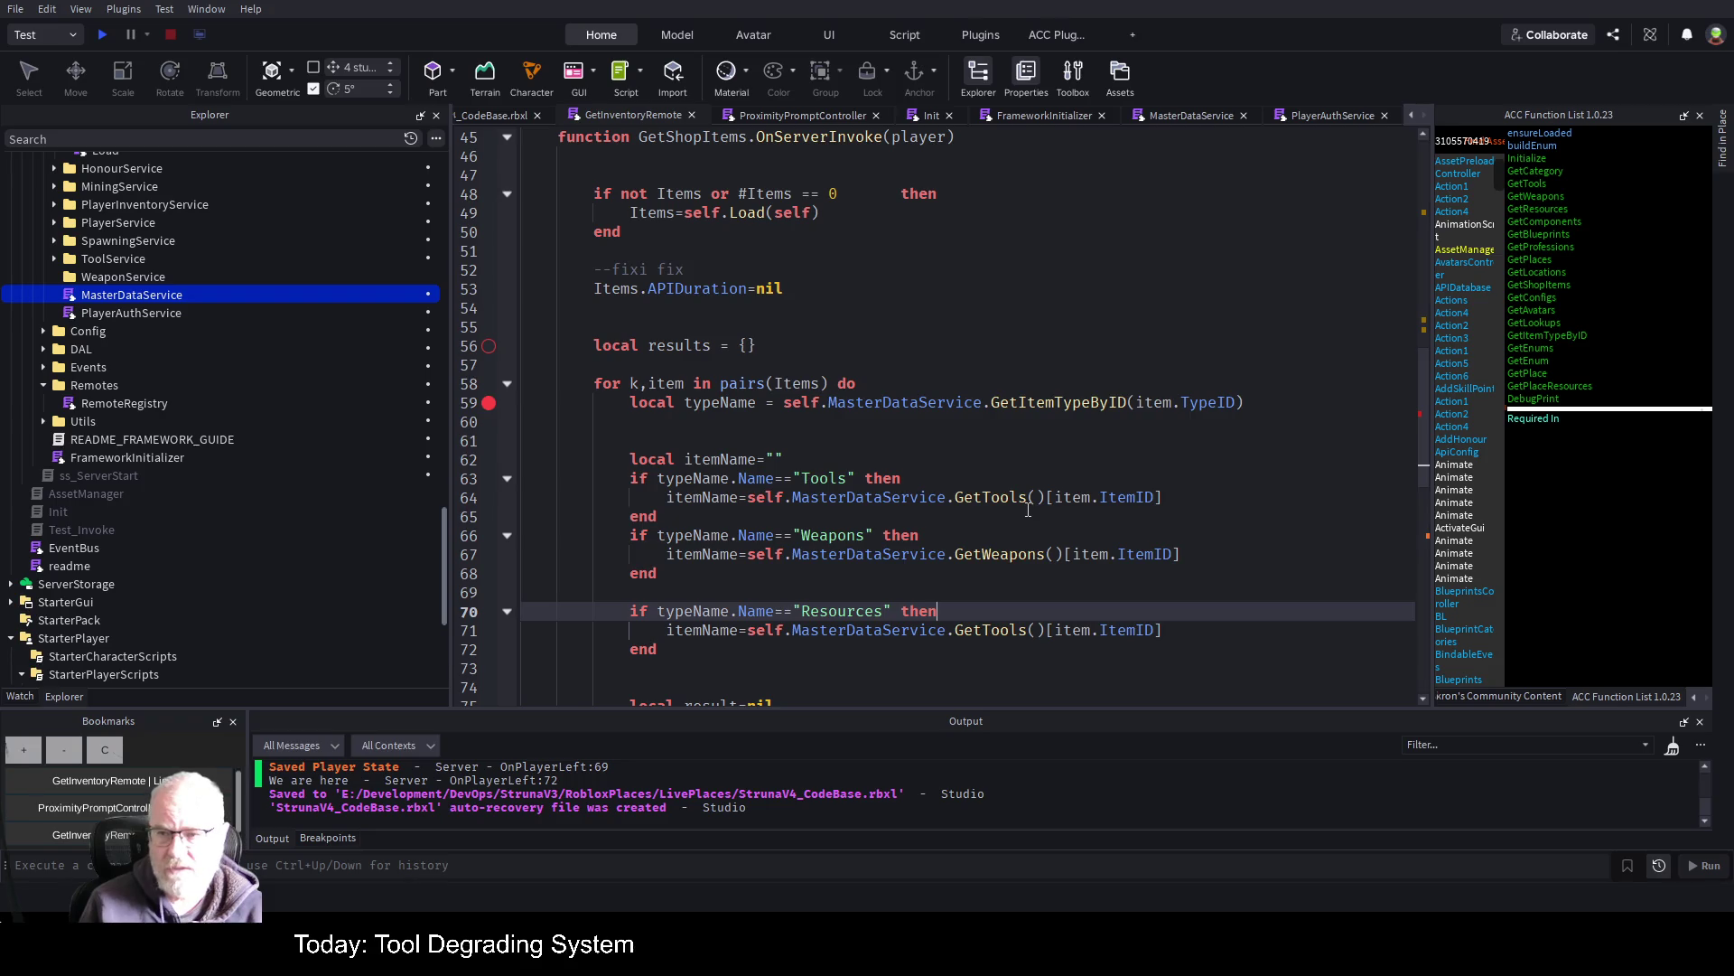
pyautogui.press('Down')
pyautogui.press('Left')
pyautogui.press('Left')
pyautogui.press('Left')
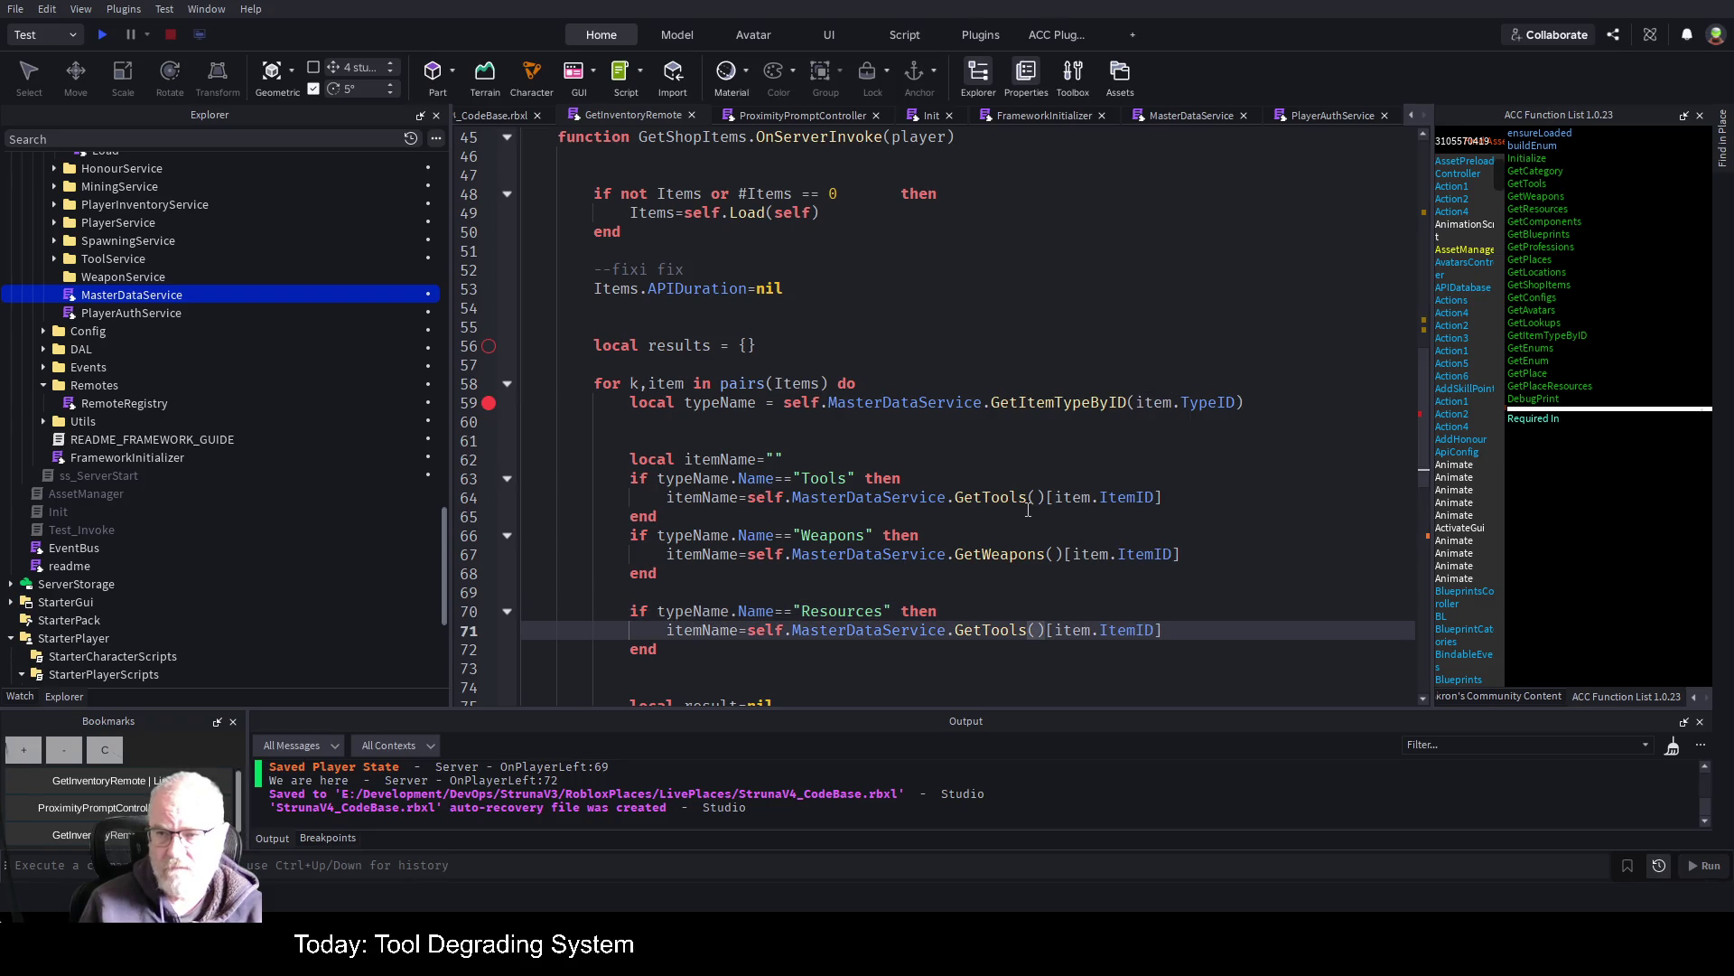
pyautogui.press('Left')
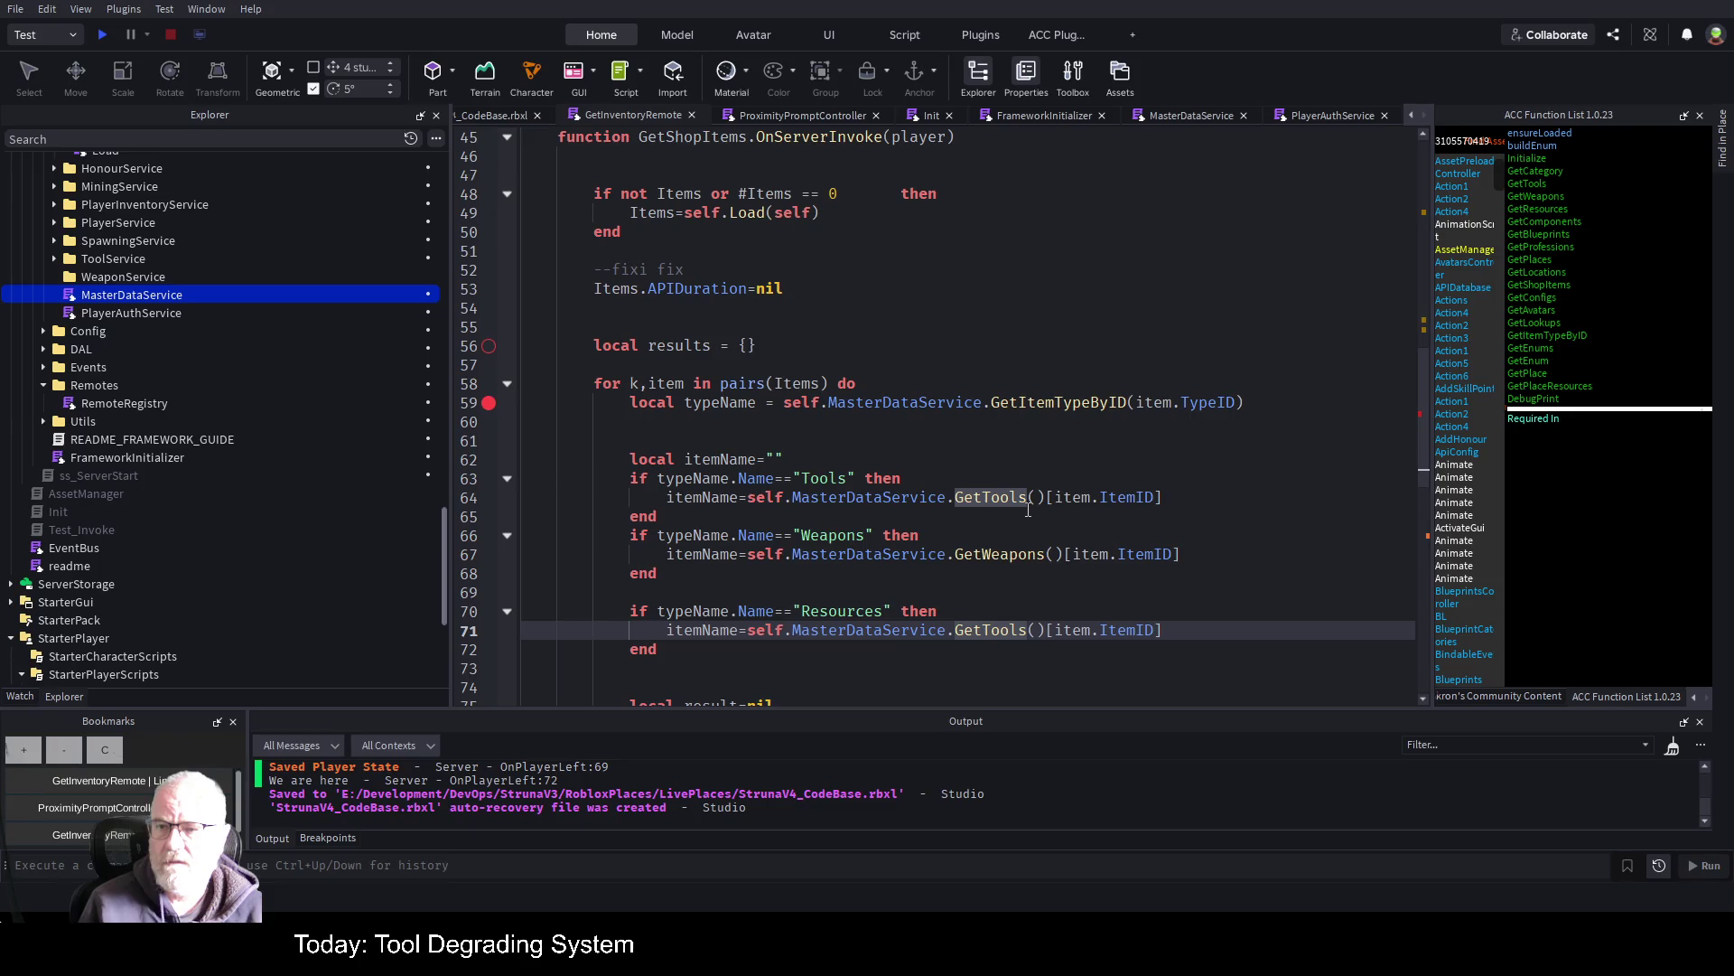
pyautogui.press('Delete')
pyautogui.press('Delete')
pyautogui.press('Delete')
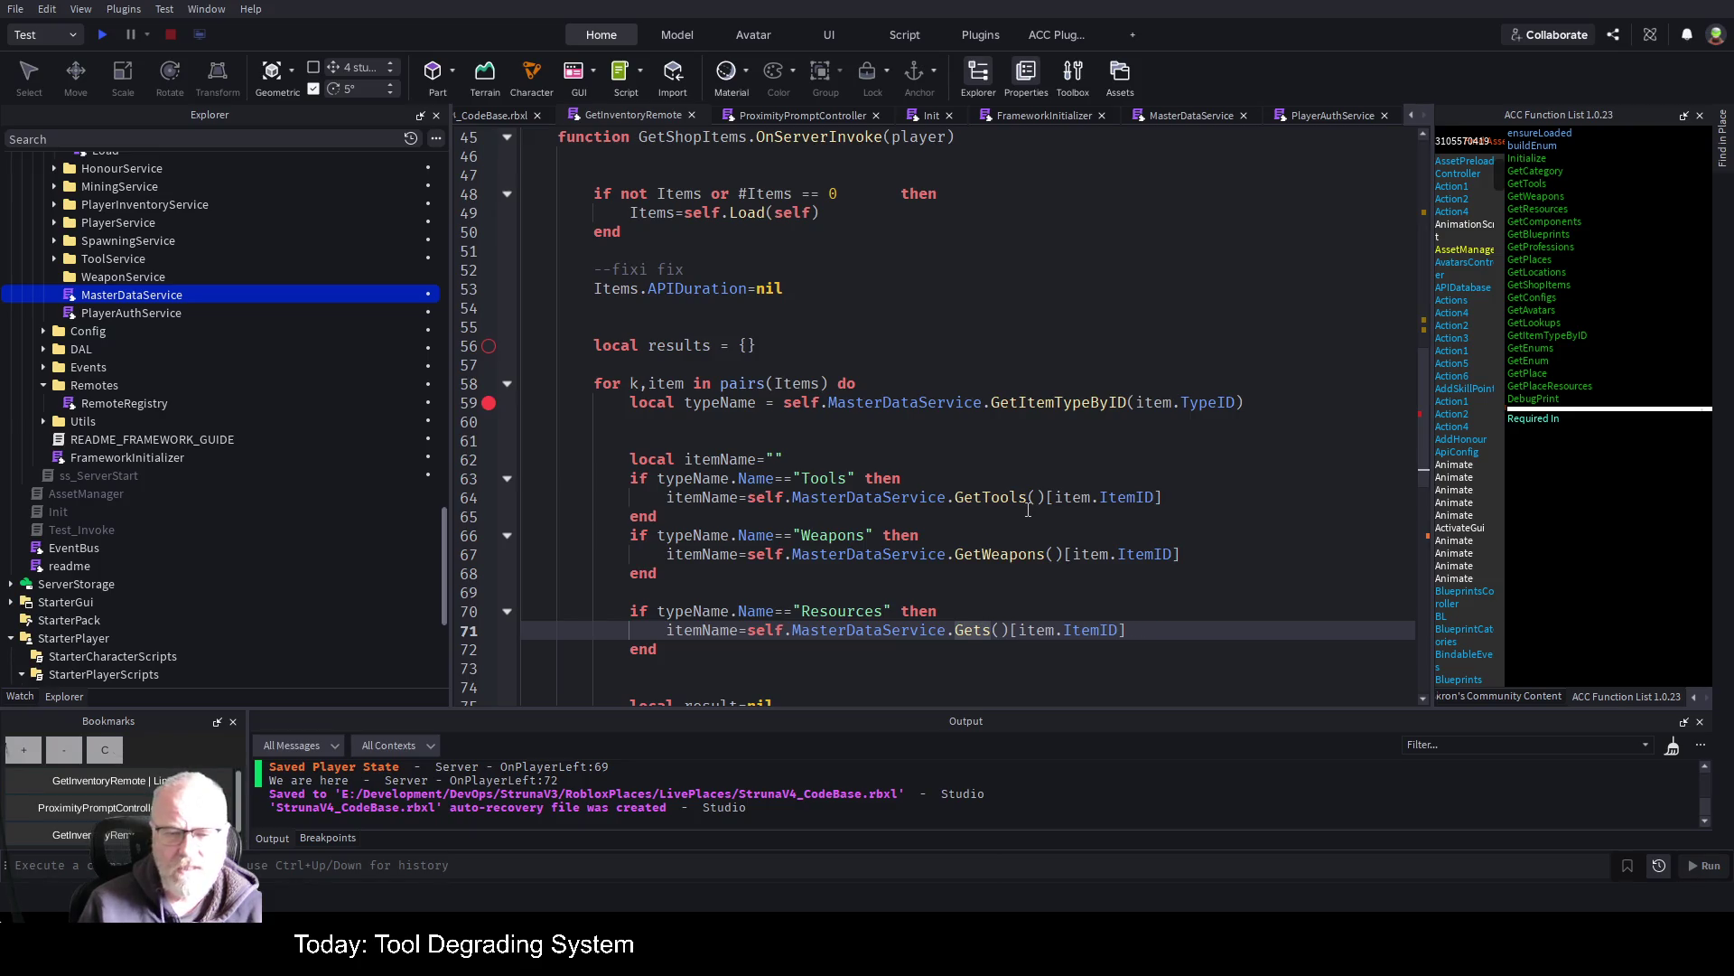
pyautogui.write('Resource')
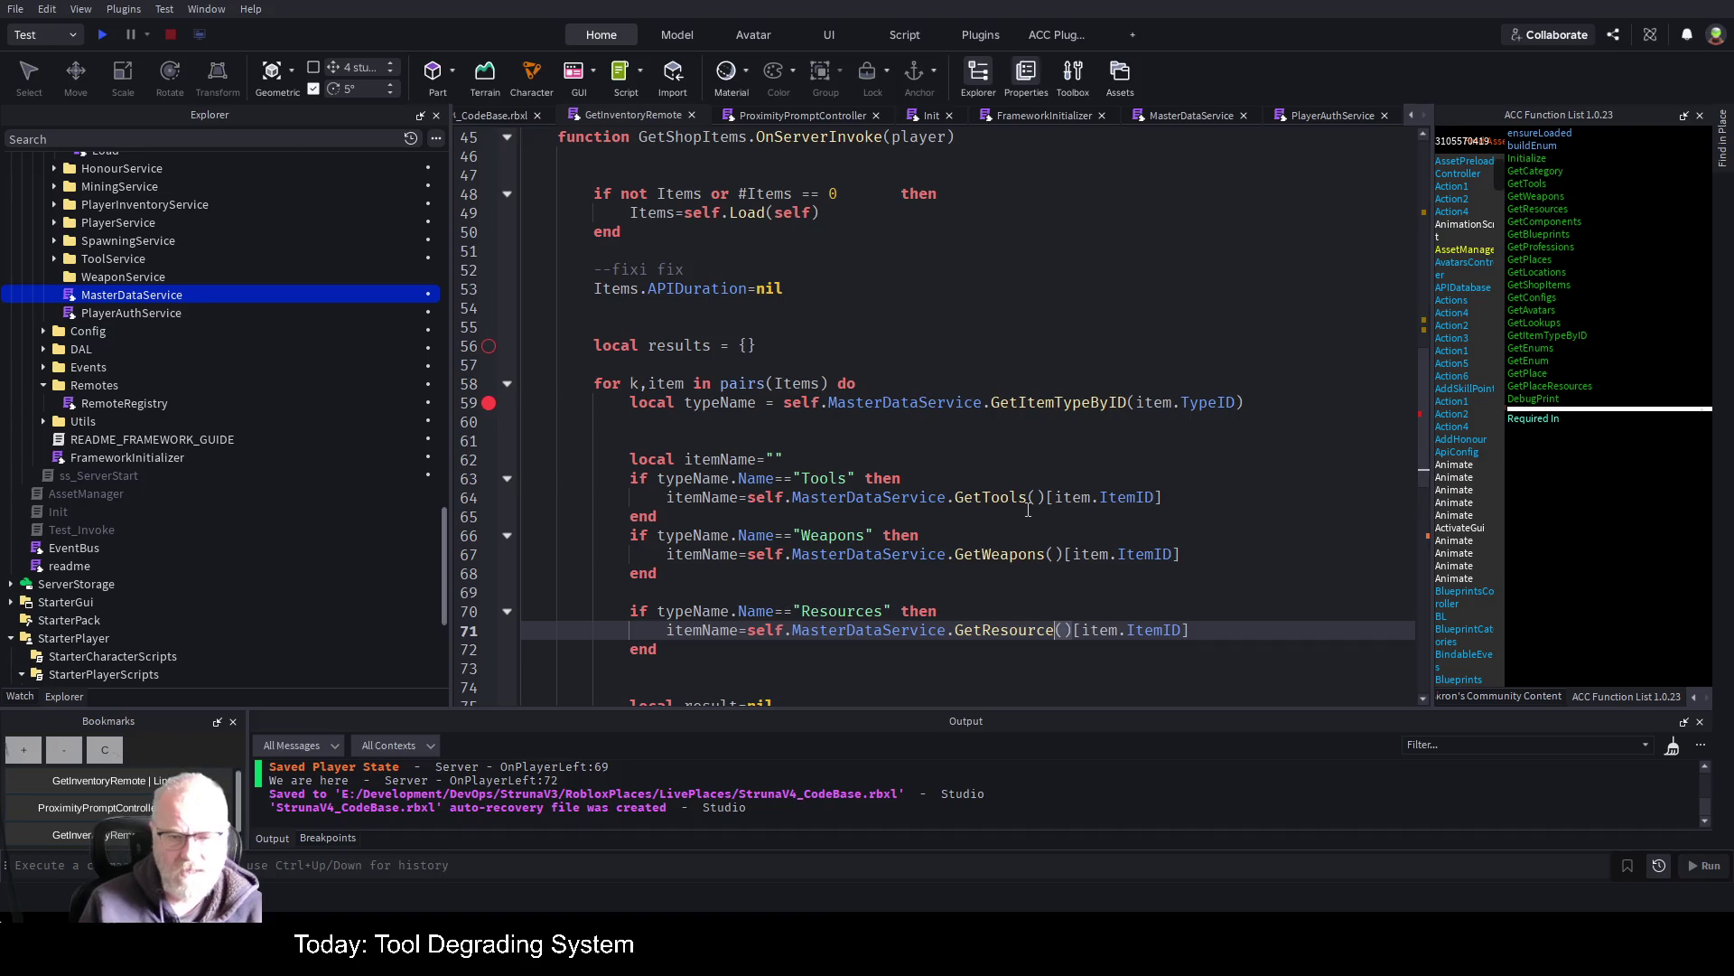
pyautogui.press('Down')
pyautogui.hotkey('shift', 'Up')
pyautogui.hotkey('shift', 'Up')
pyautogui.hotkey('shift', 'Up')
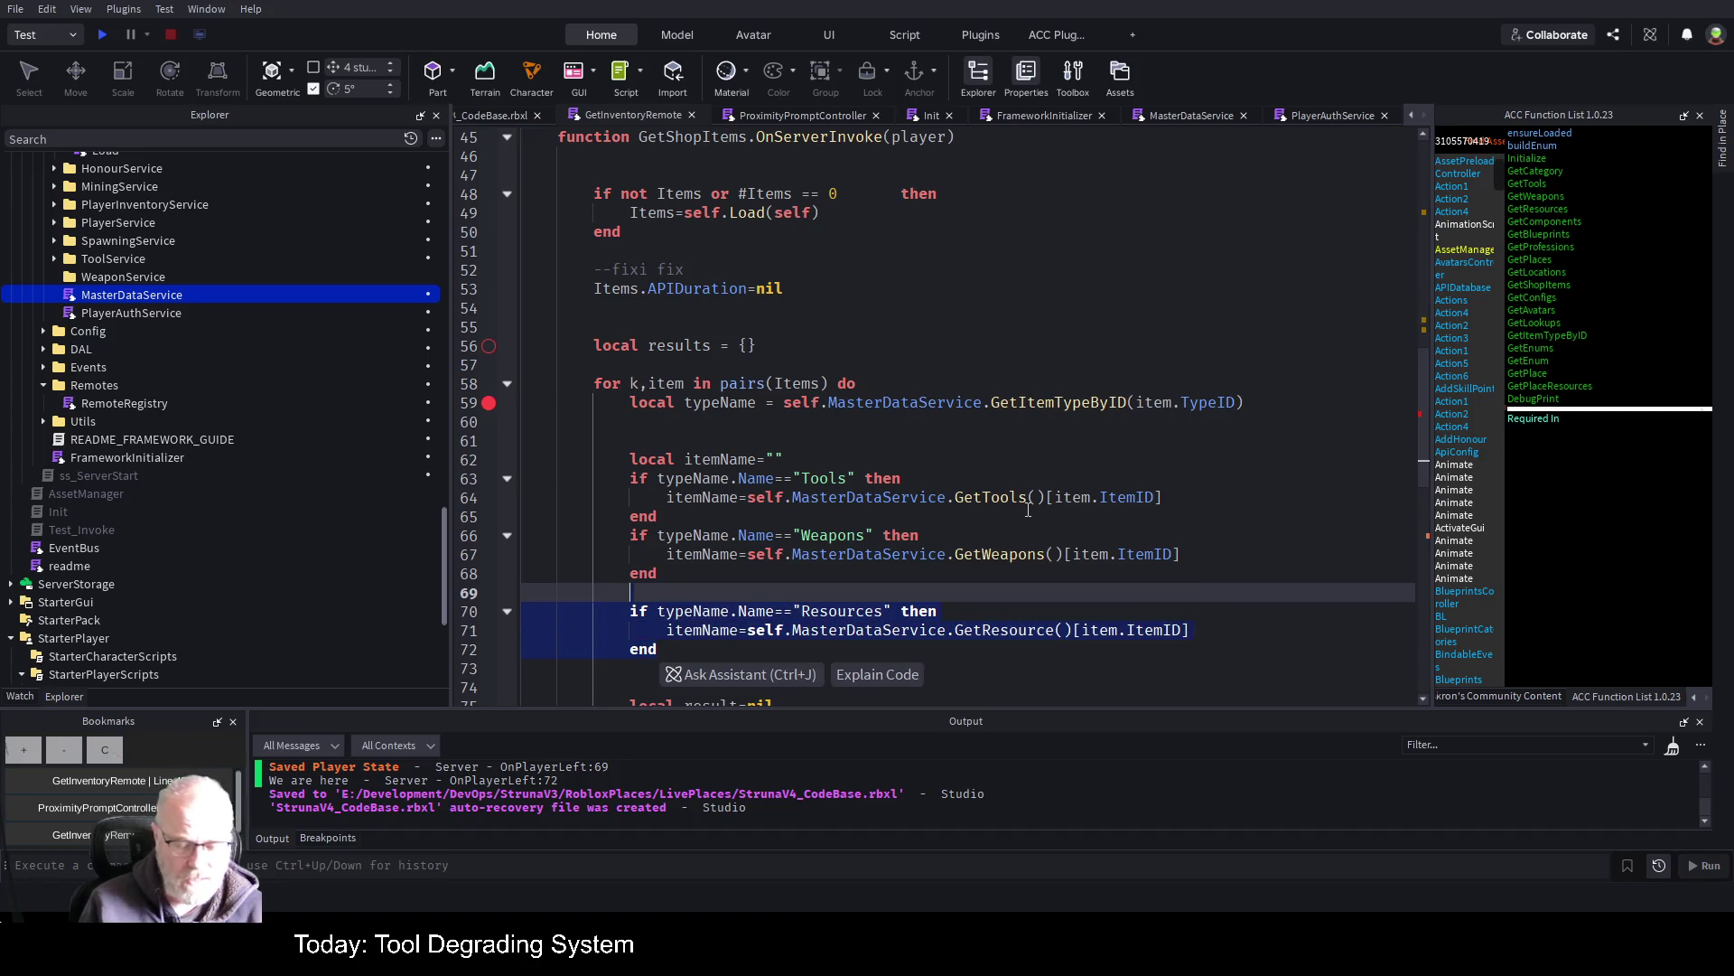
# Paste a copy of the Resources block with its condition changed to "Blueprints"
pyautogui.hotkey('ctrl', 'c')
pyautogui.press('Right')
pyautogui.press('Return')
pyautogui.hotkey('ctrl', 'v')
pyautogui.press('Up')
pyautogui.press('Up')
pyautogui.press('Up')
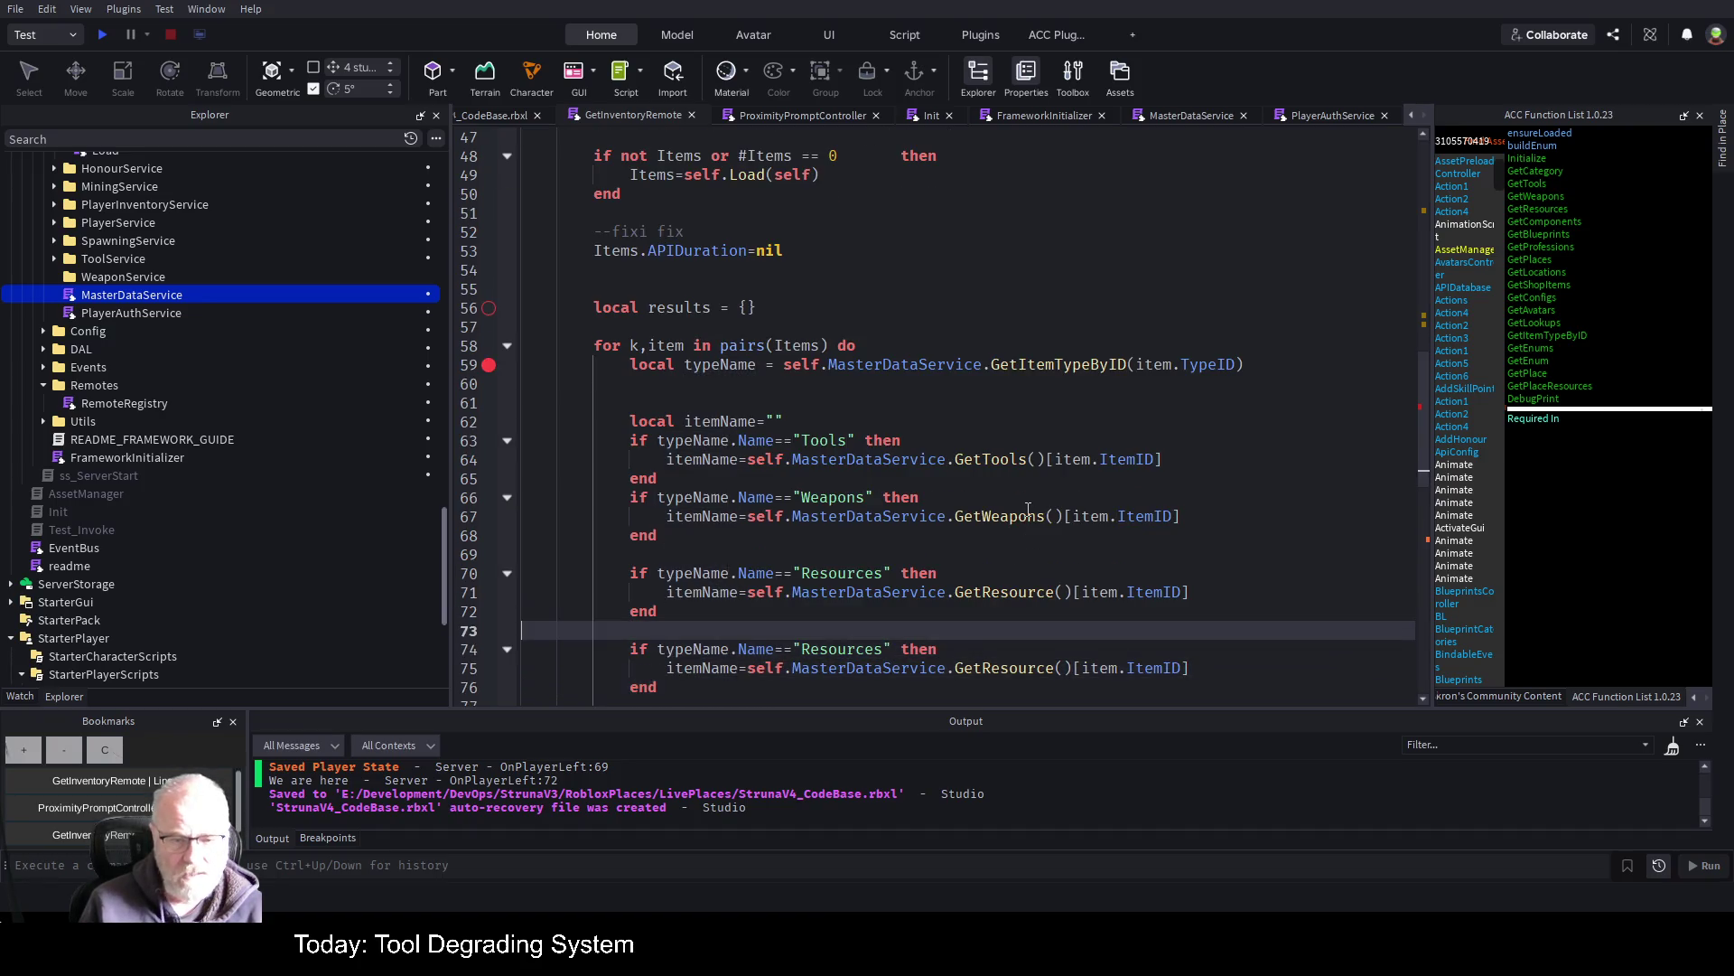
pyautogui.press('Down')
pyautogui.press('End')
pyautogui.press('Left')
pyautogui.press('Left')
pyautogui.press('Left')
pyautogui.press('BackSpace')
pyautogui.press('BackSpace')
pyautogui.press('BackSpace')
pyautogui.write('blueprints')
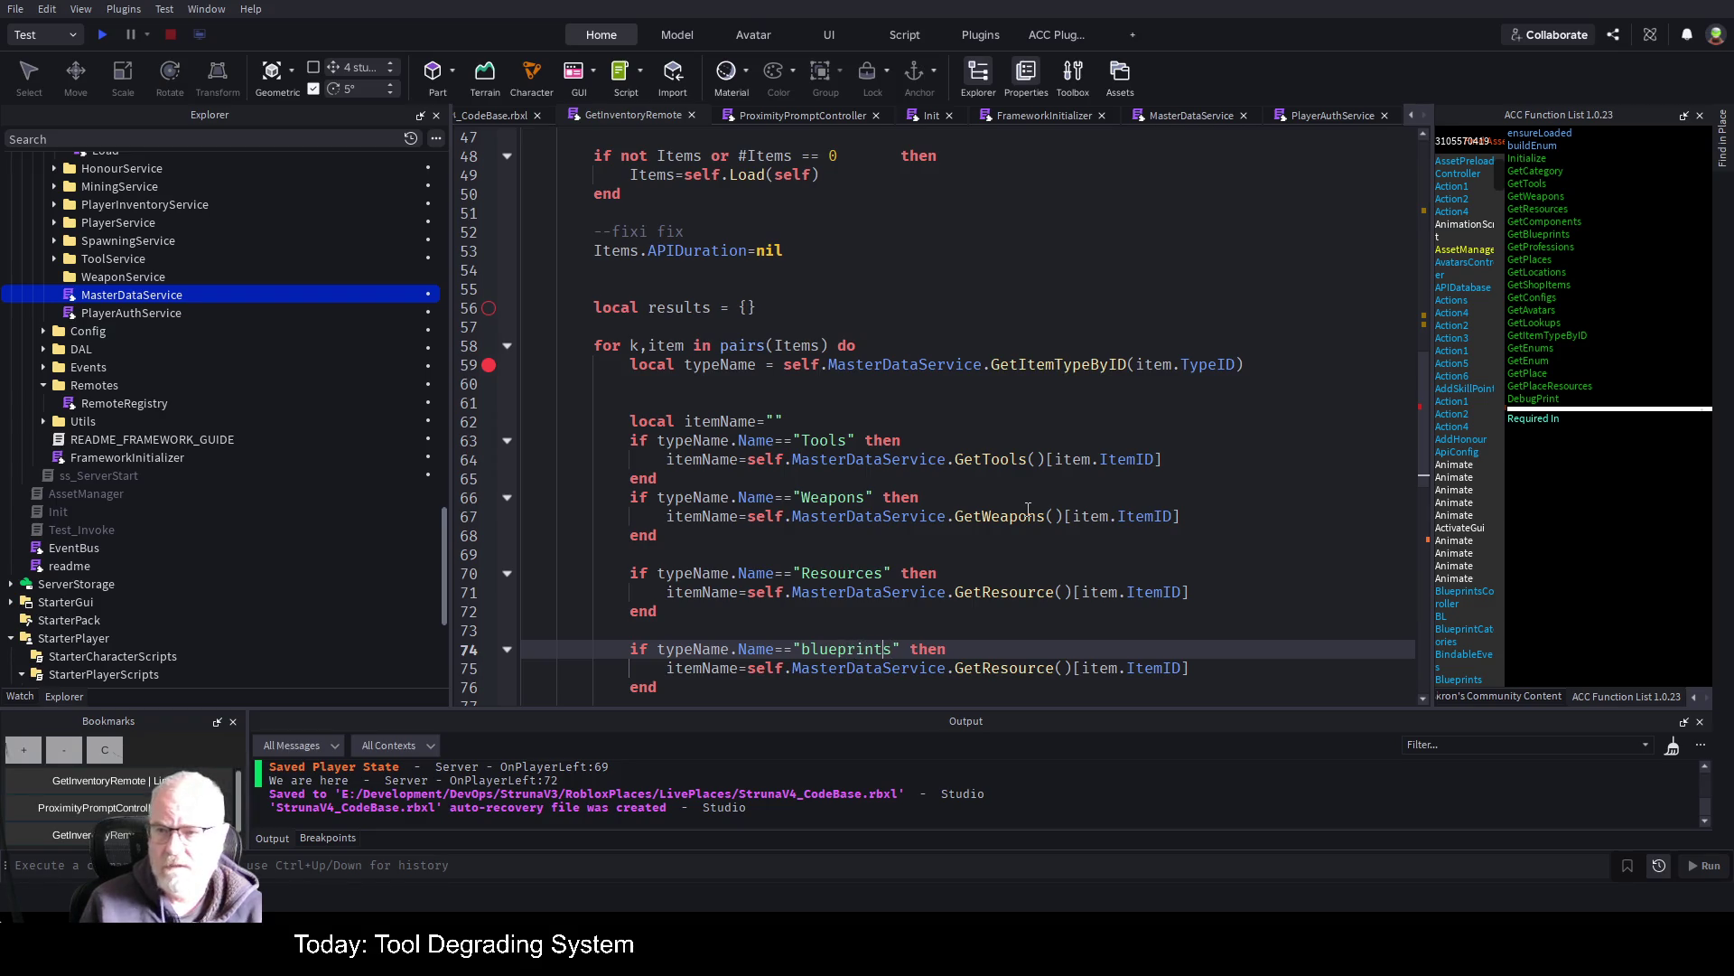
pyautogui.hotkey('ctrl', 'Left')
pyautogui.press('Delete')
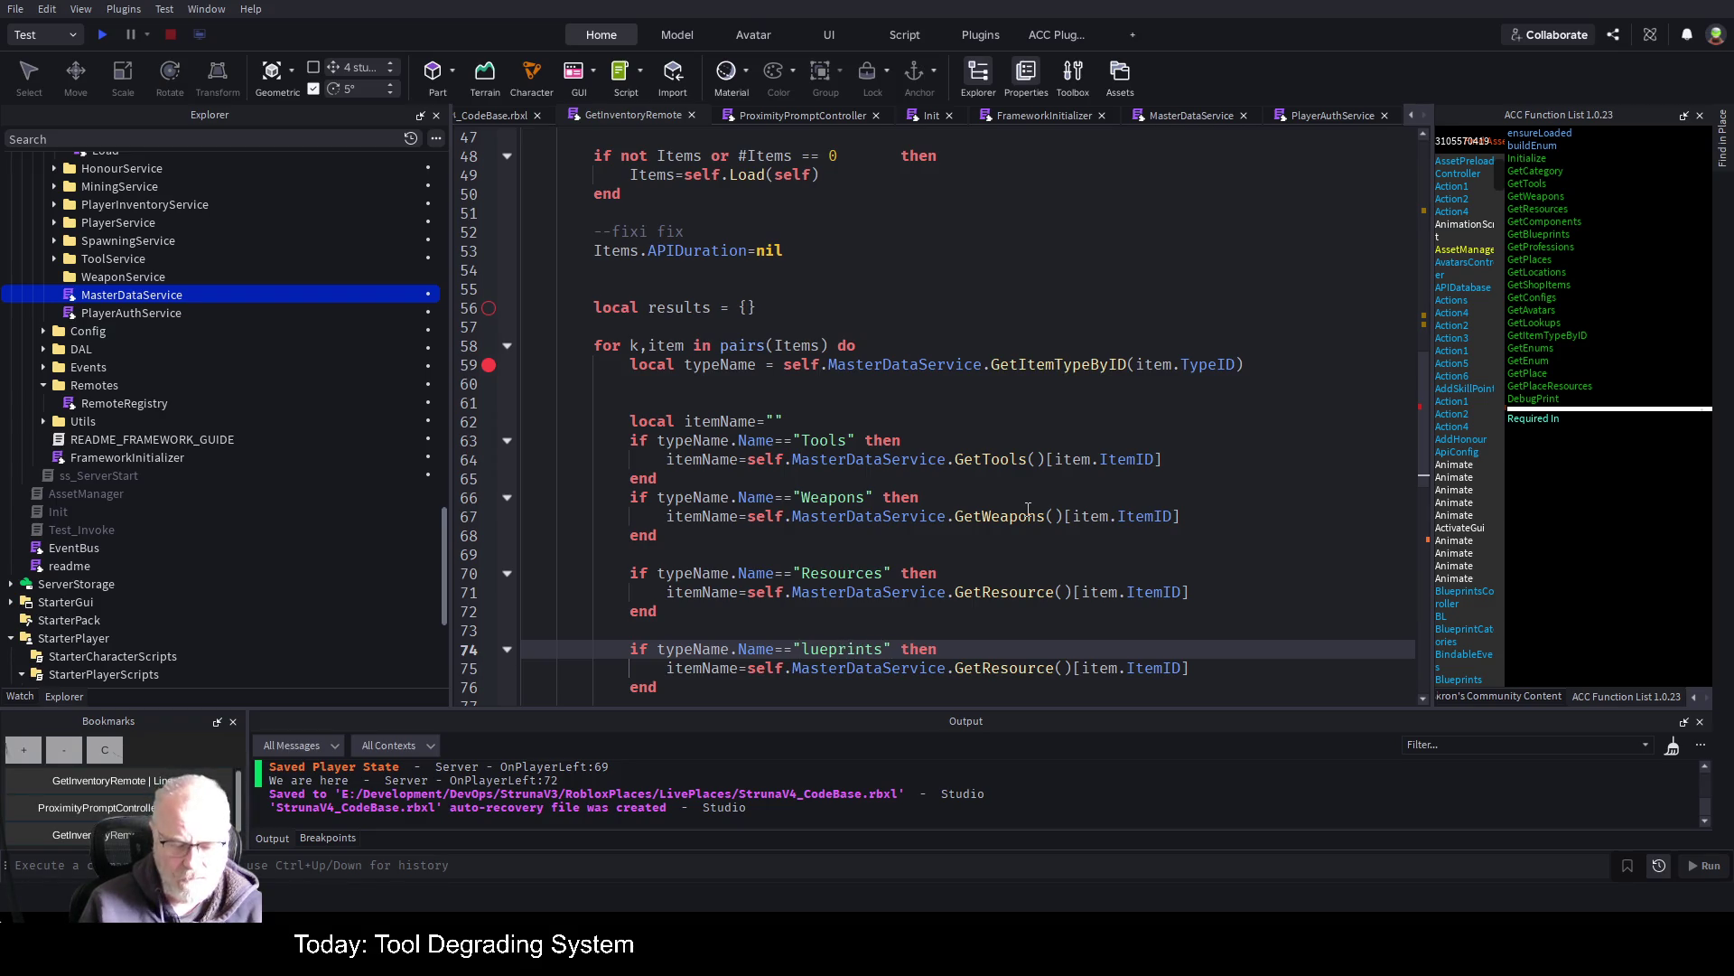
pyautogui.write('B')
# Change the new block's lookup to GetBlueprints() and save the place
pyautogui.press('Down')
pyautogui.press('Right')
pyautogui.press('Right')
pyautogui.press('Right')
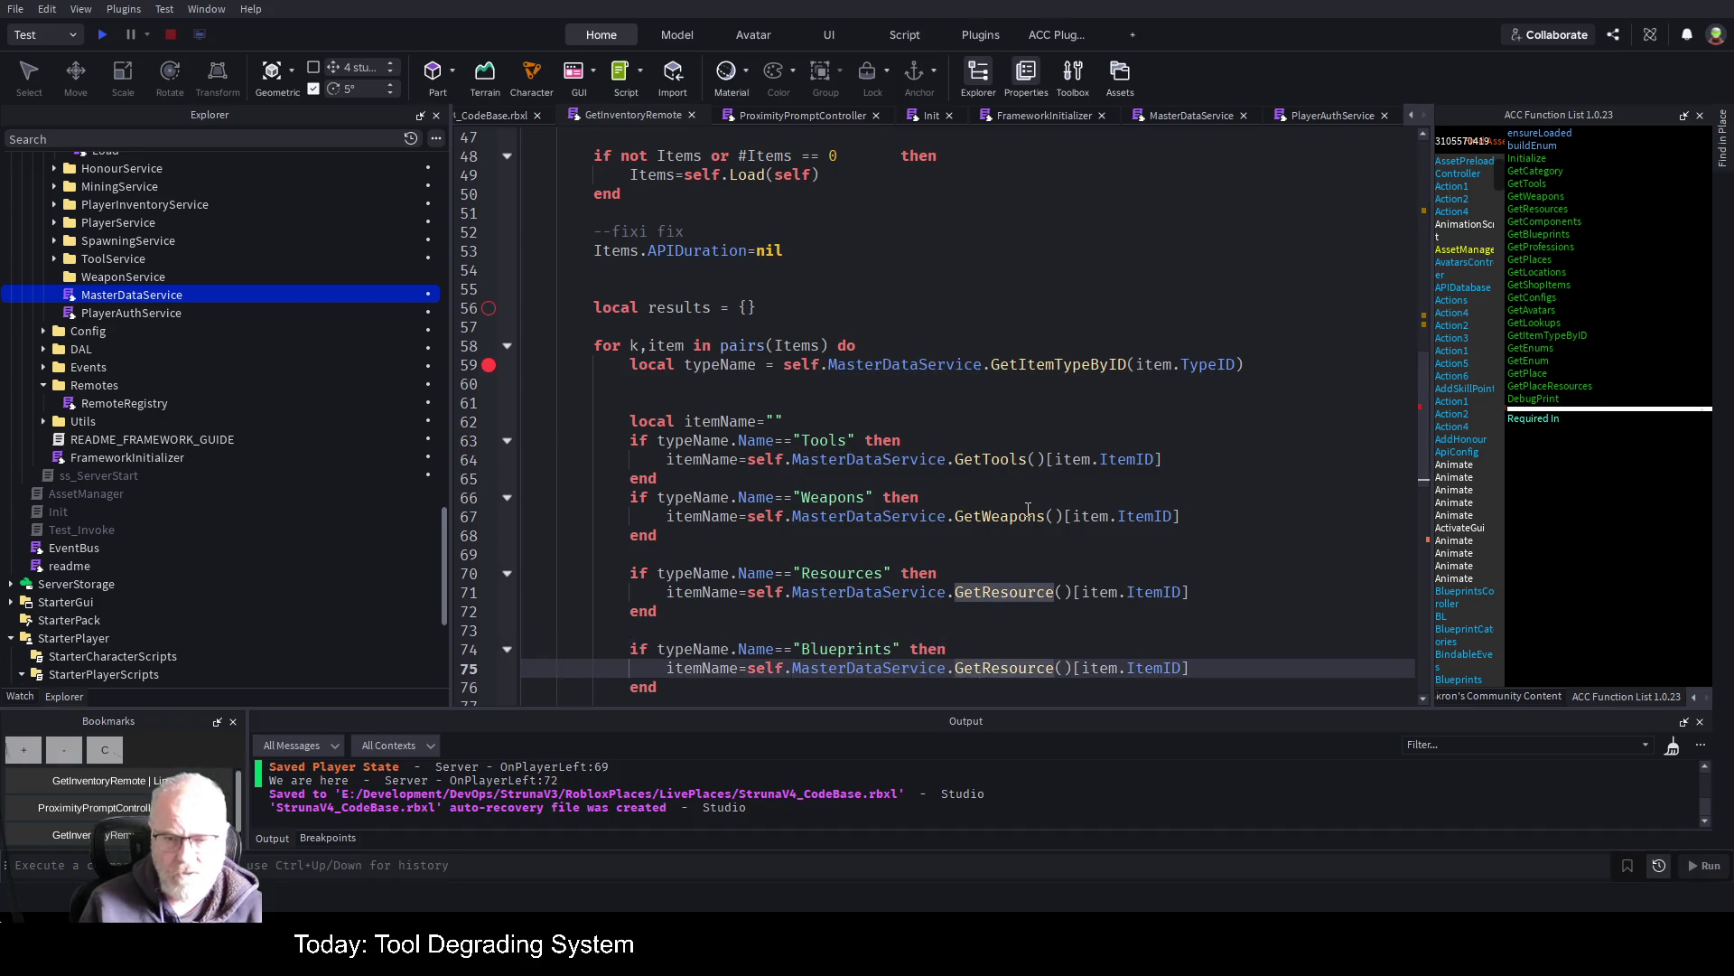
pyautogui.press('Delete')
pyautogui.press('Delete')
pyautogui.press('Delete')
pyautogui.press('Delete')
pyautogui.press('Delete')
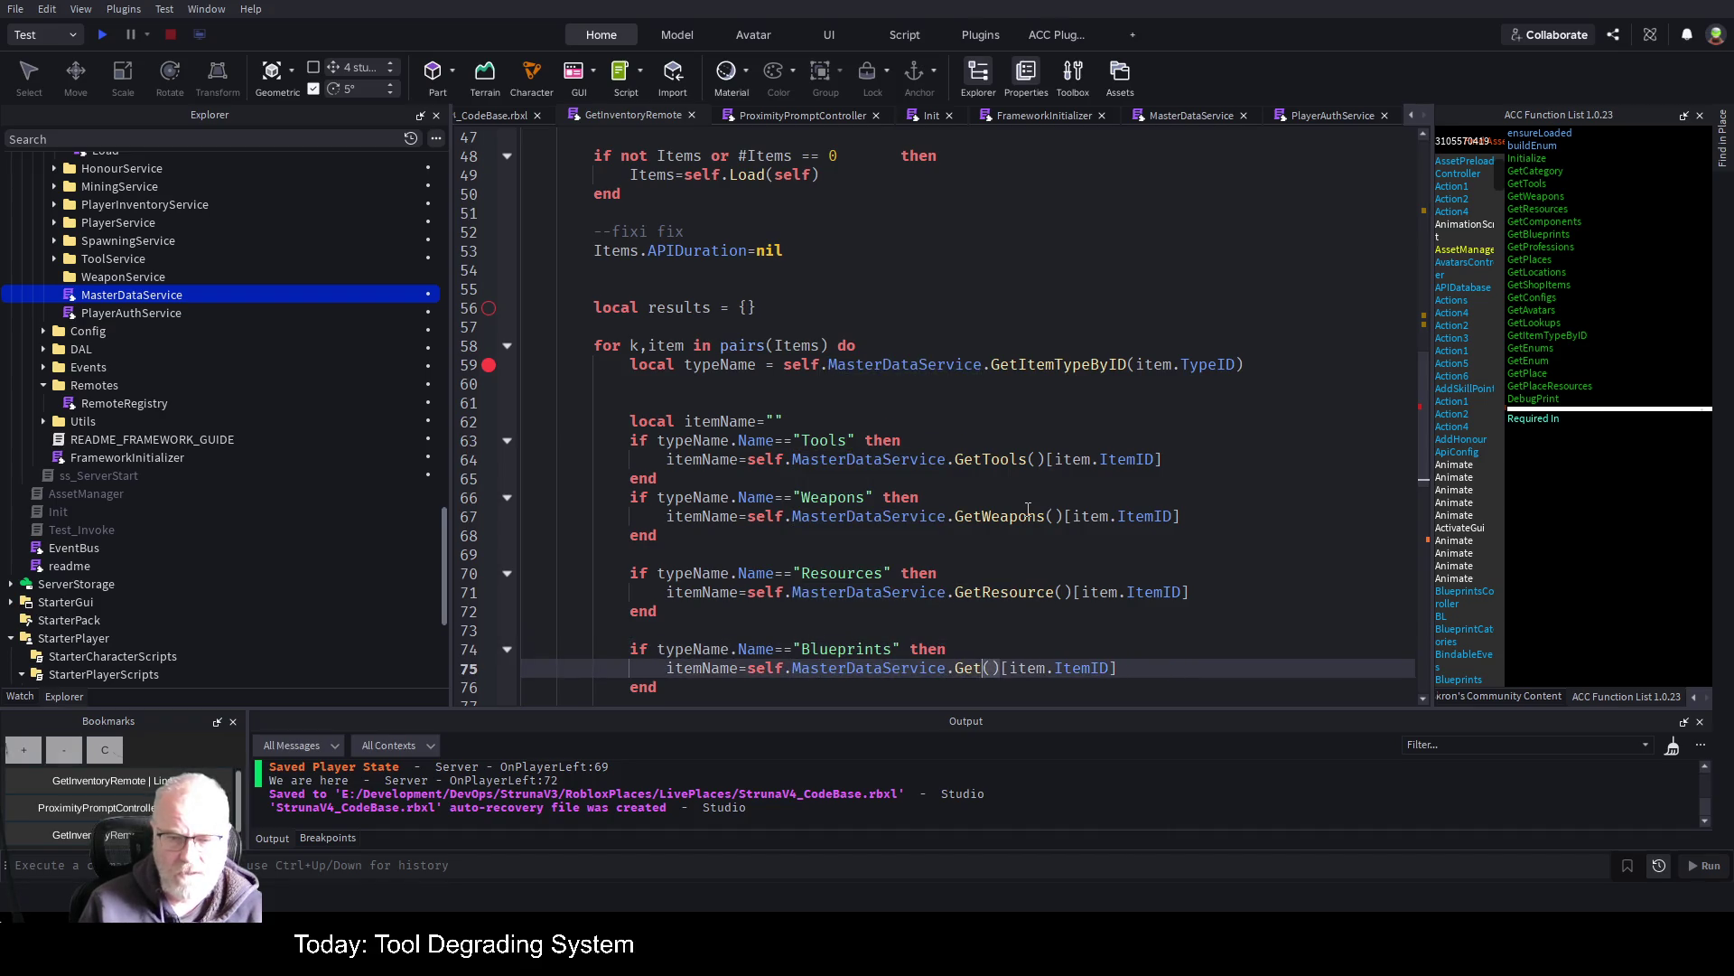
pyautogui.write('Blue')
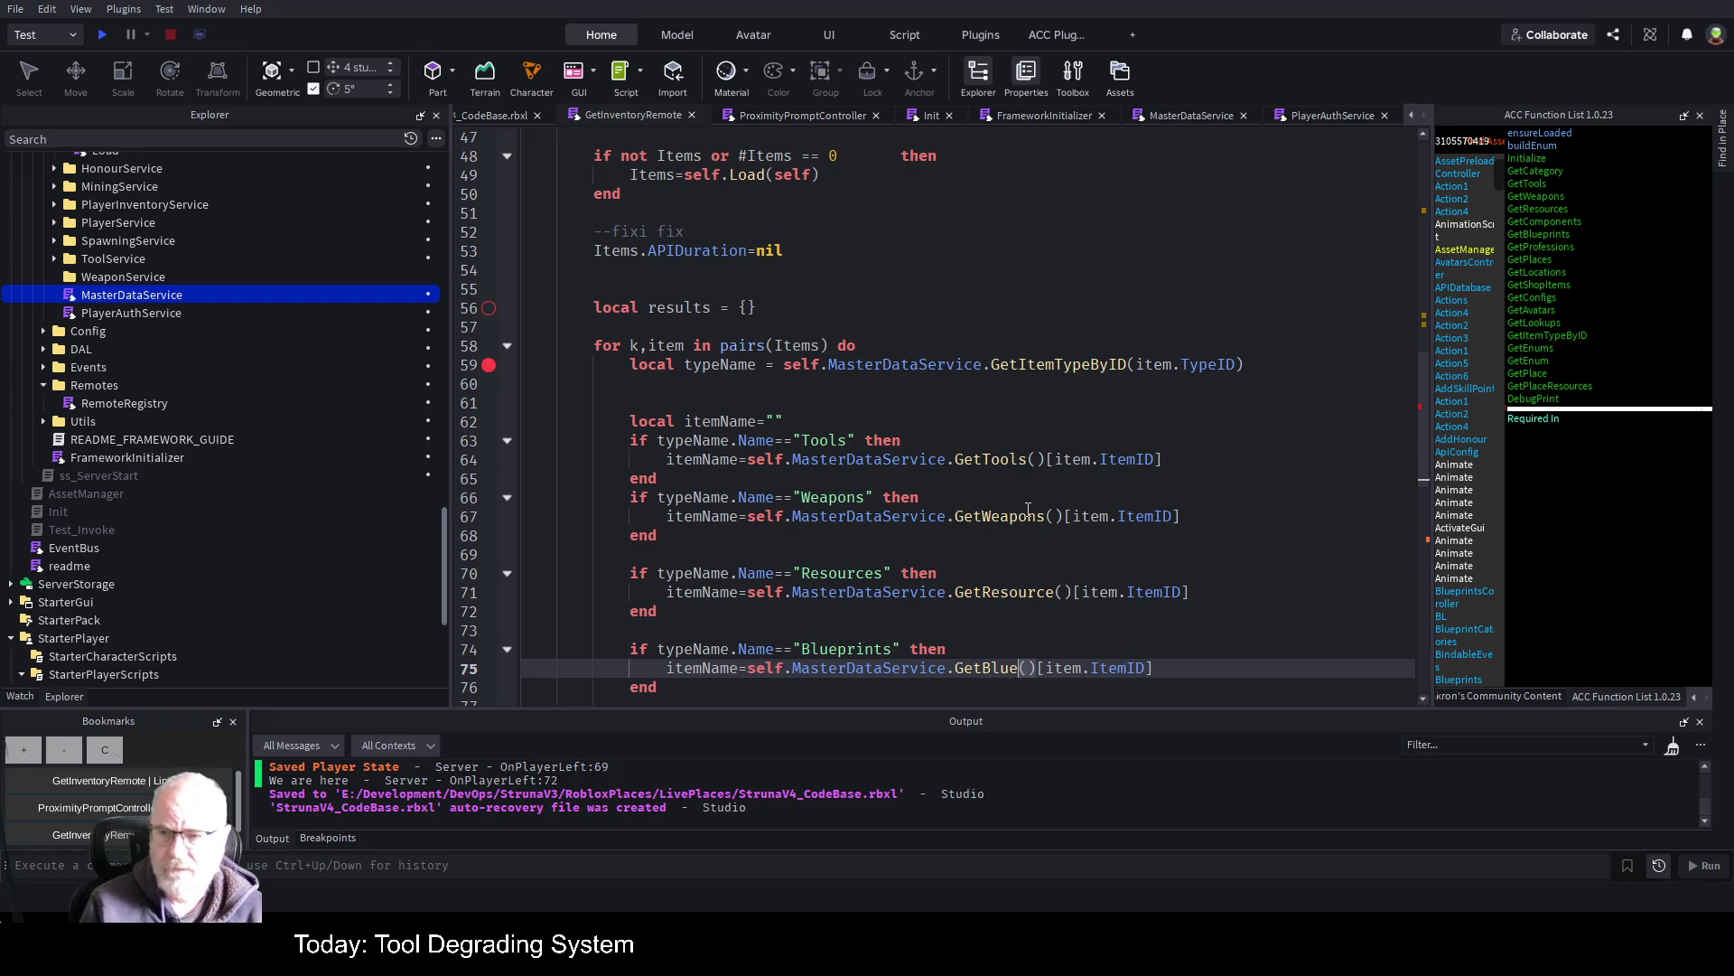
pyautogui.write('prints')
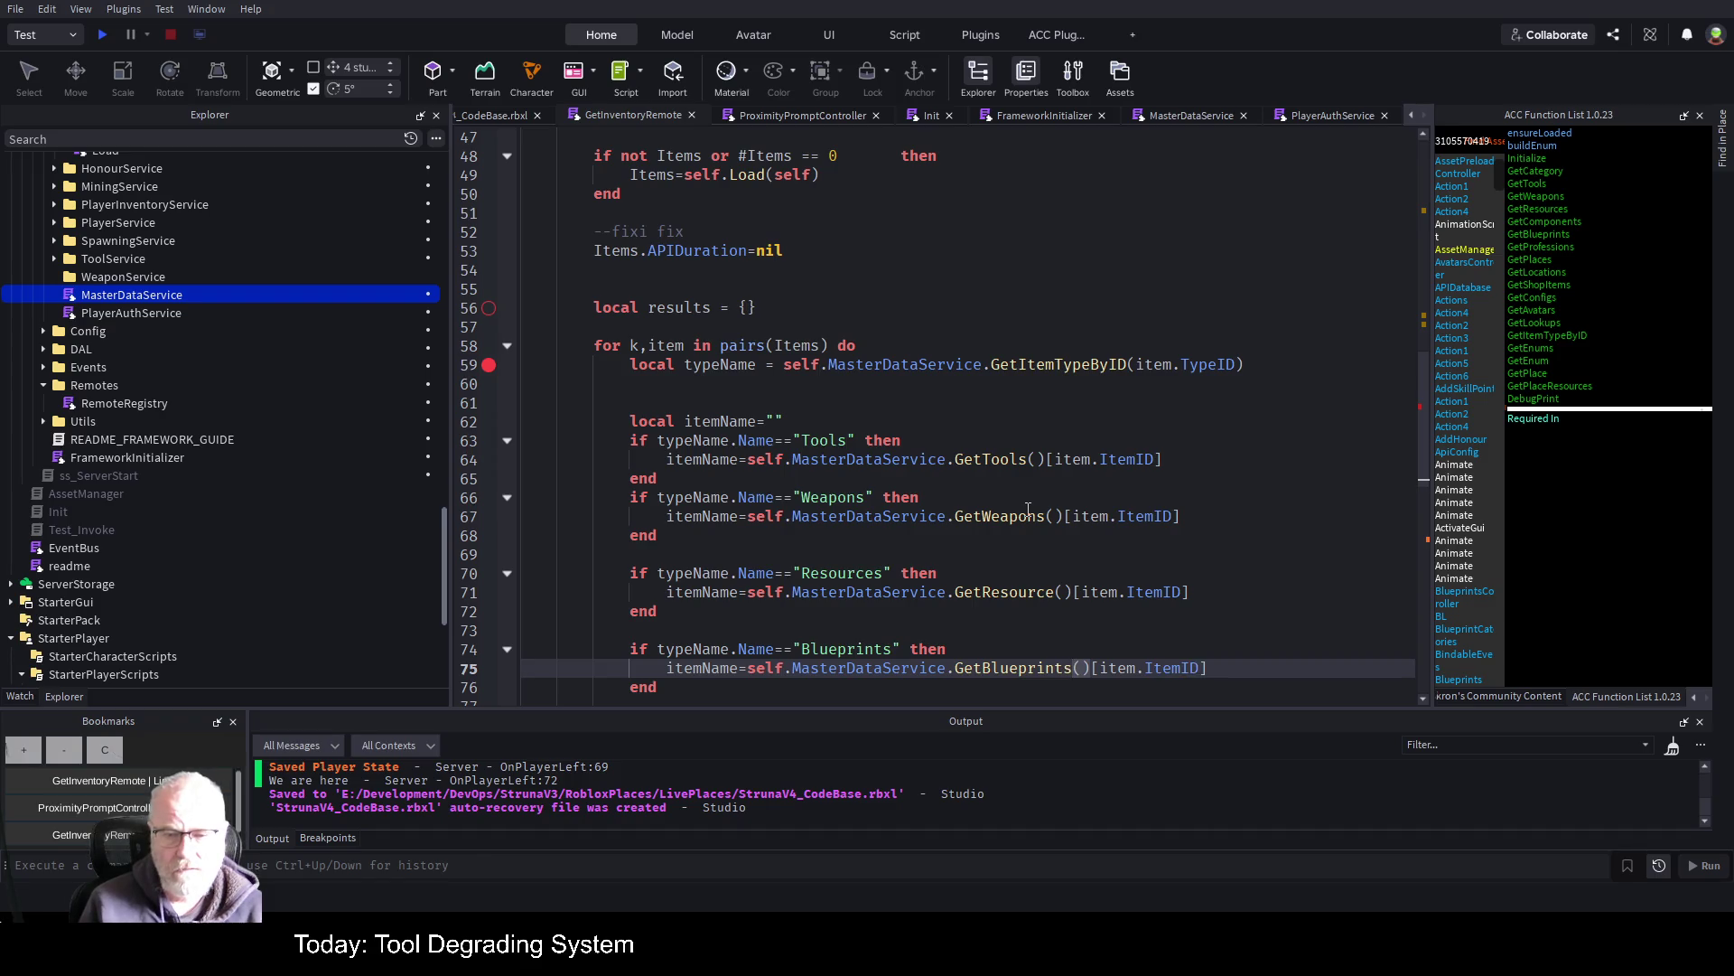
pyautogui.hotkey('ctrl', 's')
pyautogui.press('Down')
pyautogui.press('Down')
pyautogui.press('Down')
pyautogui.press('Down')
pyautogui.press('Down')
pyautogui.press('Down')
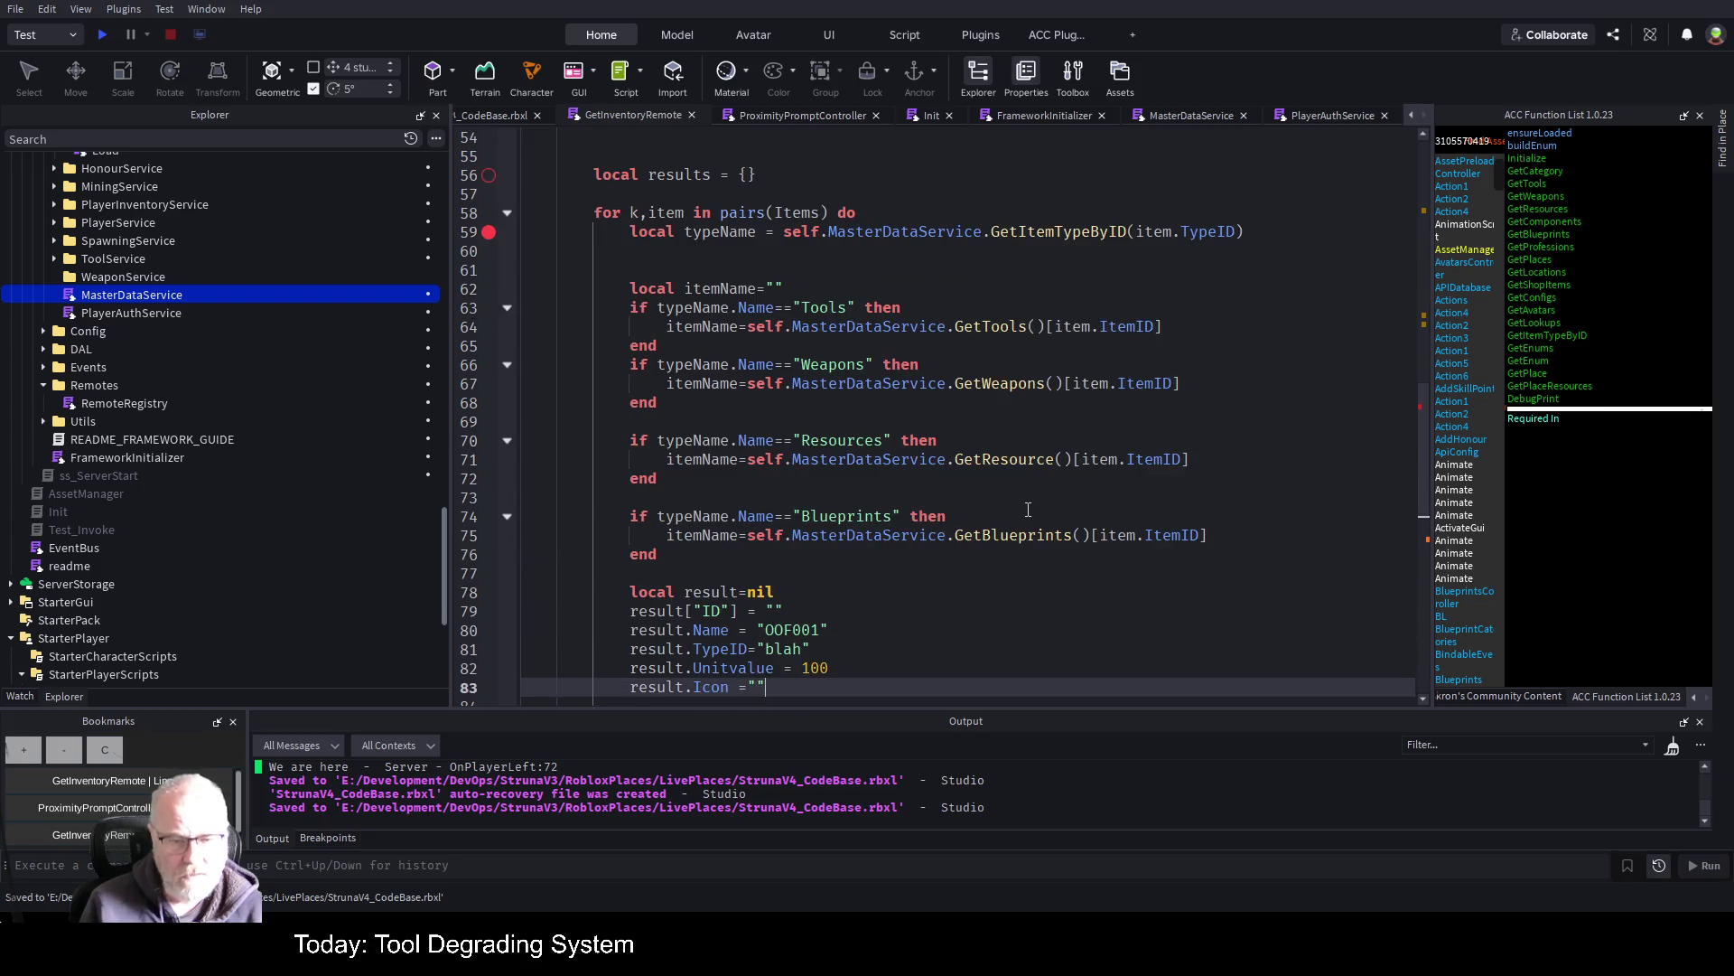
# Replace placeholder OOF001 with itemName and placeholder blah with item.TypeID in the result fields
pyautogui.press('Up')
pyautogui.press('Up')
pyautogui.press('Up')
pyautogui.hotkey('ctrl', 'shift', 'Left')
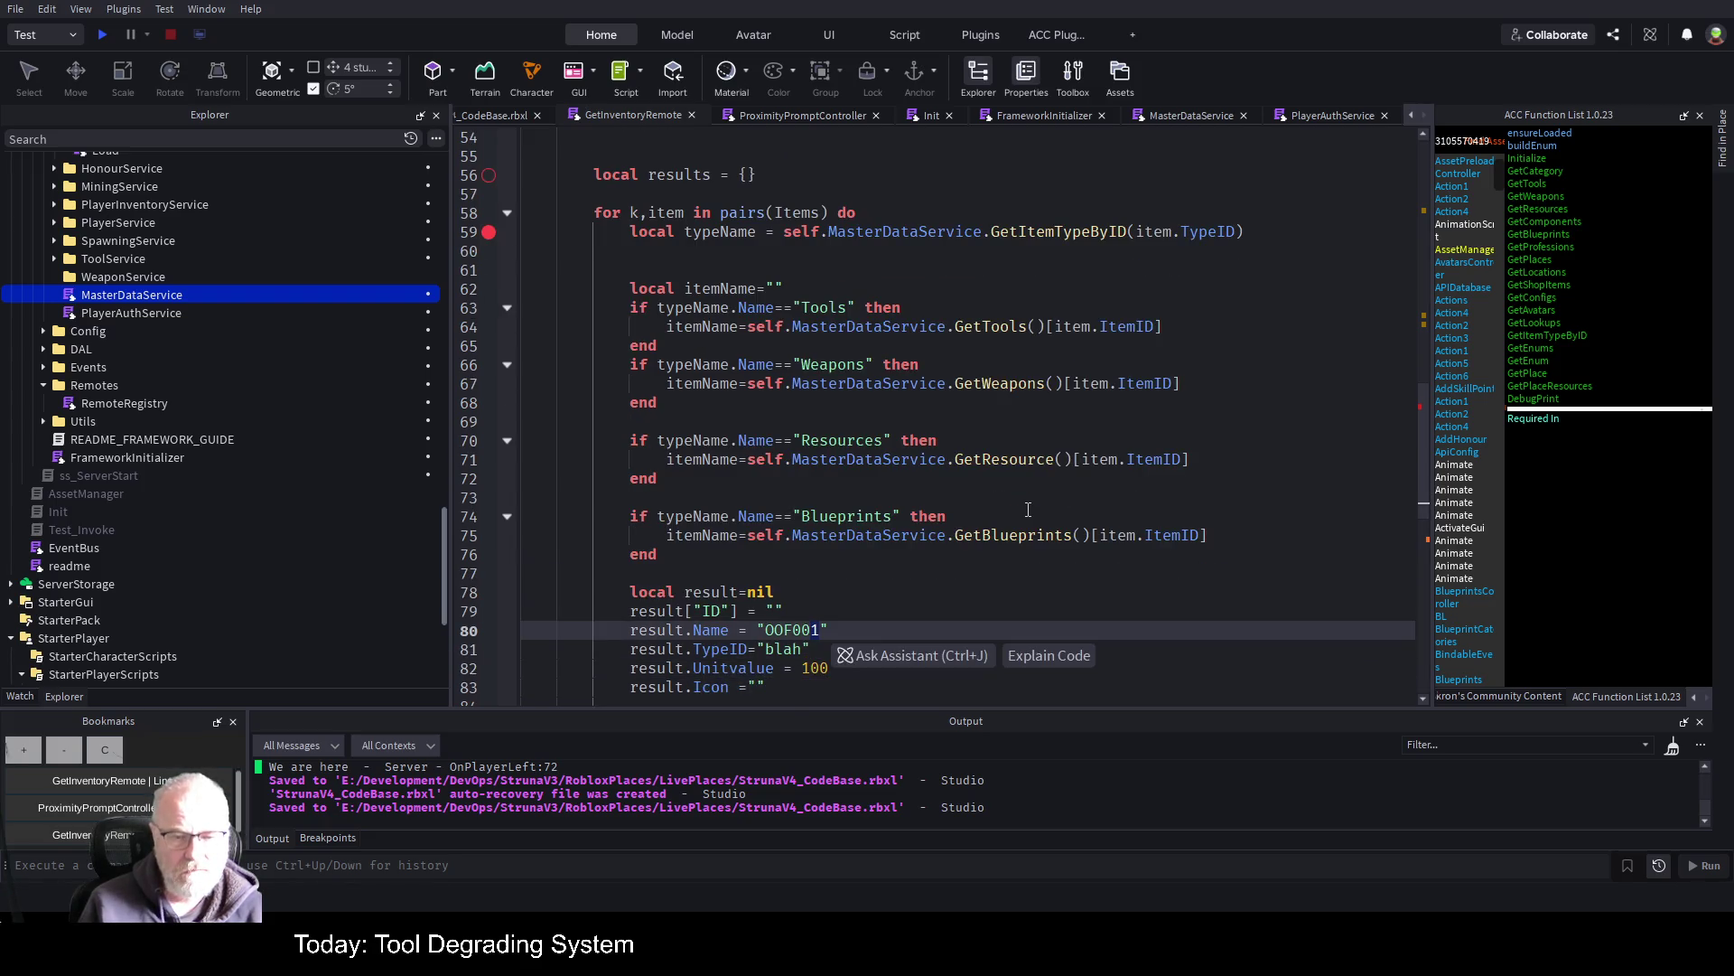
pyautogui.press('BackSpace')
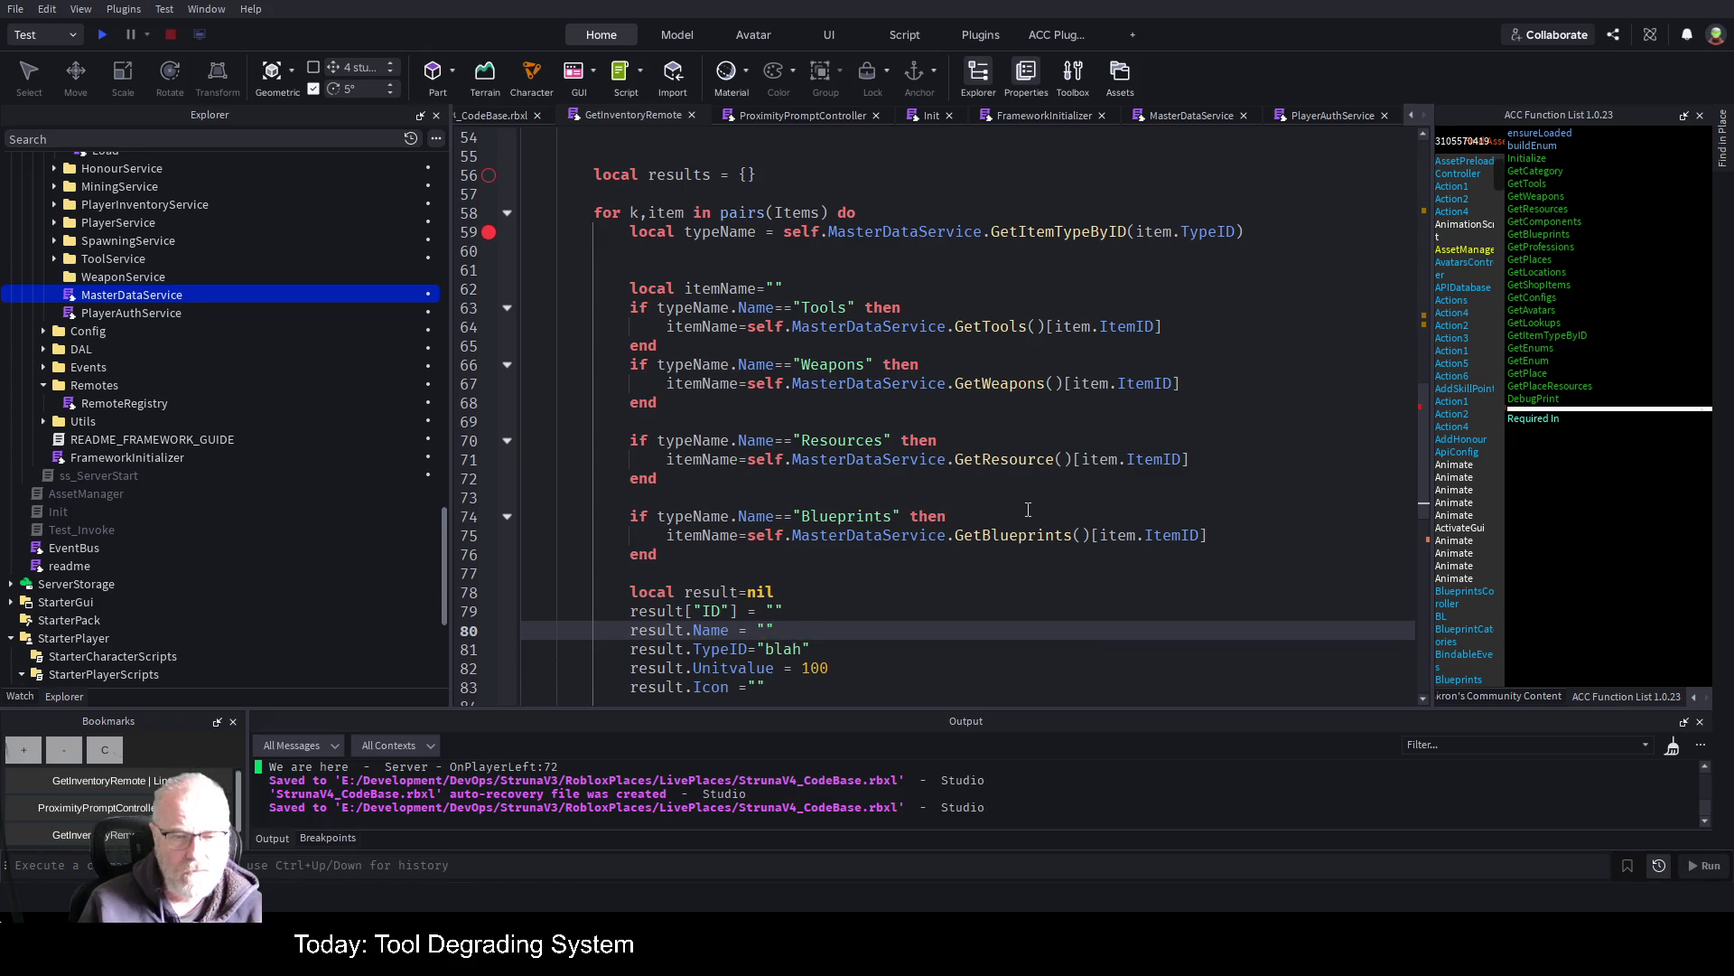
pyautogui.hotkey('shift', 'Right')
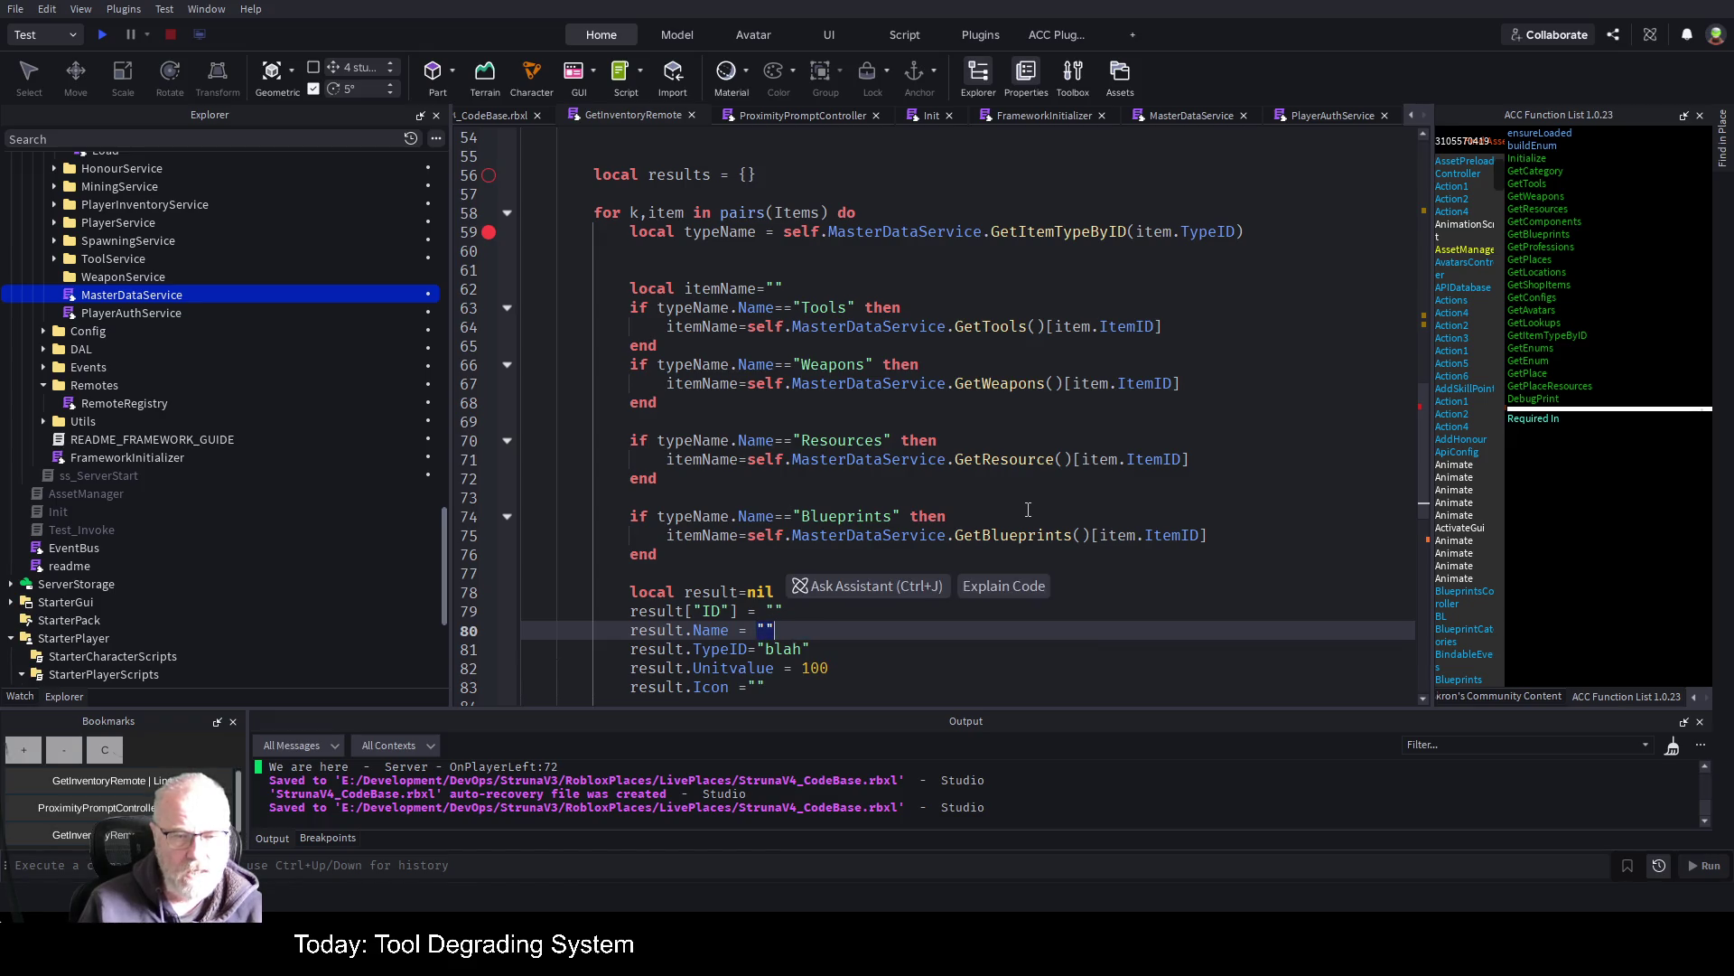
pyautogui.write('i')
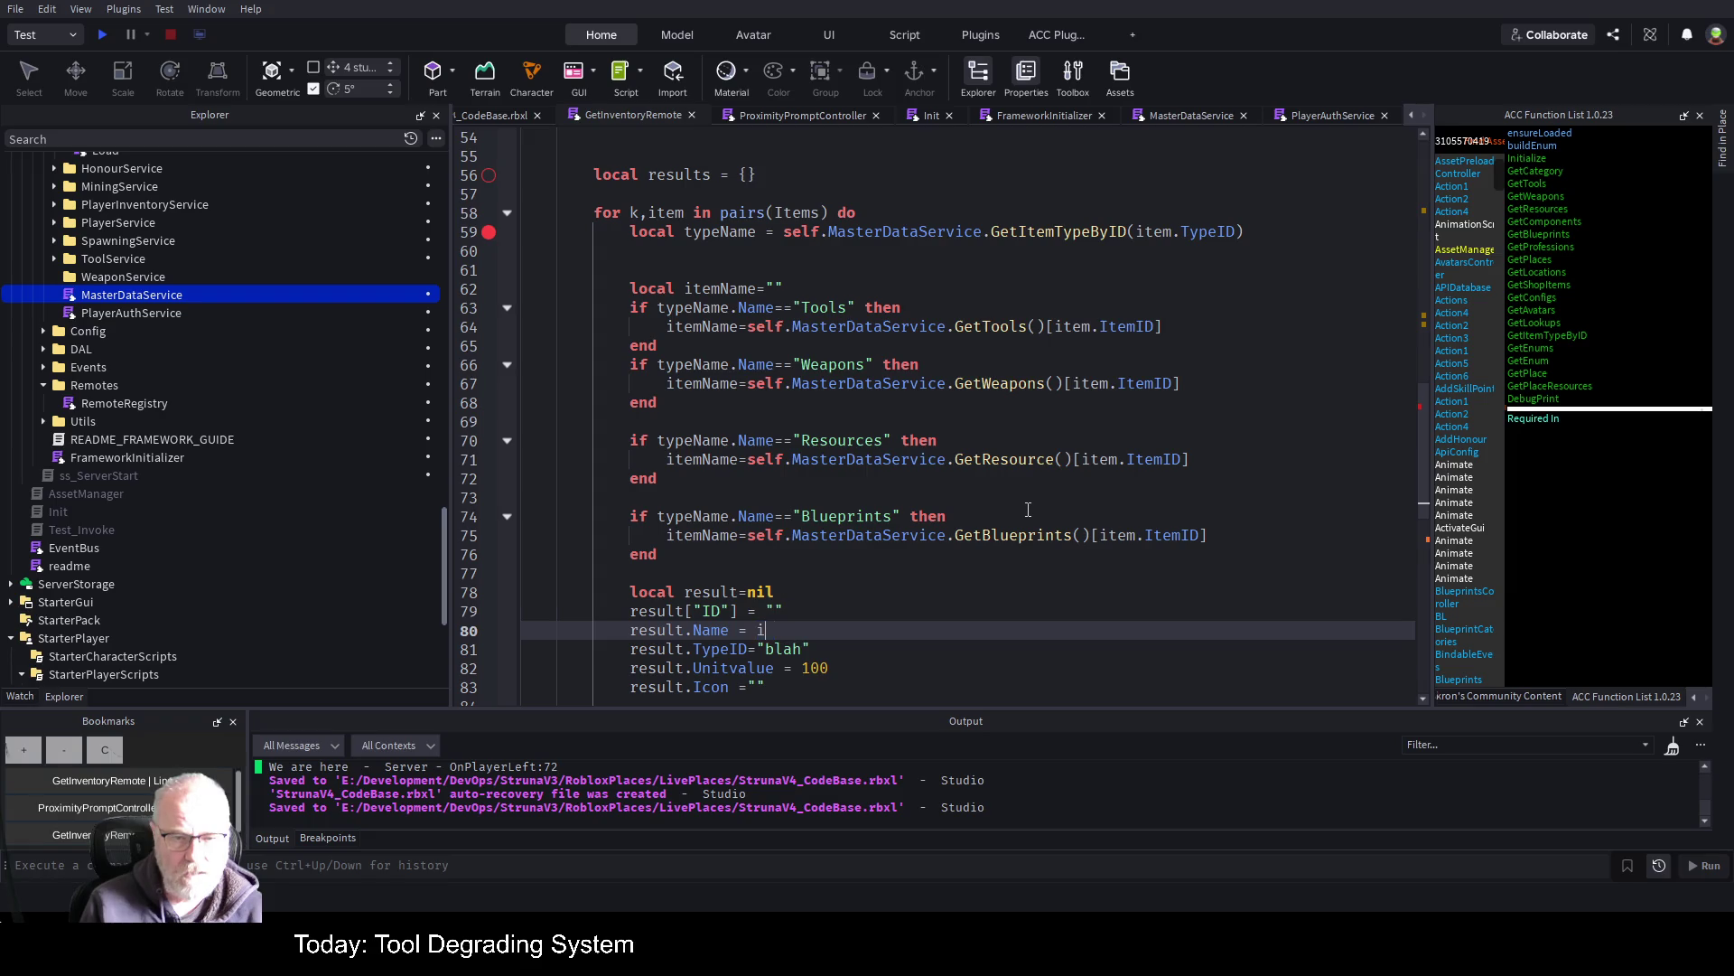
pyautogui.write('temName')
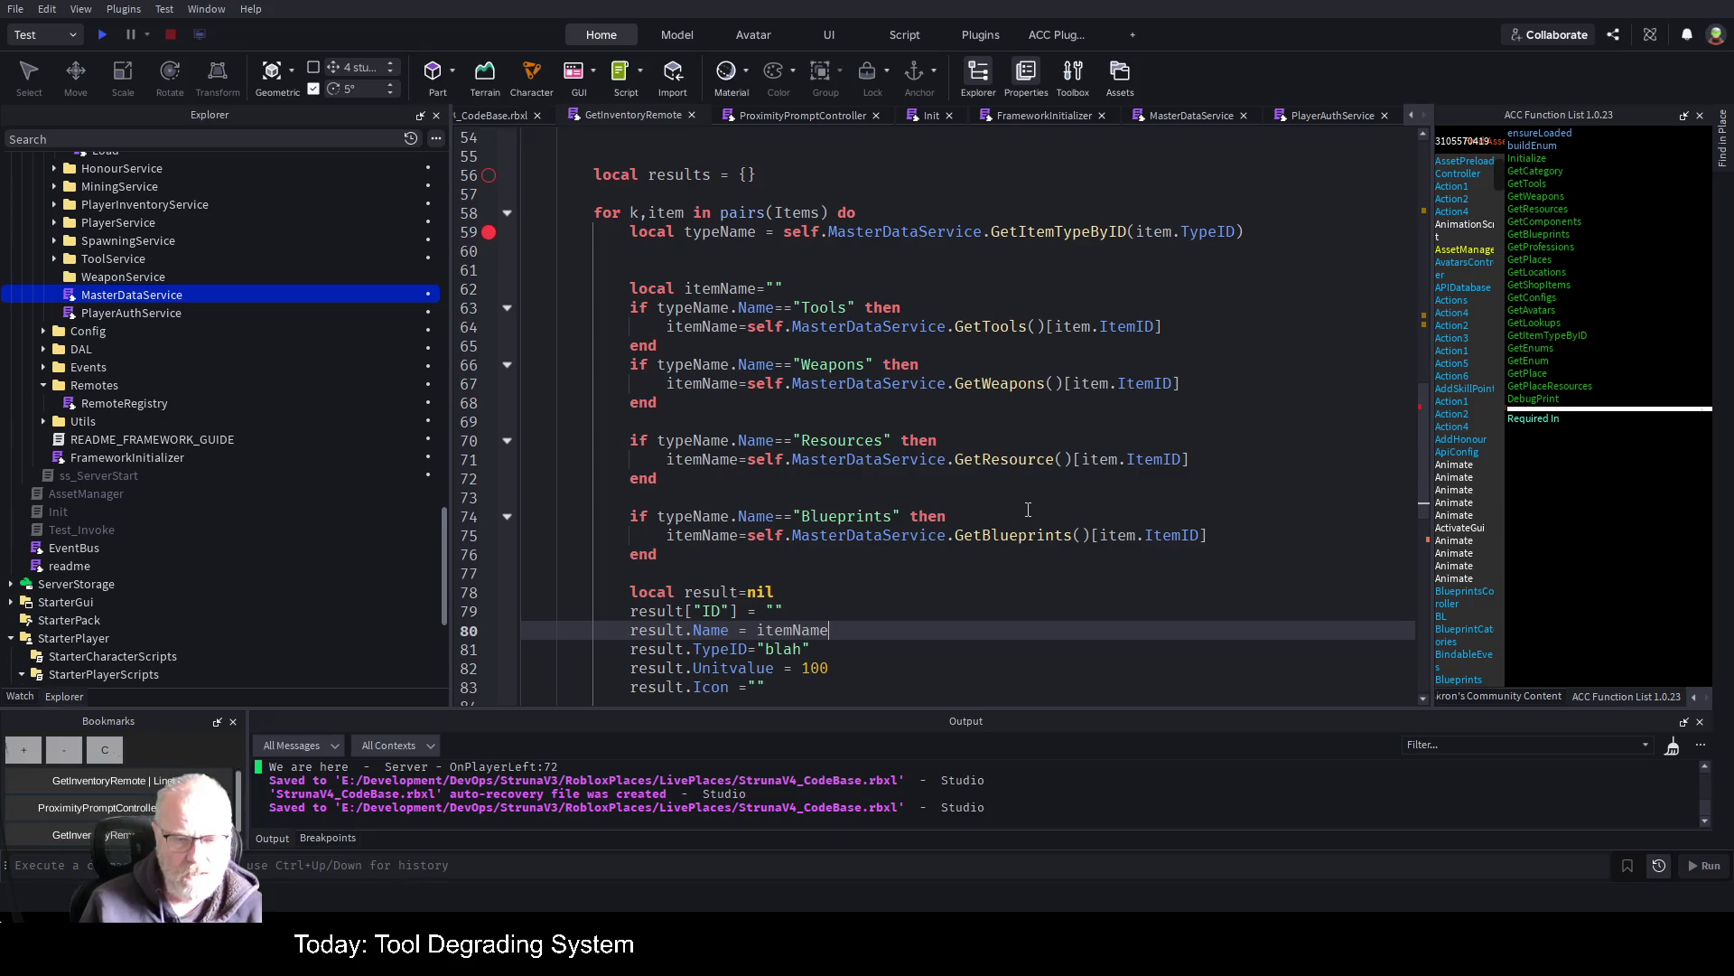
pyautogui.press('Down')
pyautogui.press('BackSpace')
pyautogui.press('BackSpace')
pyautogui.press('BackSpace')
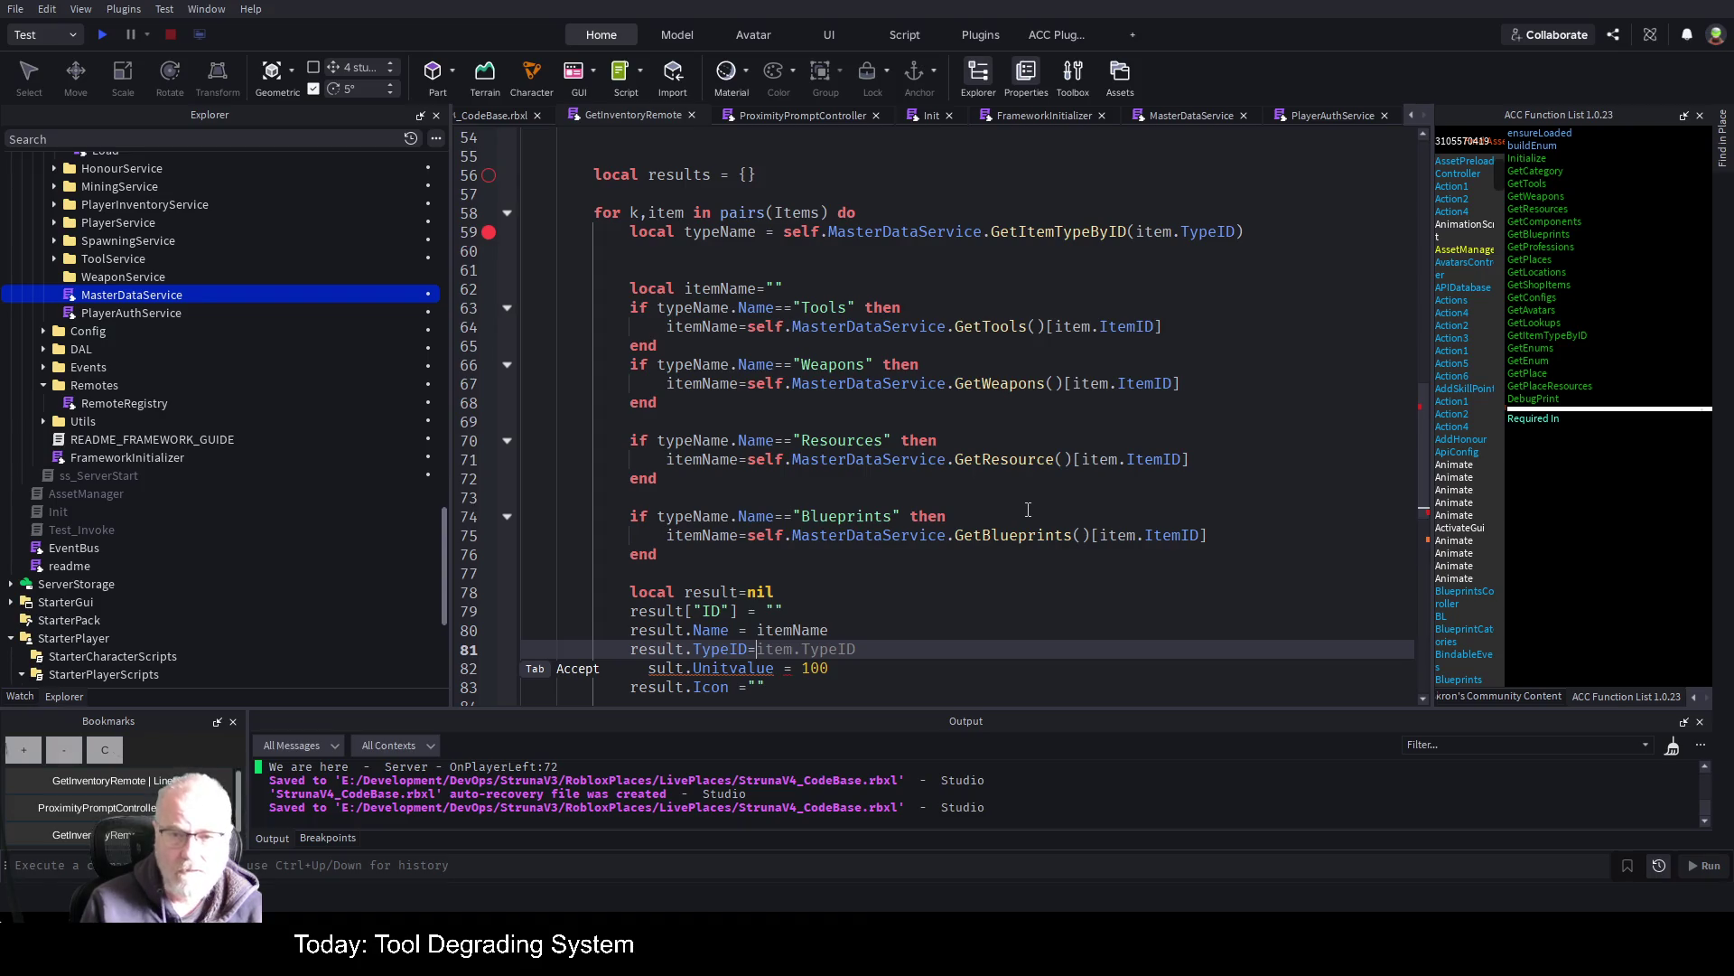
pyautogui.write('item.TypeID')
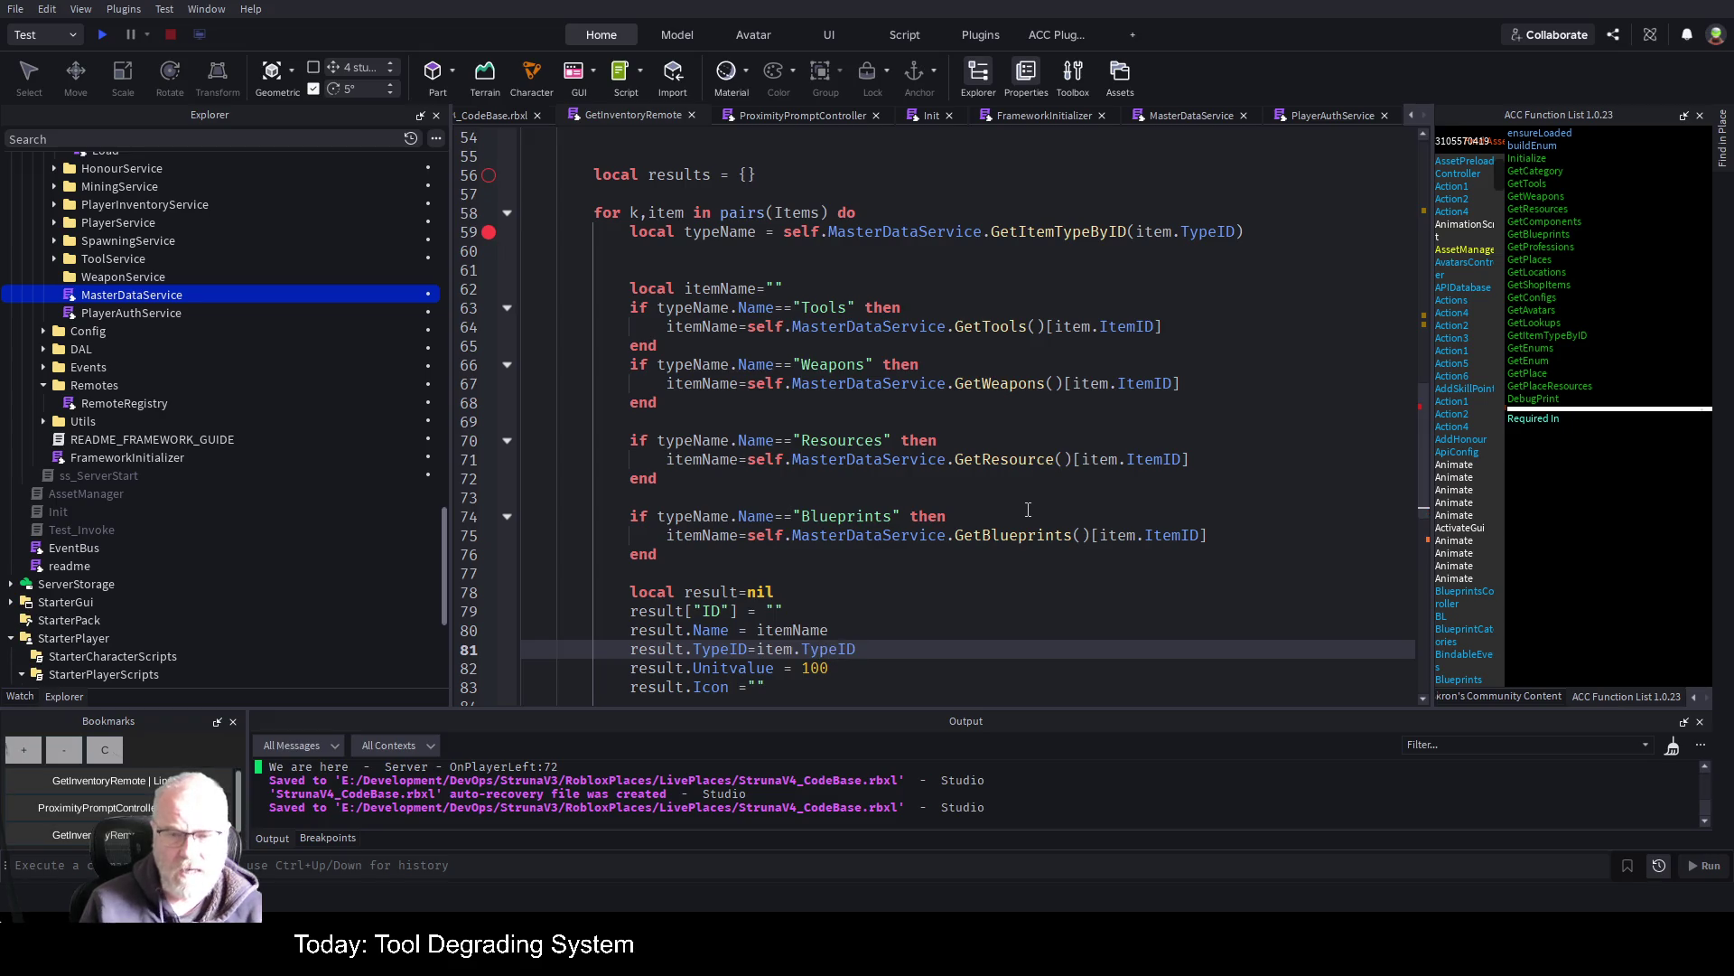
pyautogui.press('Up')
pyautogui.press('Up')
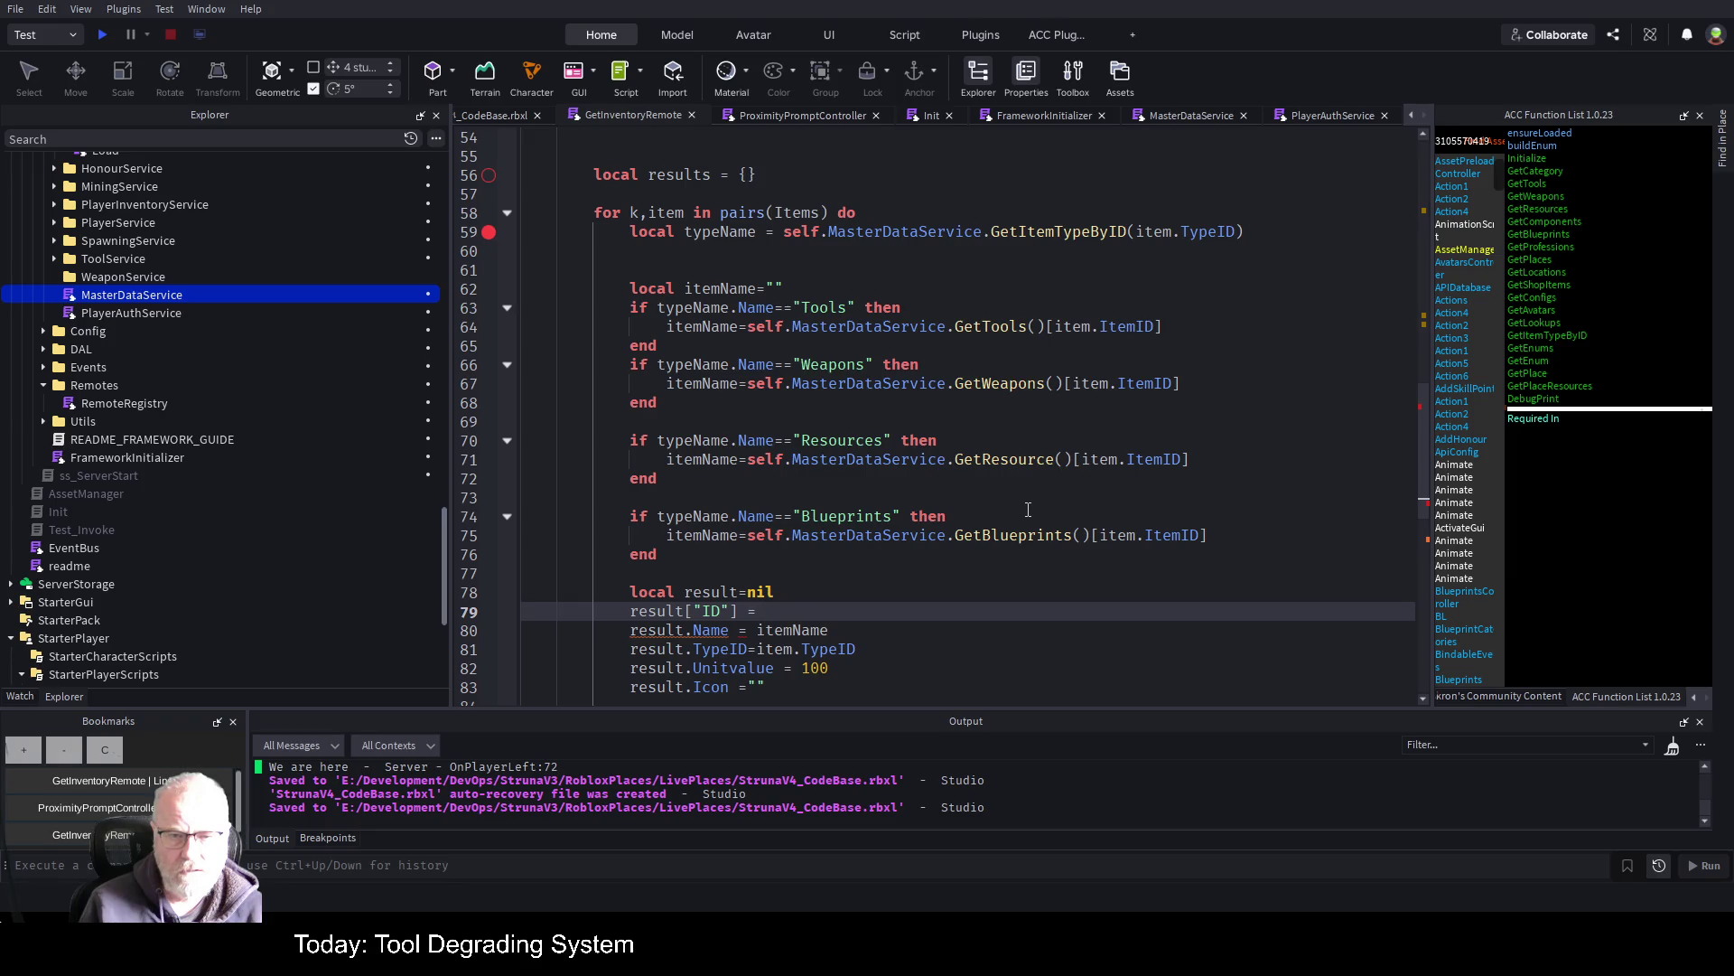
# Assign item.ItemID to the result key renamed MasterItemID
pyautogui.write('item.')
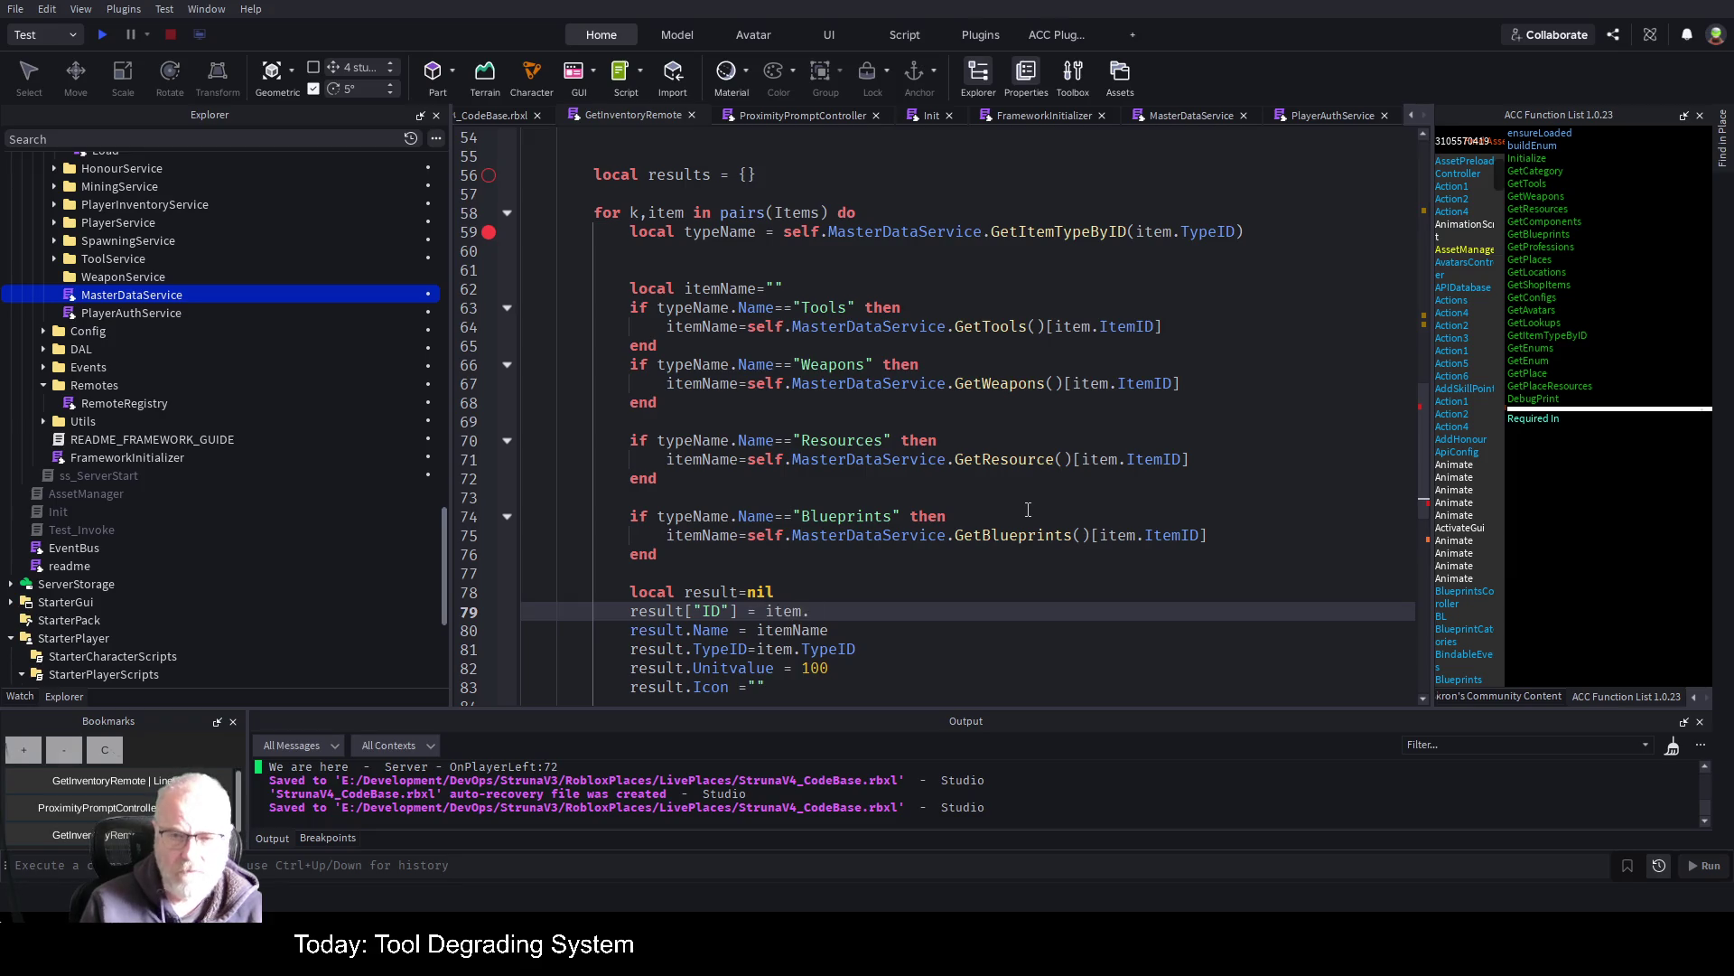
pyautogui.write('ItemID')
pyautogui.hotkey('ctrl', 'Left')
pyautogui.hotkey('ctrl', 'Left')
pyautogui.hotkey('ctrl', 'Left')
pyautogui.press('Left')
pyautogui.press('Left')
pyautogui.press('Left')
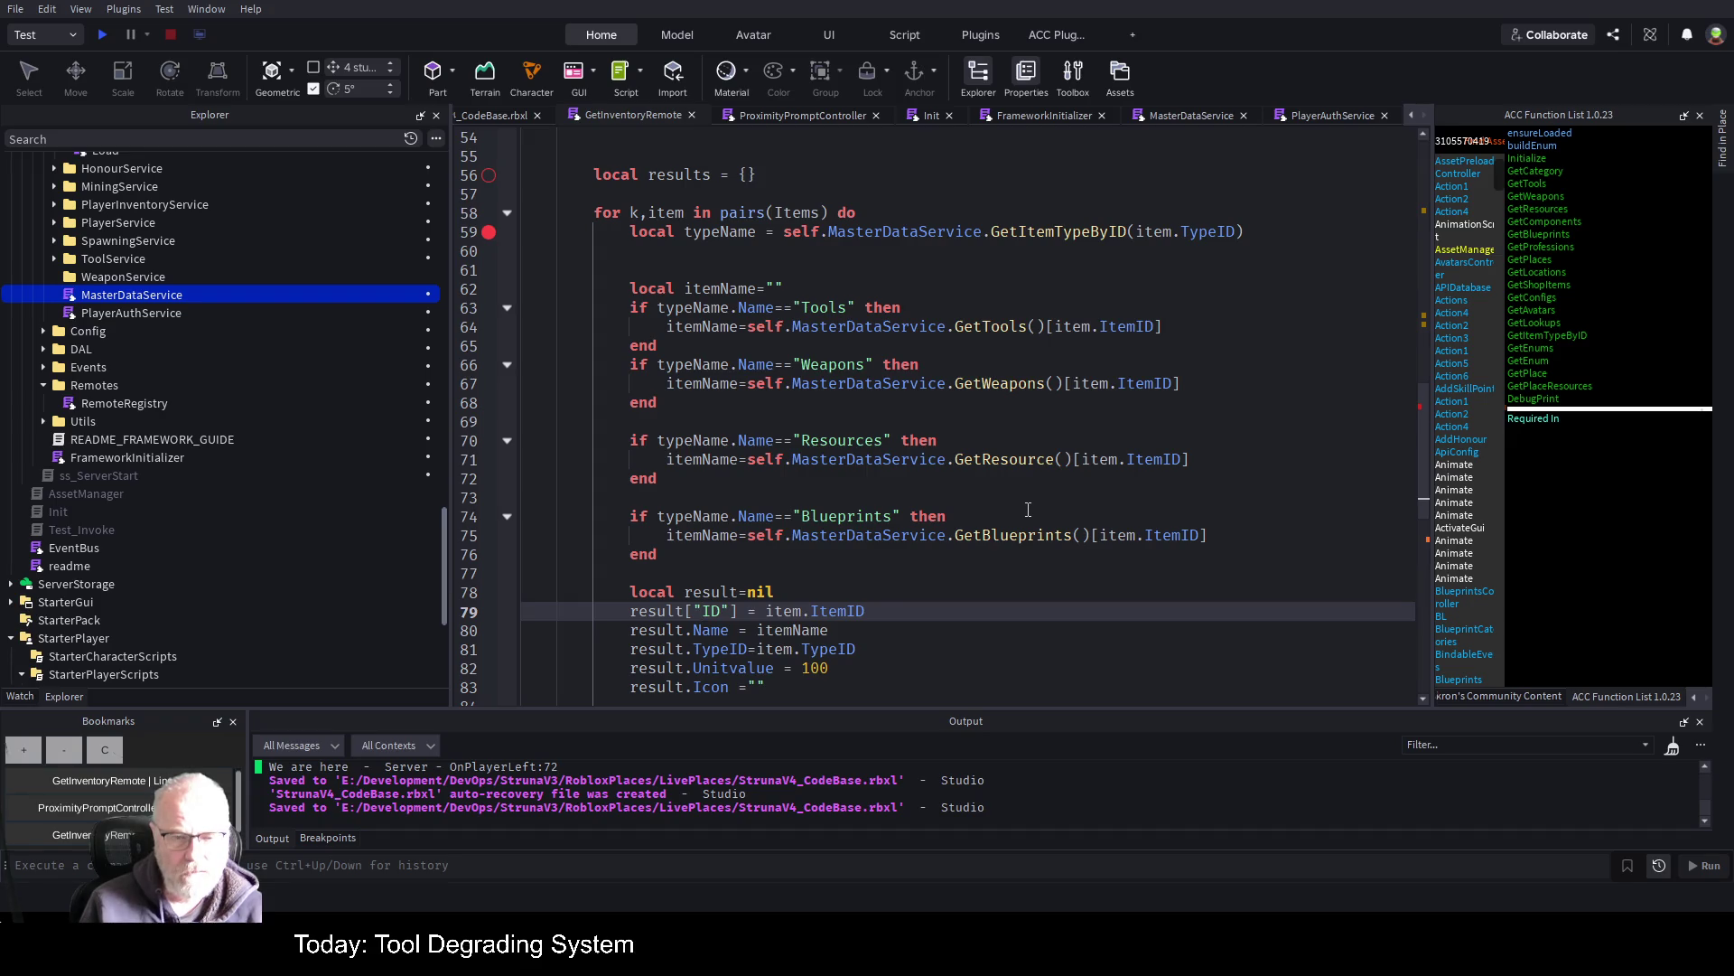
pyautogui.write('MasterItem')
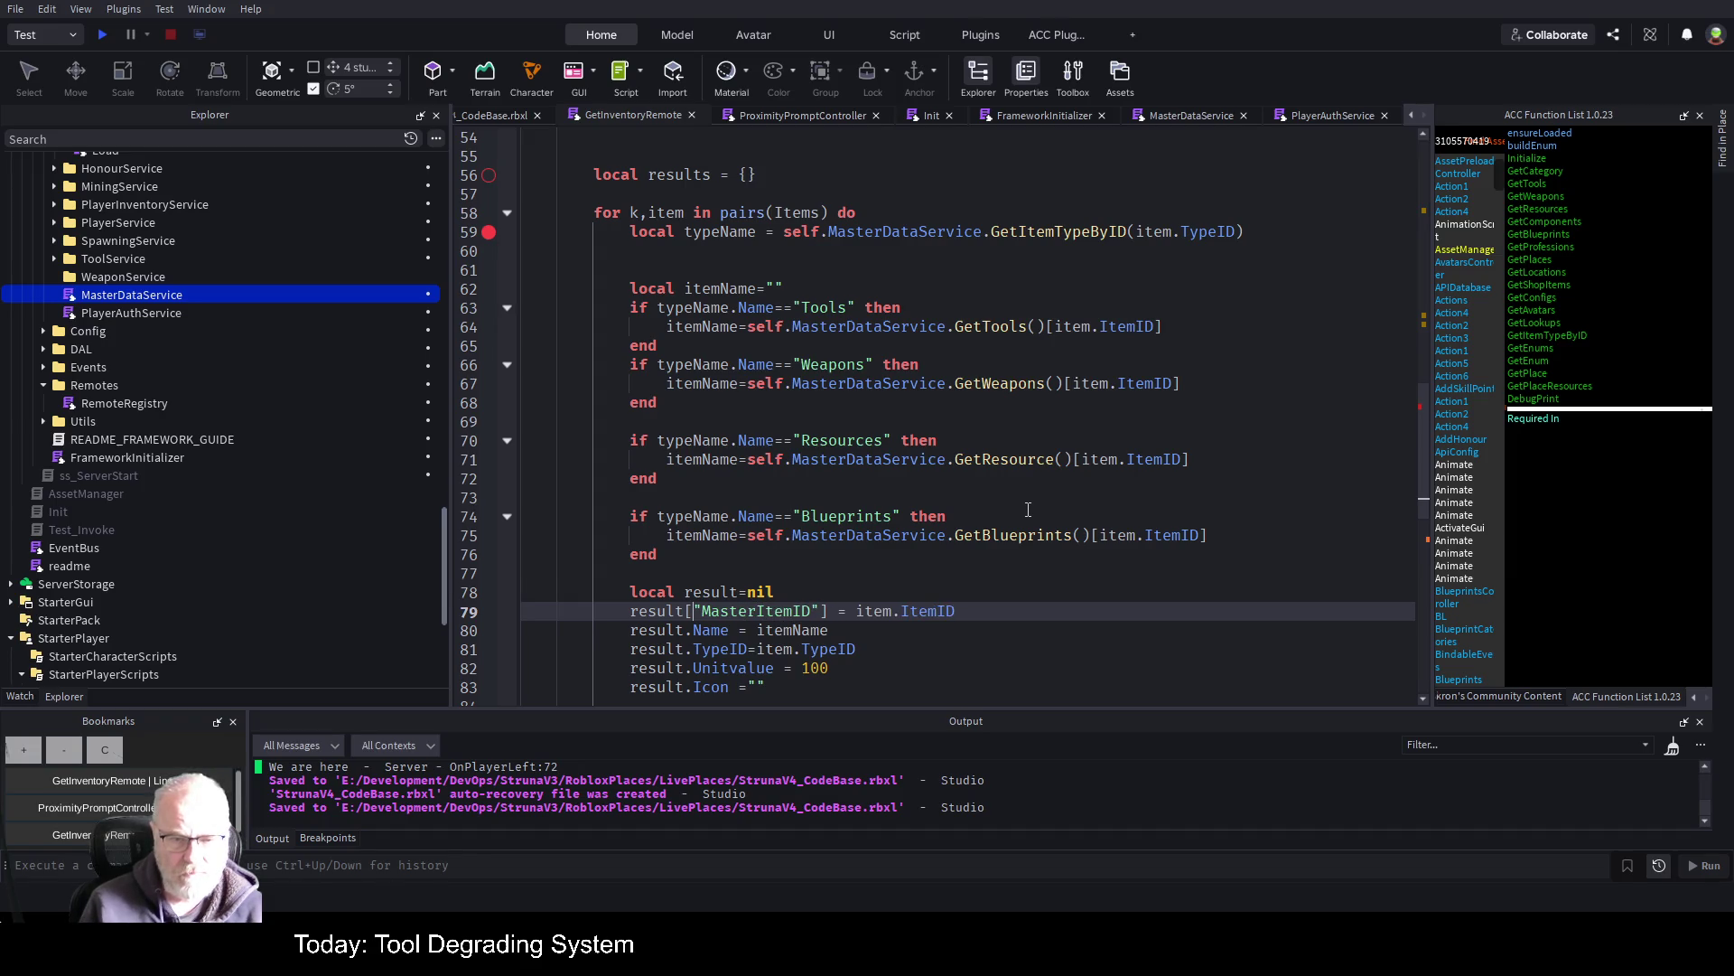
# Rewrite result.Name and result.TypeID as result["Name"] and result["TypeID"]
pyautogui.press('Down')
pyautogui.press('BackSpace')
pyautogui.write('["Name"]')
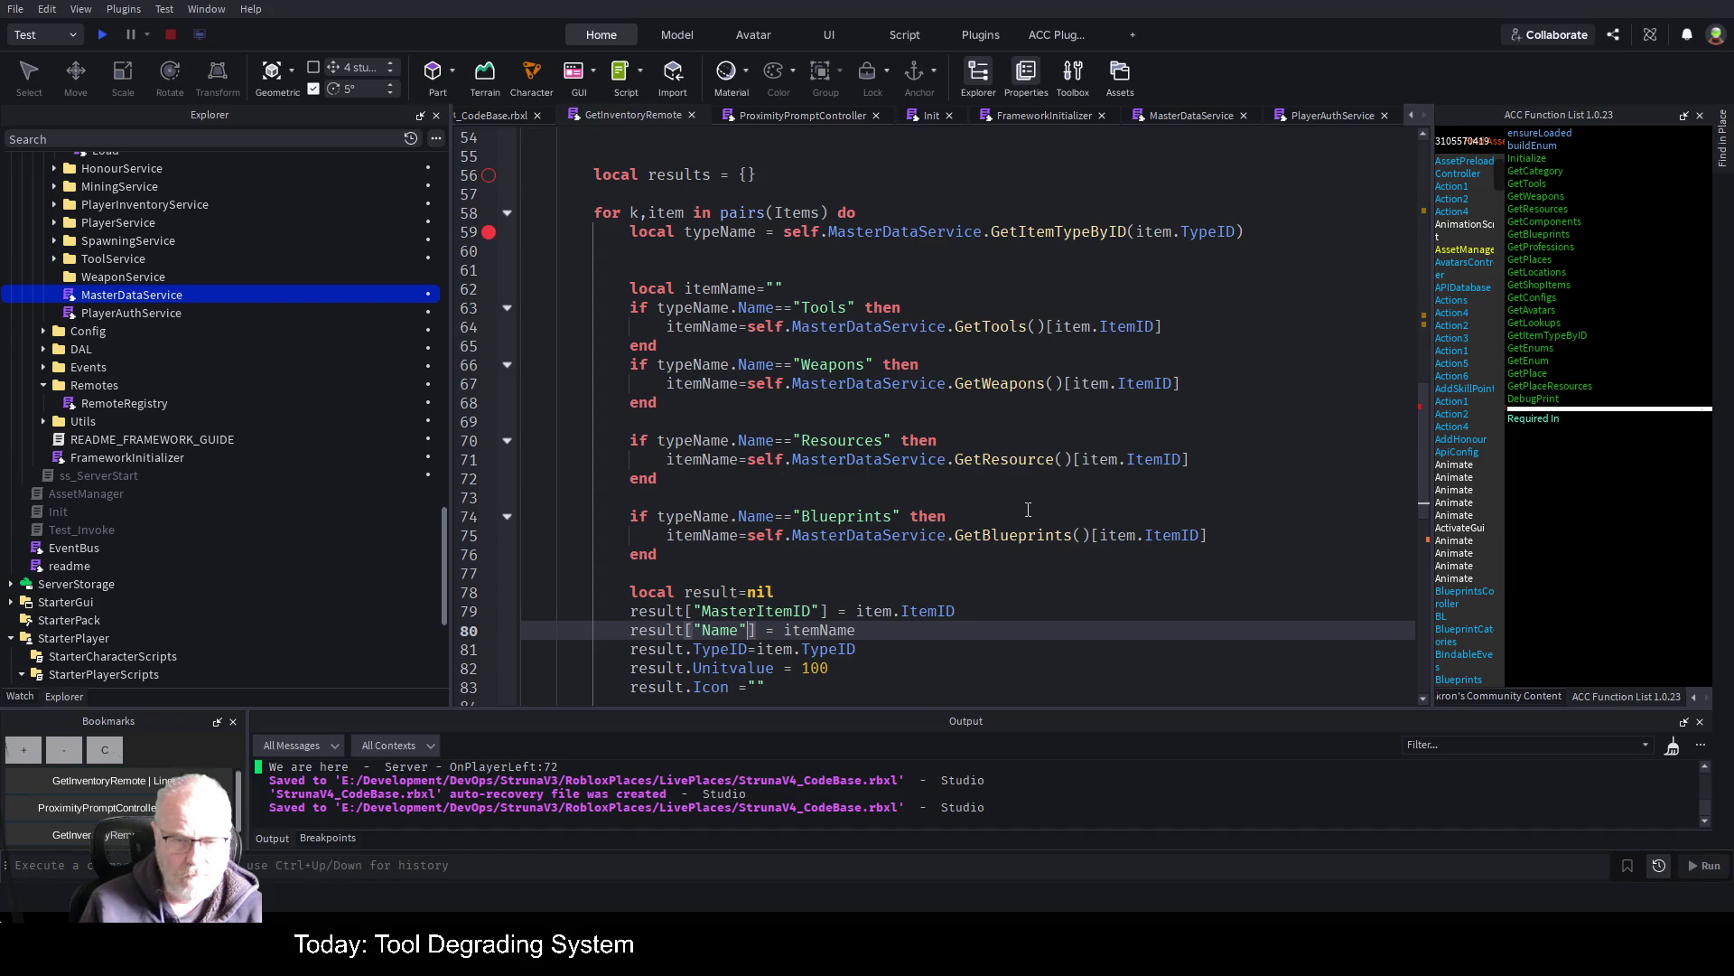
pyautogui.press('Down')
pyautogui.press('Home')
pyautogui.press('Right')
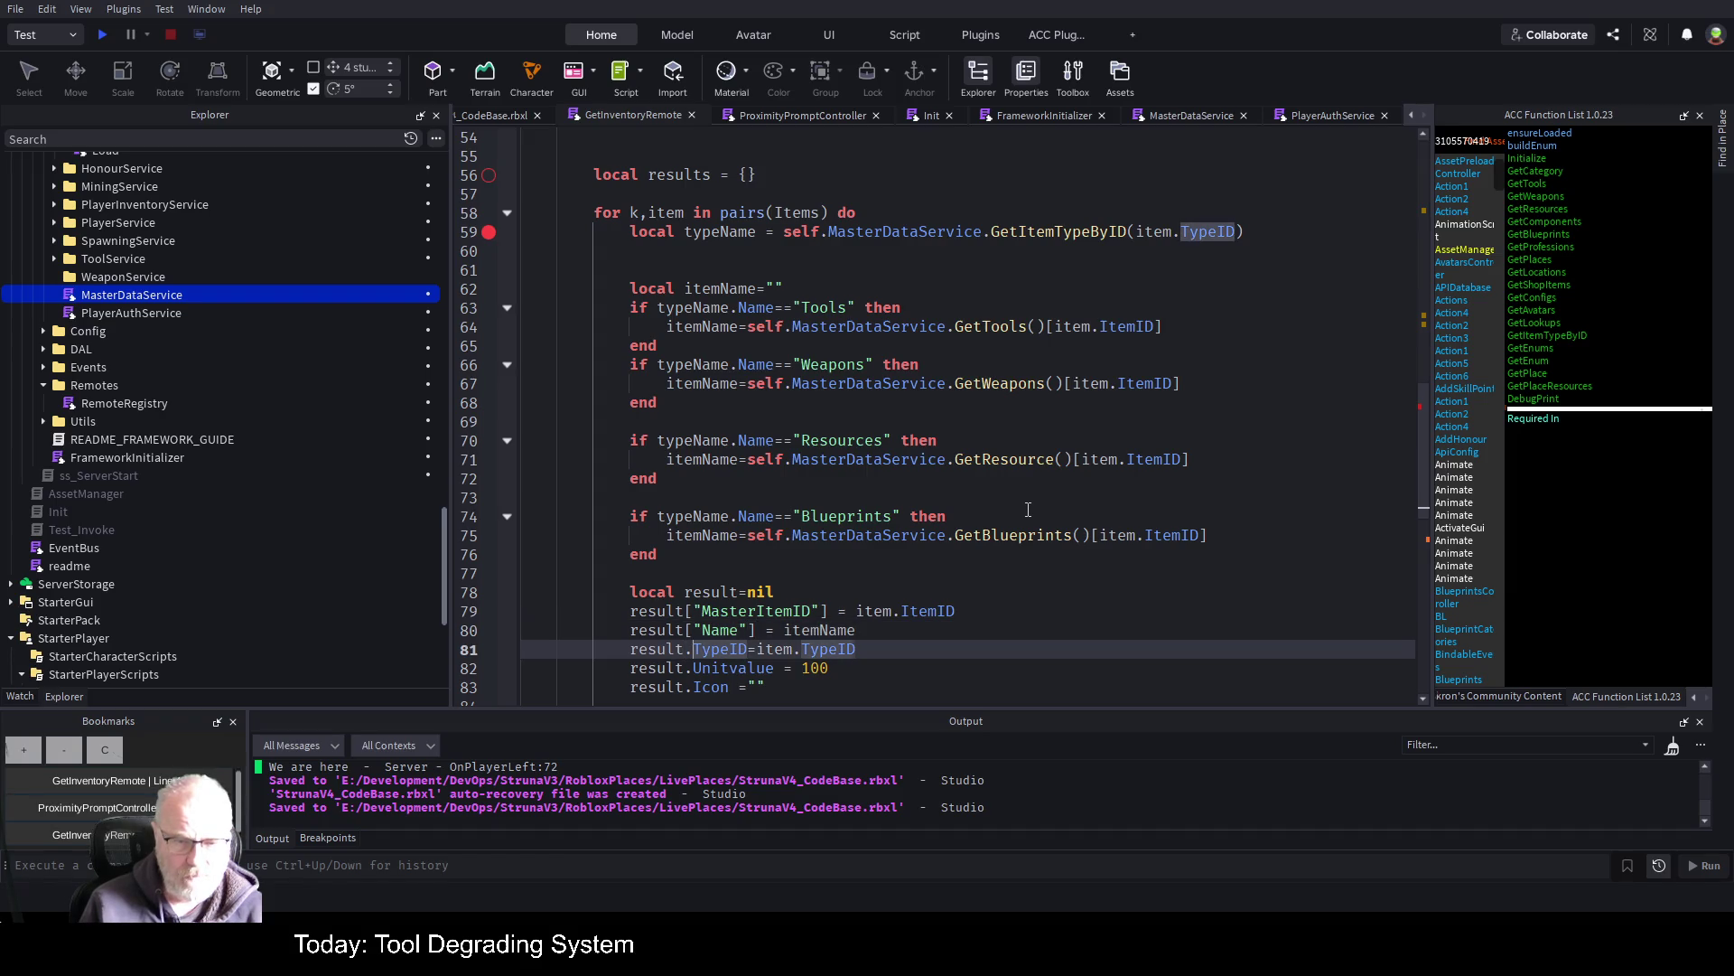
pyautogui.press('BackSpace')
pyautogui.write('["')
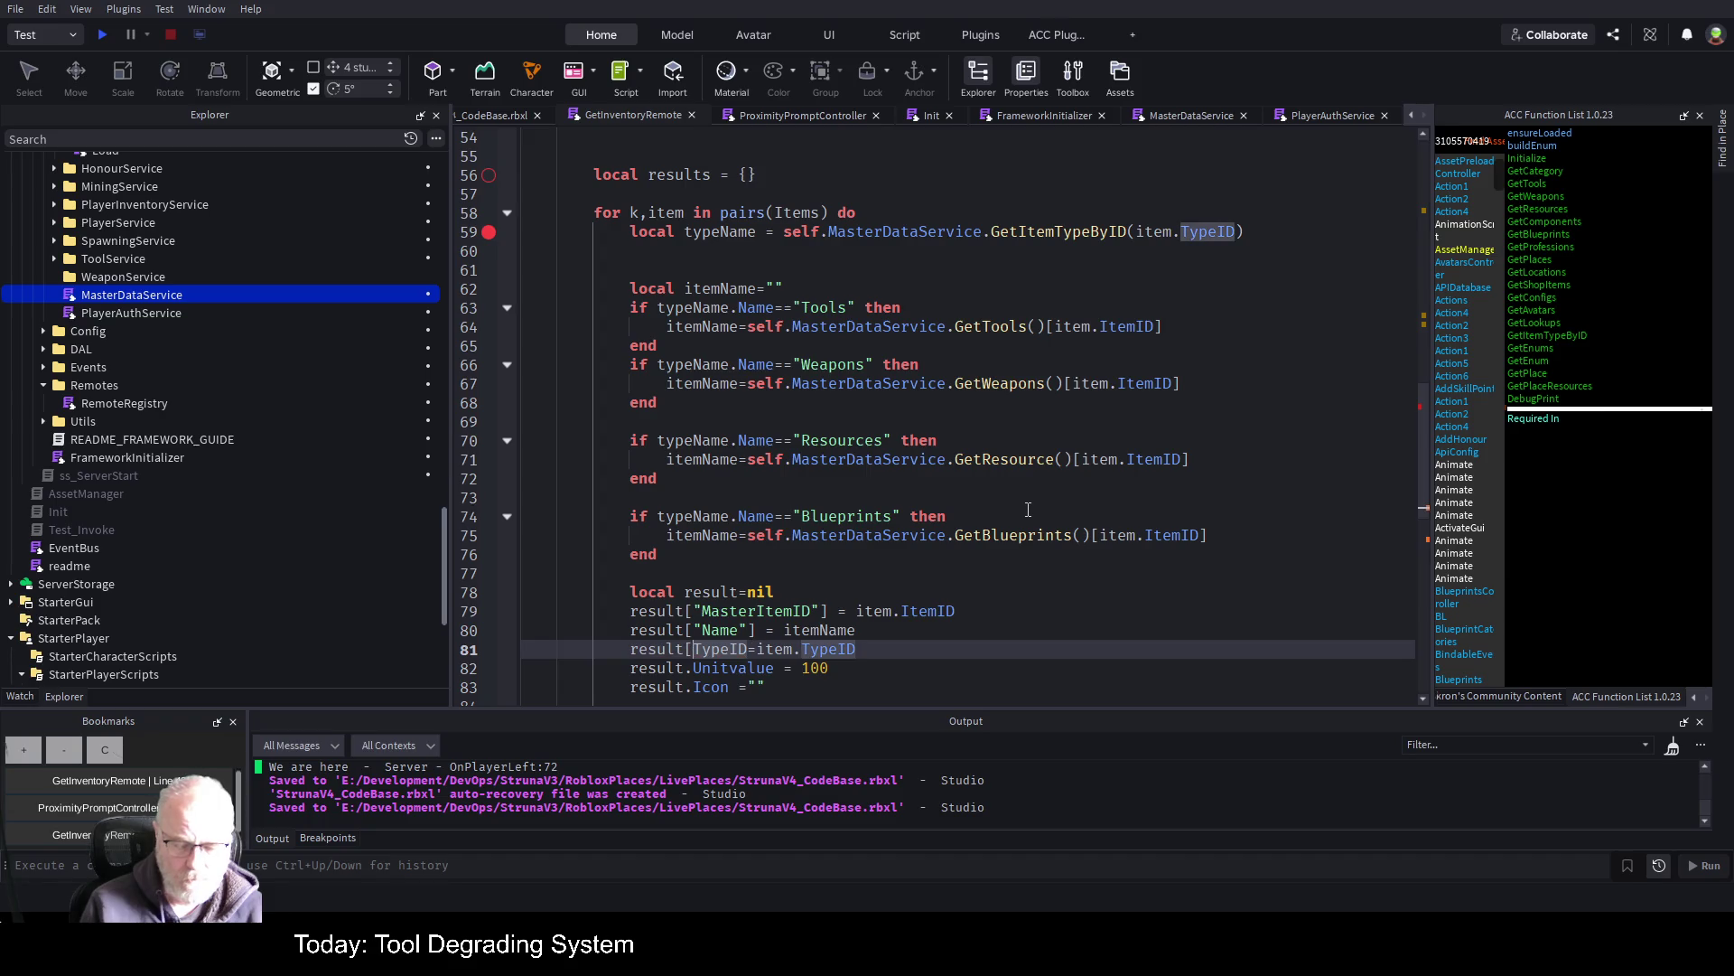
pyautogui.press('Right')
pyautogui.press('Right')
pyautogui.press('Right')
pyautogui.write('"]')
# Correct the Unitvalue field name to UnitValue
pyautogui.press('Down')
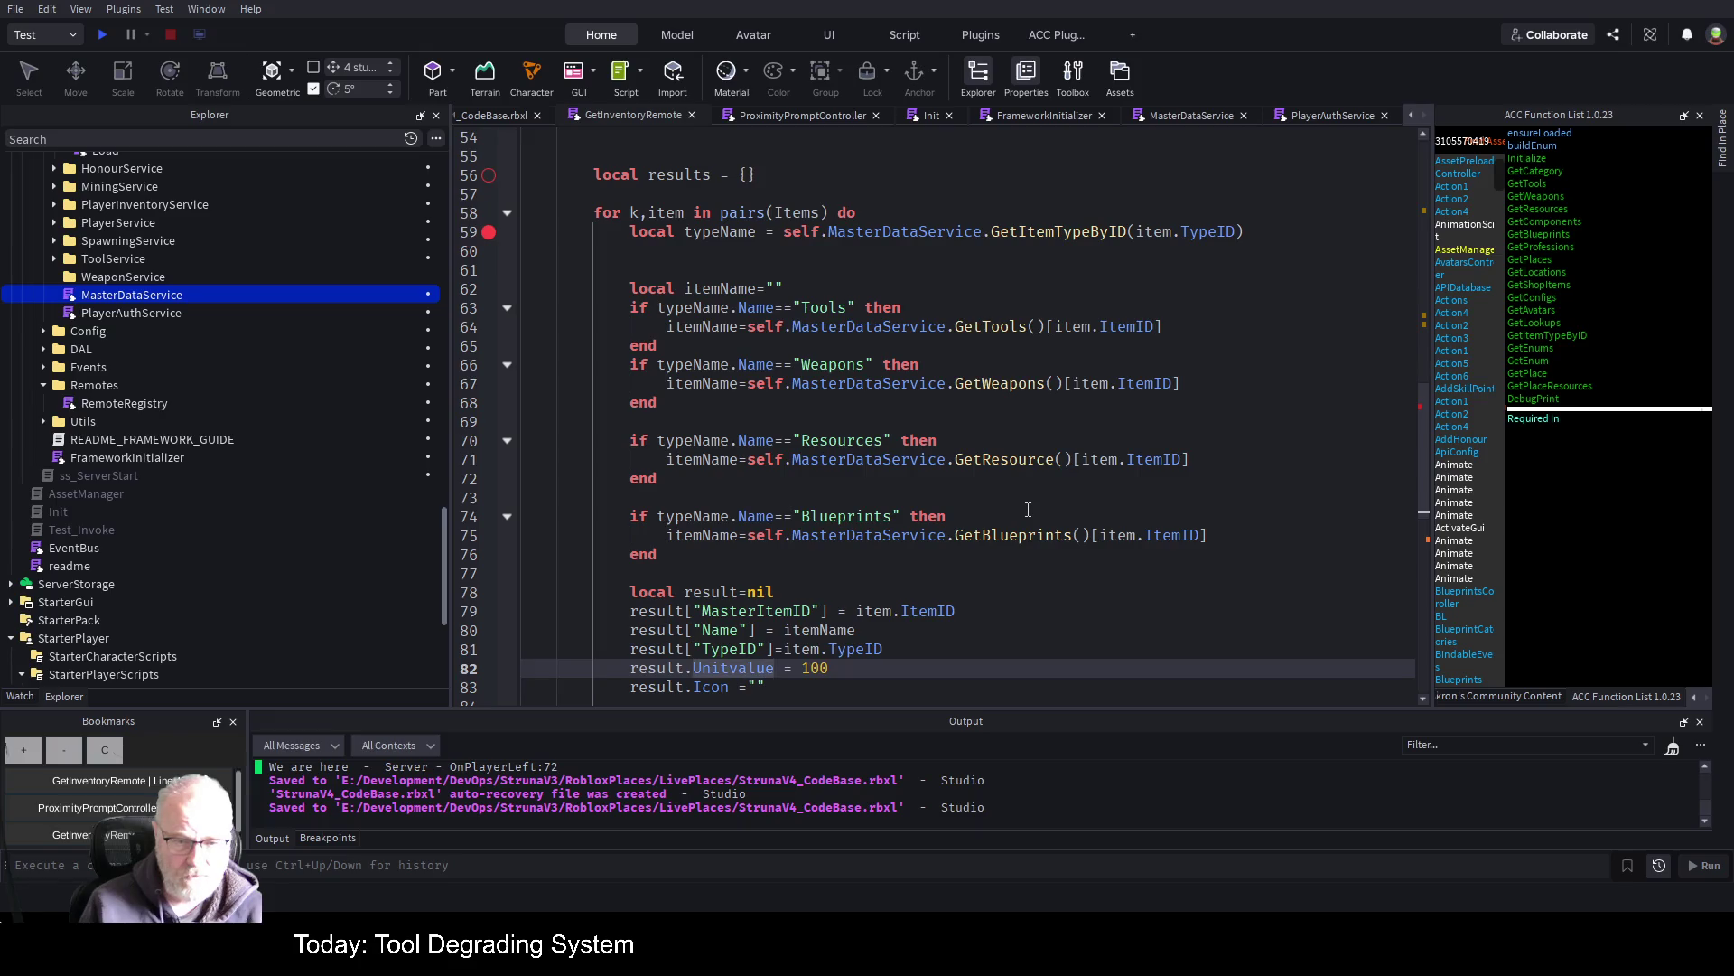
pyautogui.press('Delete')
pyautogui.write('V')
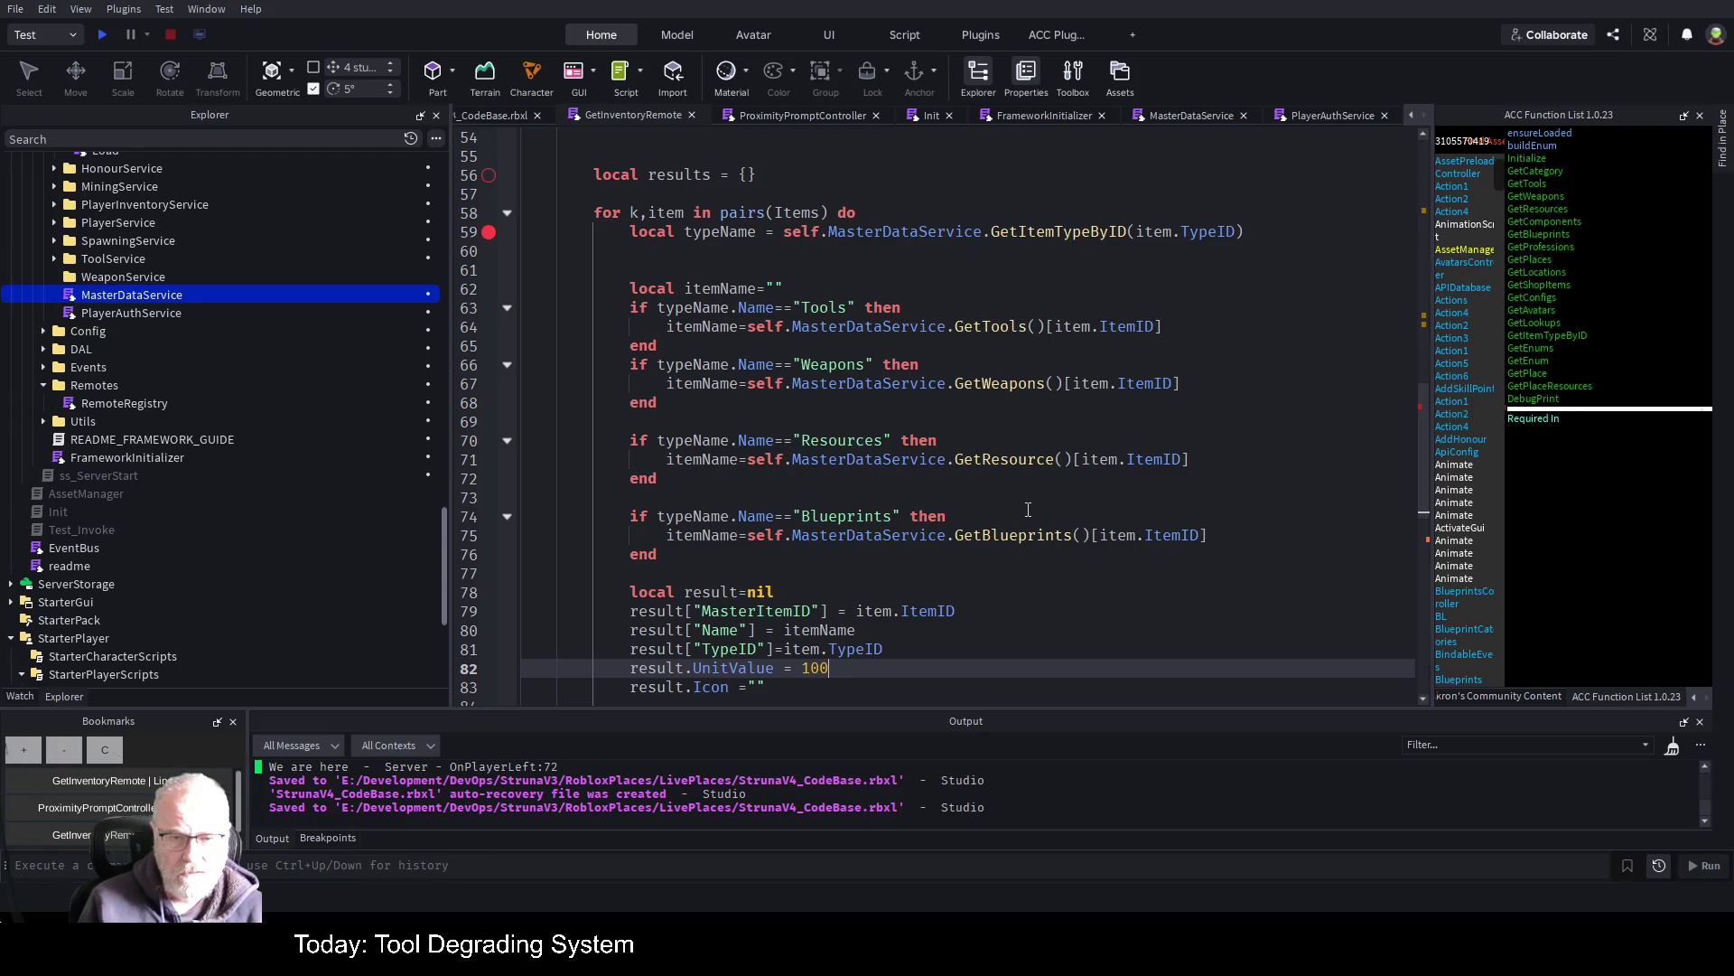
pyautogui.press('Up')
pyautogui.press('Up')
pyautogui.press('Up')
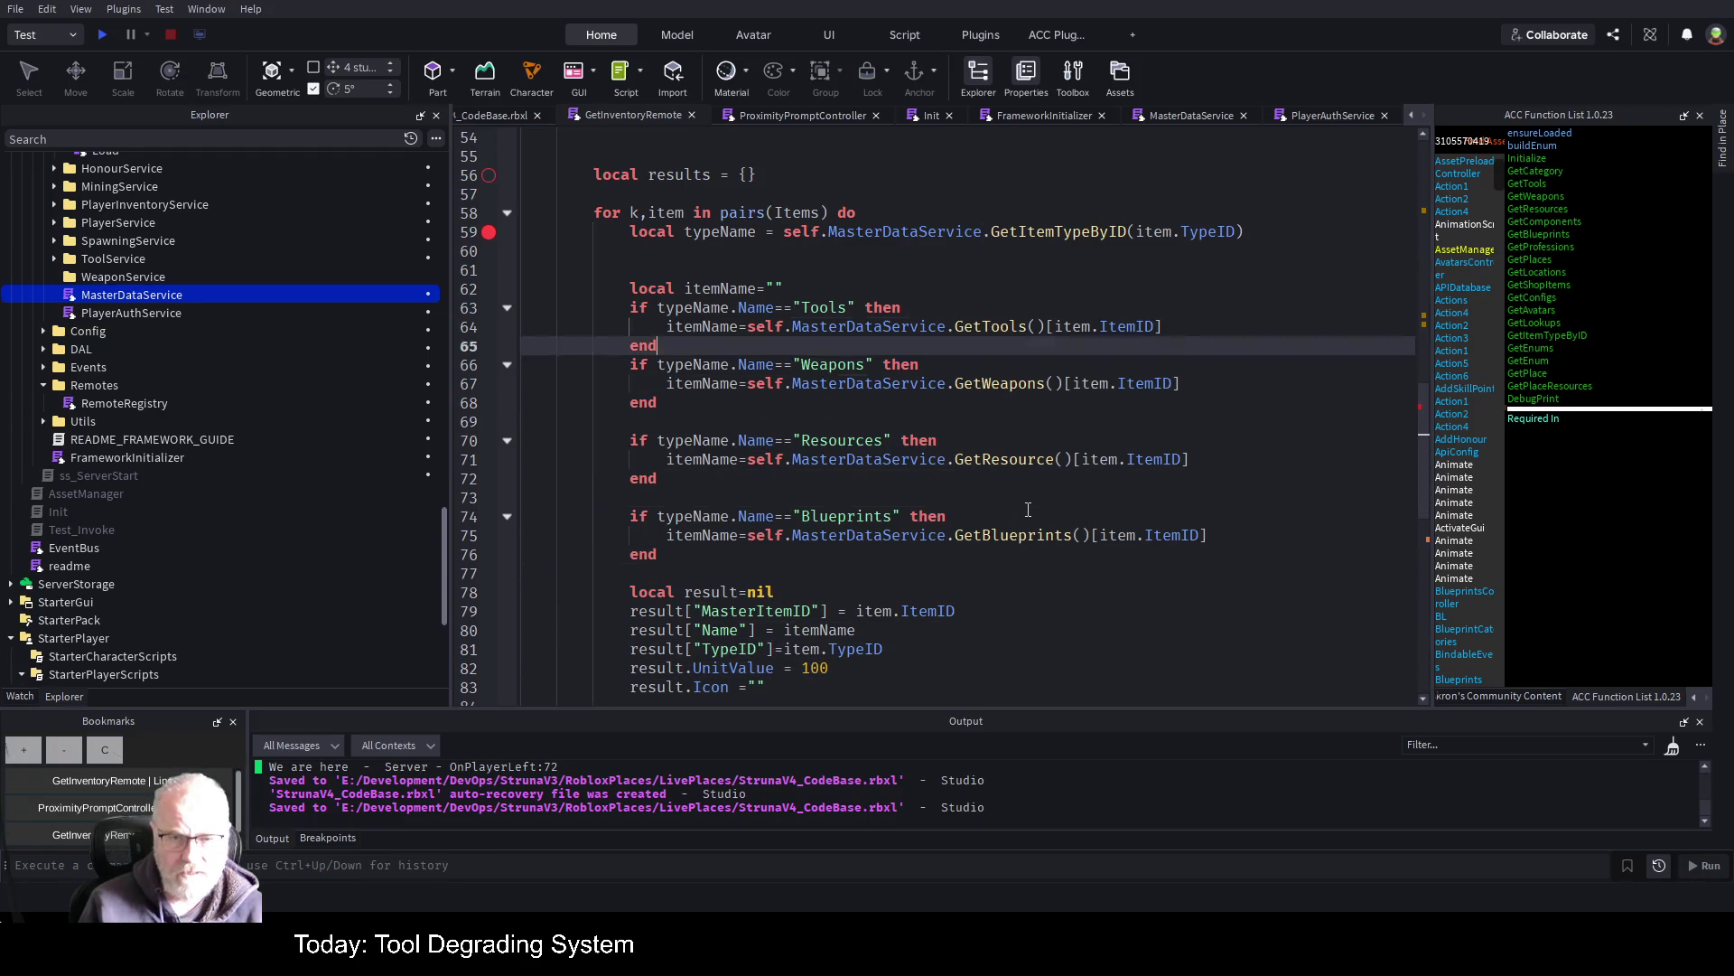
# Assign the Tools branch lookup to masterItem instead of itemName
pyautogui.press('Down')
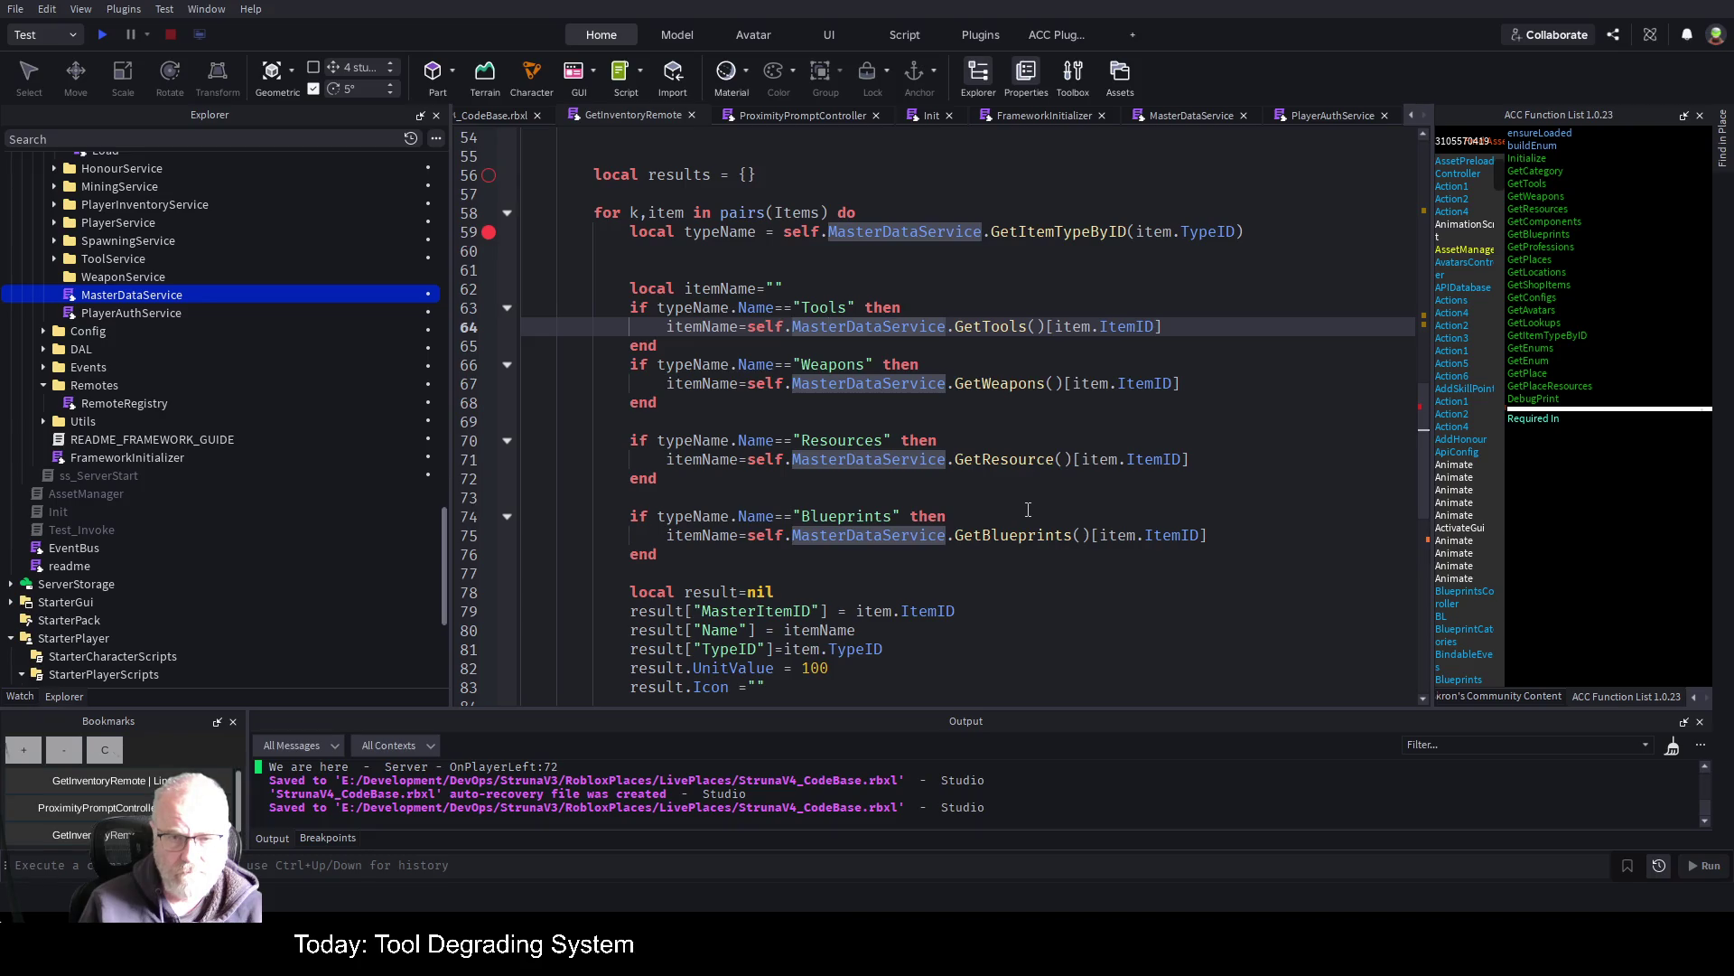
pyautogui.press('Home')
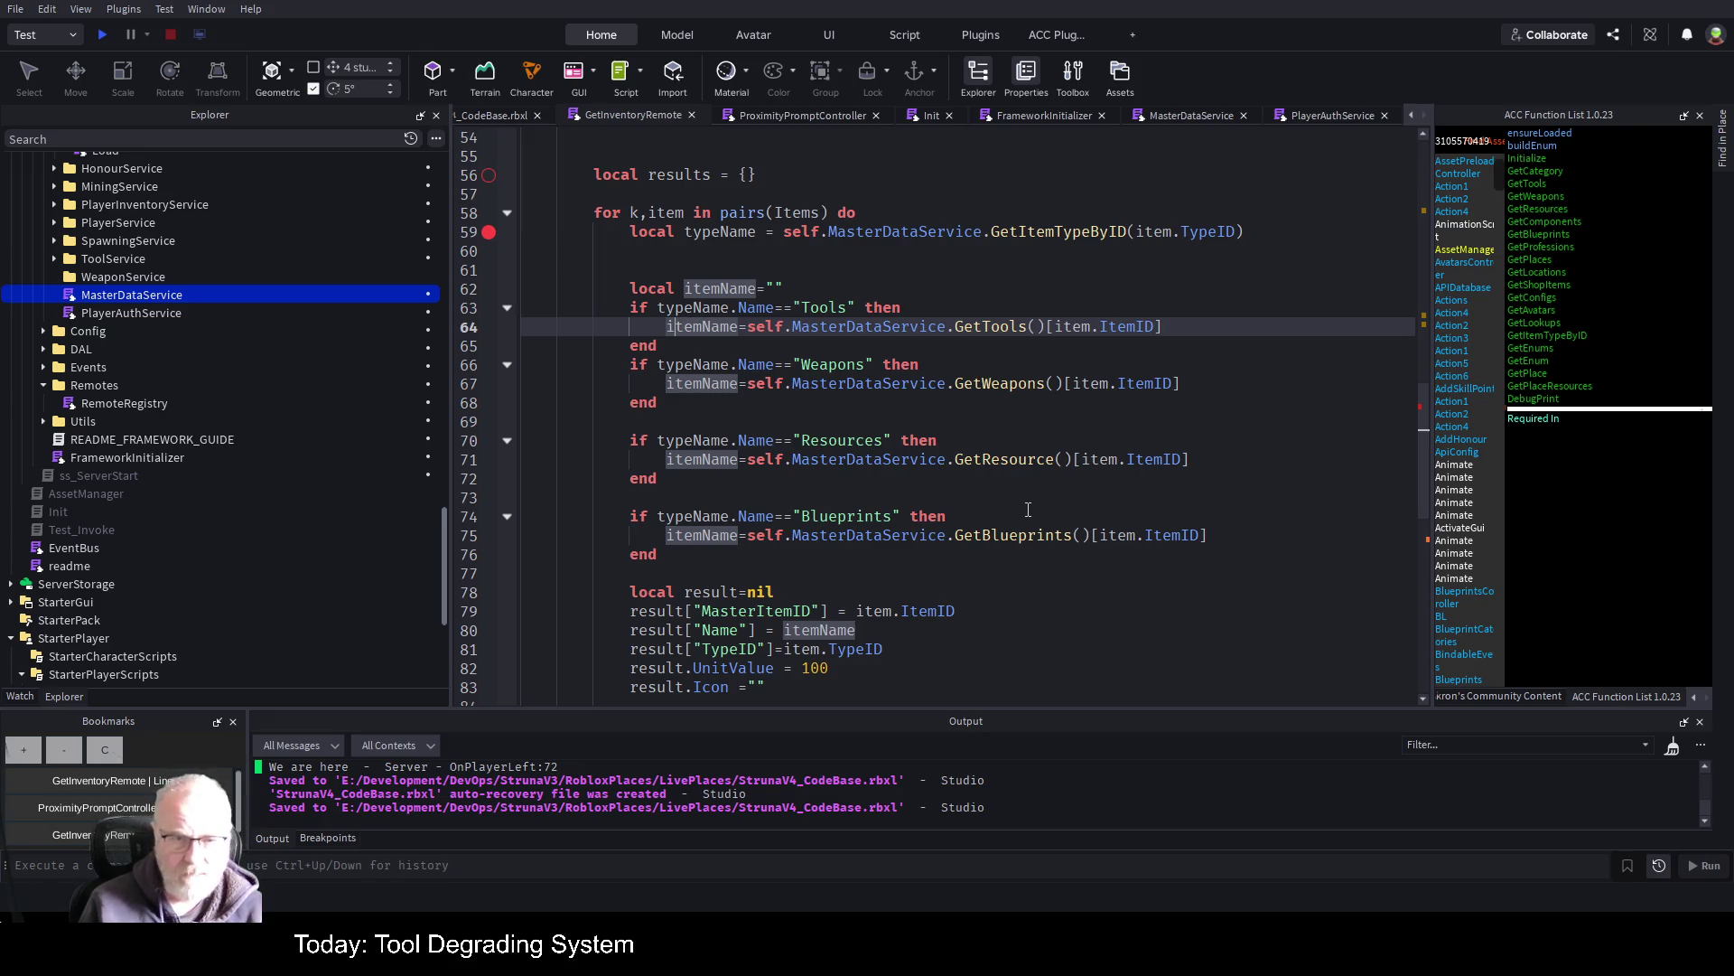
pyautogui.write('masterItem')
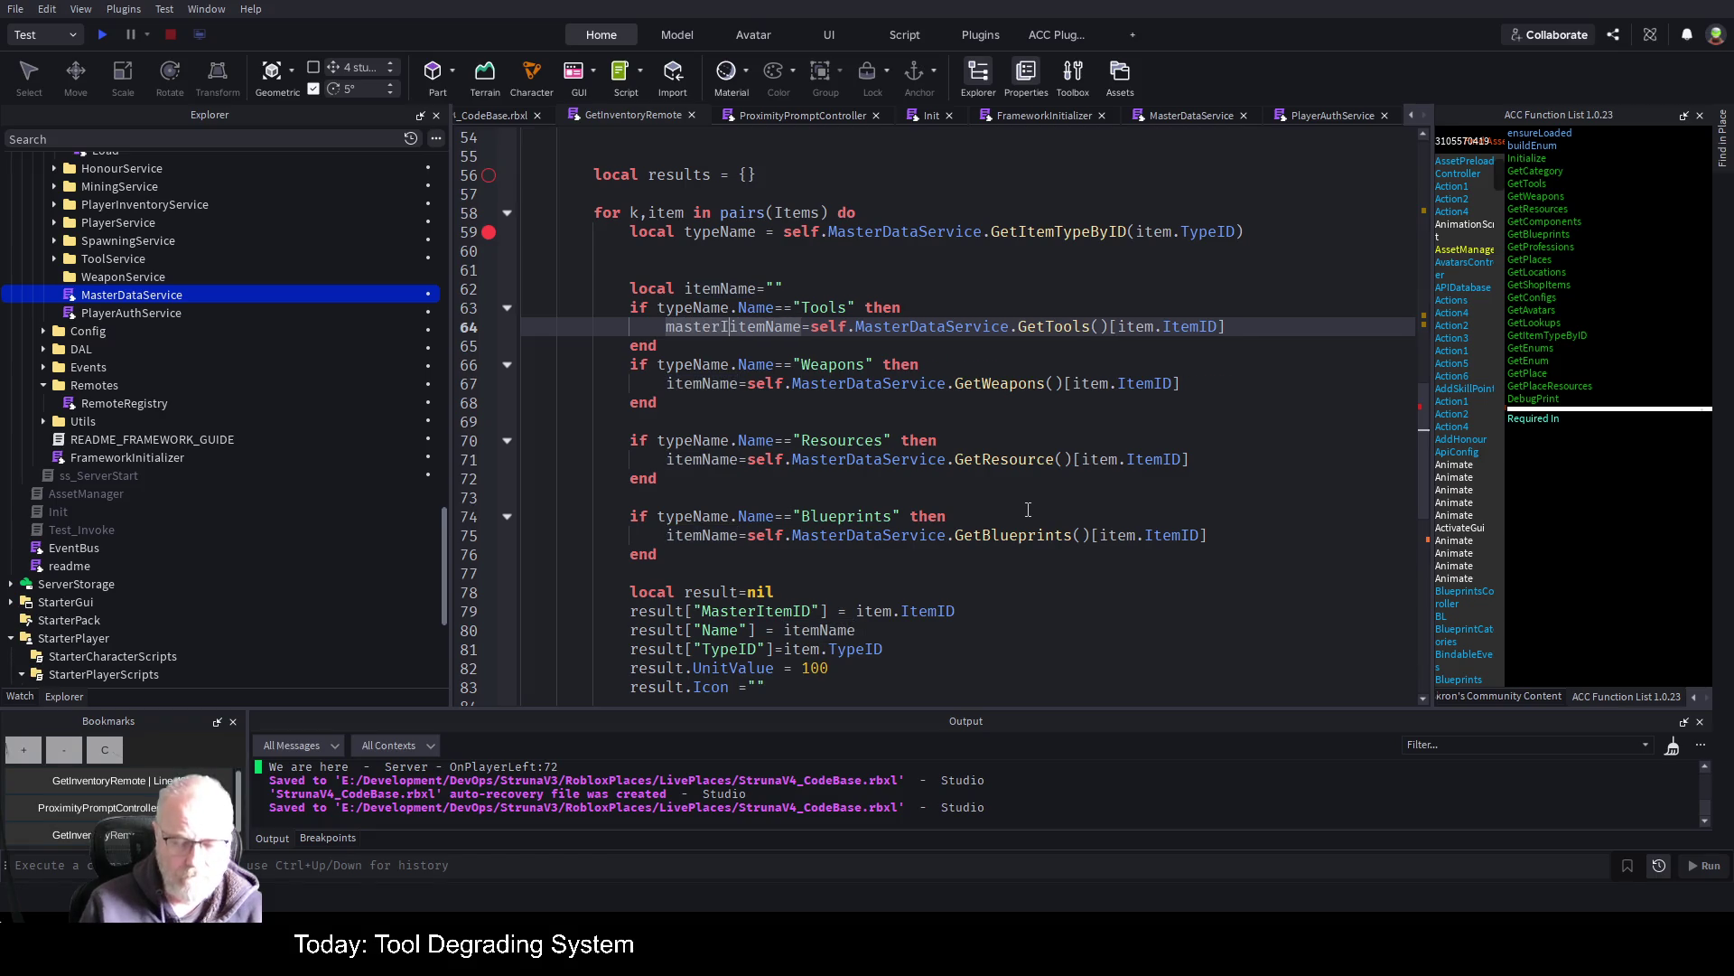
pyautogui.press('Return')
pyautogui.press('Delete')
pyautogui.press('Delete')
pyautogui.press('Delete')
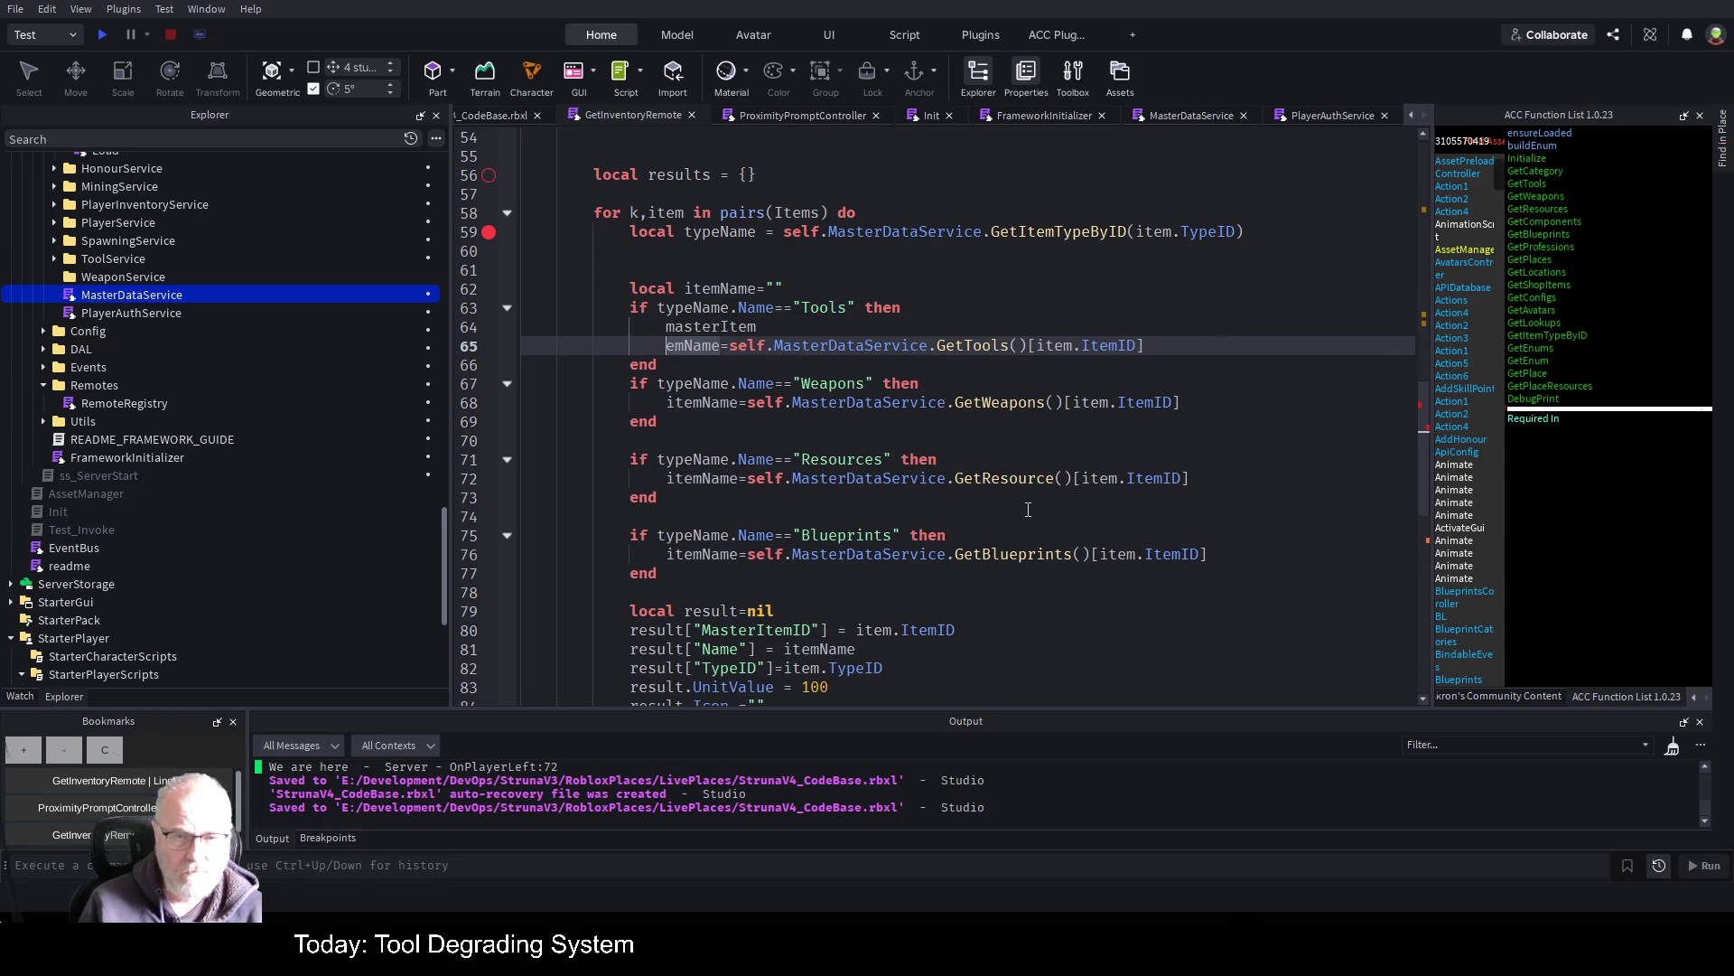
pyautogui.press('Delete')
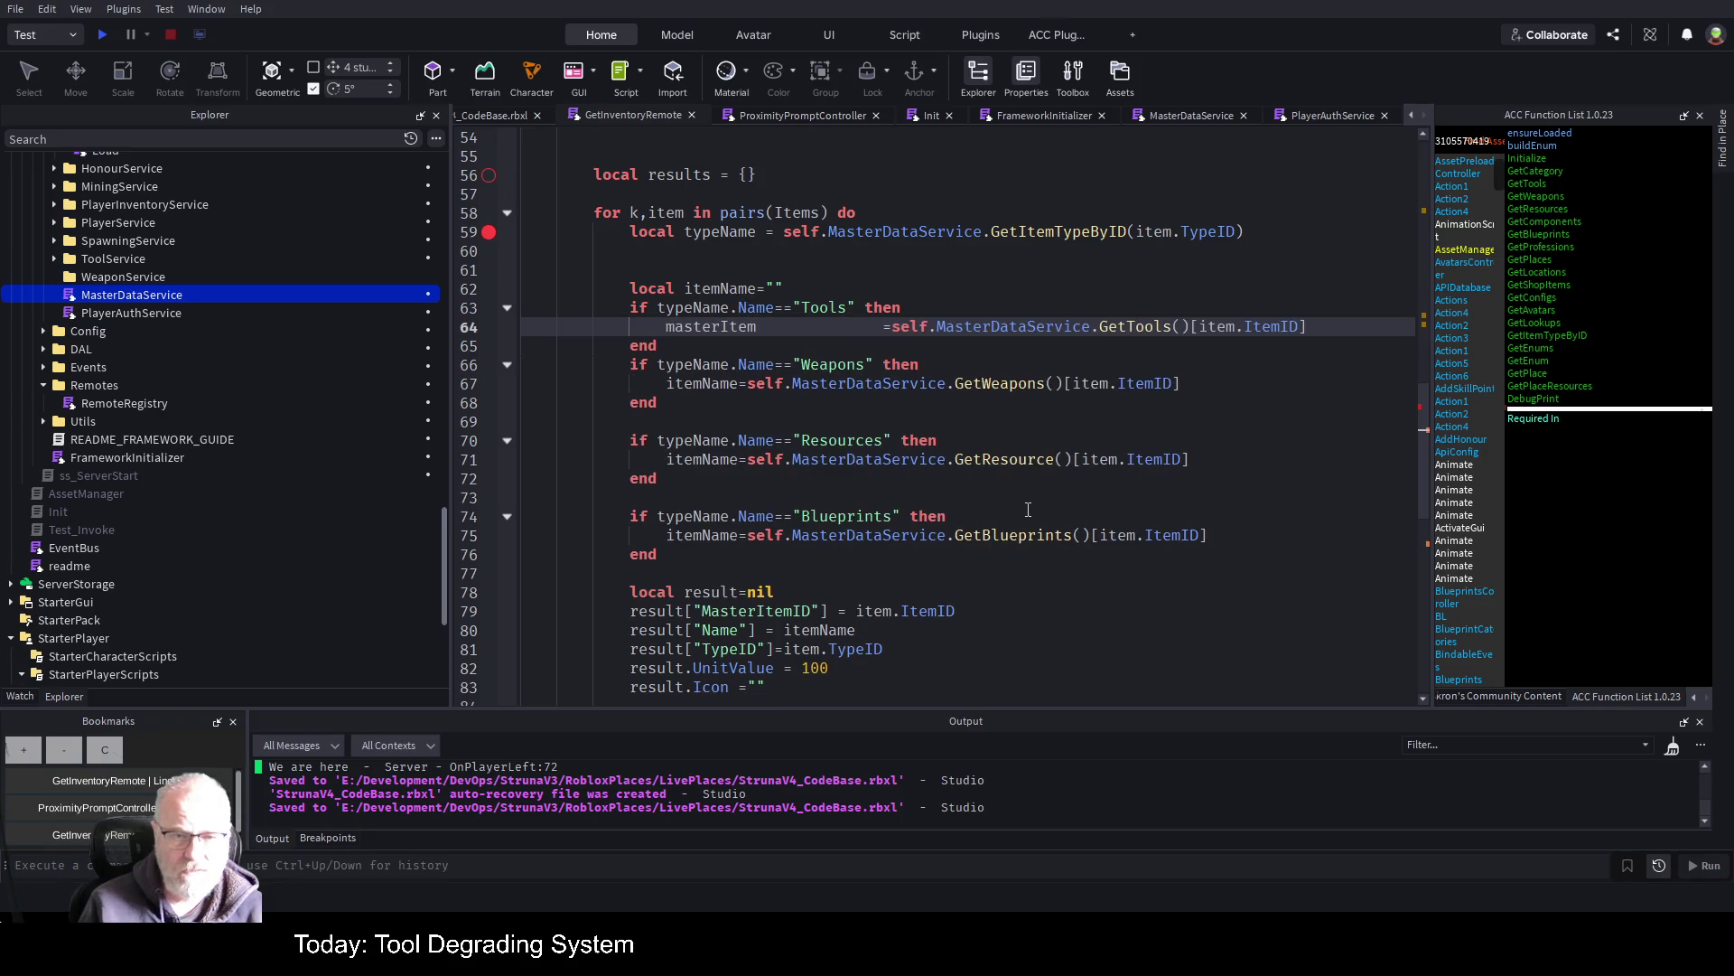
pyautogui.press('Delete')
pyautogui.press('Delete')
pyautogui.press('Delete')
pyautogui.write('=')
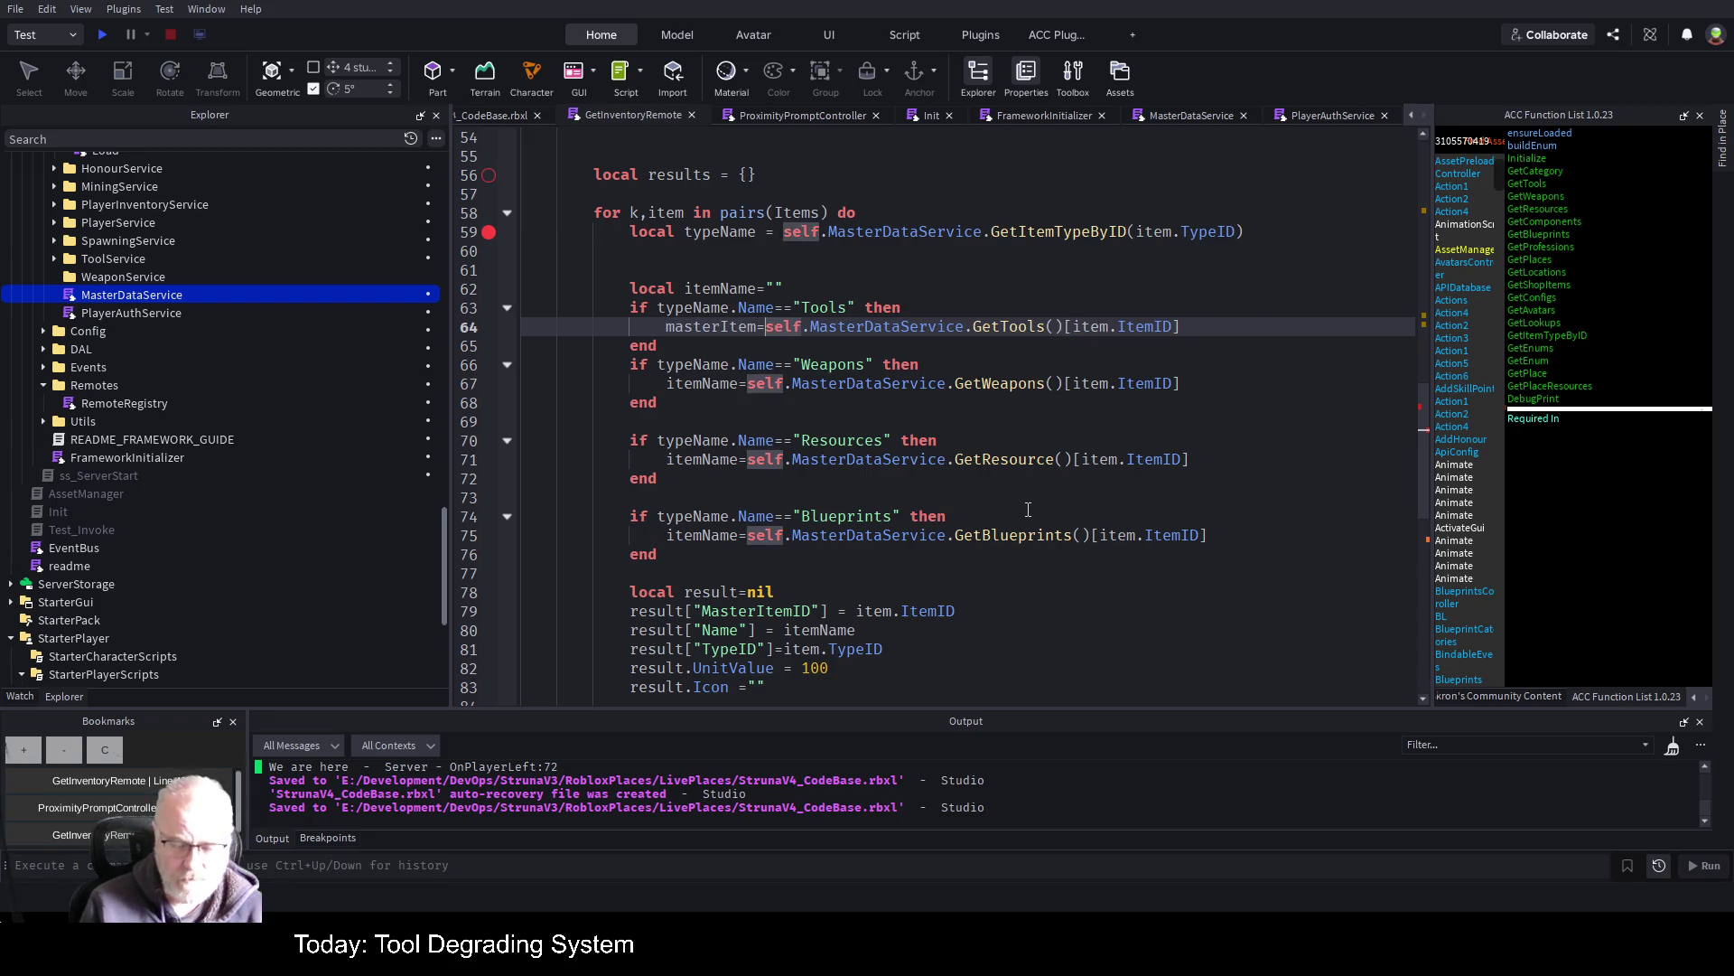
# Rename the itemName declaration to masterItem, initialised to nil
pyautogui.press('Up')
pyautogui.press('Up')
pyautogui.press('BackSpace')
pyautogui.press('BackSpace')
pyautogui.press('BackSpace')
pyautogui.press('BackSpace')
pyautogui.write('masterItem')
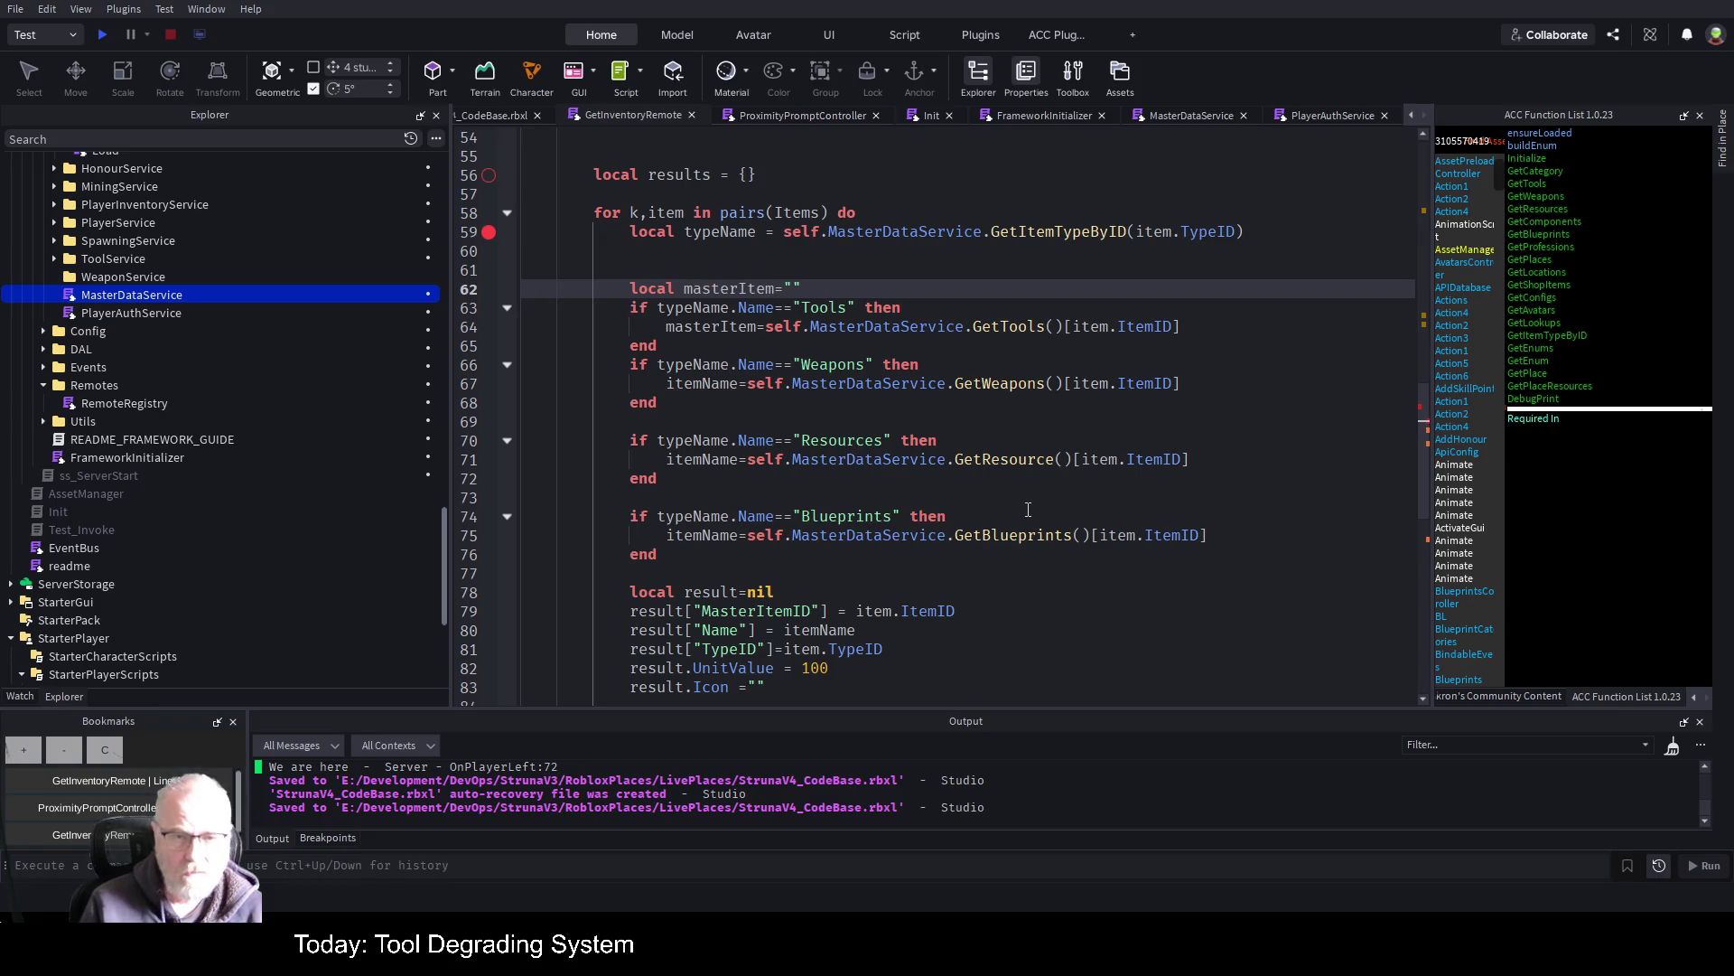
pyautogui.press('End')
pyautogui.press('BackSpace')
pyautogui.press('BackSpace')
pyautogui.write('nil')
pyautogui.press('Down')
pyautogui.press('Down')
pyautogui.press('Down')
pyautogui.press('Down')
pyautogui.press('Down')
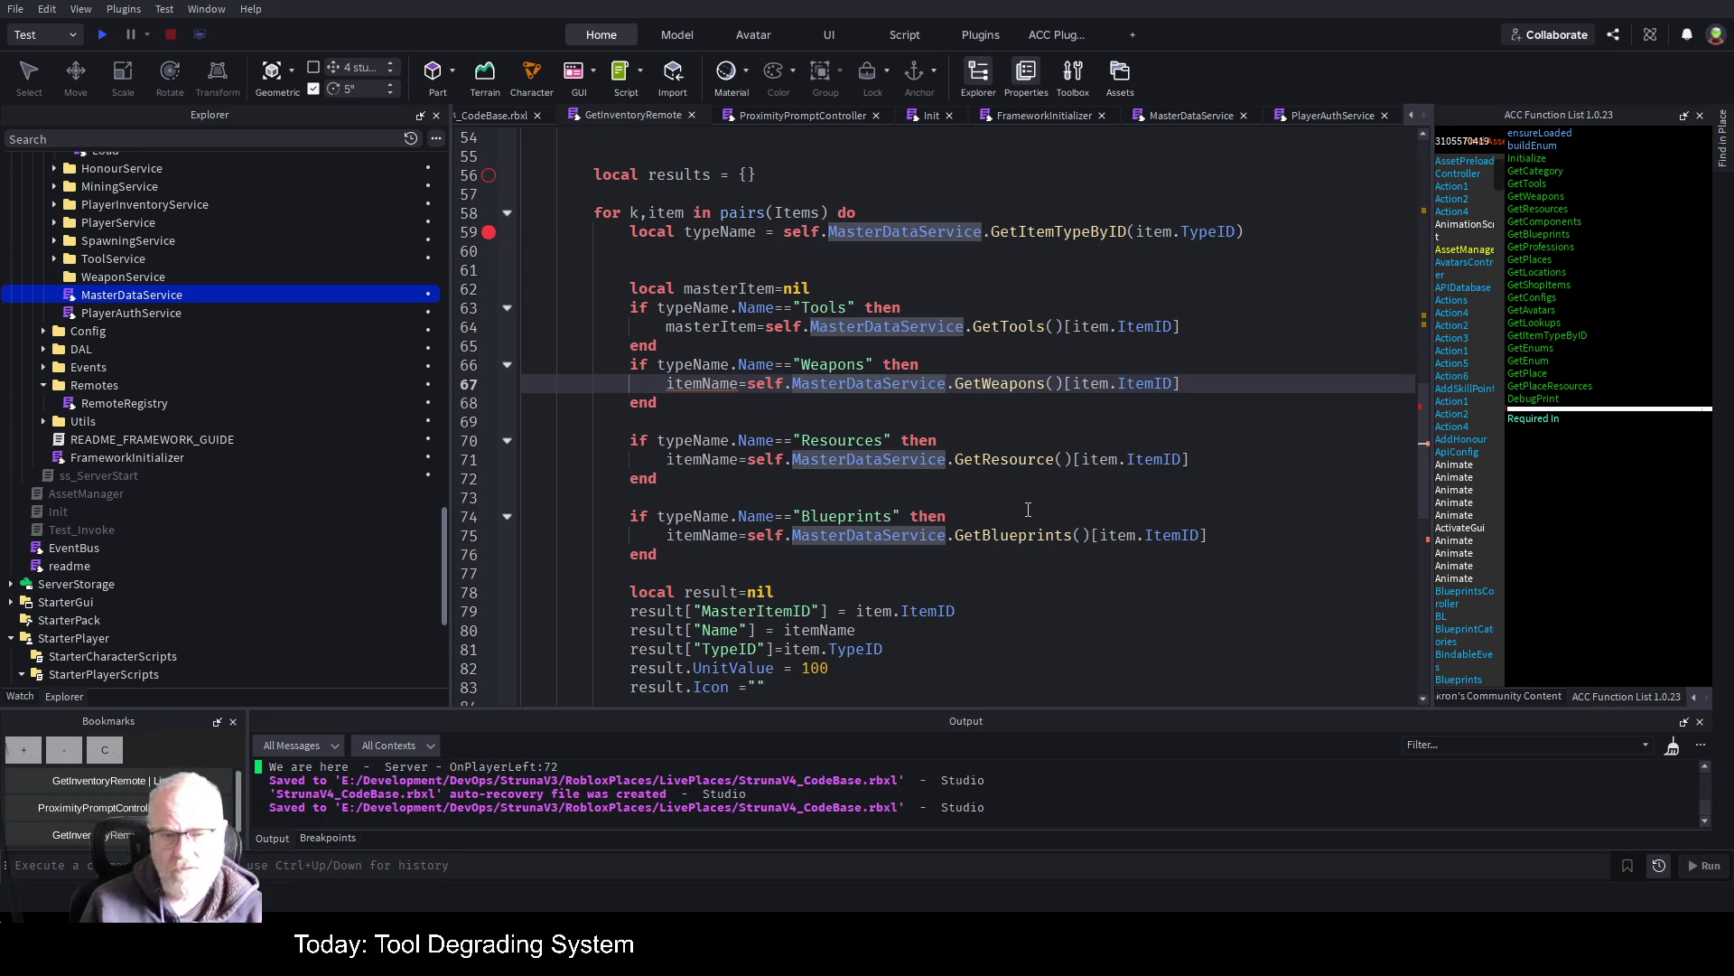
pyautogui.press('Up')
pyautogui.press('Up')
pyautogui.press('Up')
pyautogui.press('Up')
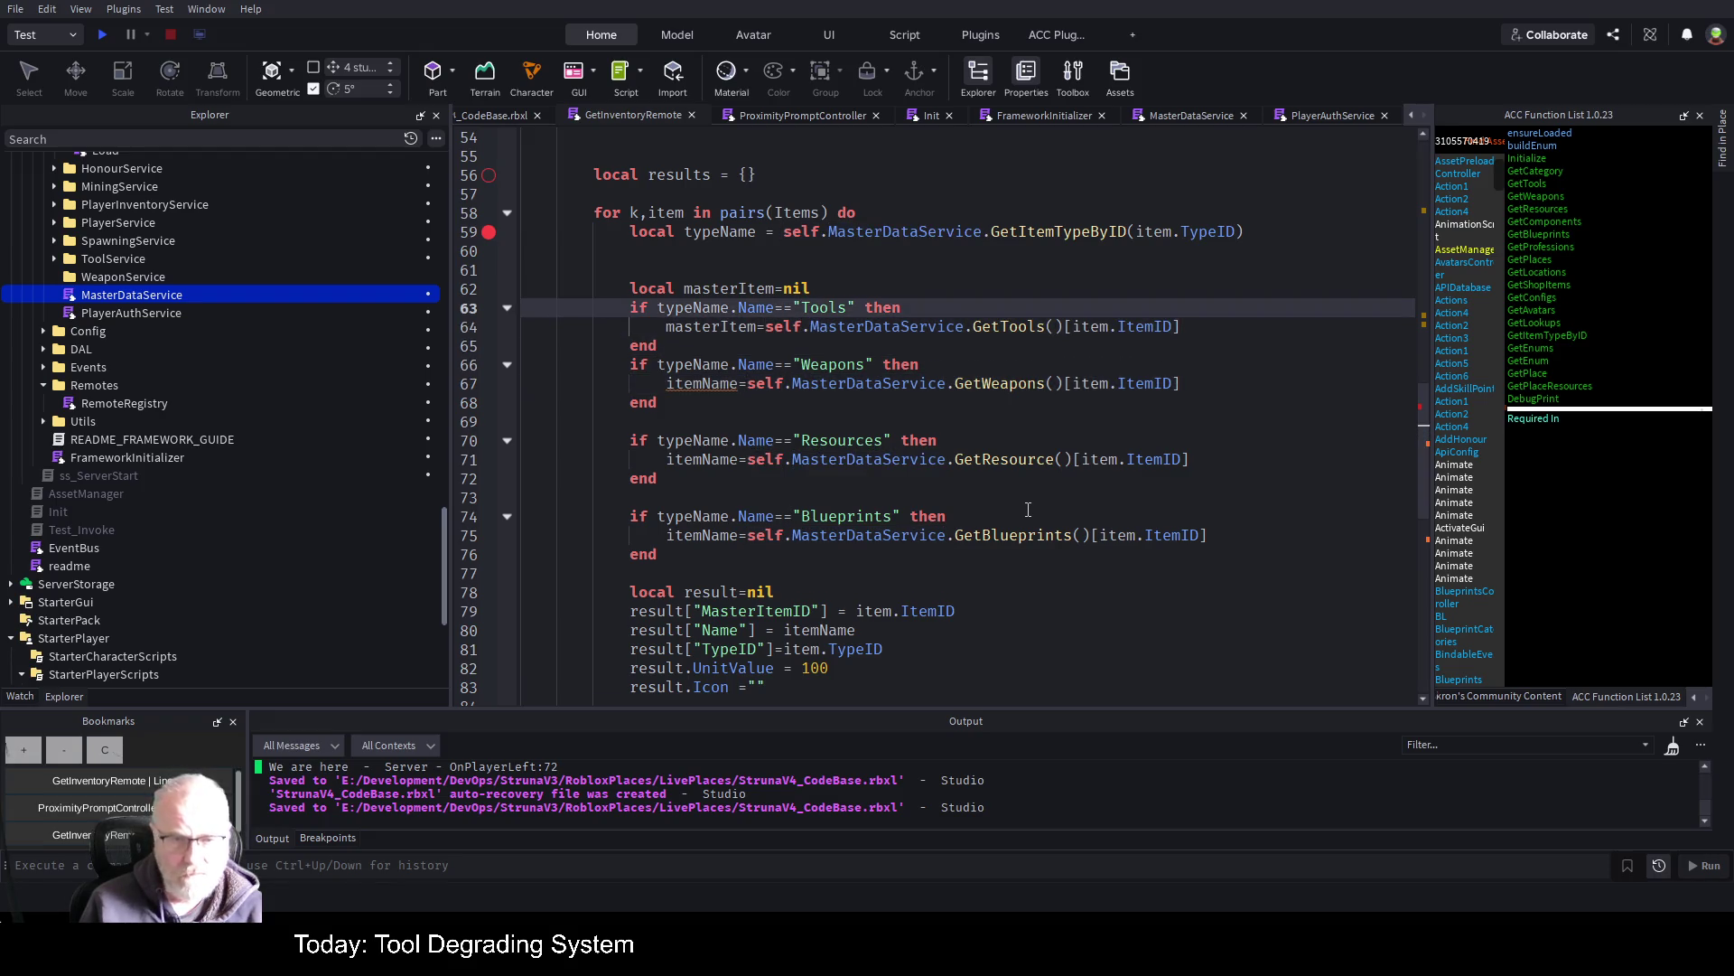
# Replace itemName with masterItem in the Weapons, Resources and Blueprints branches
pyautogui.press('Down')
pyautogui.press('Down')
pyautogui.press('Down')
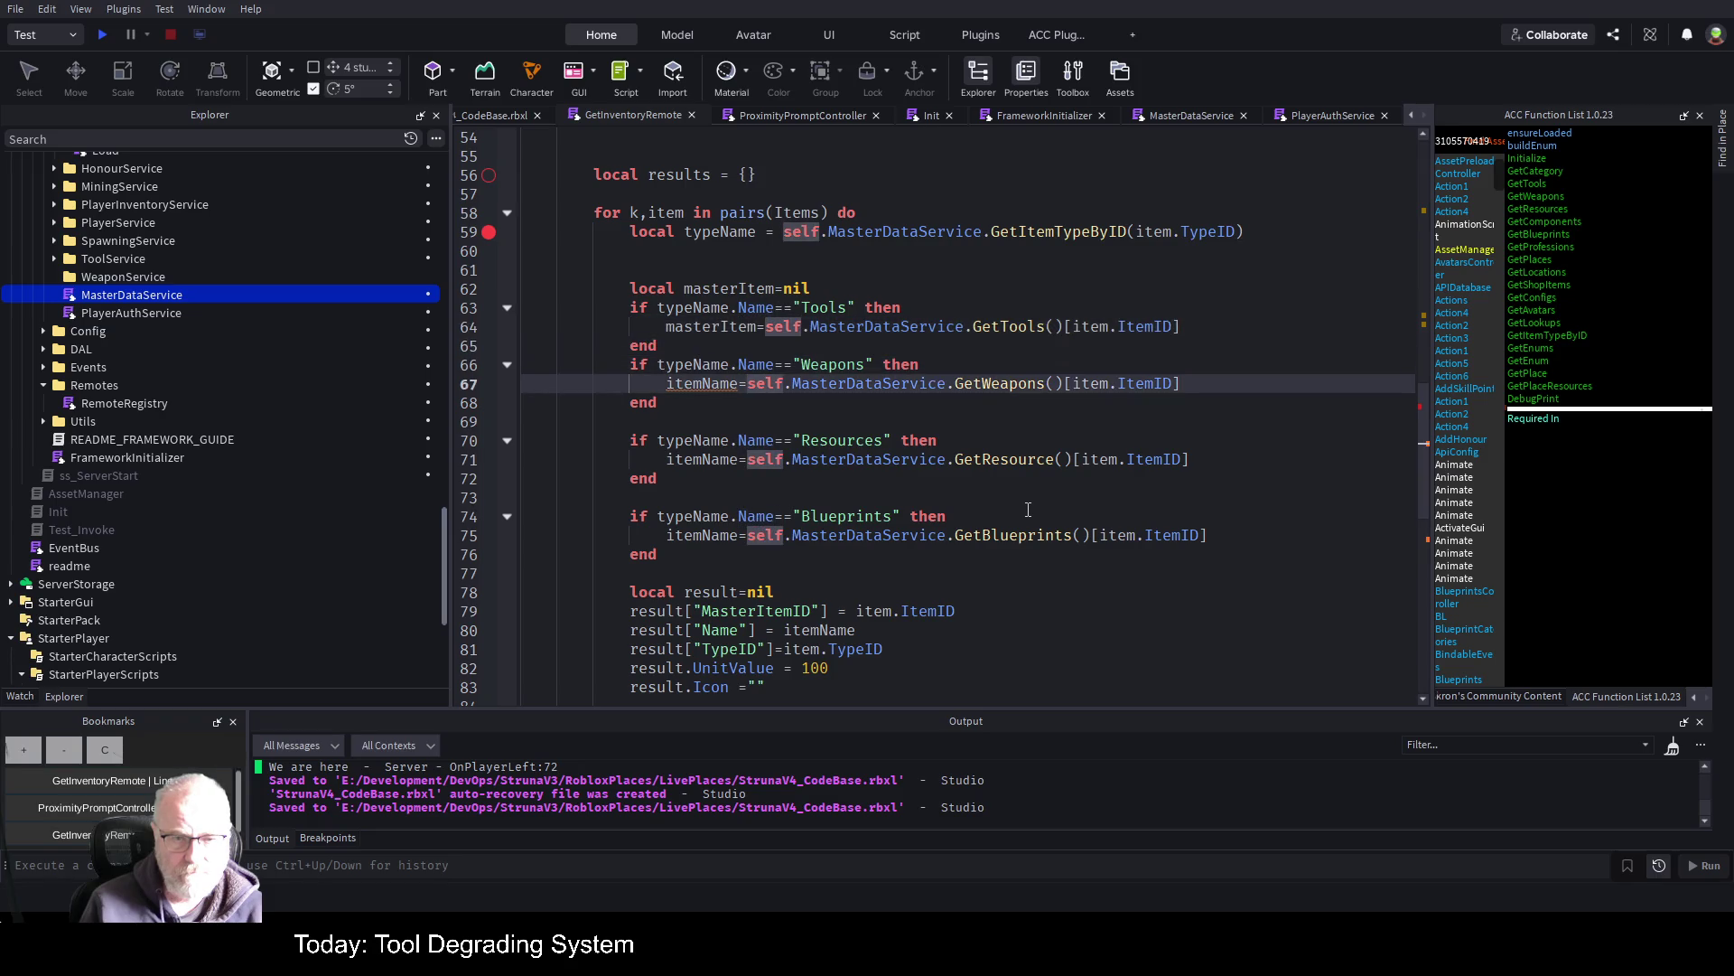
pyautogui.doubleClick(696, 326)
pyautogui.hotkey('ctrl', 'c')
pyautogui.doubleClick(723, 383)
pyautogui.hotkey('ctrl', 'v')
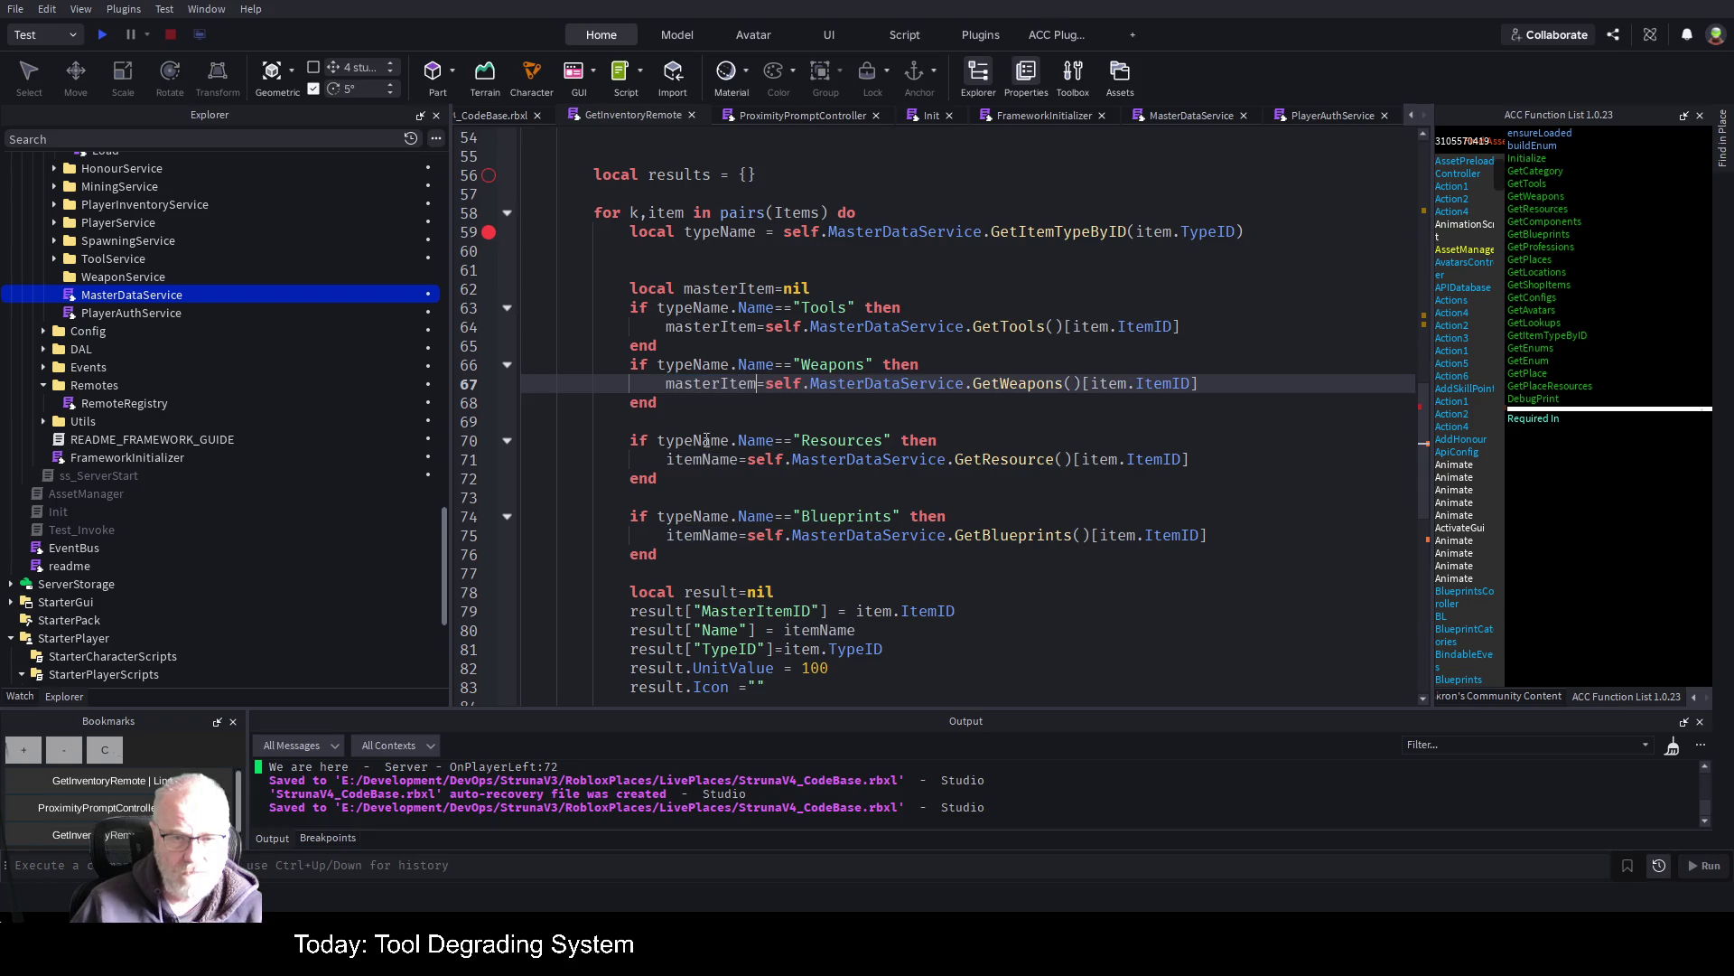
pyautogui.doubleClick(688, 459)
pyautogui.hotkey('ctrl', 'v')
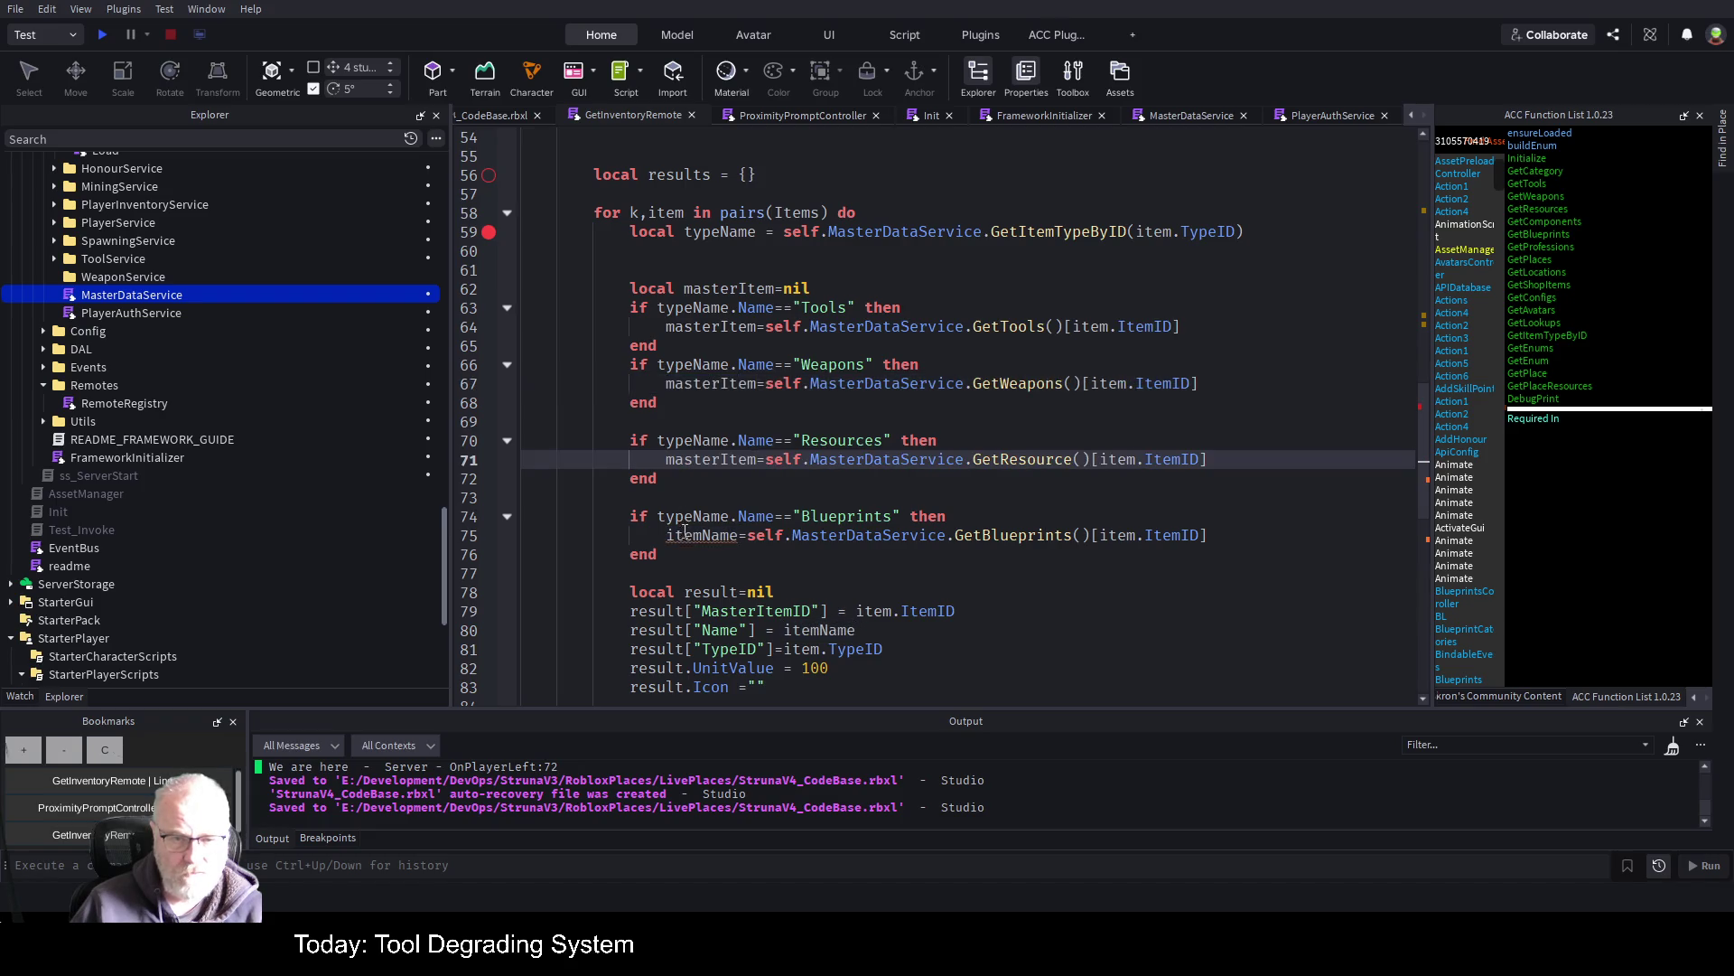
pyautogui.doubleClick(684, 534)
pyautogui.hotkey('ctrl', 'v')
pyautogui.press('Up')
pyautogui.press('Up')
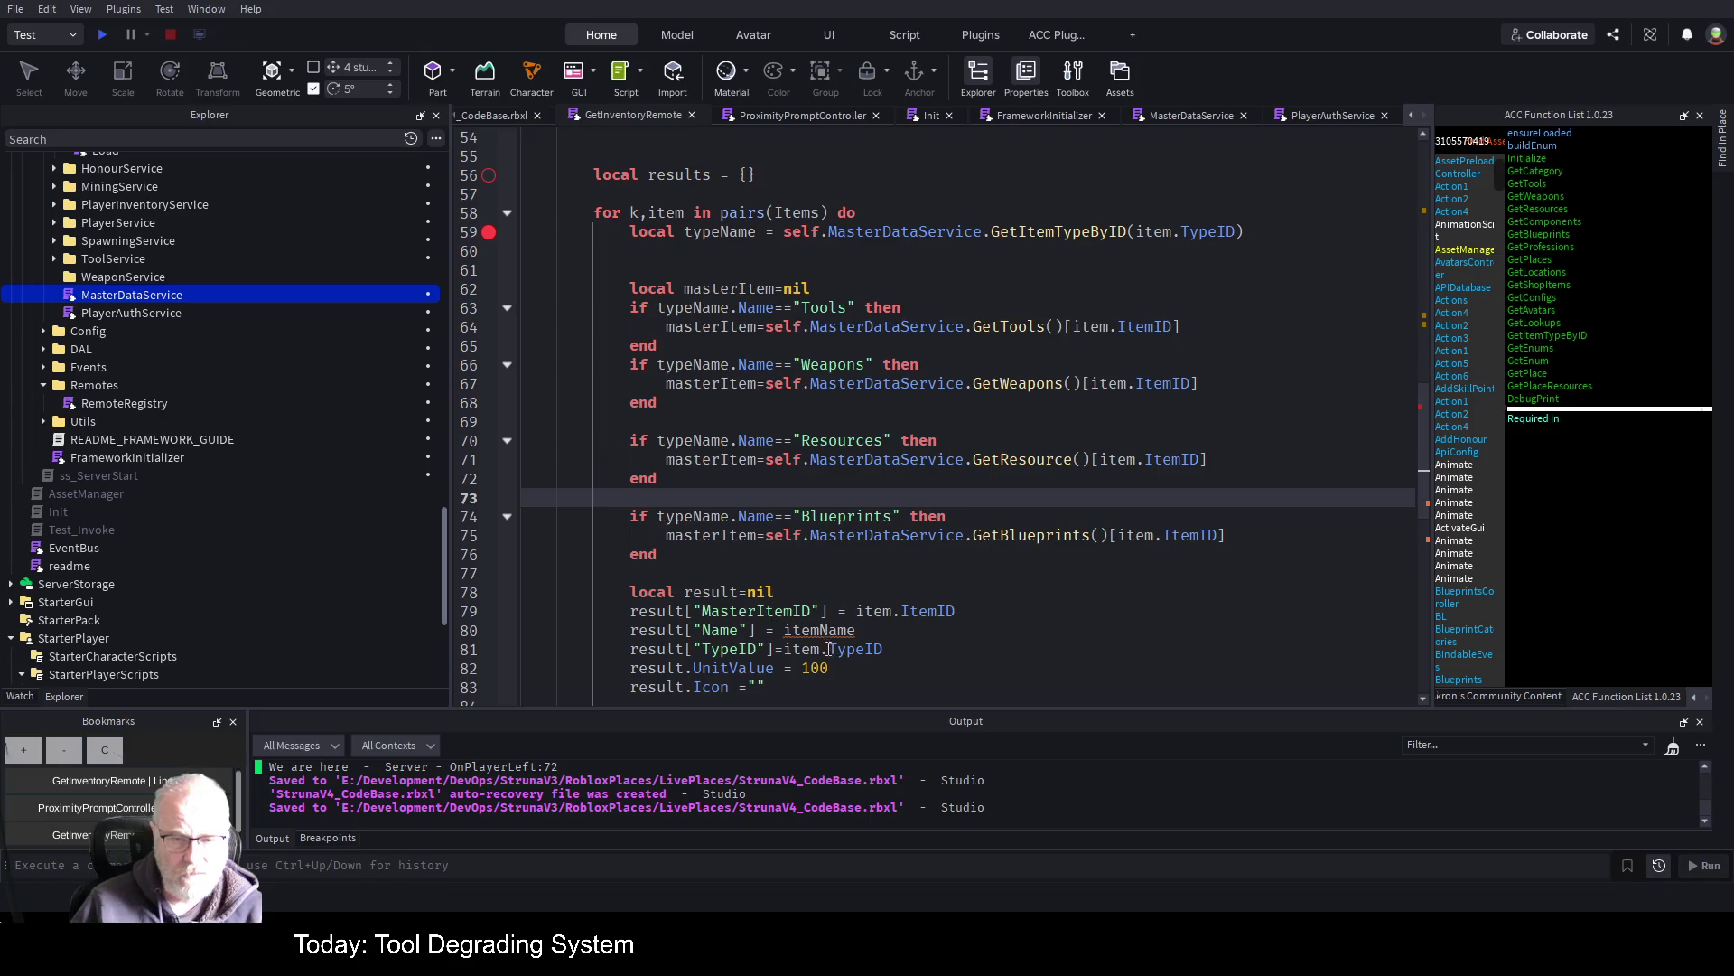
# Read the result's Name, TypeID and MasterItemID from masterItem.Name, masterItem.TypeID and masterItem.ID
pyautogui.doubleClick(823, 630)
pyautogui.hotkey('ctrl', 'v')
pyautogui.write('.Name')
pyautogui.press('Down')
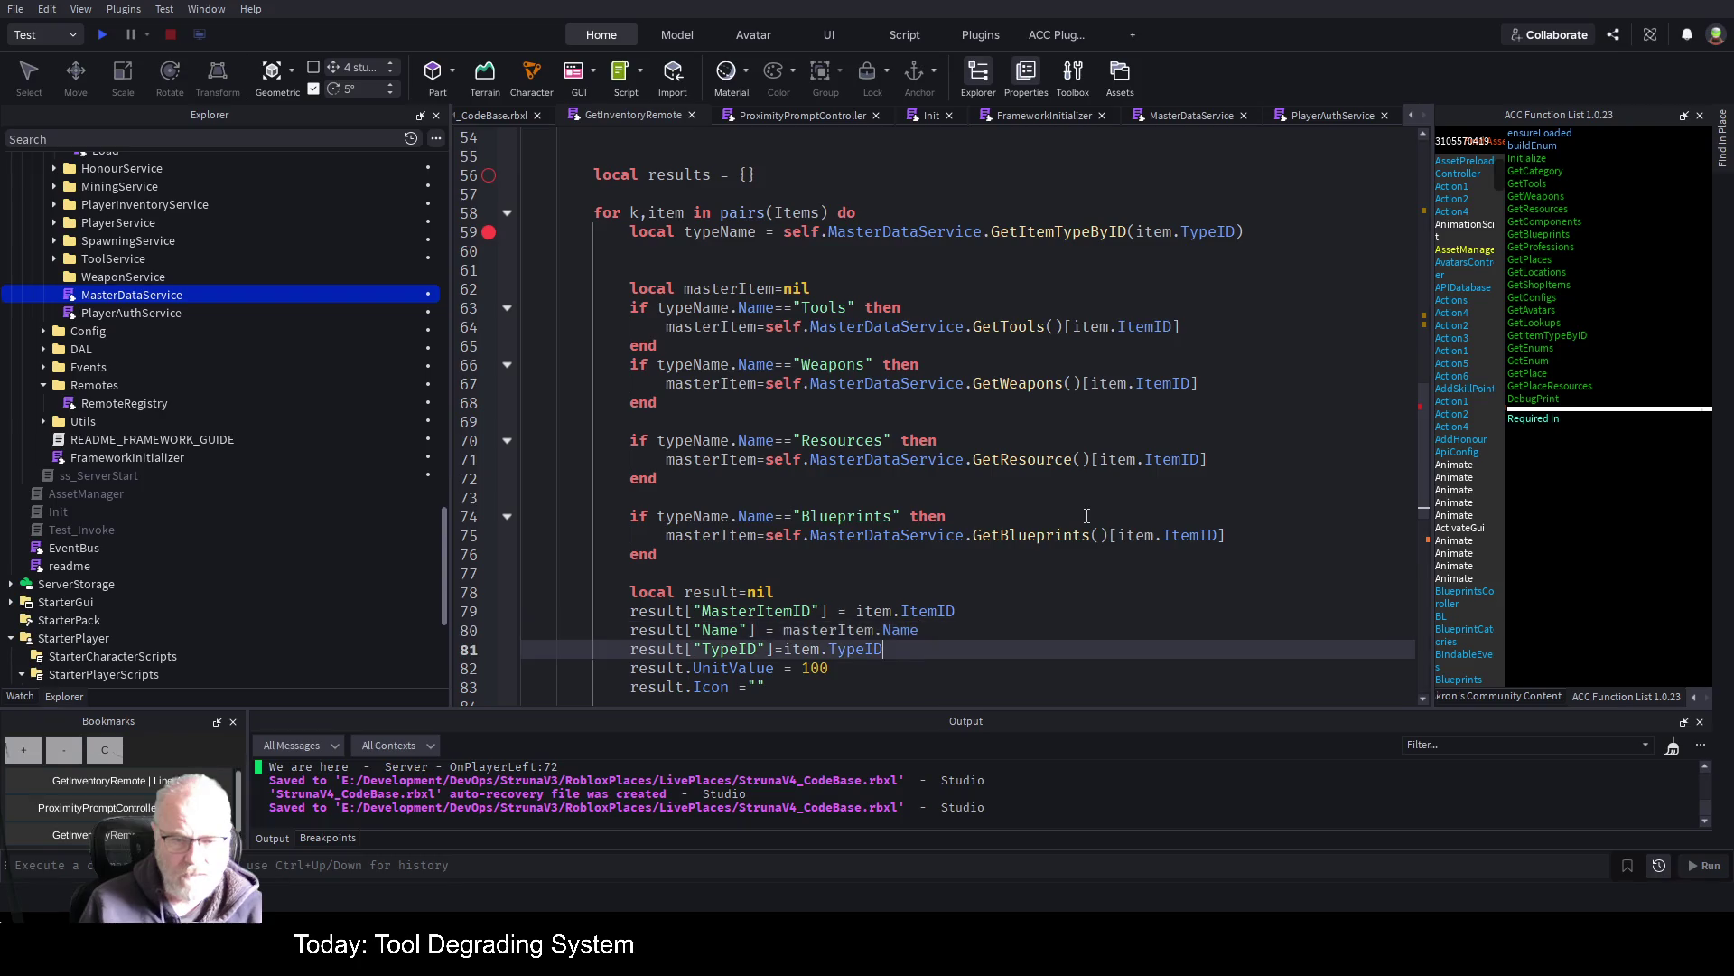
pyautogui.hotkey('ctrl', 'Left')
pyautogui.hotkey('ctrl', 'Left')
pyautogui.hotkey('ctrl', 'shift', 'Right')
pyautogui.write('masterItem')
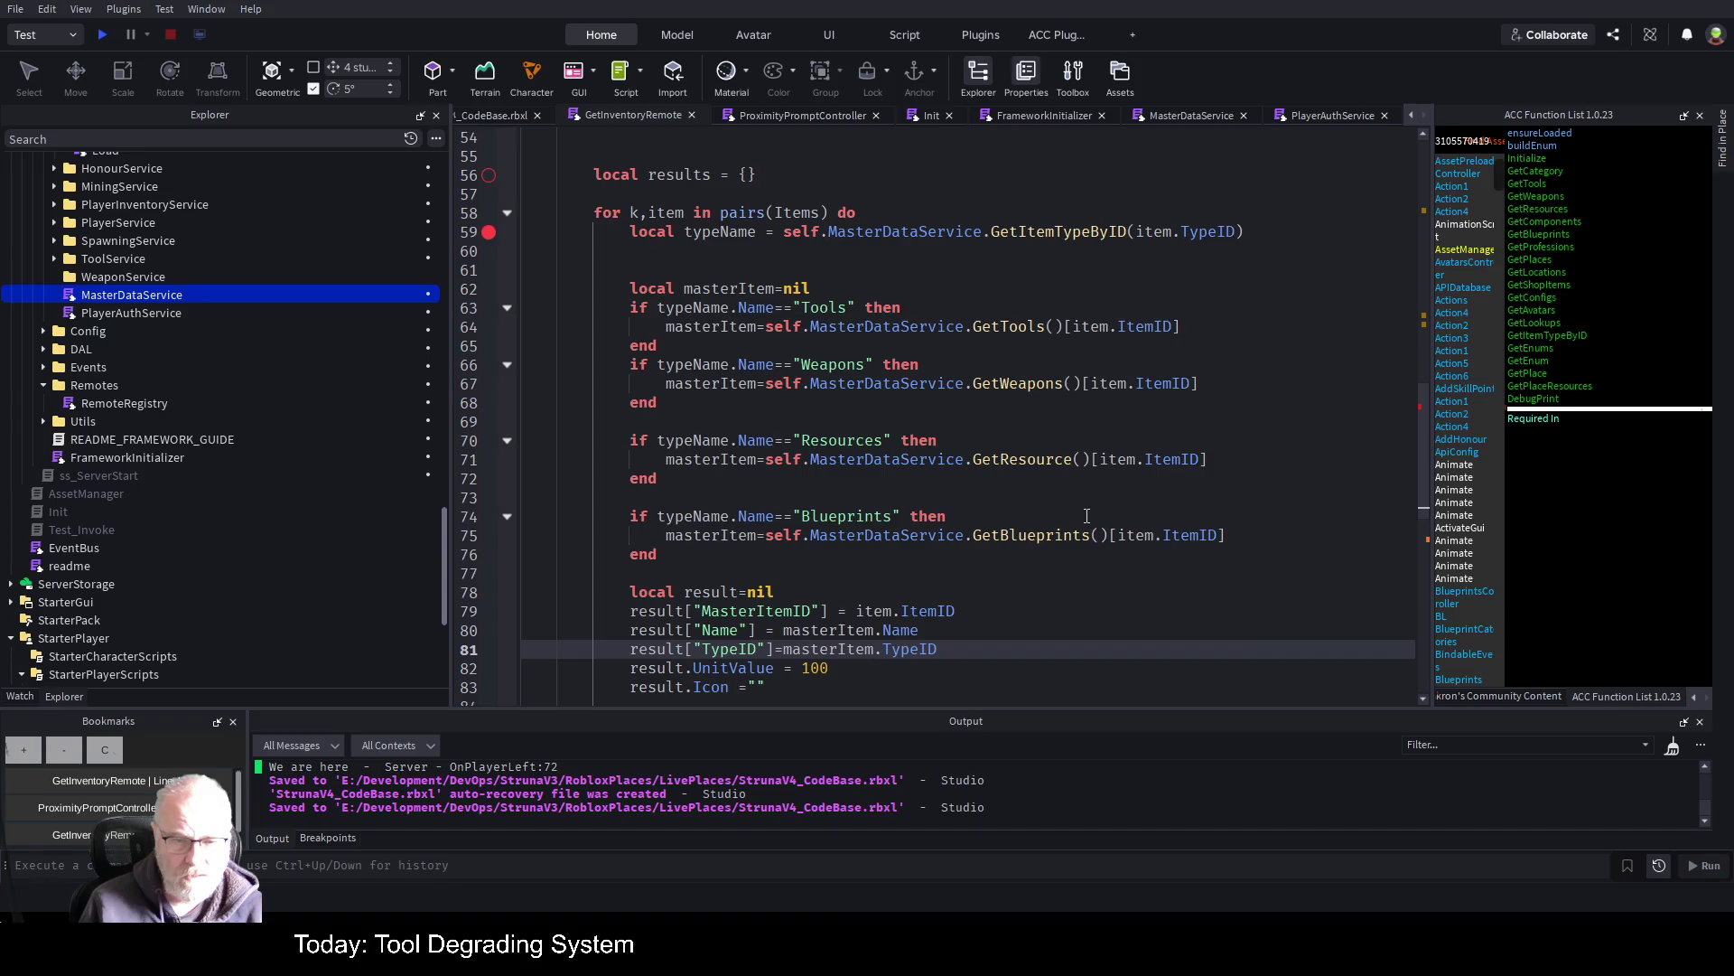
pyautogui.press('Up')
pyautogui.press('Up')
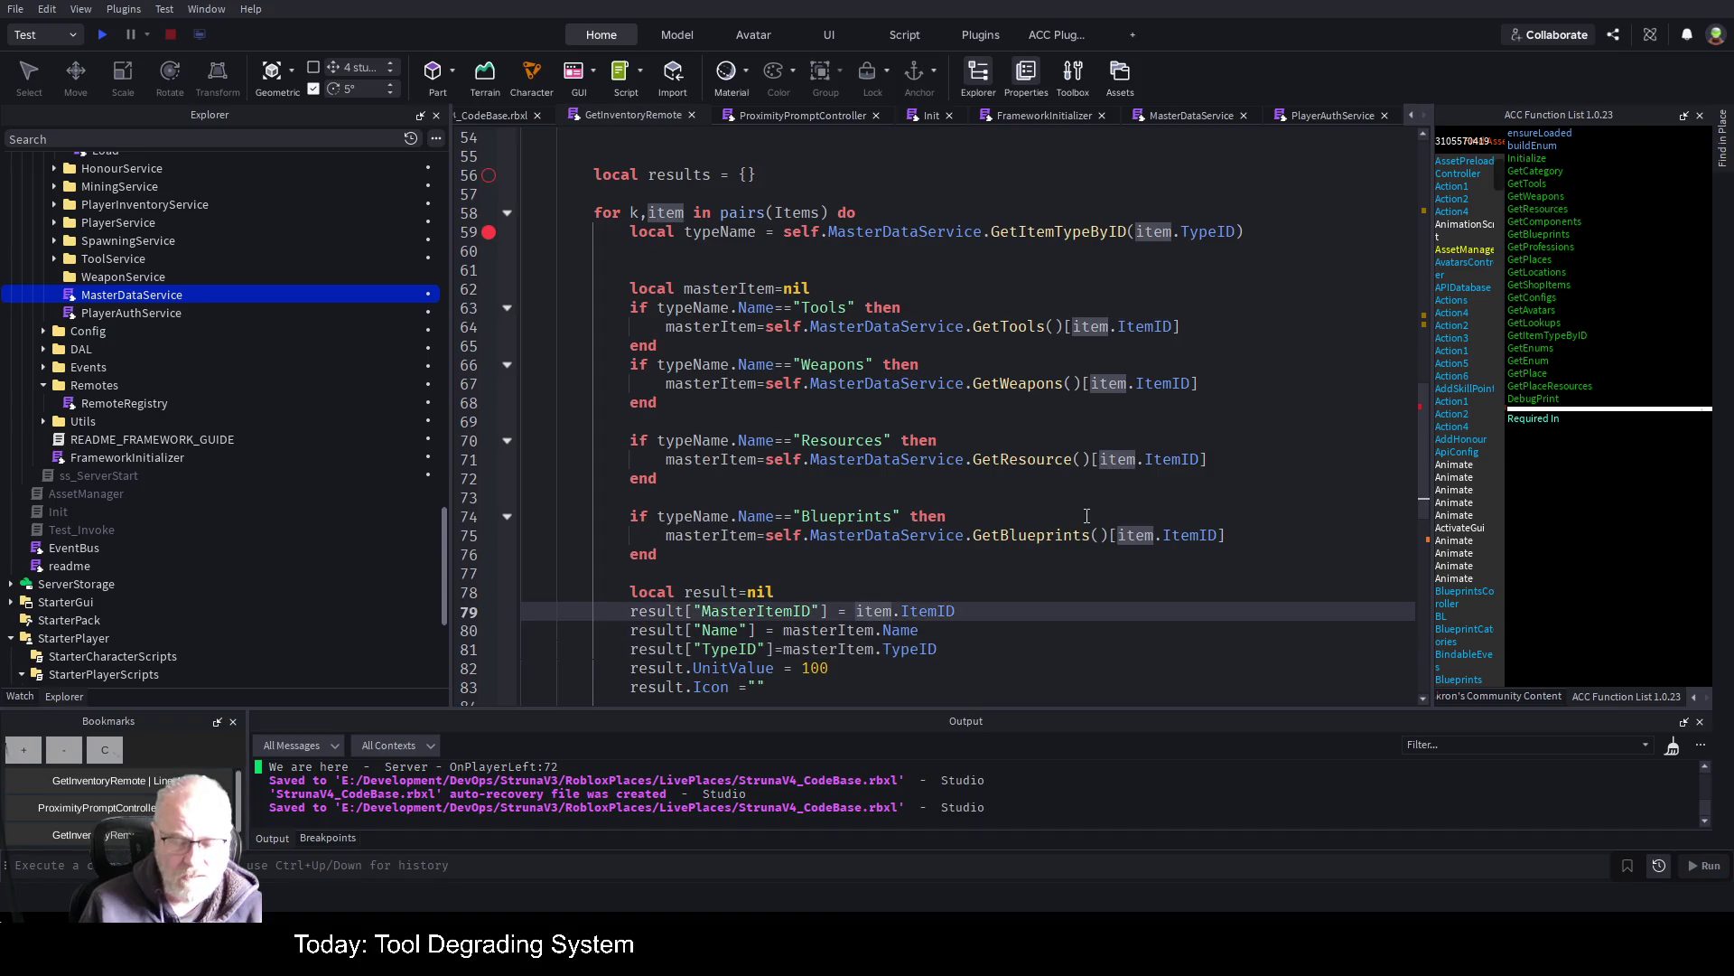
pyautogui.hotkey('ctrl', 'Right')
pyautogui.hotkey('ctrl', 'Right')
pyautogui.press('Delete')
pyautogui.press('Delete')
pyautogui.press('Delete')
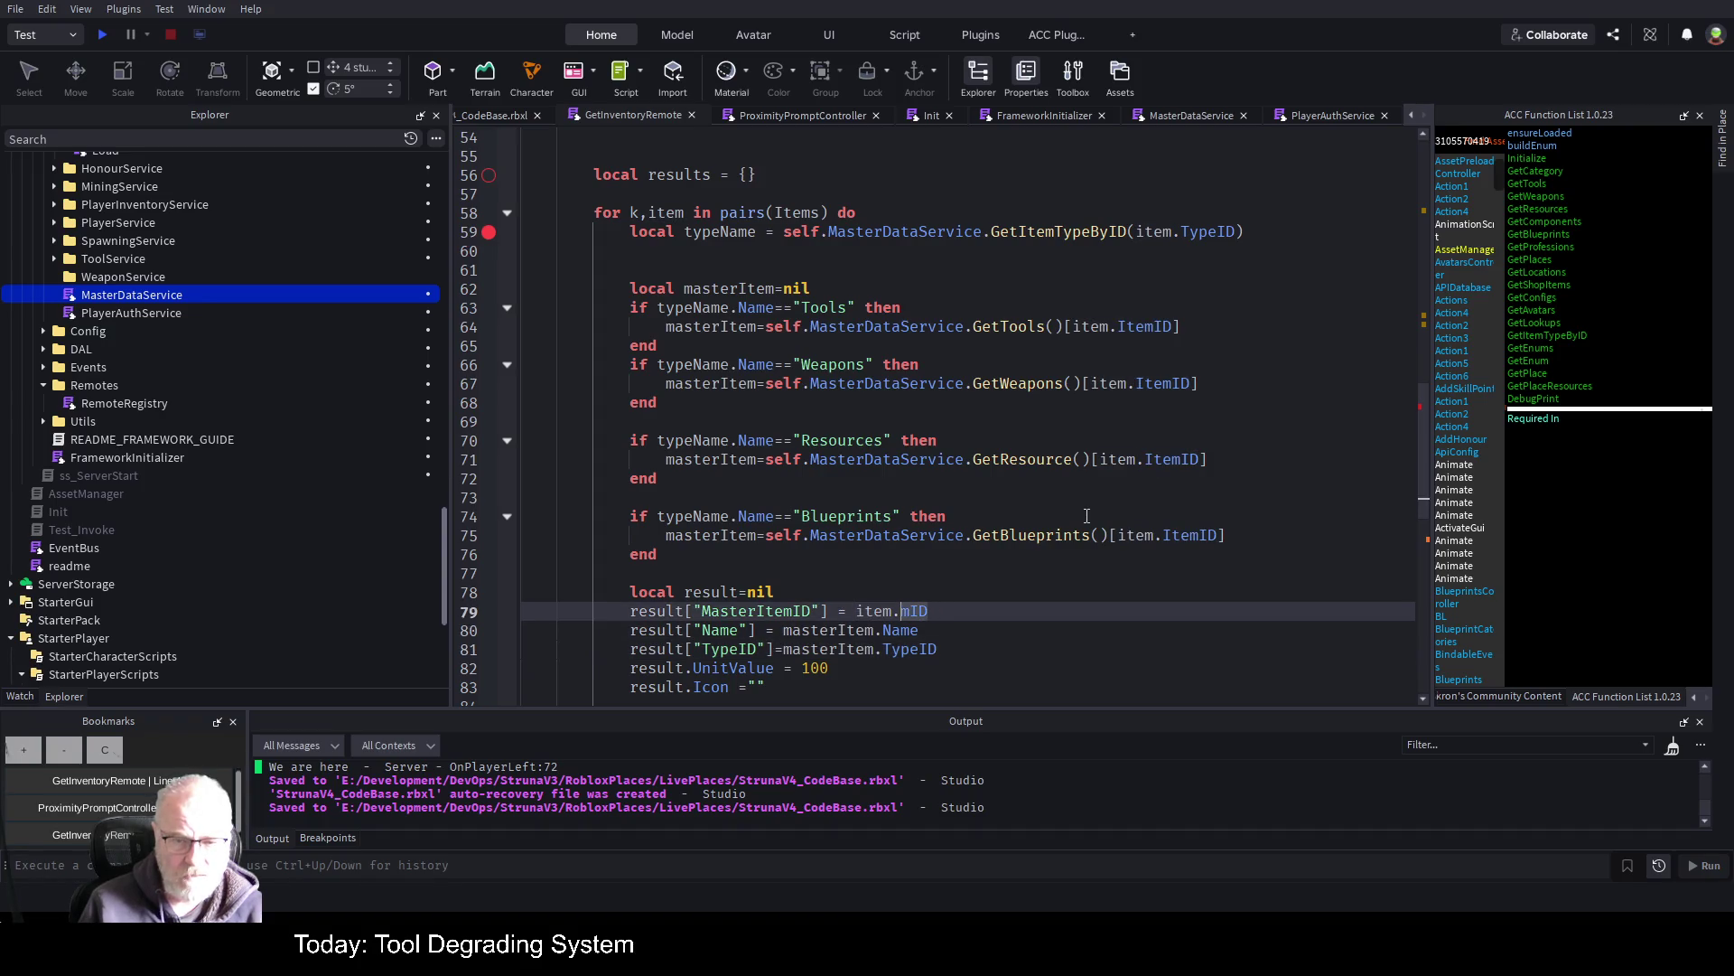
pyautogui.hotkey('ctrl', 'Left')
pyautogui.hotkey('ctrl', 'Left')
pyautogui.hotkey('ctrl', 'shift', 'Right')
pyautogui.write('masterItem')
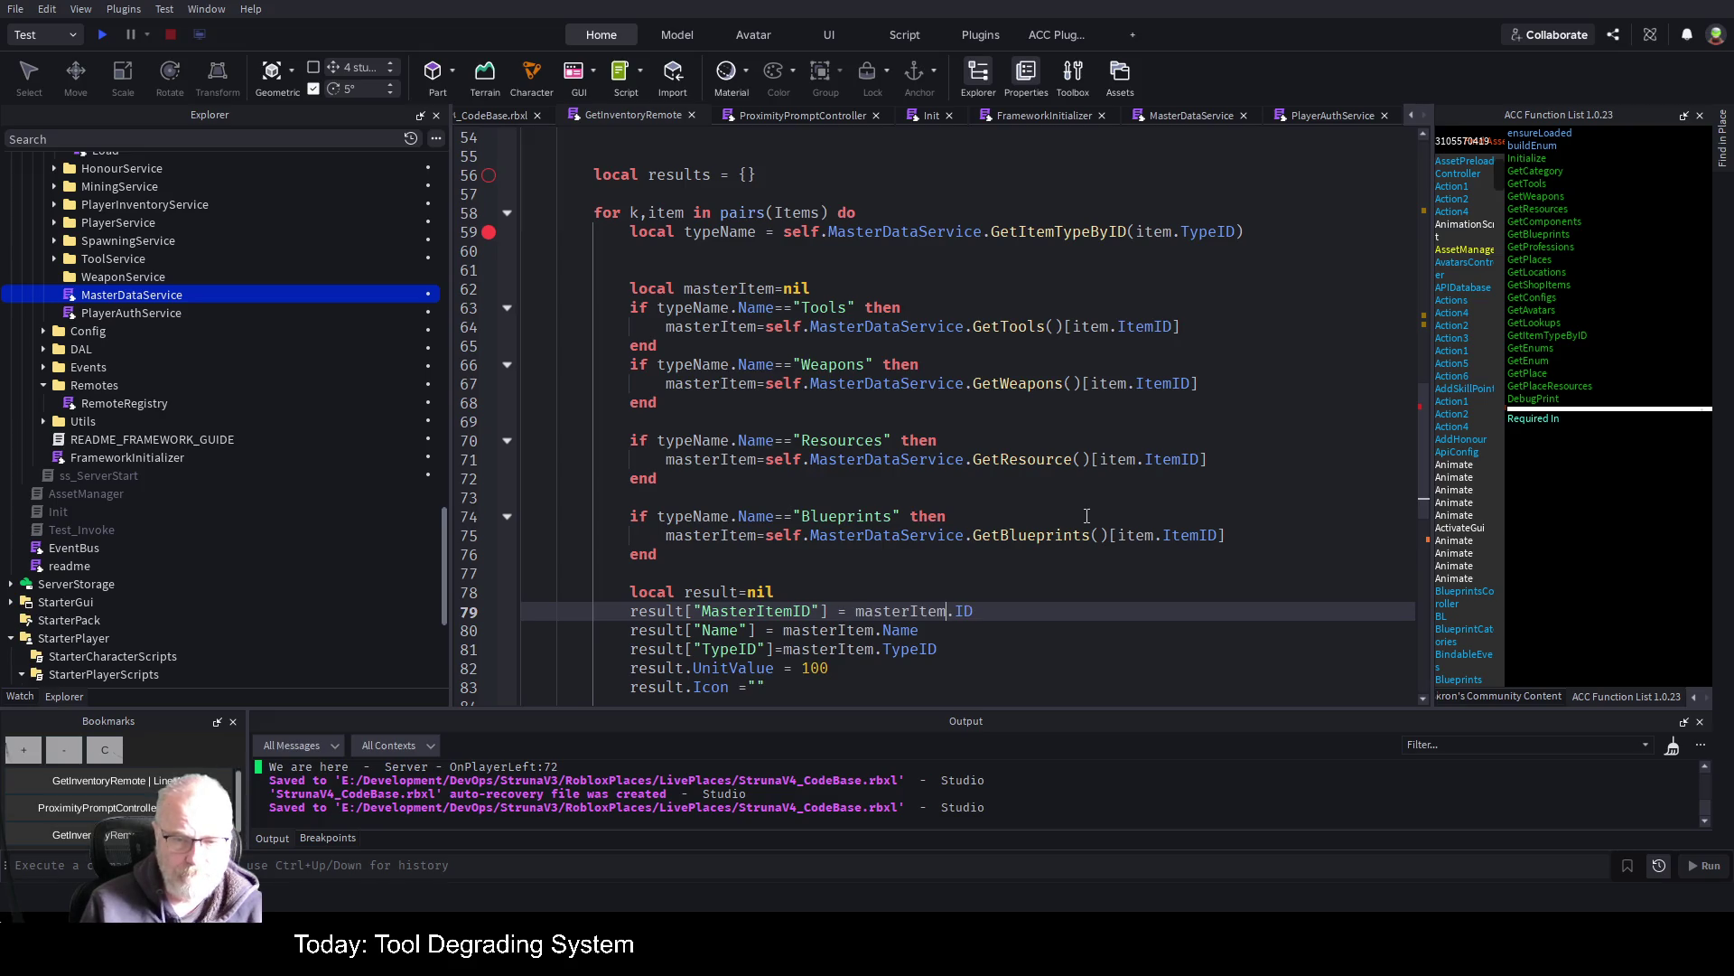
# Set UnitValue to masterItem.UnitValue and Icon to masterItem.Icon
pyautogui.press('Down')
pyautogui.press('Down')
pyautogui.press('Down')
pyautogui.press('BackSpace')
pyautogui.press('BackSpace')
pyautogui.press('BackSpace')
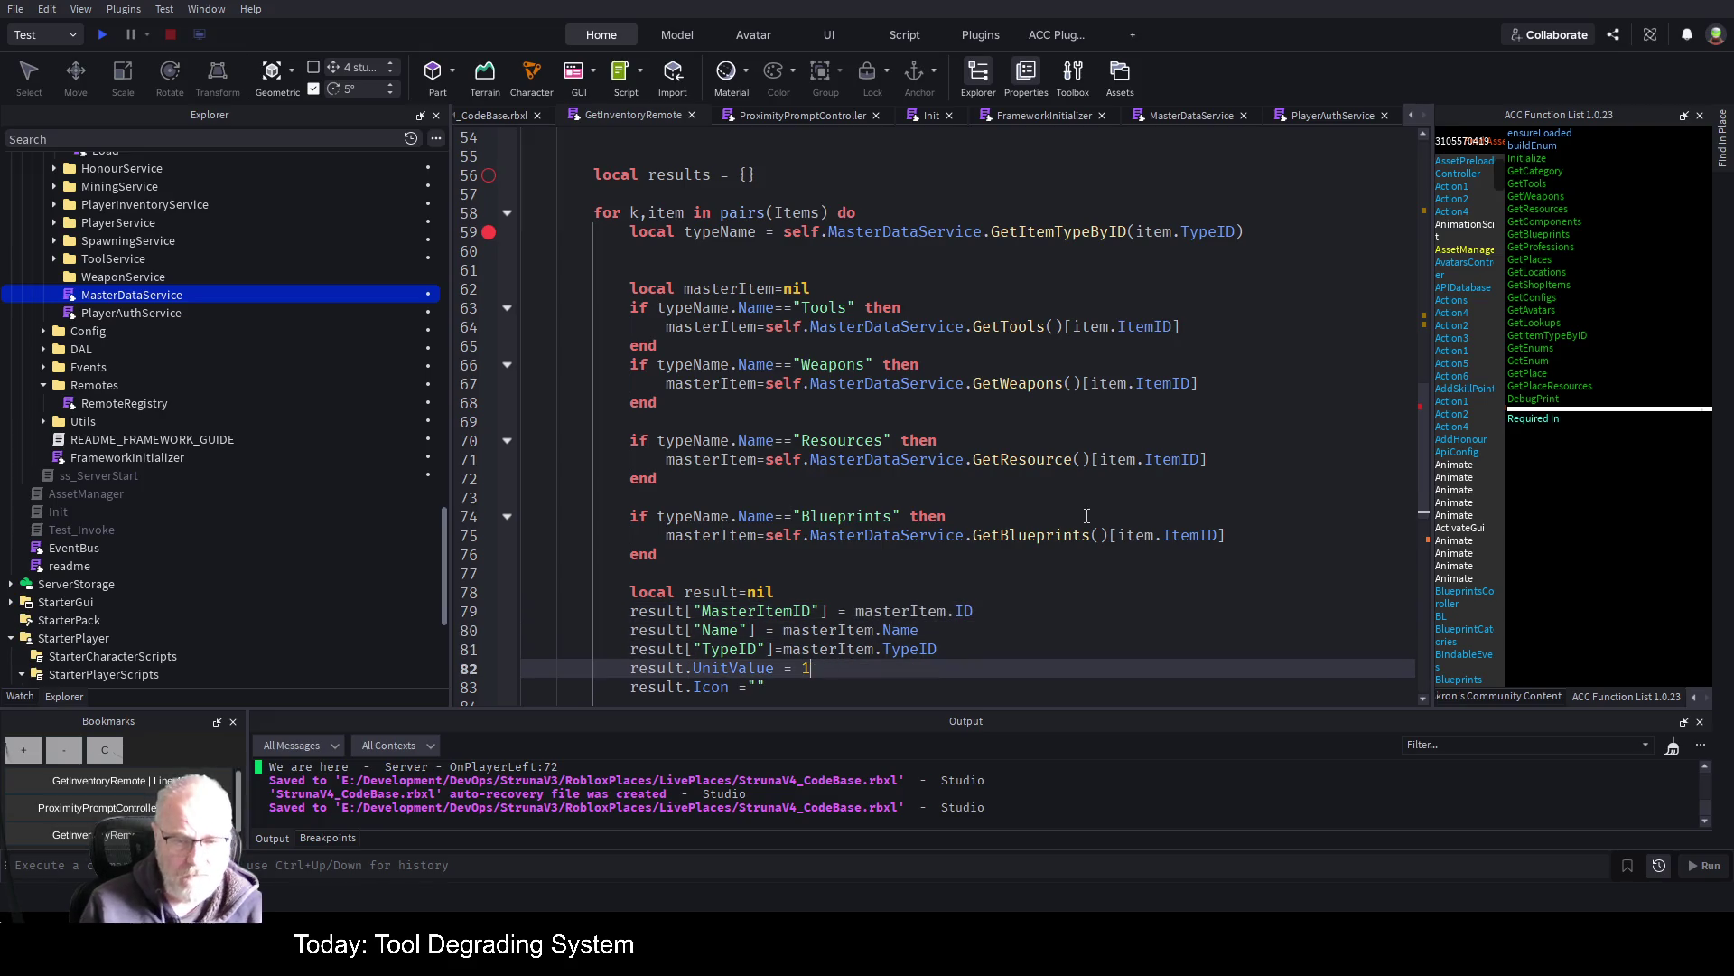
pyautogui.write('masterItem.')
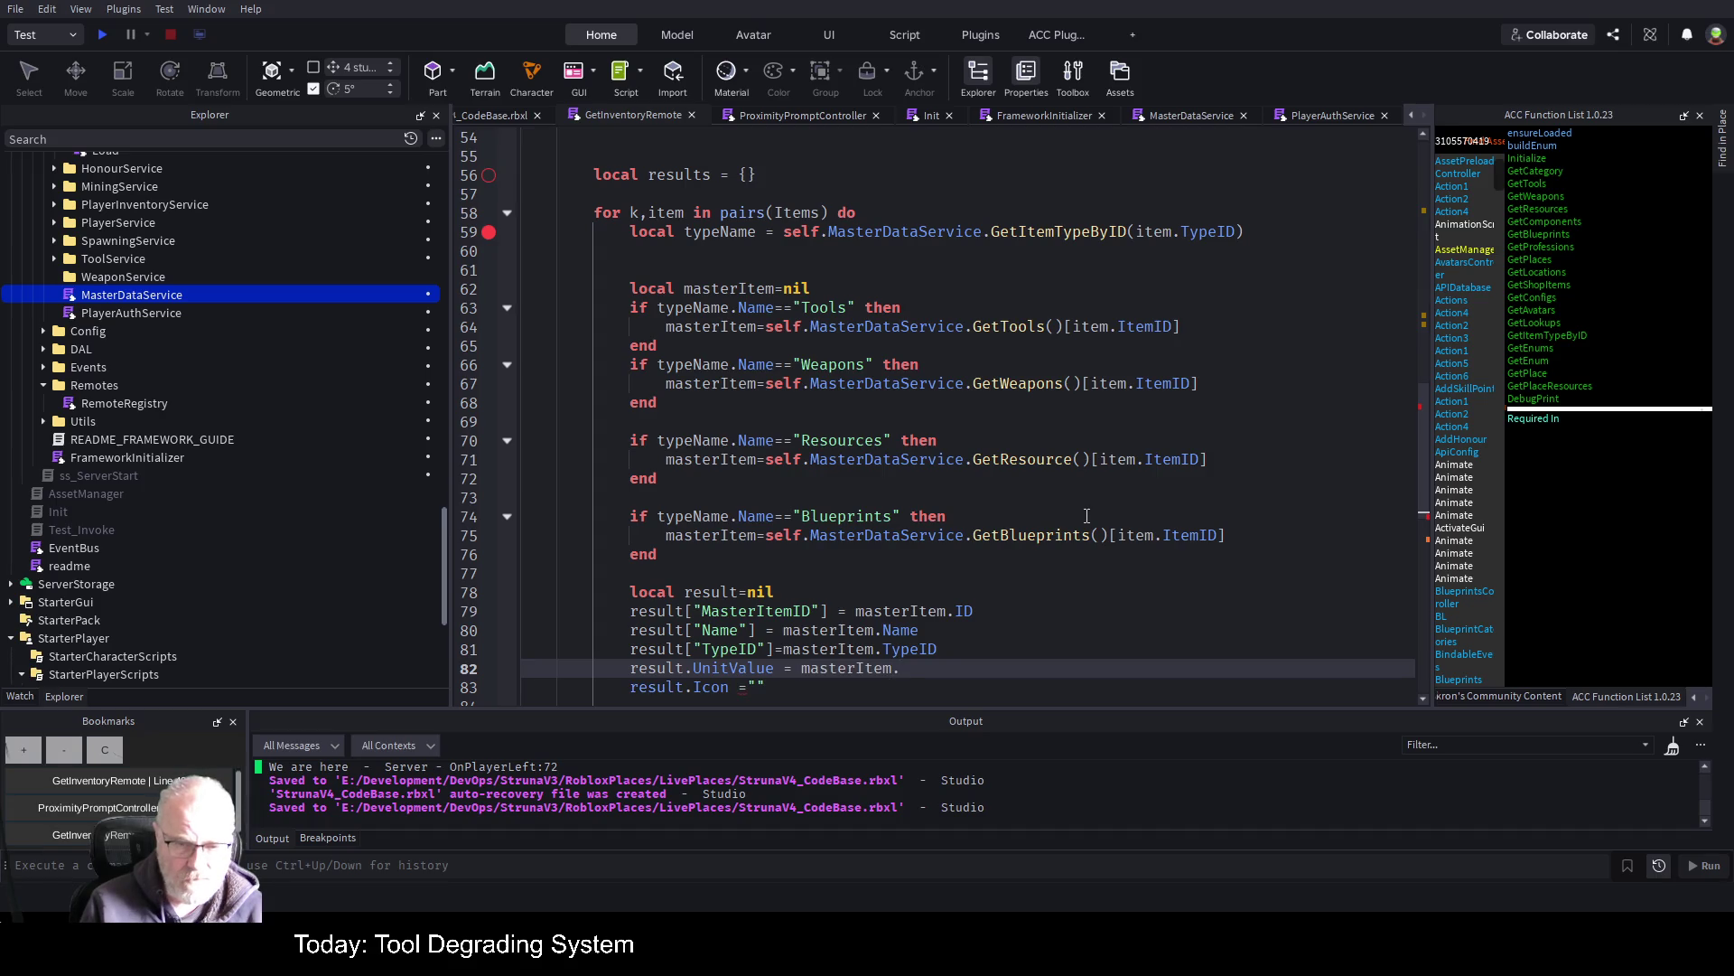
pyautogui.write('unitValue')
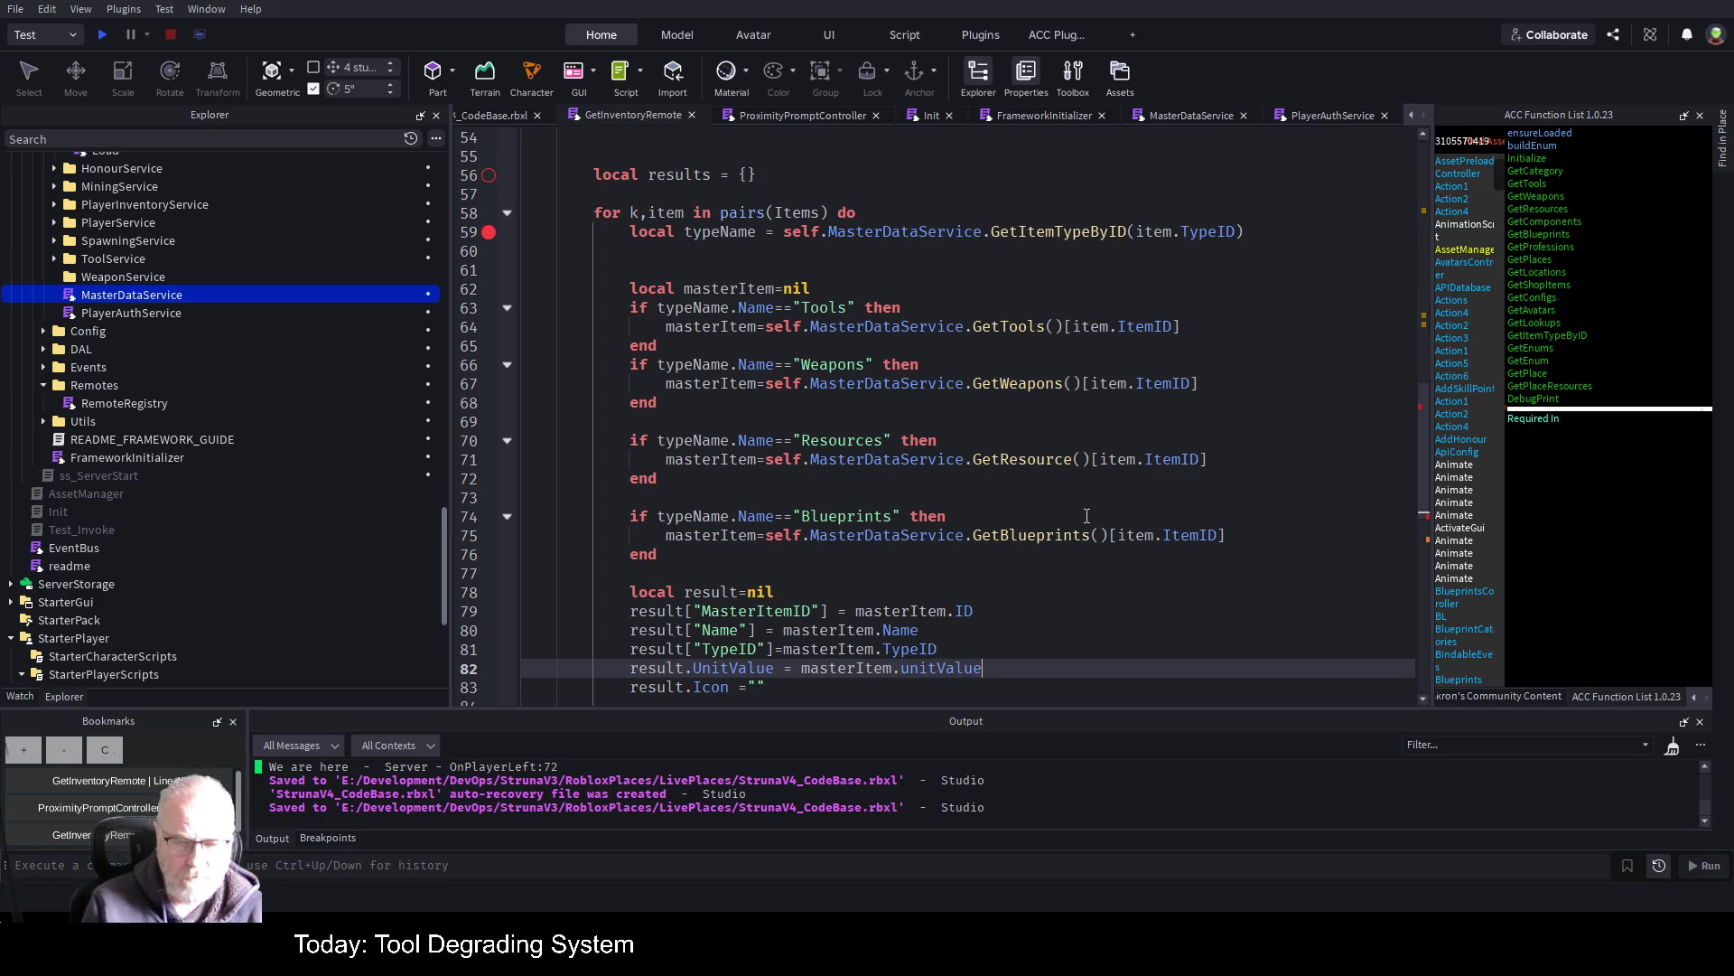
pyautogui.press('Delete')
pyautogui.write('U')
pyautogui.press('Down')
pyautogui.press('BackSpace')
pyautogui.write('masterItem.')
pyautogui.write('Icon')
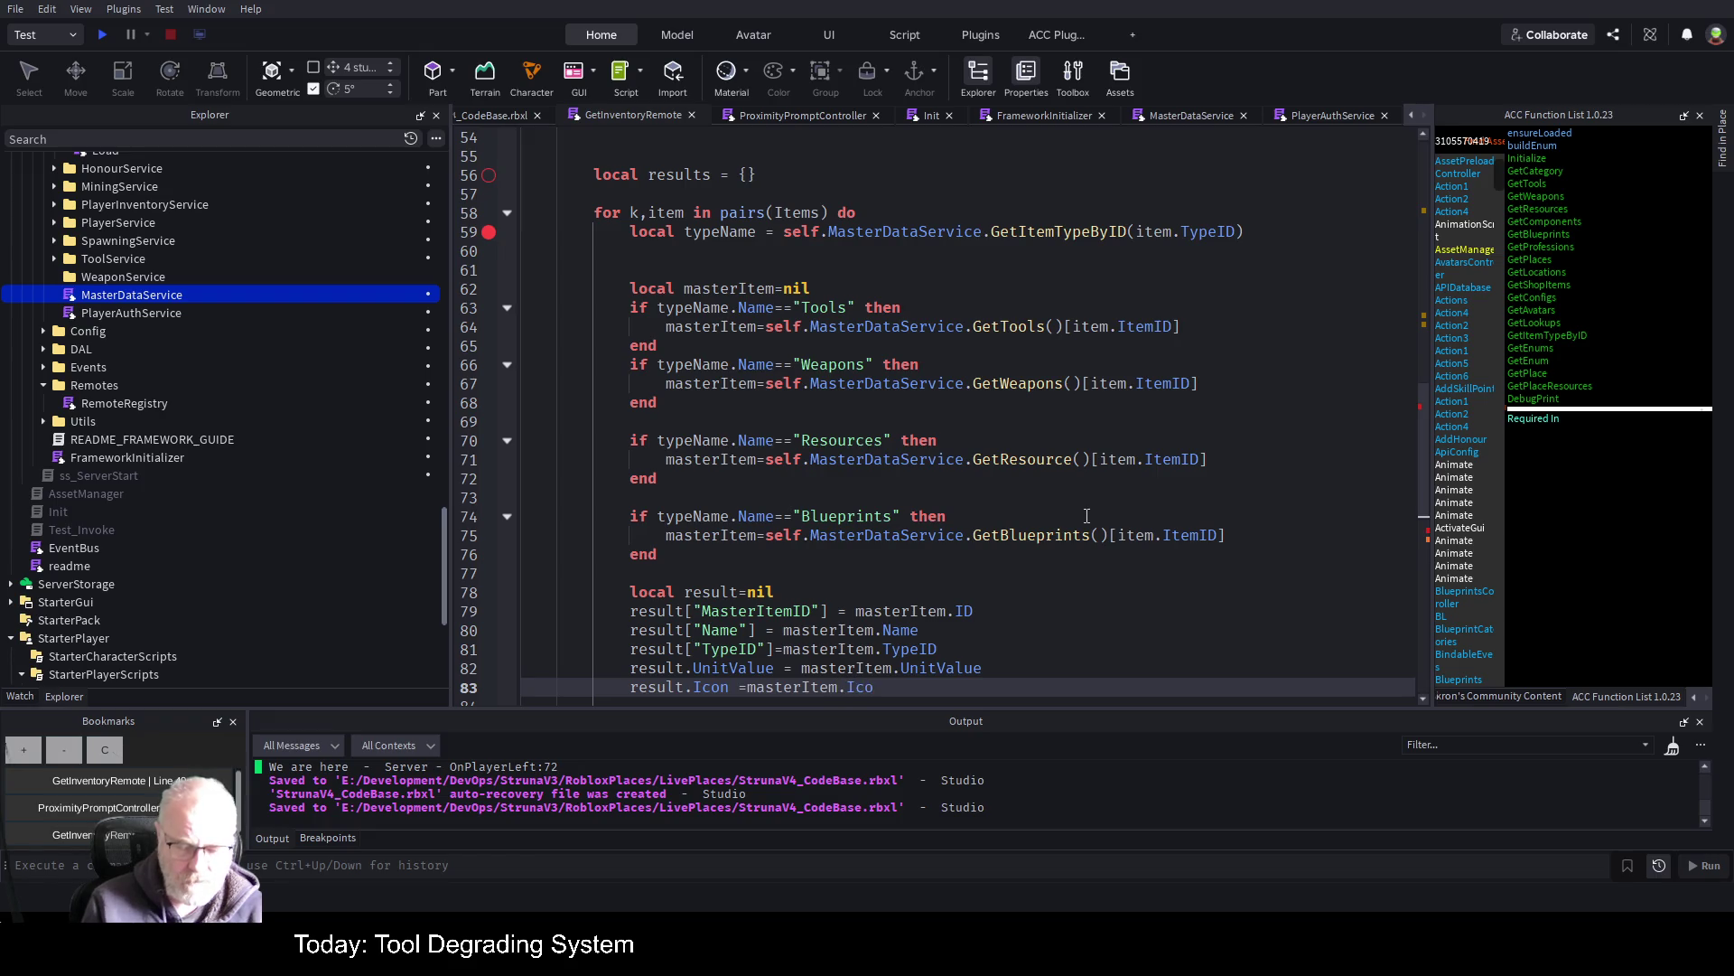
# Save the script and correct the return statement to 'return results'
pyautogui.hotkey('ctrl', 's')
pyautogui.doubleClick(886, 459)
pyautogui.scroll(-3, 869, 413)
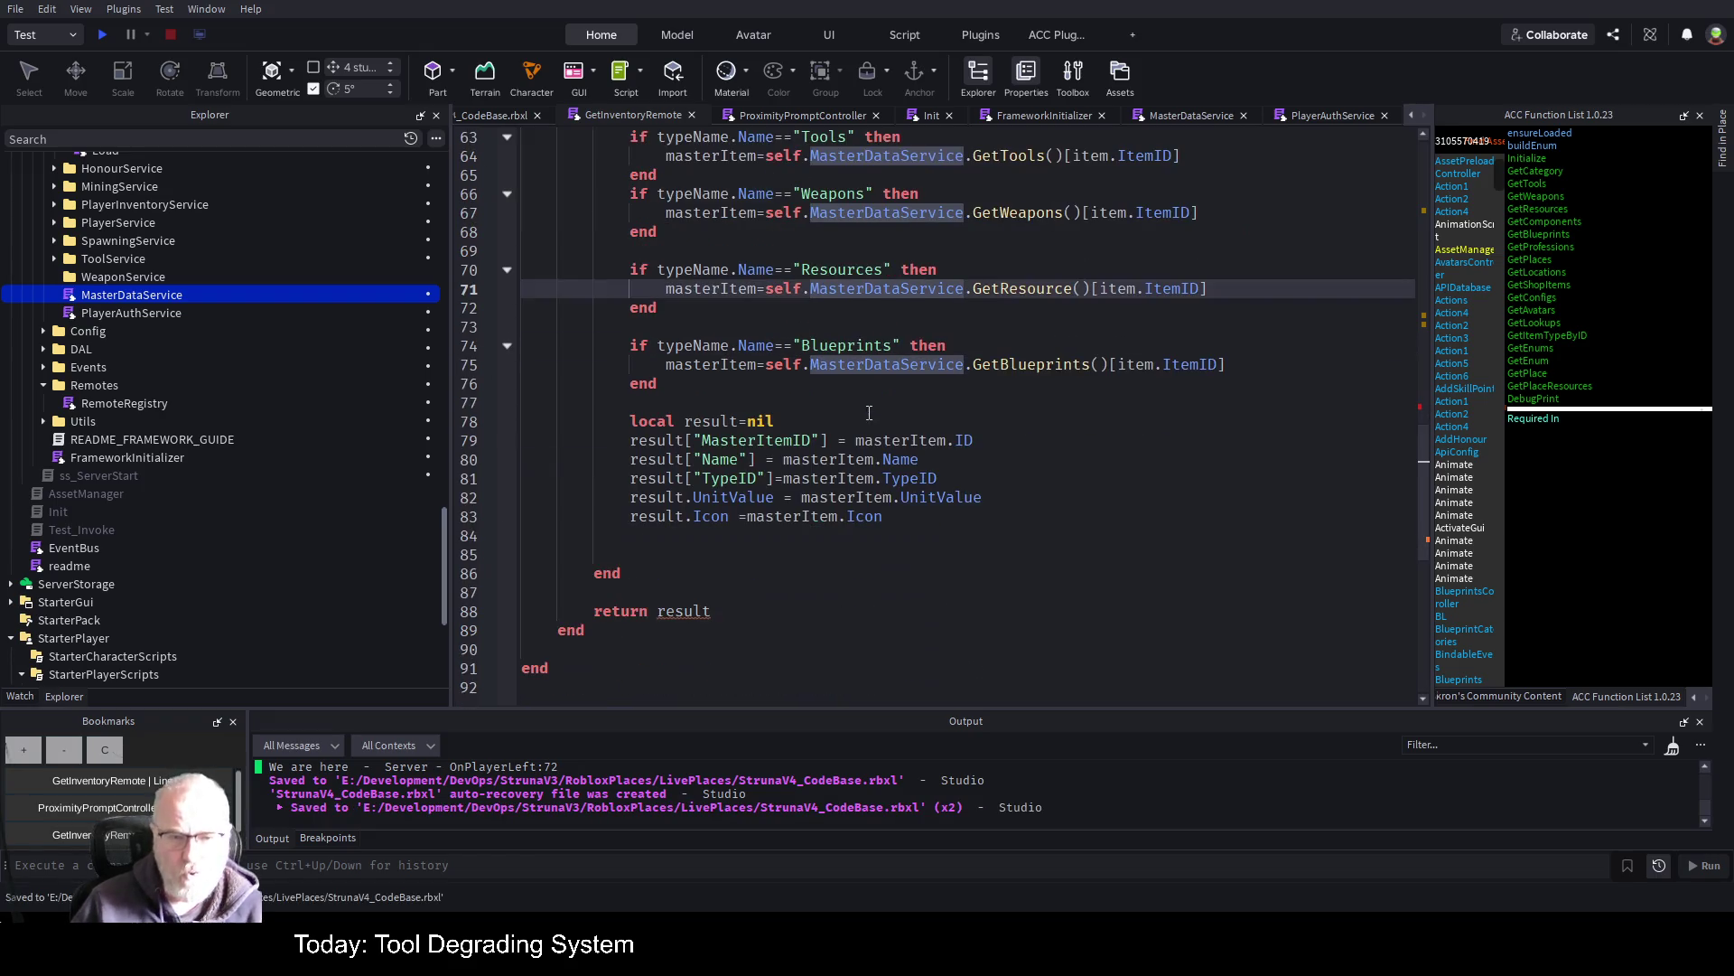
pyautogui.scroll(3, 760, 582)
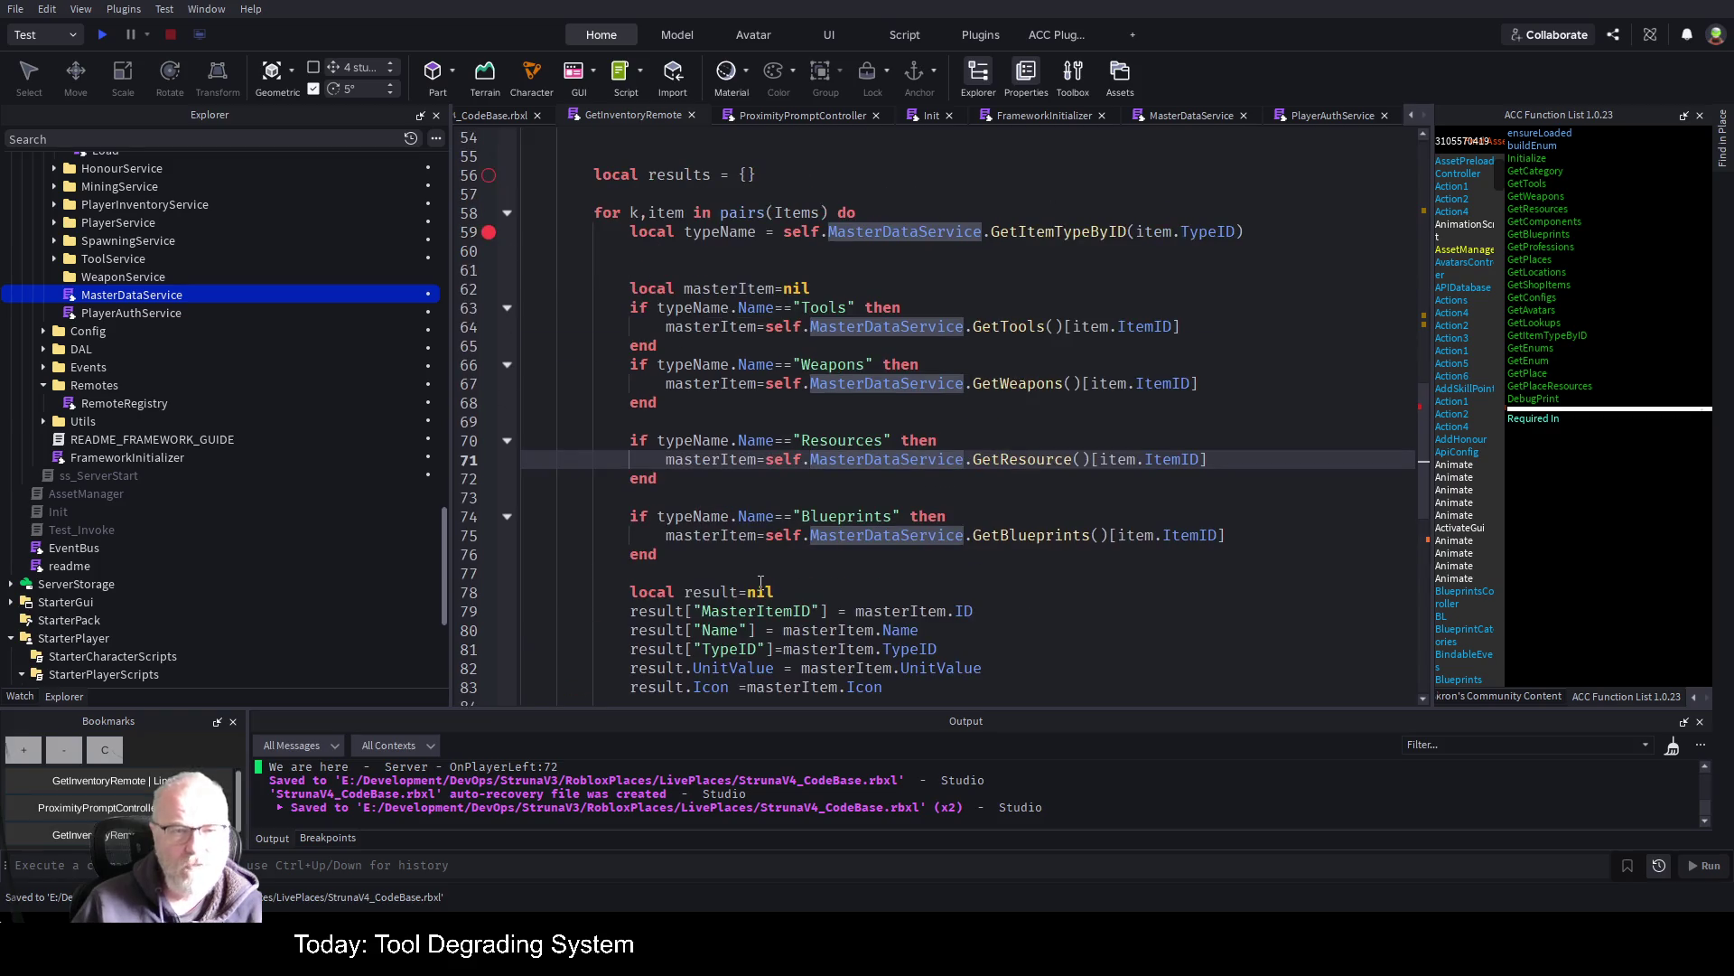
pyautogui.scroll(-2, 764, 185)
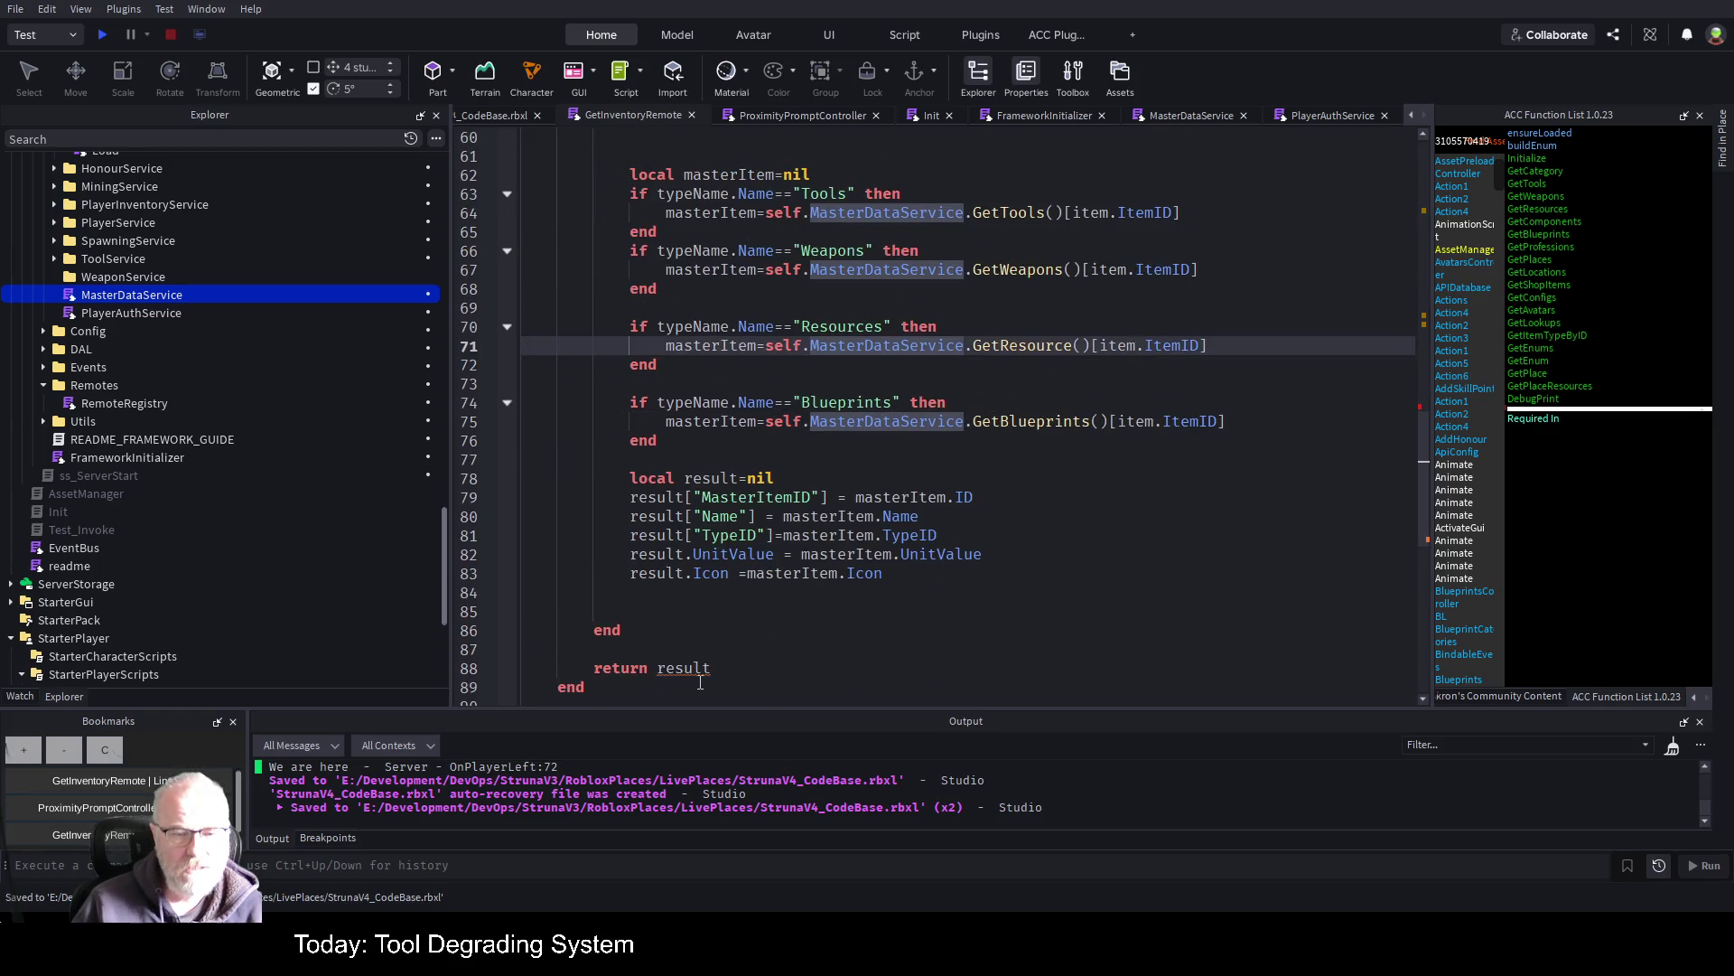
pyautogui.click(817, 669)
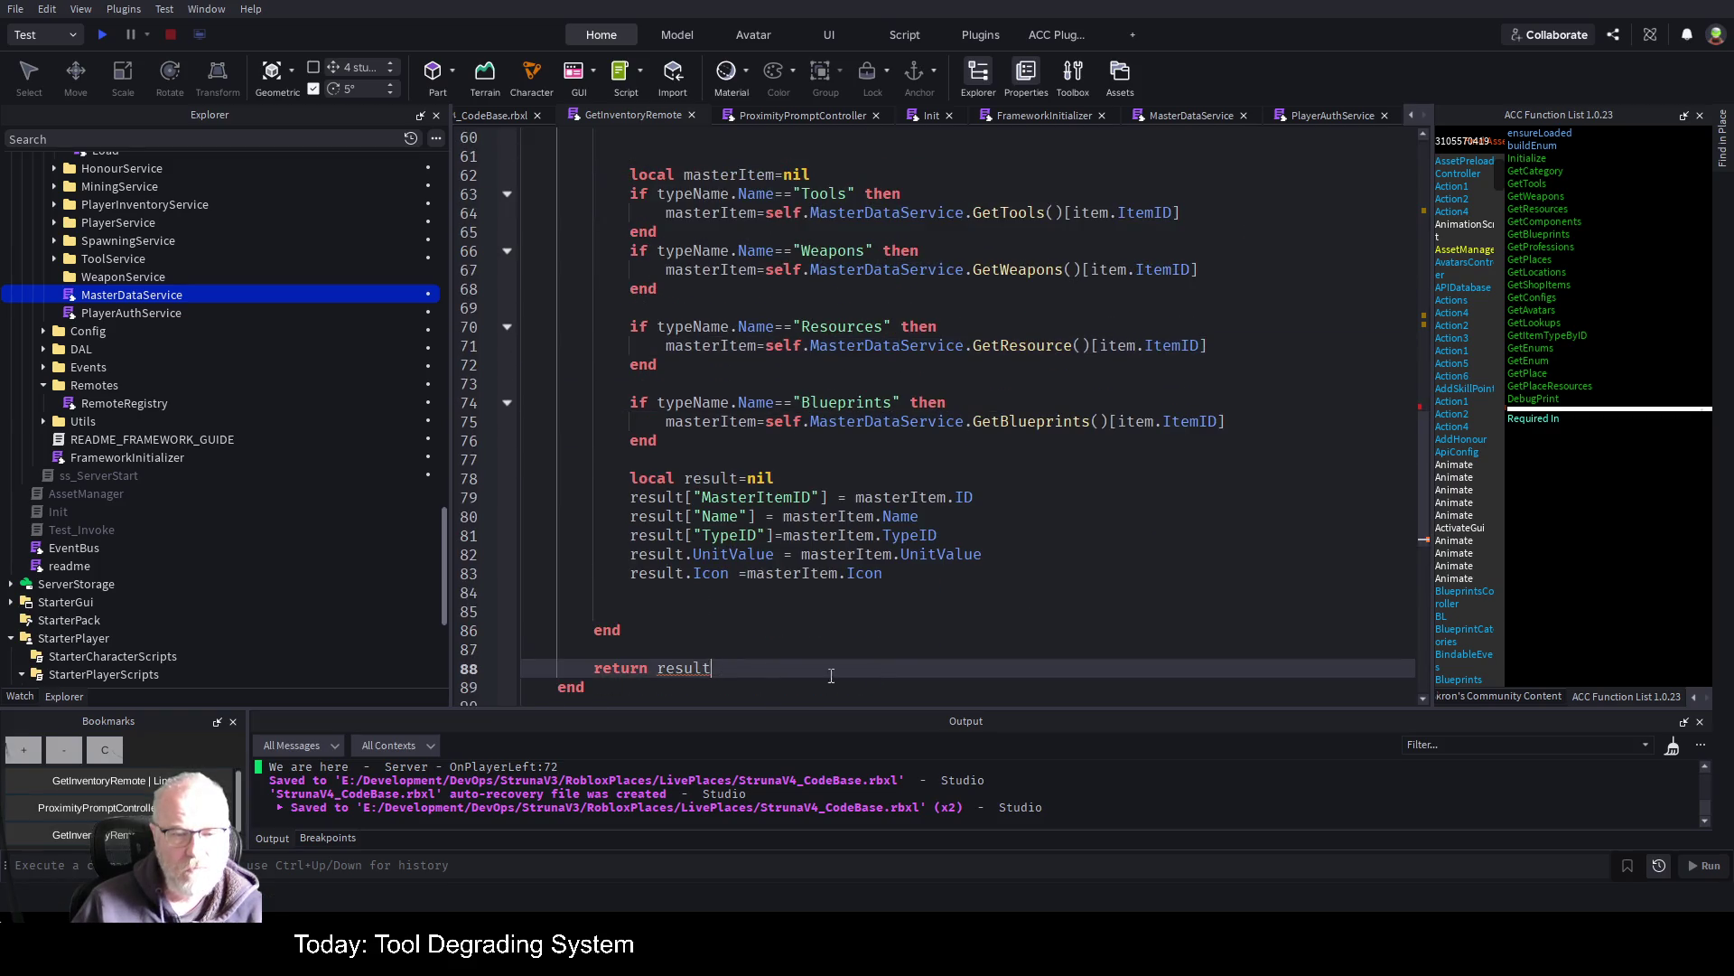
# Add an indented table.insert(results,result) line just before the loop's end
pyautogui.click(681, 556)
pyautogui.press('Down')
pyautogui.press('Down')
pyautogui.press('Down')
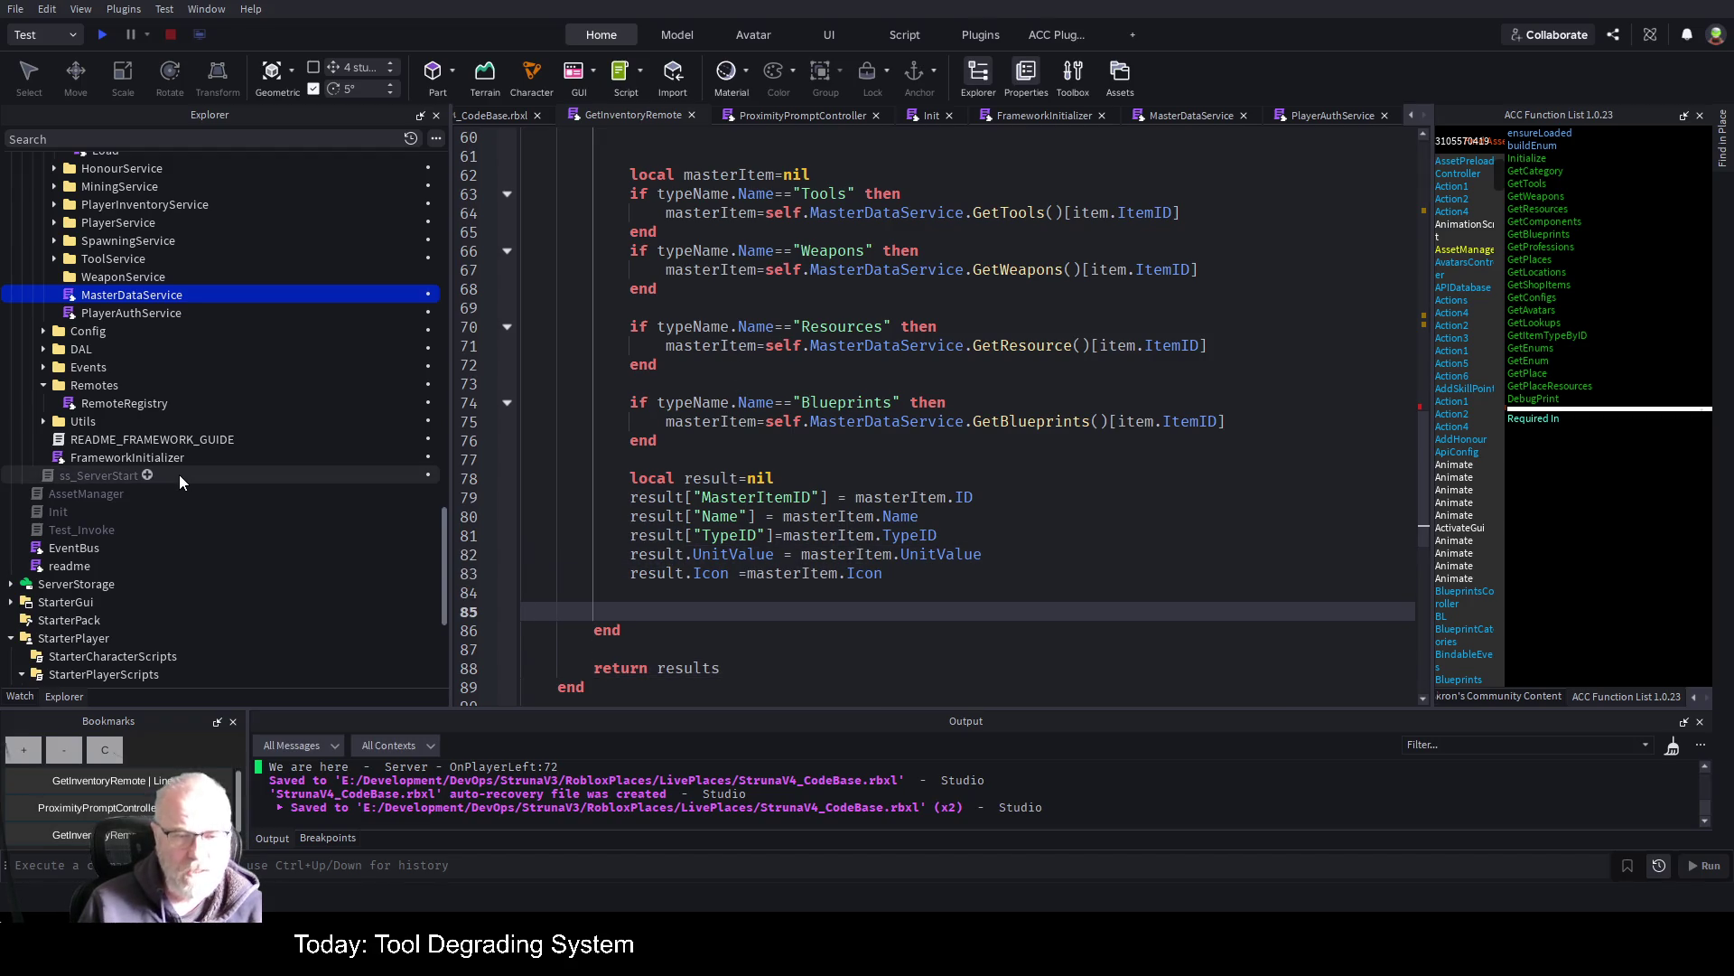
pyautogui.write('table.in')
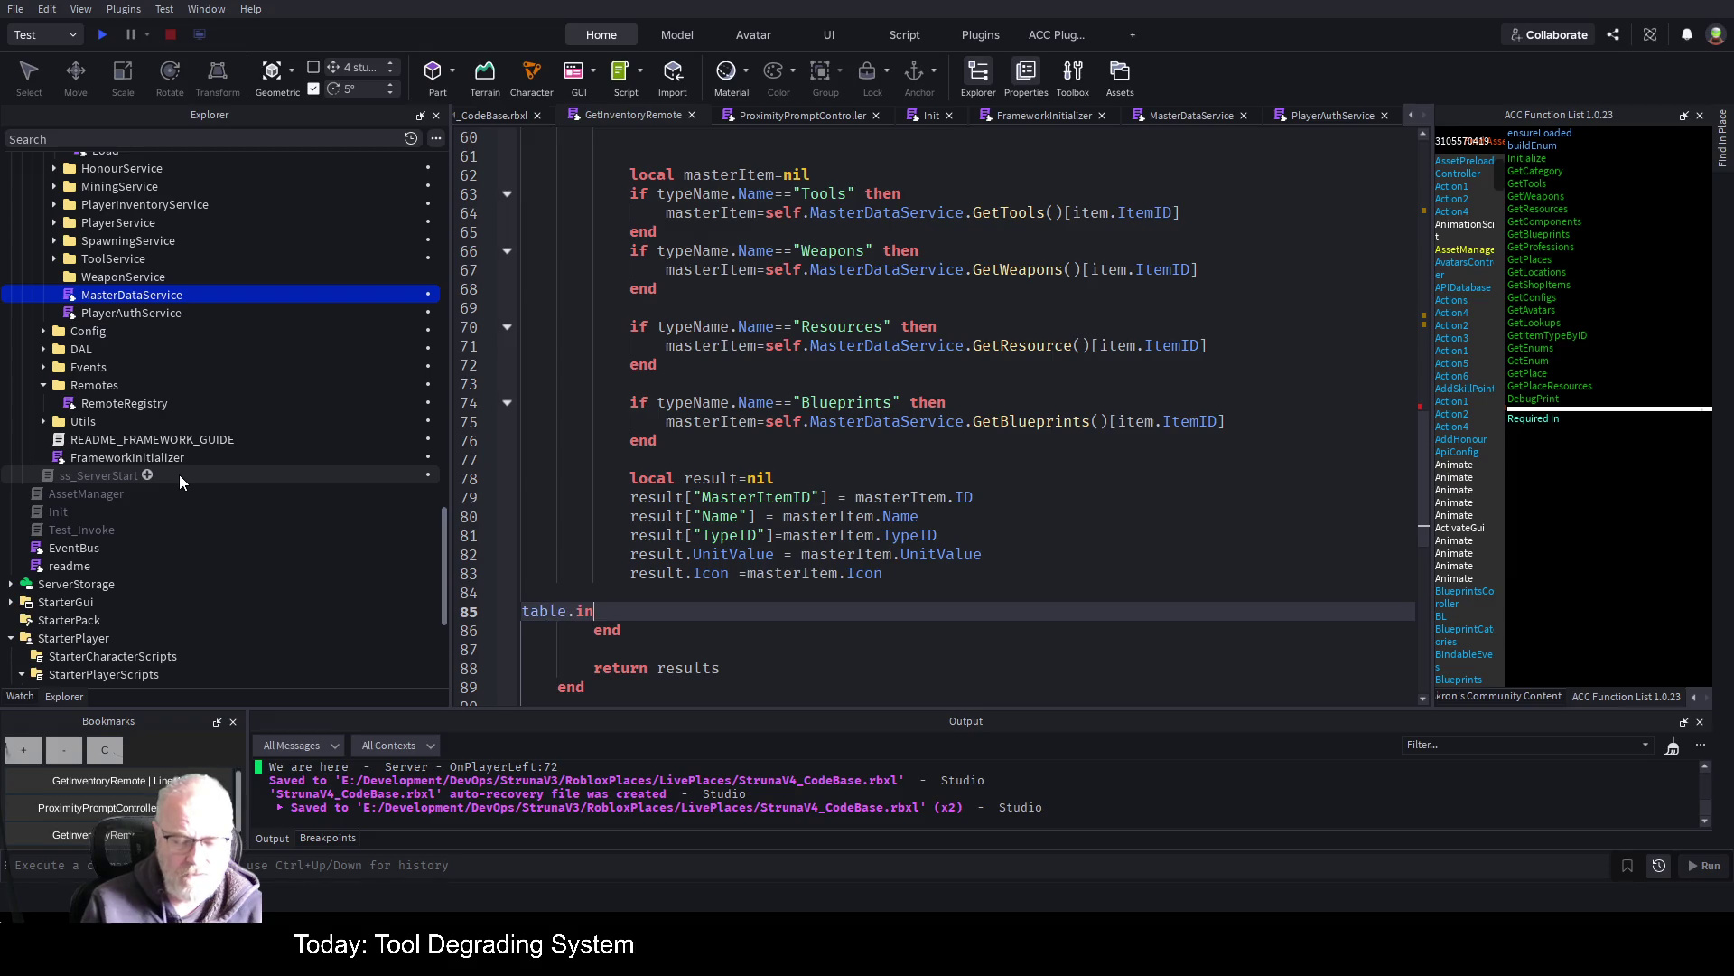
pyautogui.write('sert(results,')
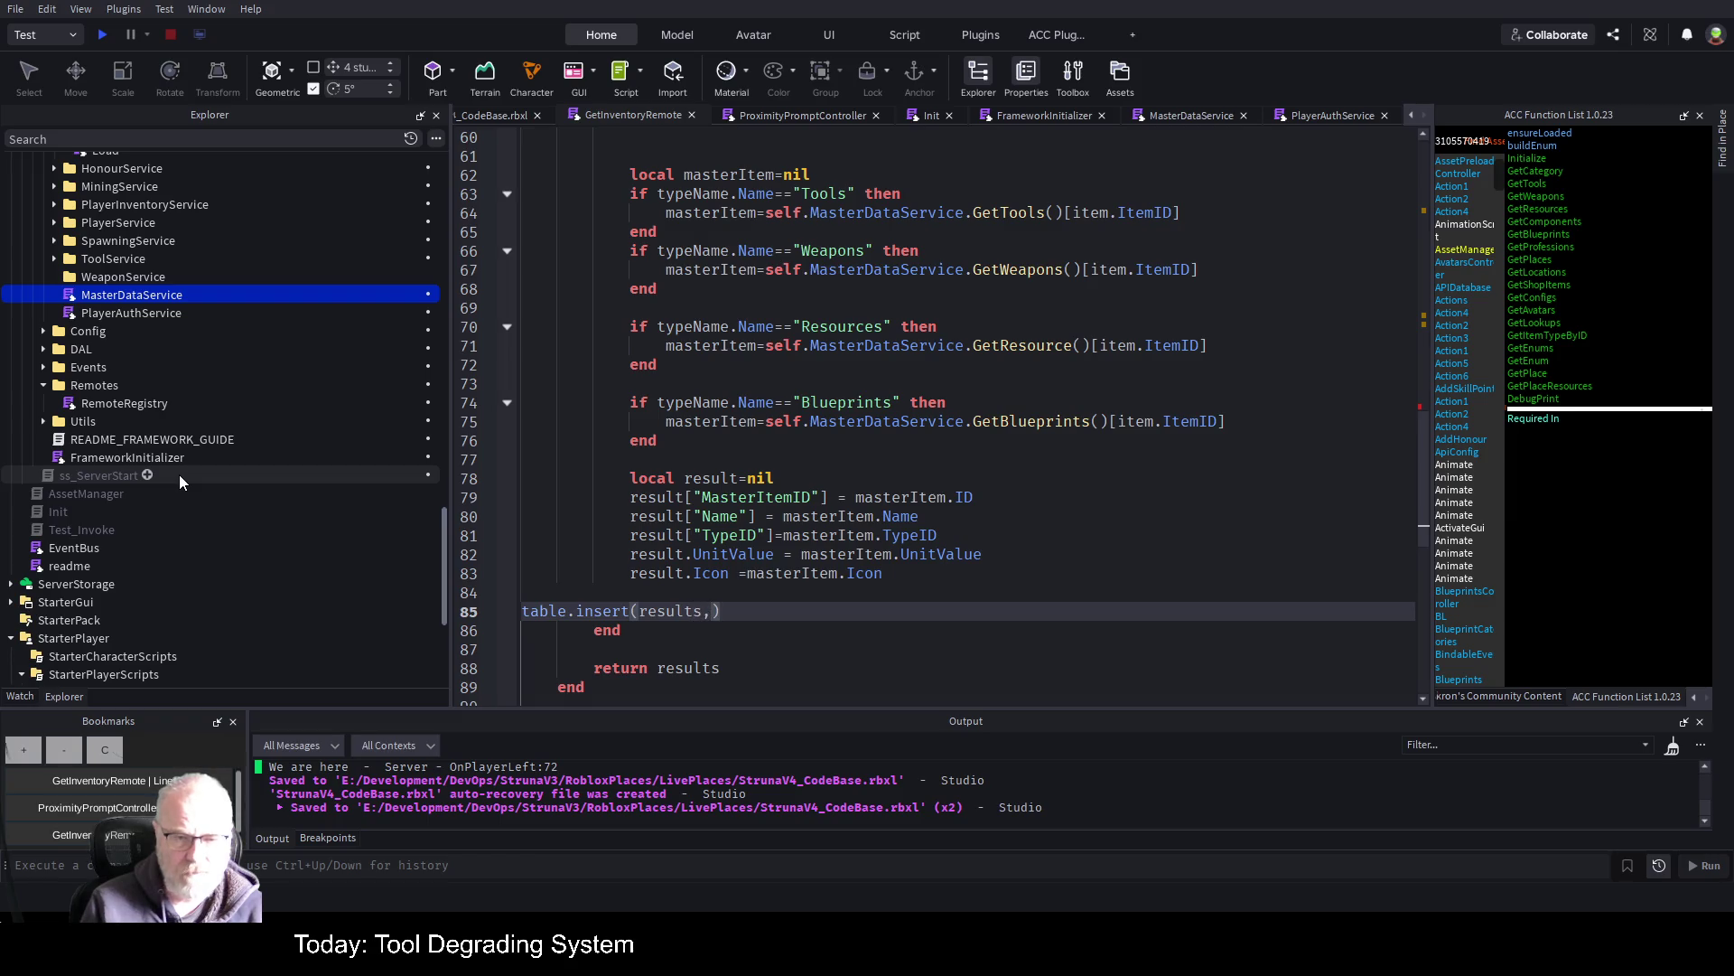
pyautogui.write('result')
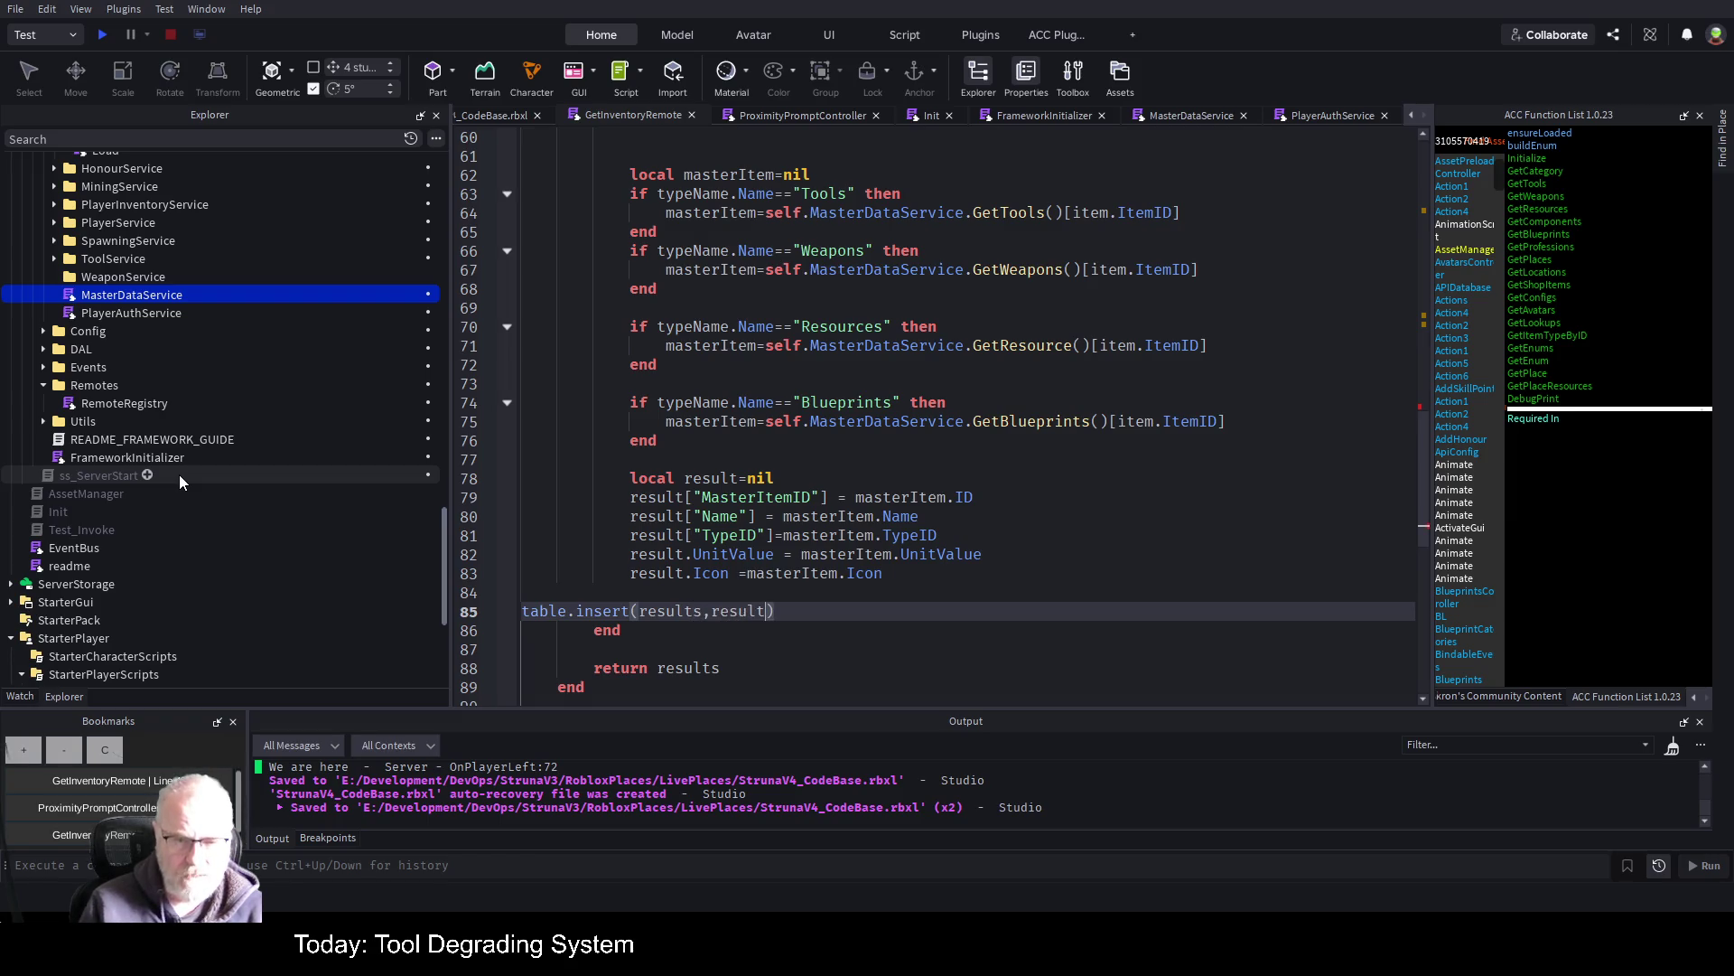
pyautogui.press('Home')
pyautogui.press('Tab')
pyautogui.press('Tab')
pyautogui.press('Tab')
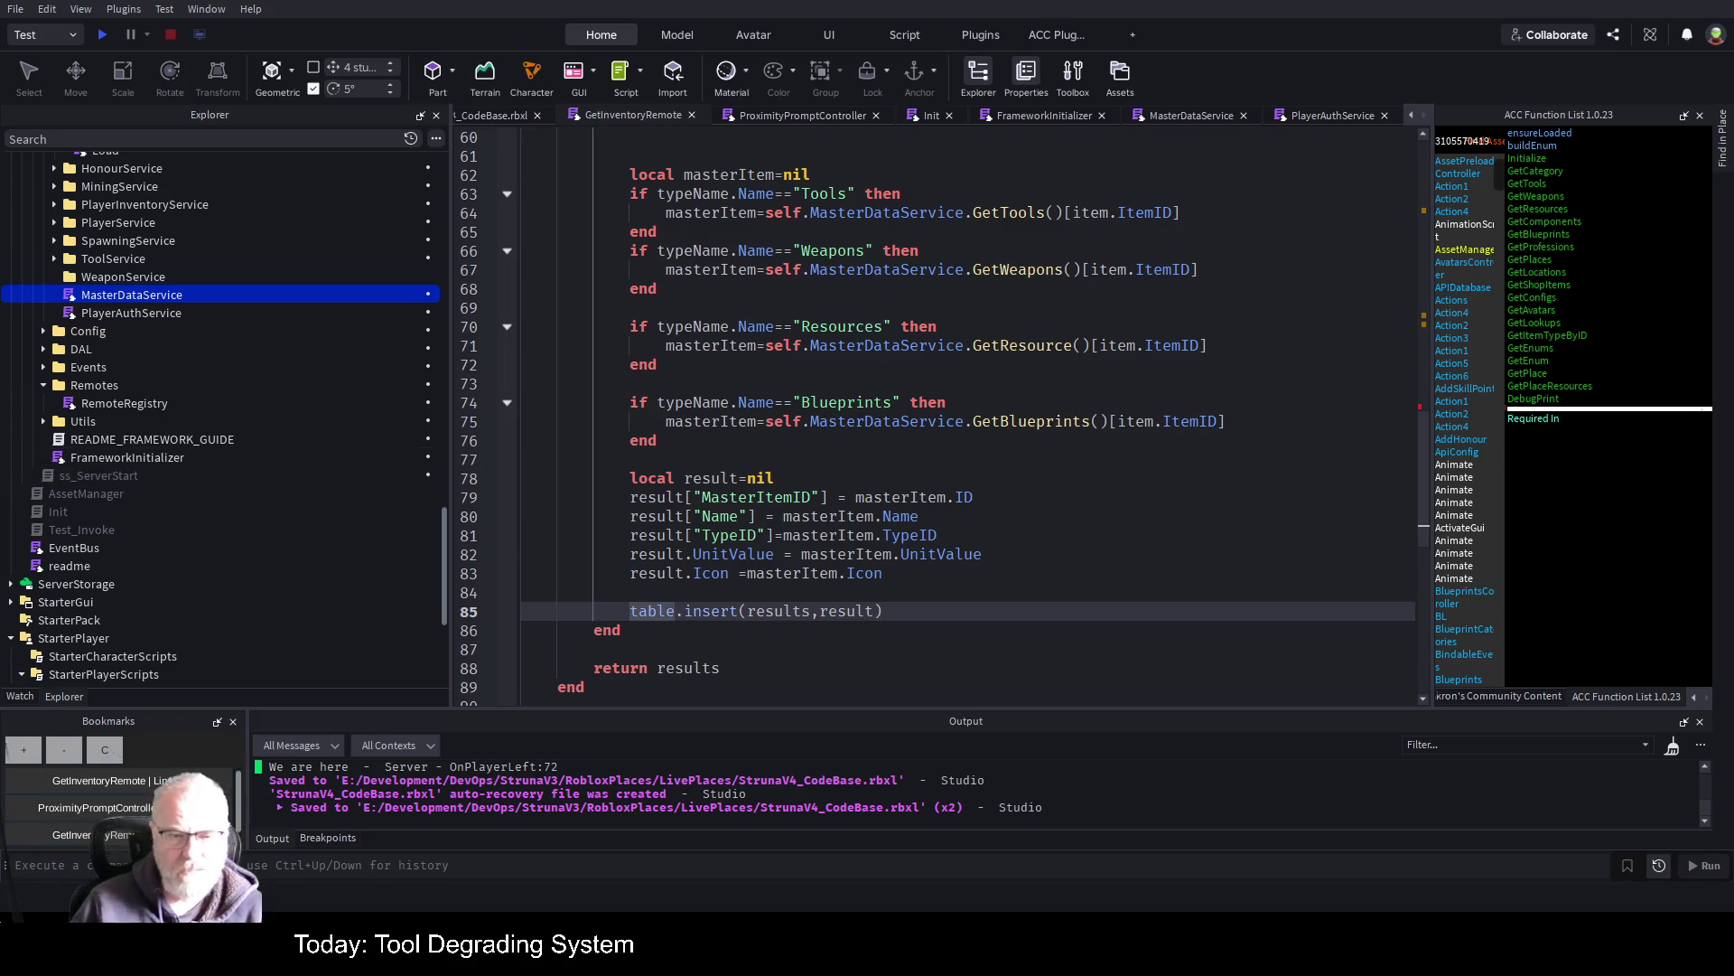
pyautogui.click(850, 467)
# Save, delete all breakpoints including lines 56 and 59, and start a playtest
pyautogui.scroll(3, 850, 466)
pyautogui.hotkey('ctrl', 's')
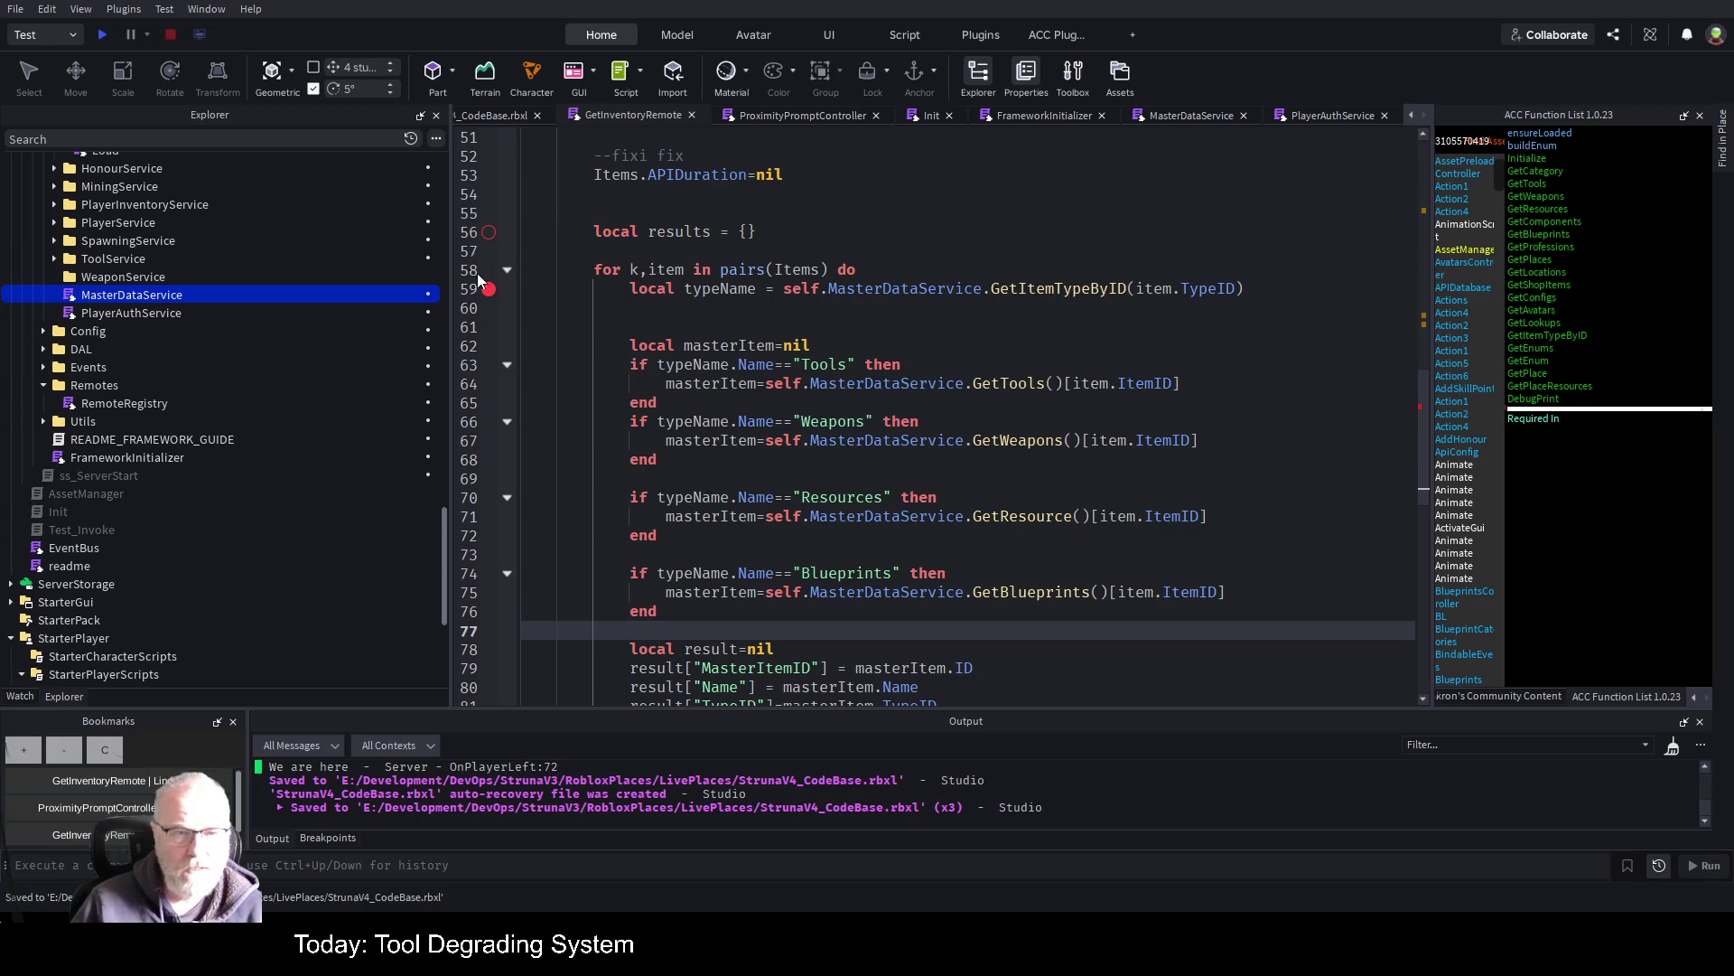
pyautogui.click(488, 291)
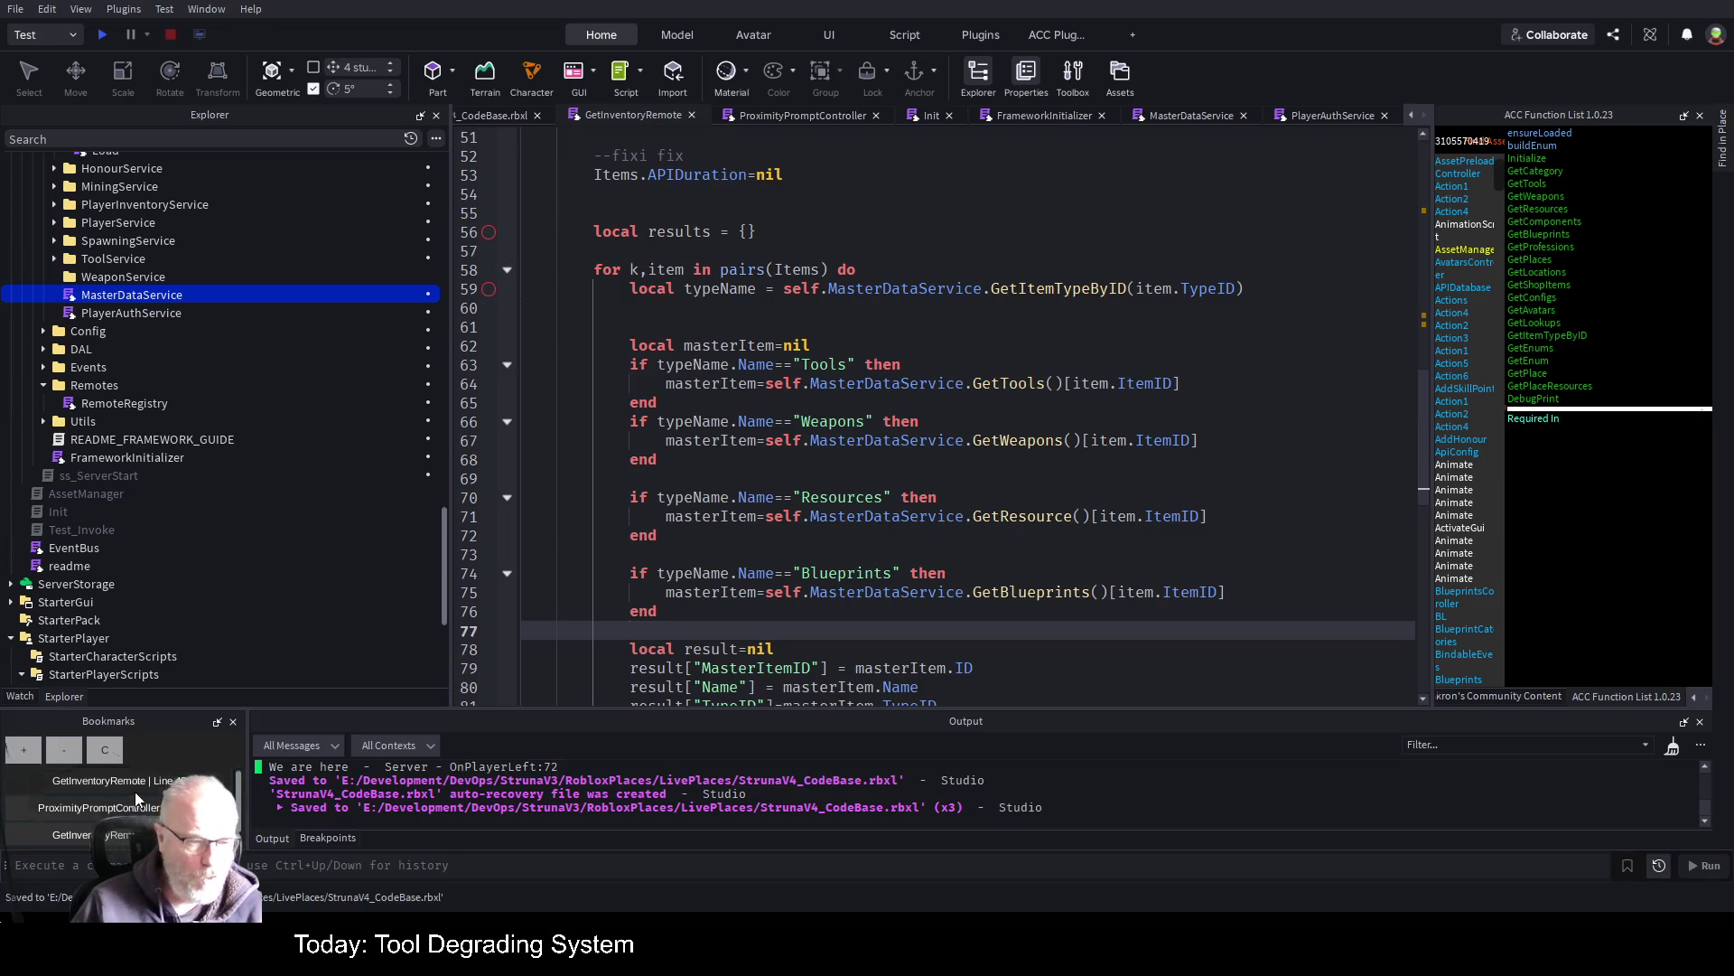
pyautogui.click(327, 838)
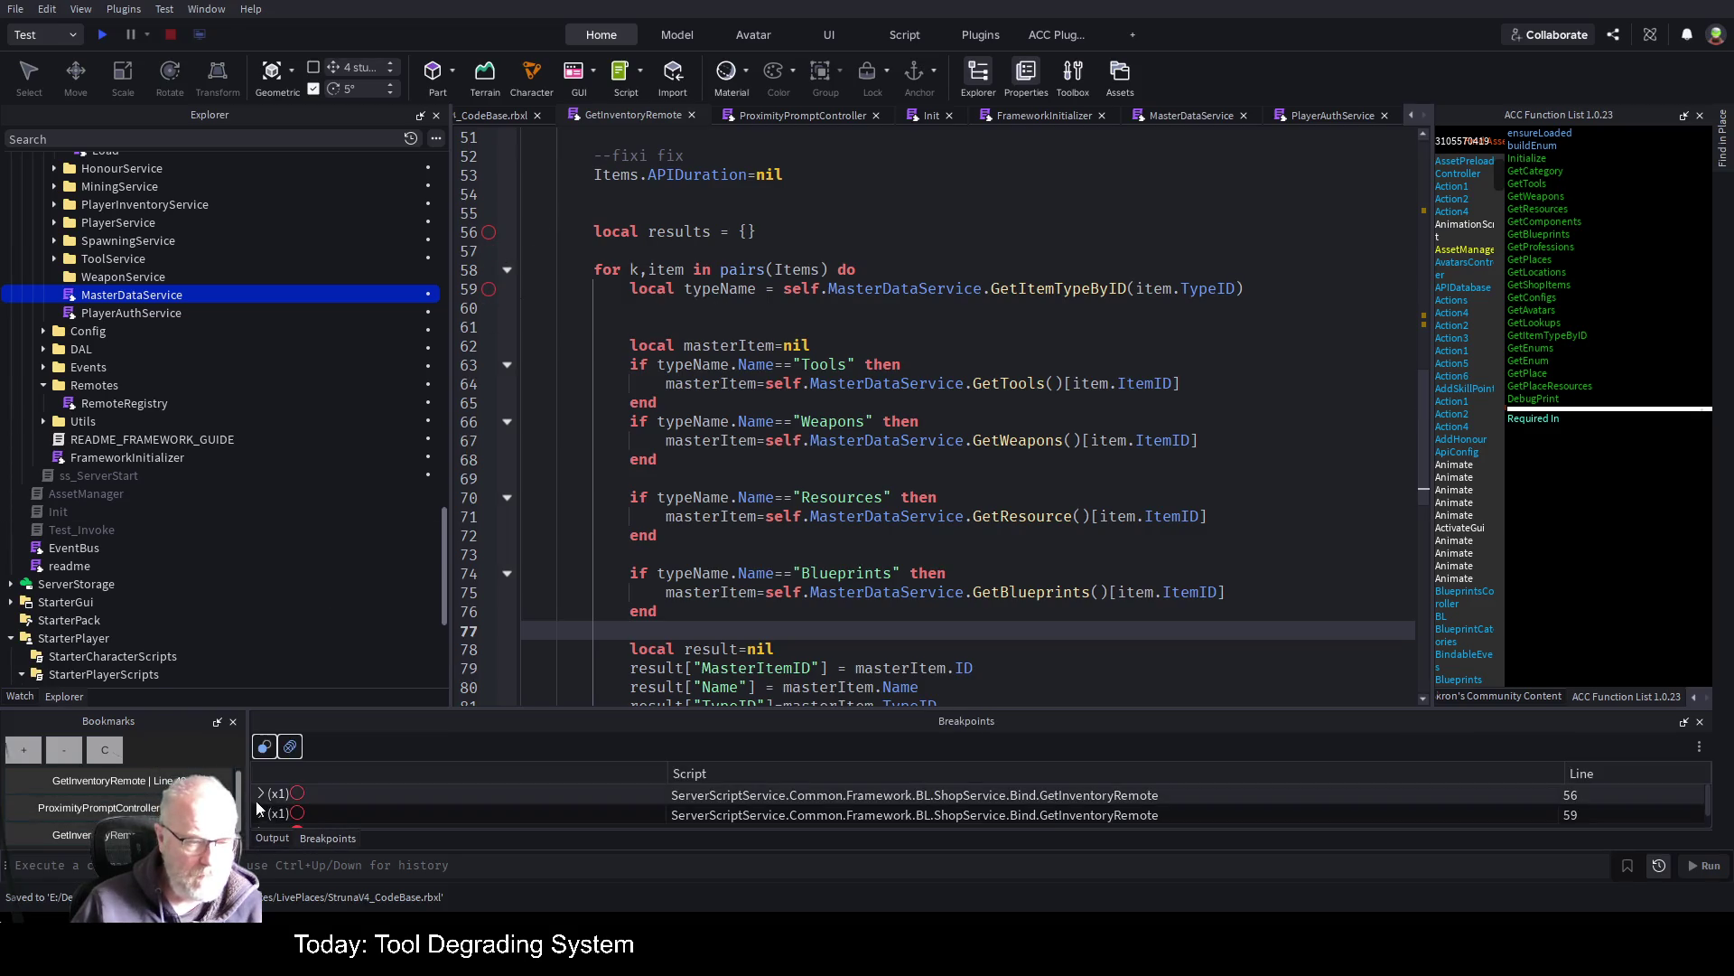
pyautogui.click(291, 748)
pyautogui.click(952, 404)
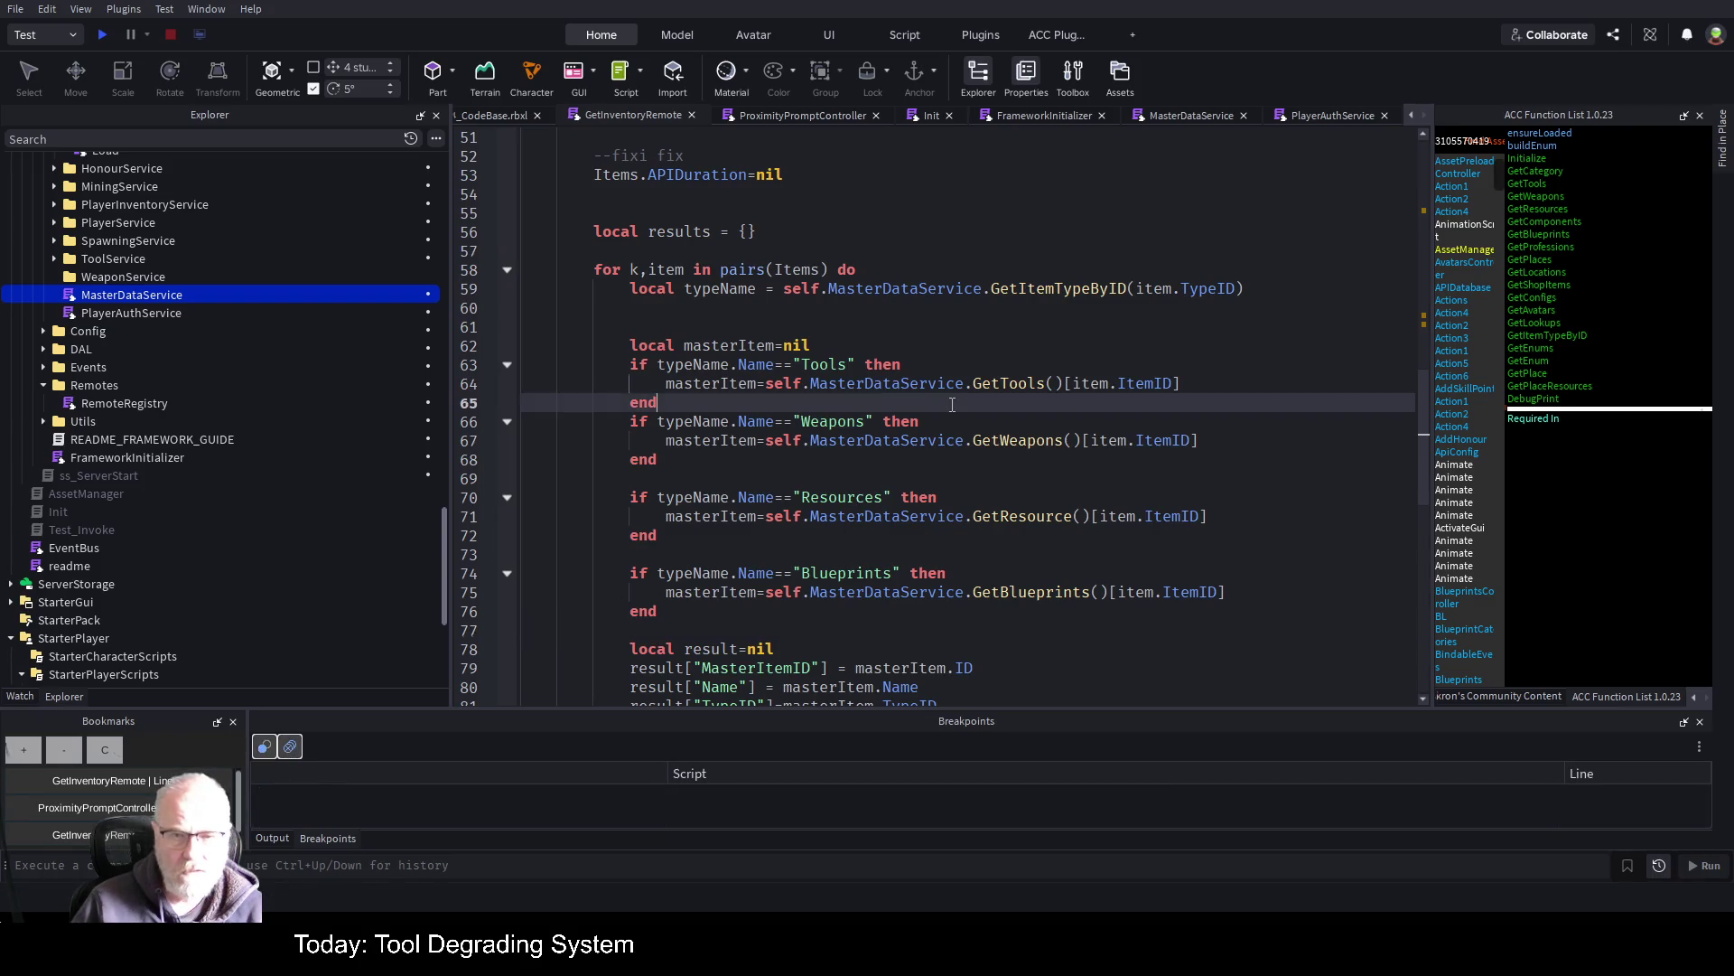
pyautogui.click(102, 34)
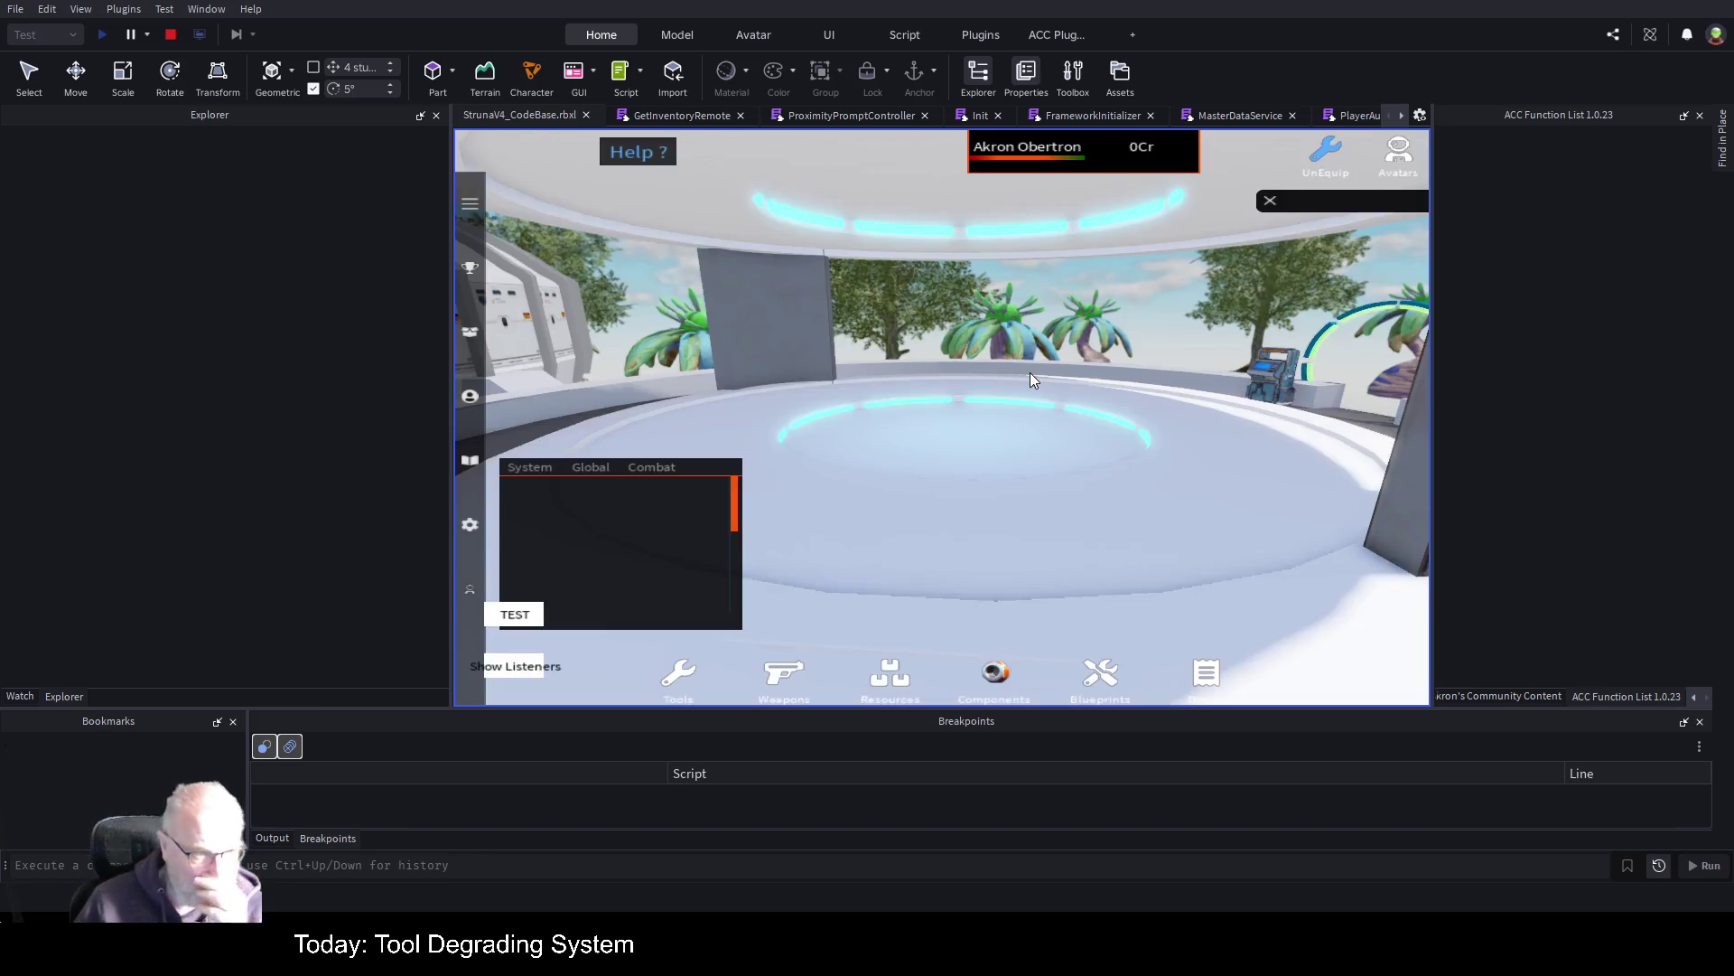
# Open the Struna Inc Shop prompt and jump from the nil-index error to ProximityPromptController line 230
pyautogui.press('d')
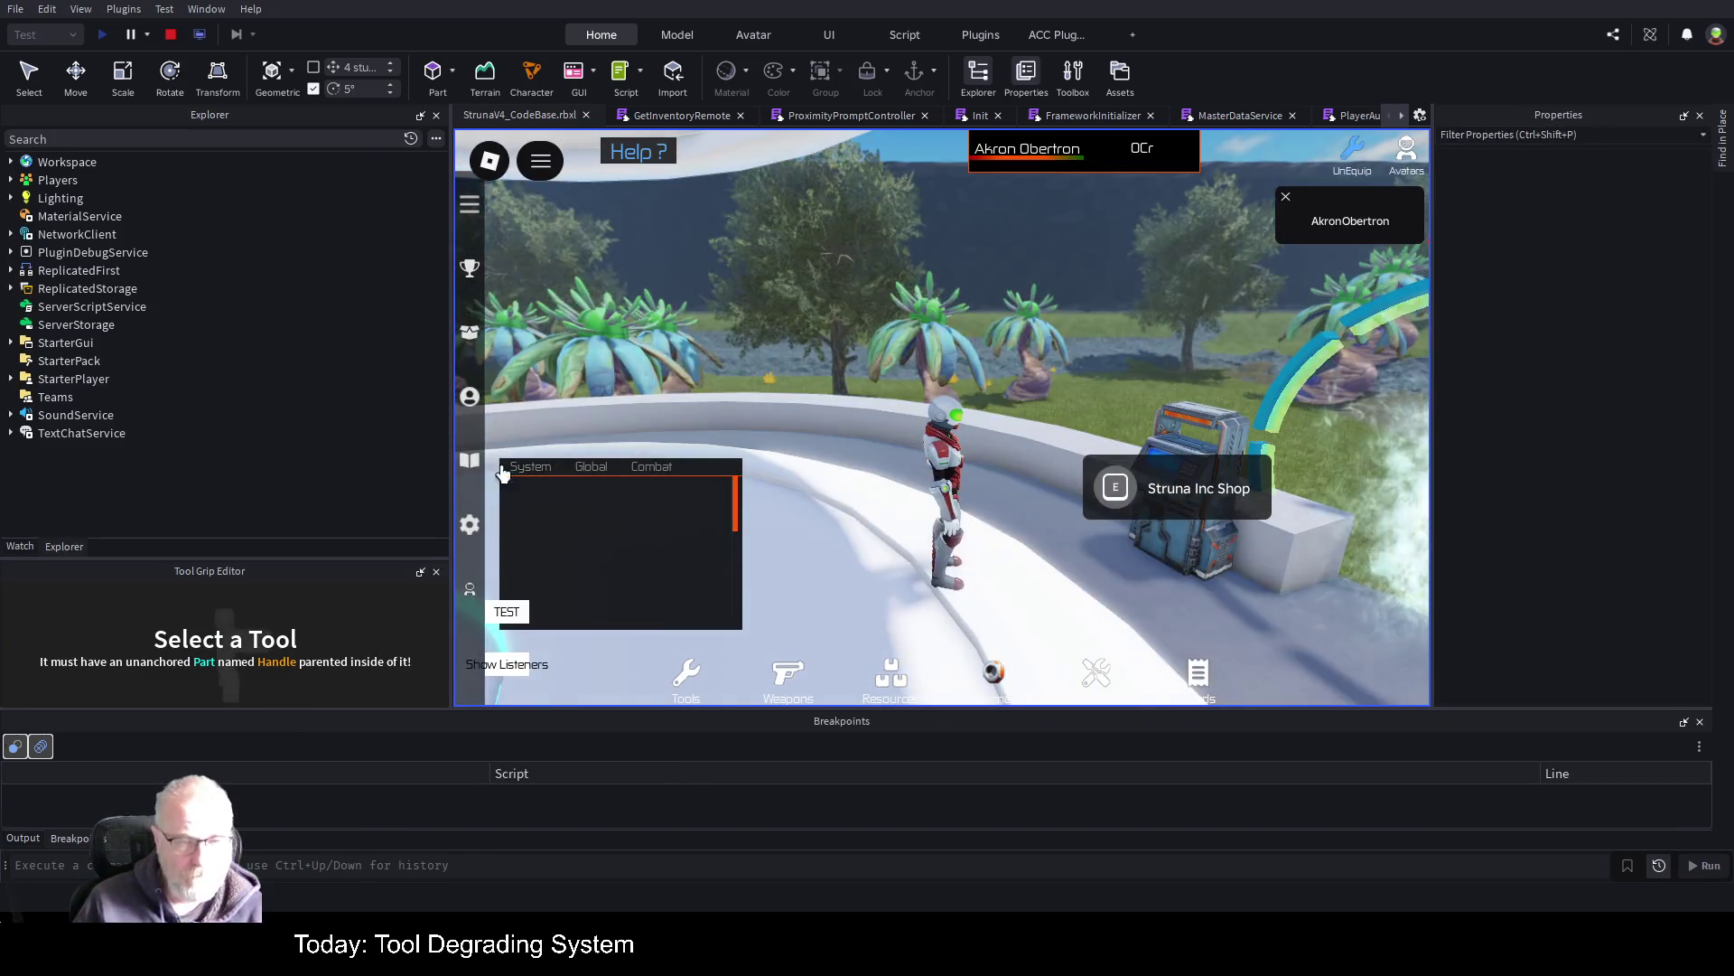
pyautogui.click(436, 573)
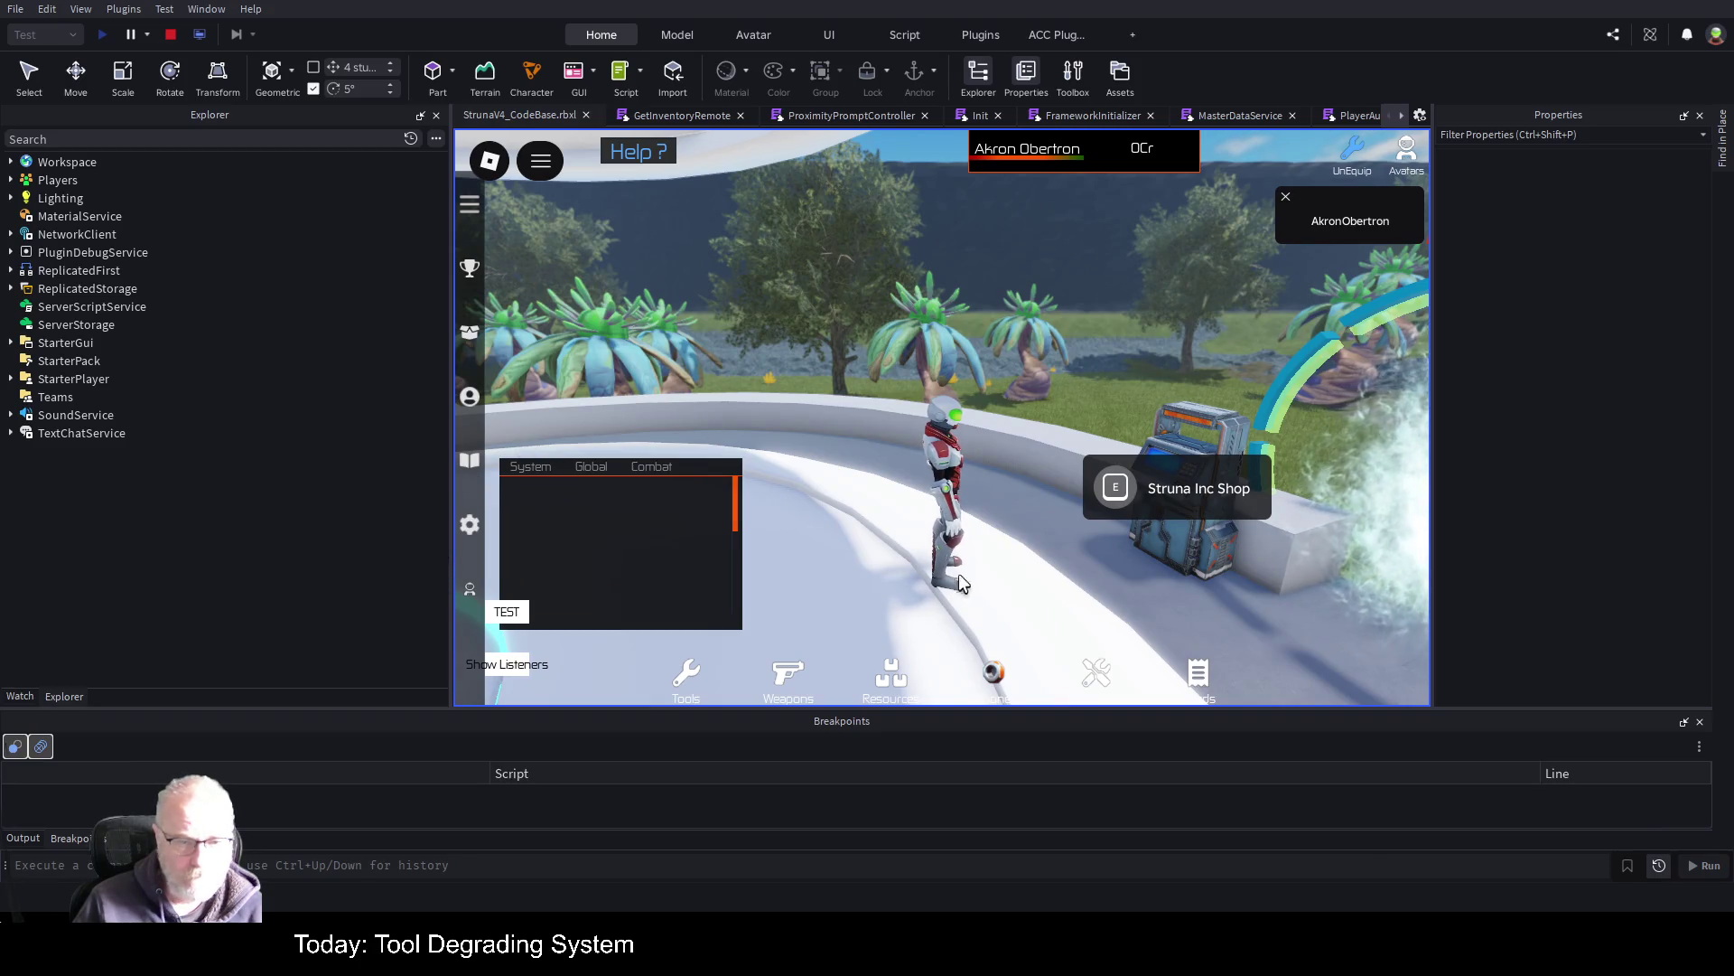
pyautogui.click(20, 838)
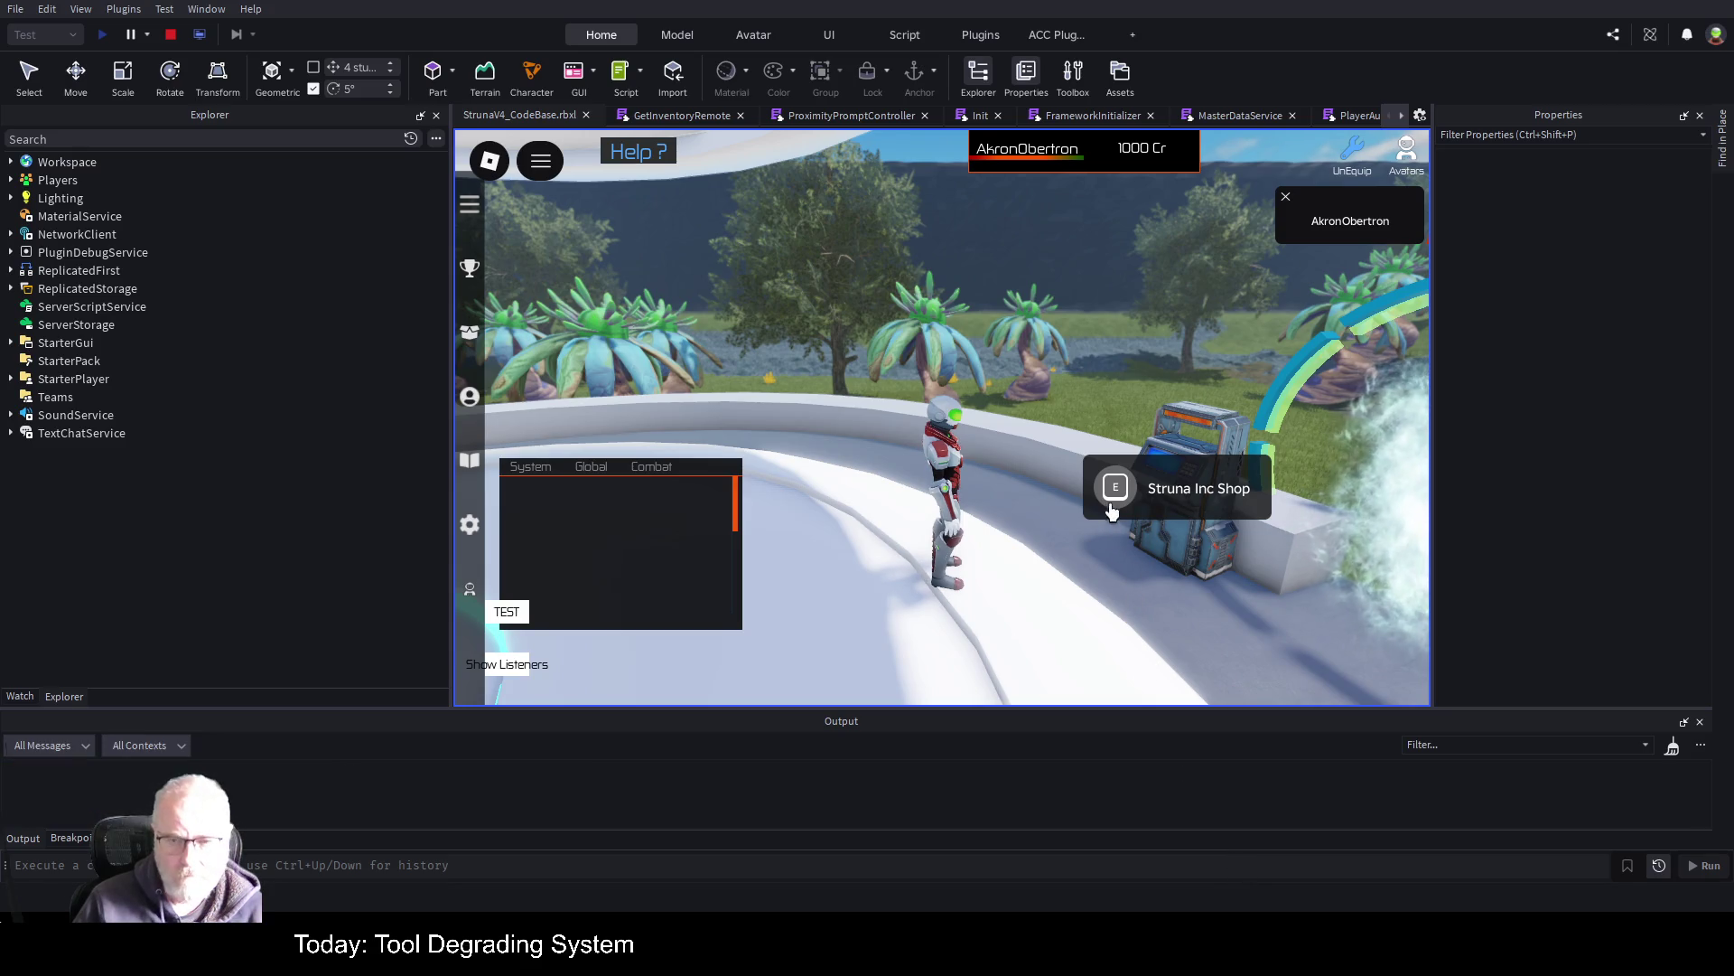
pyautogui.click(1130, 471)
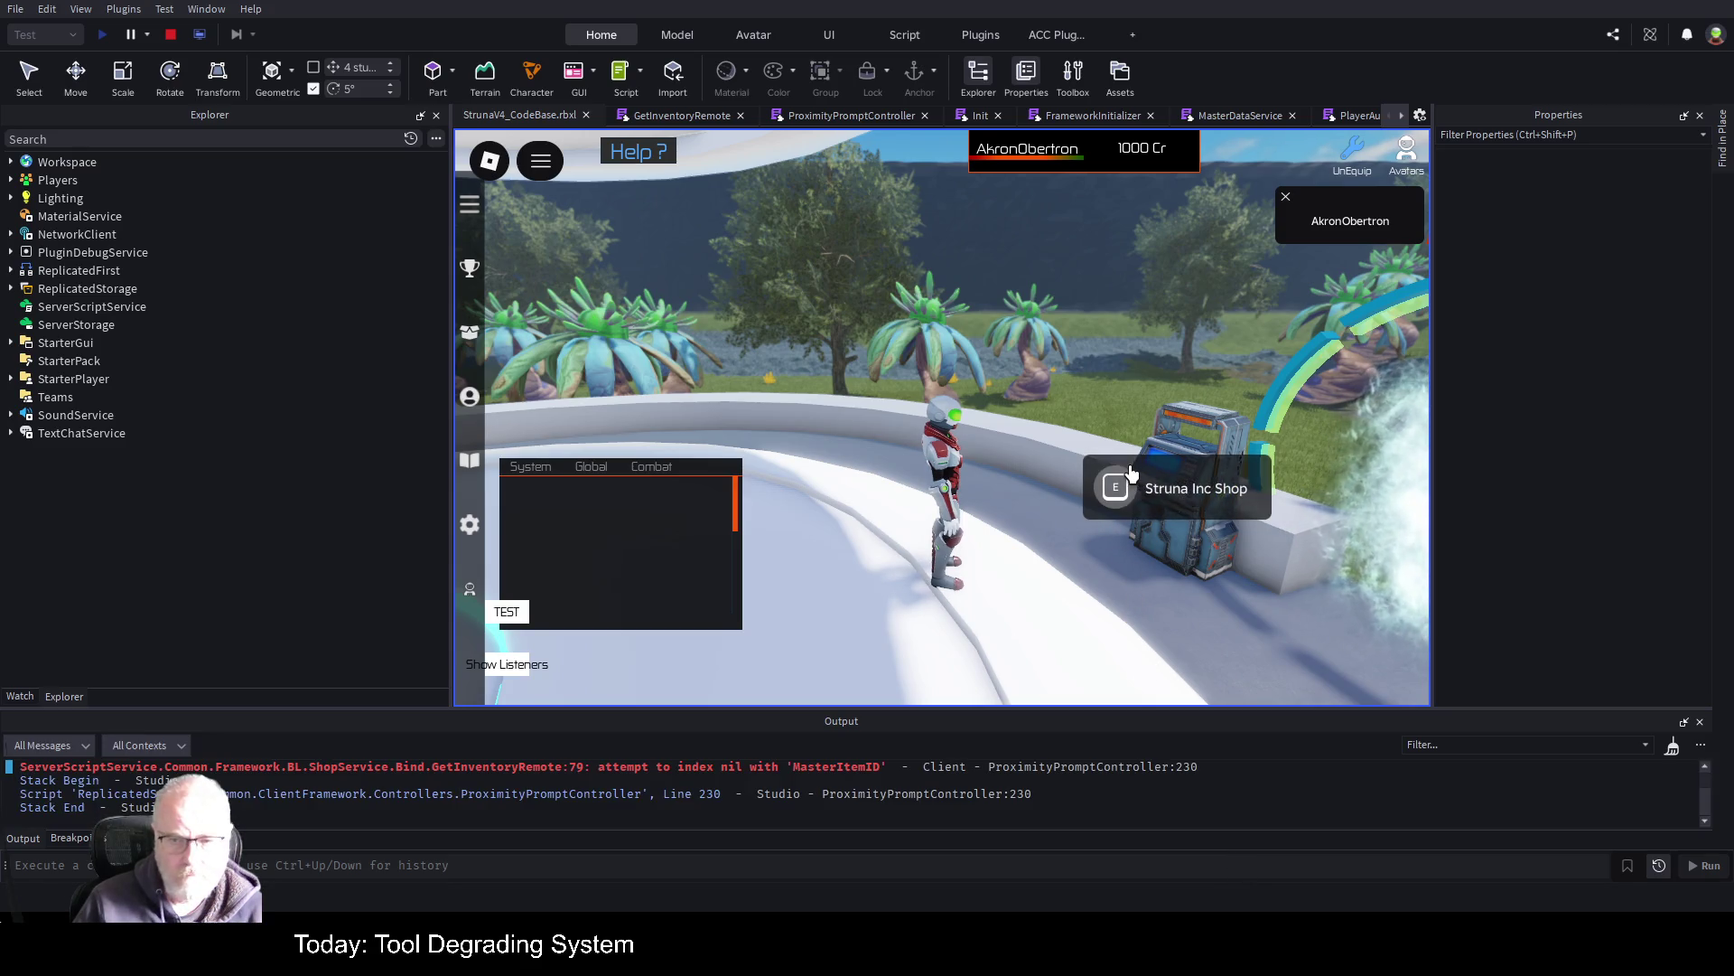
pyautogui.click(873, 772)
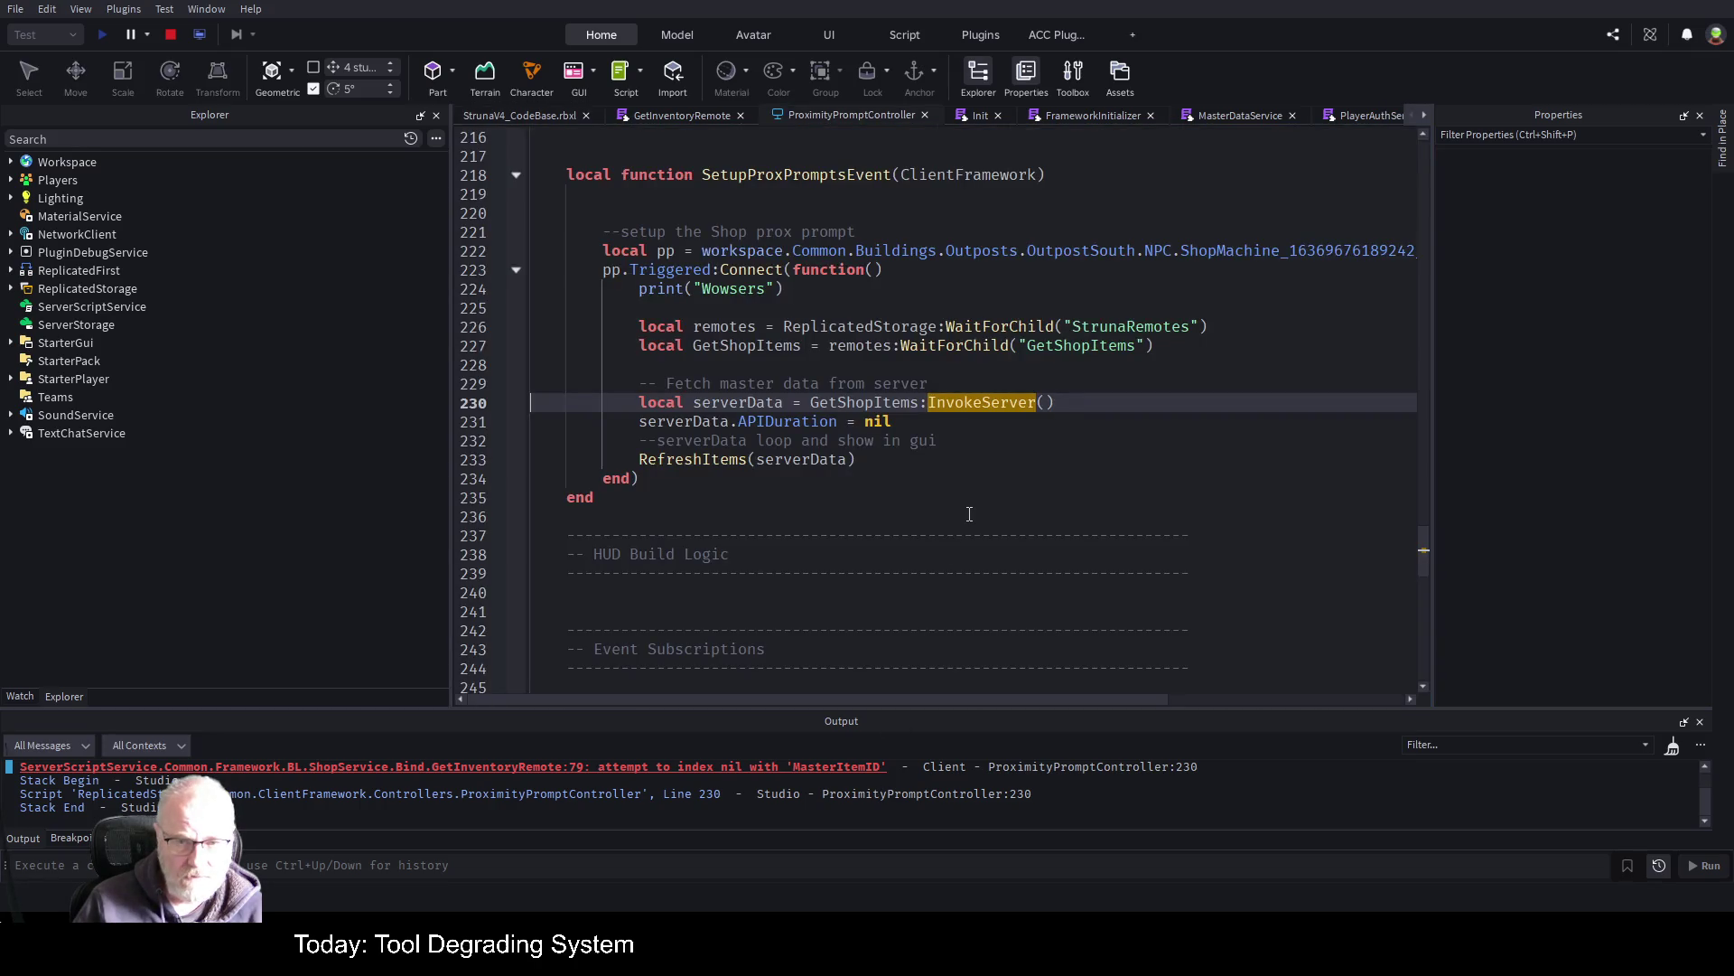
# Inspect GetInventoryRemote's line 79 result["MasterItemID"] = masterItem.ID and the local result declaration above it
pyautogui.click(698, 114)
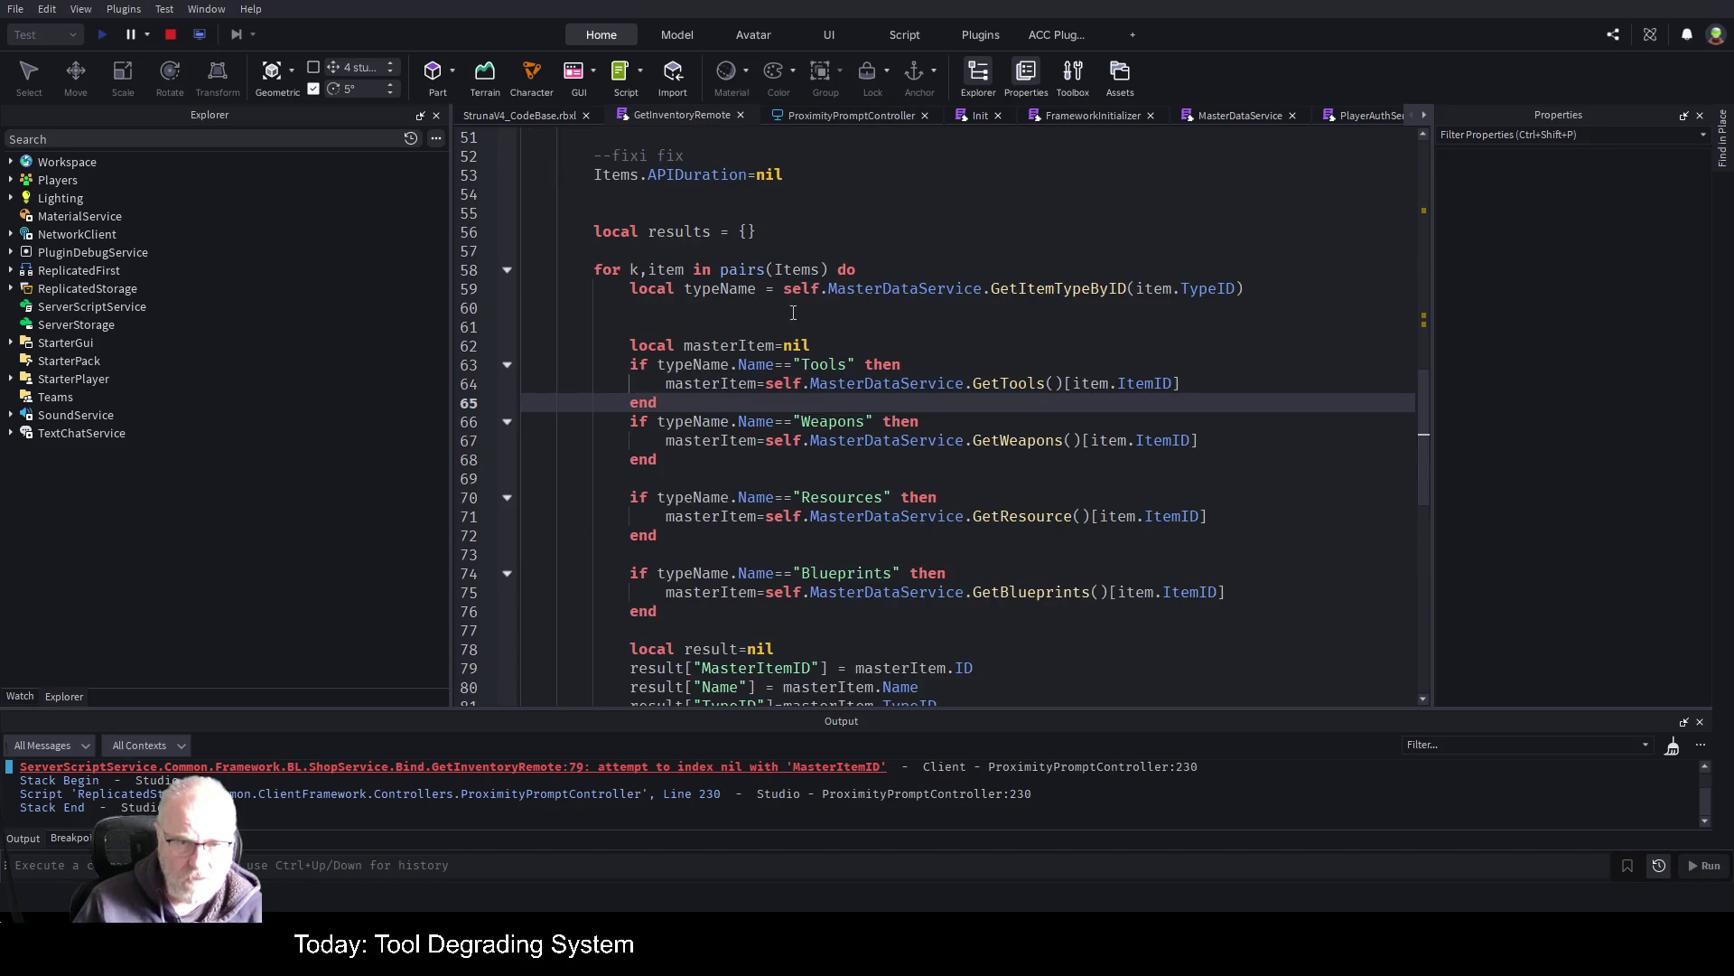
pyautogui.scroll(-1, 750, 492)
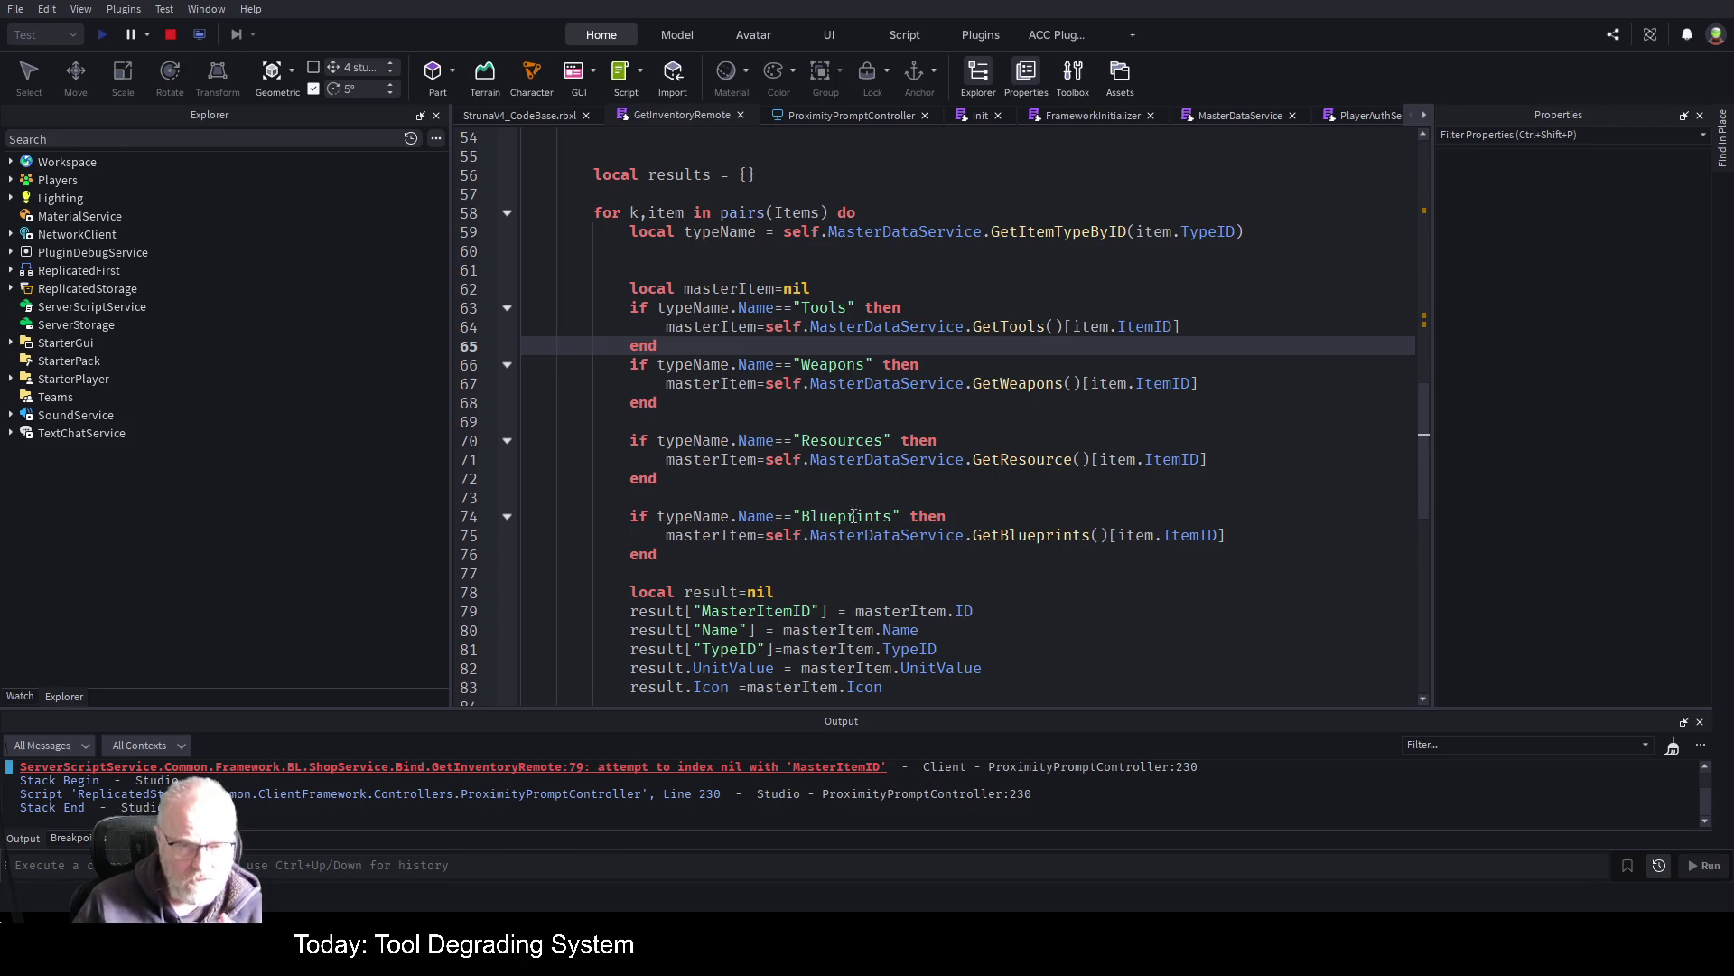
pyautogui.scroll(1, 829, 483)
pyautogui.scroll(-2, 903, 587)
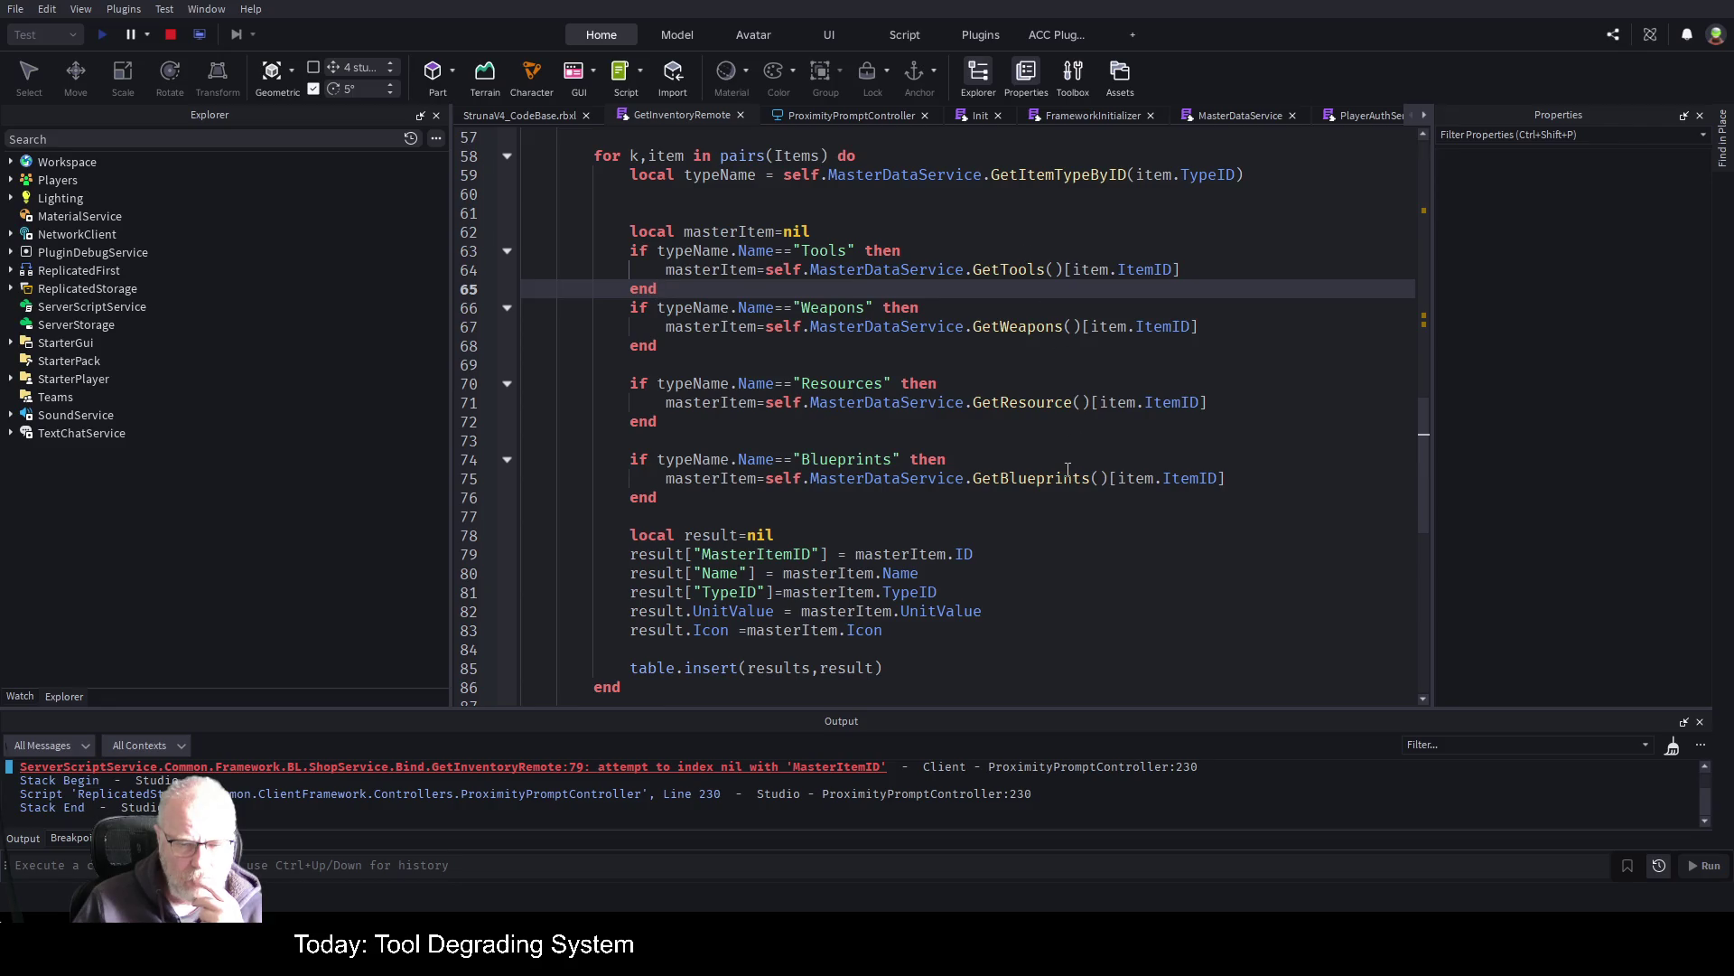
pyautogui.scroll(3, 872, 366)
pyautogui.scroll(2, 872, 366)
pyautogui.scroll(-3, 872, 366)
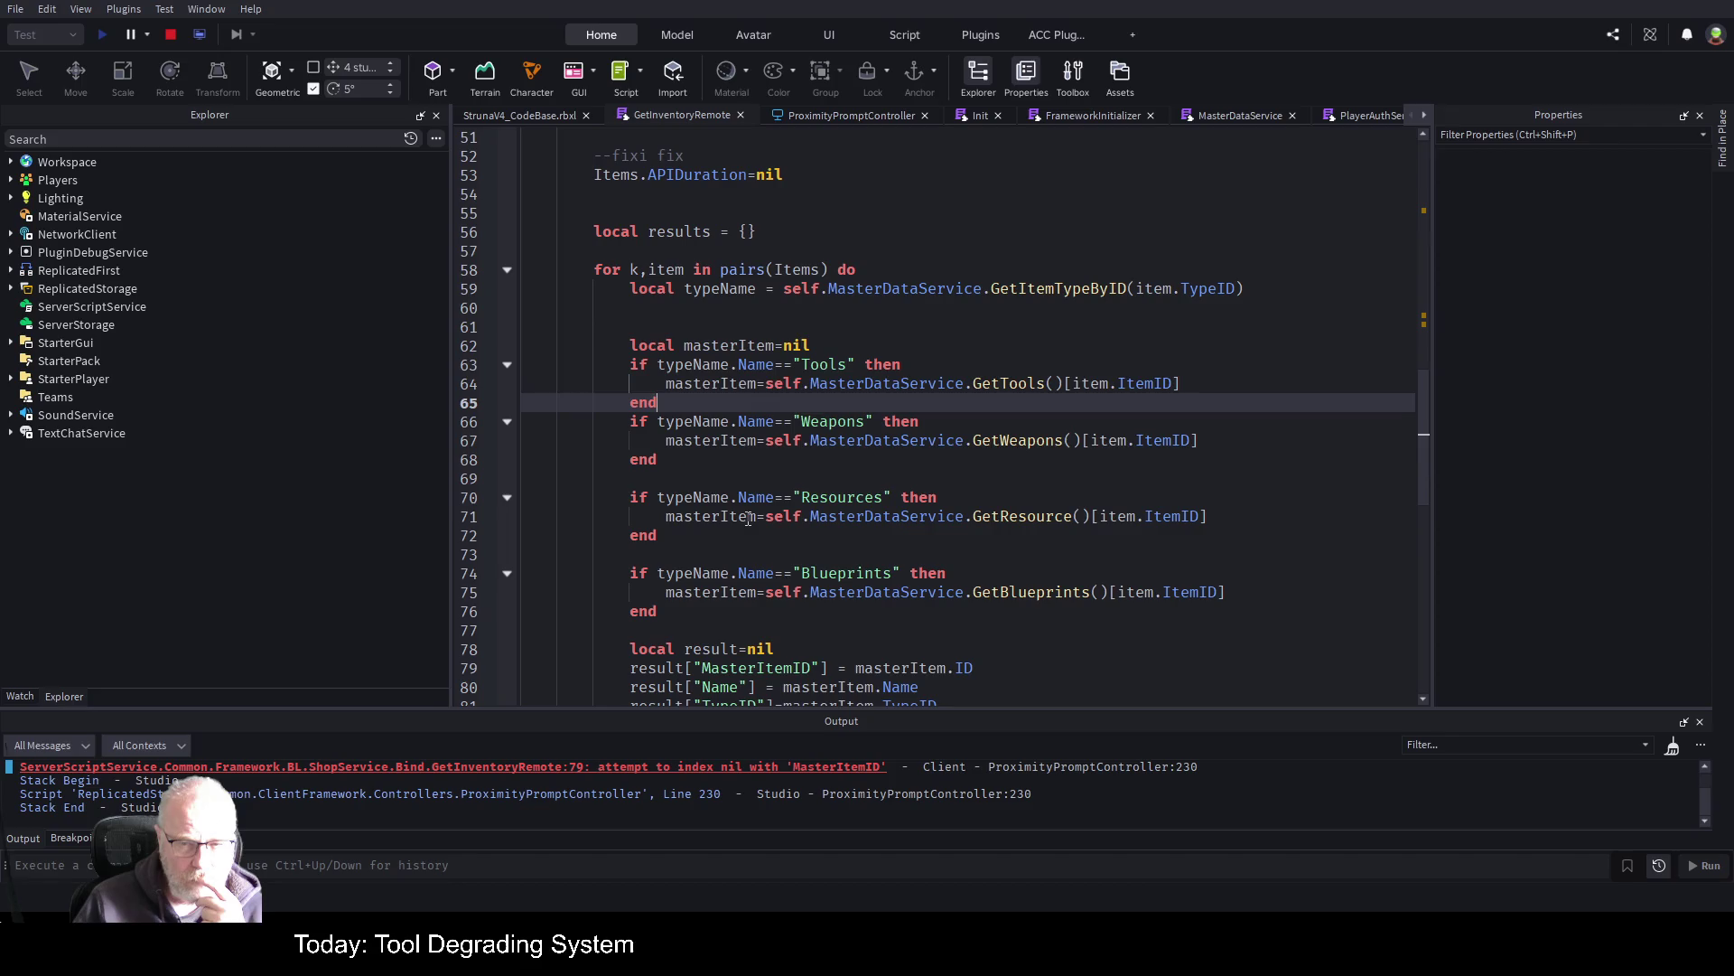
pyautogui.scroll(-1, 925, 517)
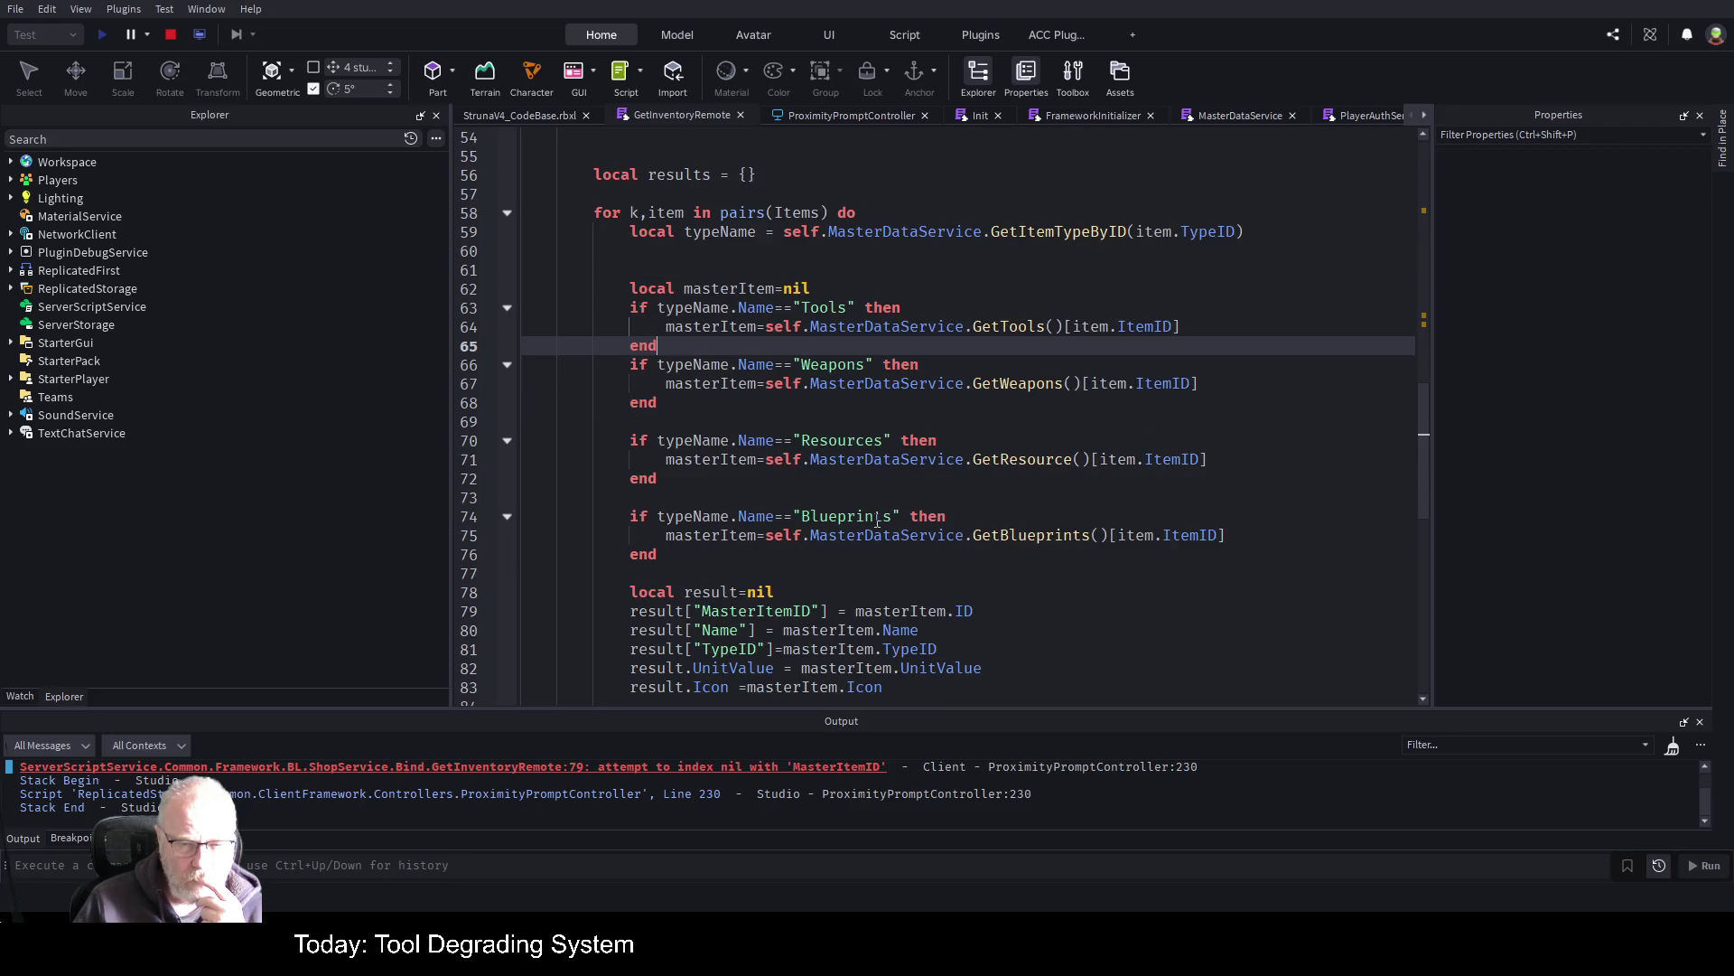
pyautogui.scroll(-1, 877, 521)
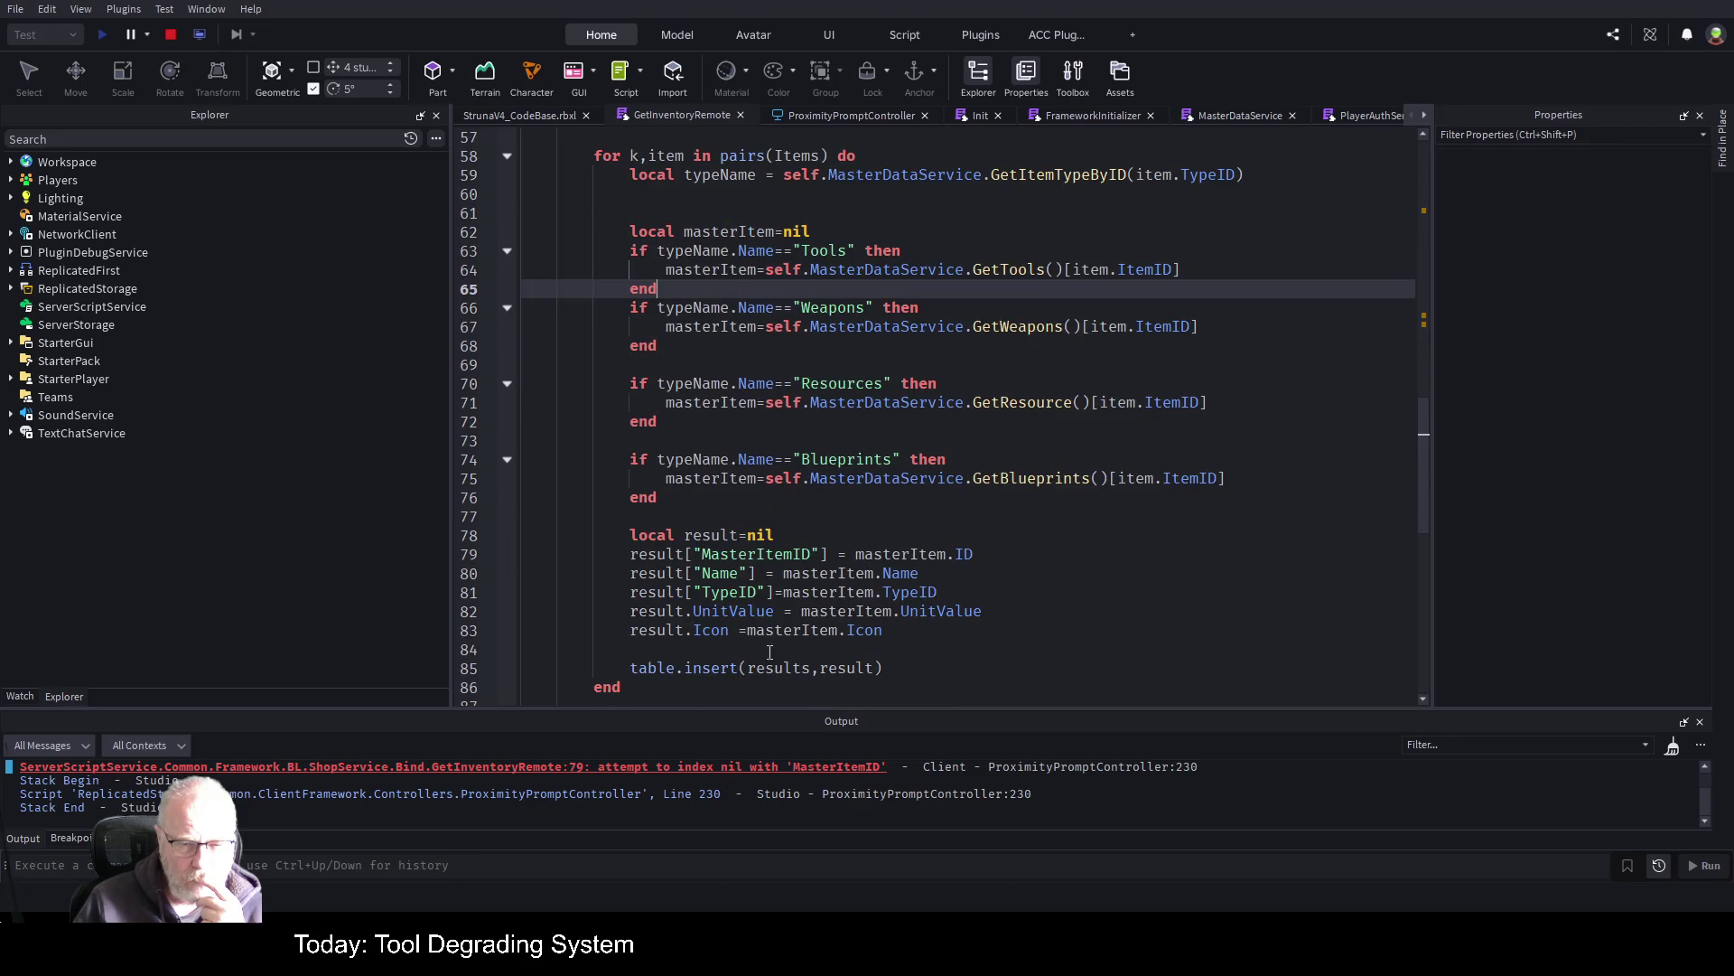
pyautogui.click(793, 555)
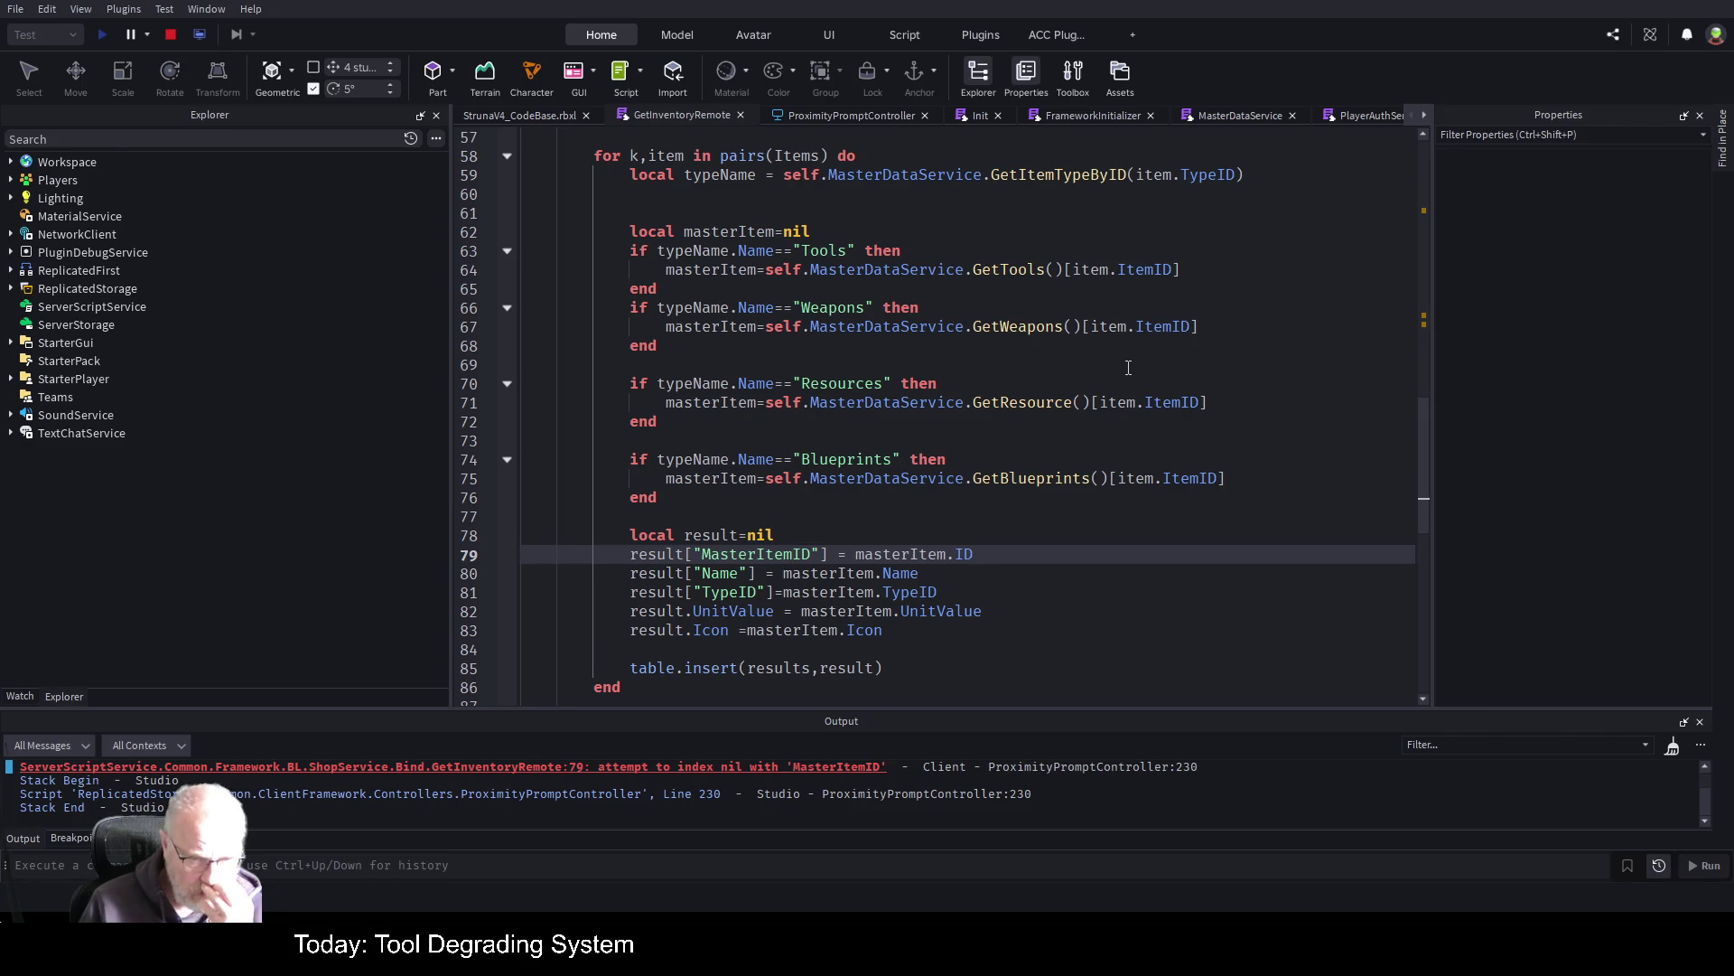
pyautogui.press('Up')
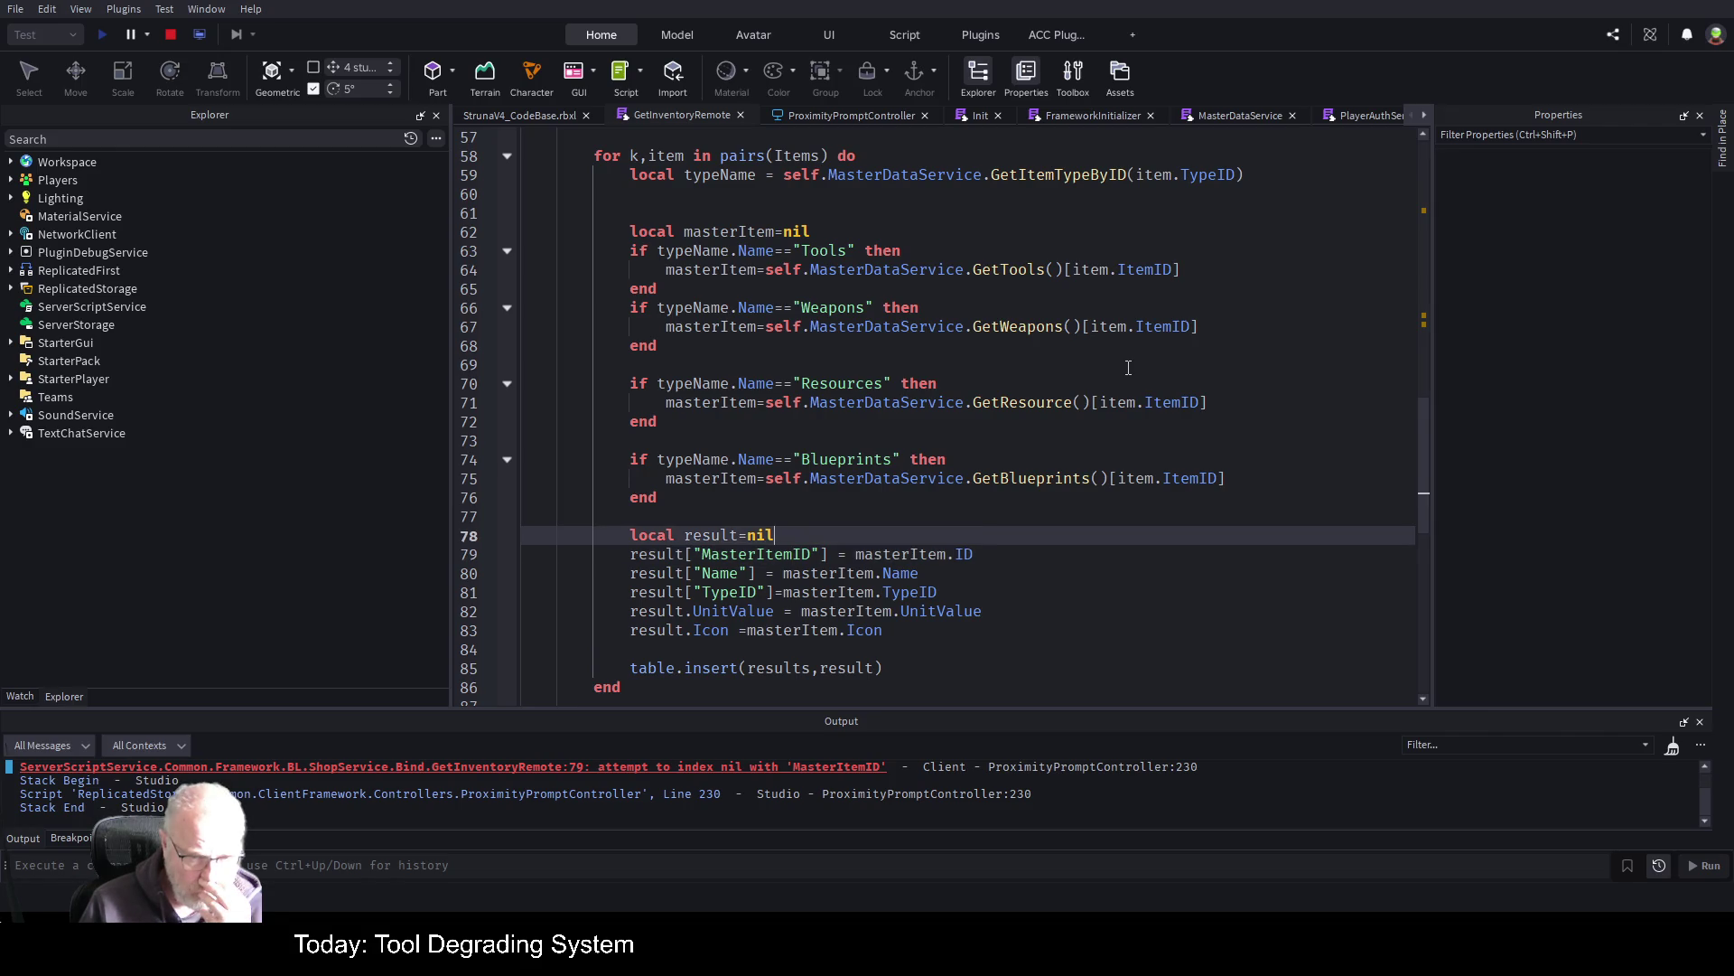
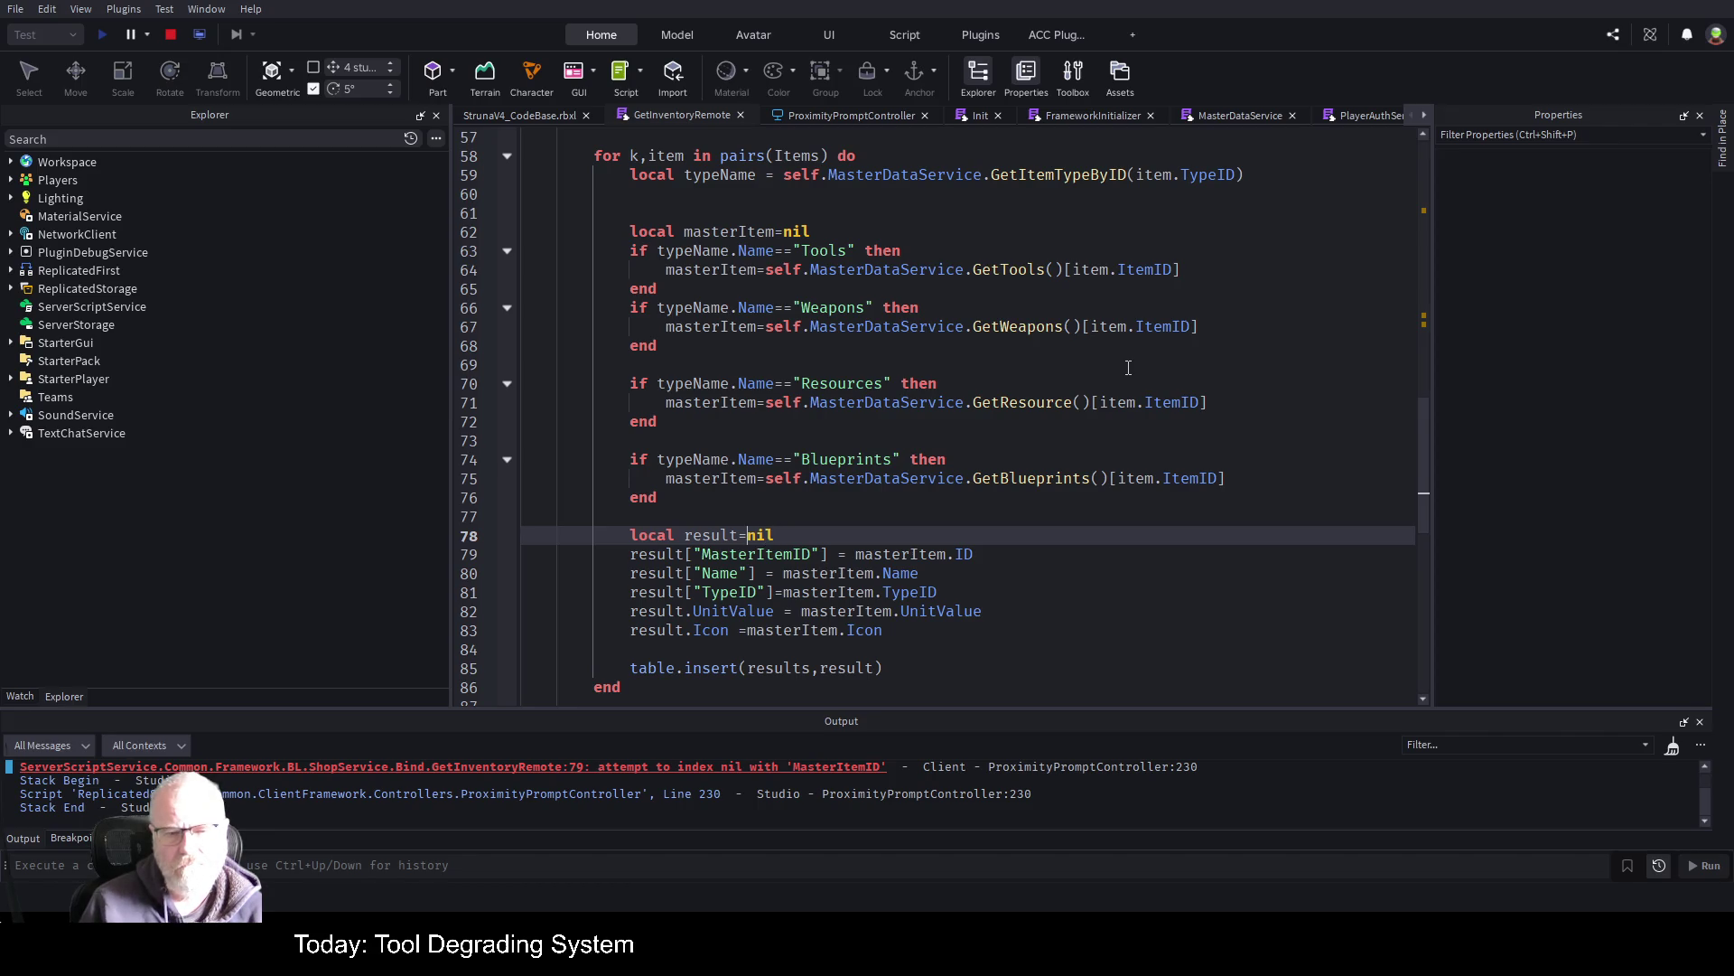
# Replace nil in the result declaration with an opening table brace '{'
pyautogui.press('BackSpace')
pyautogui.press('BackSpace')
pyautogui.press('BackSpace')
pyautogui.press('Delete')
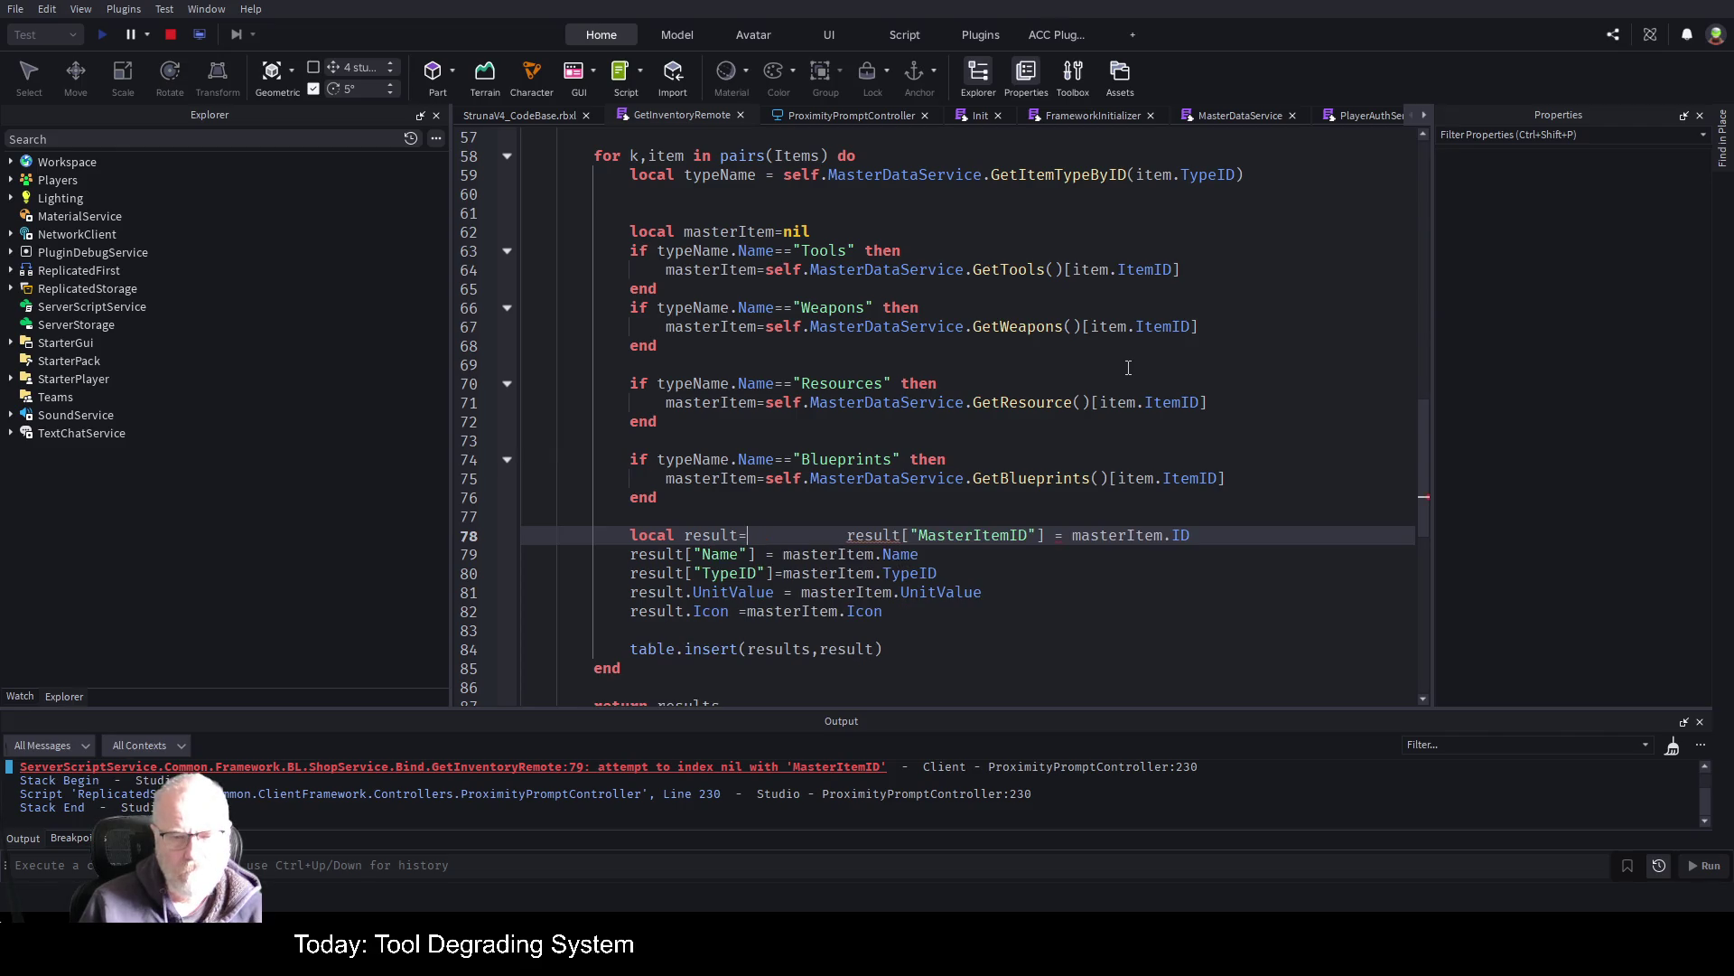
pyautogui.press('Return')
pyautogui.press('Up')
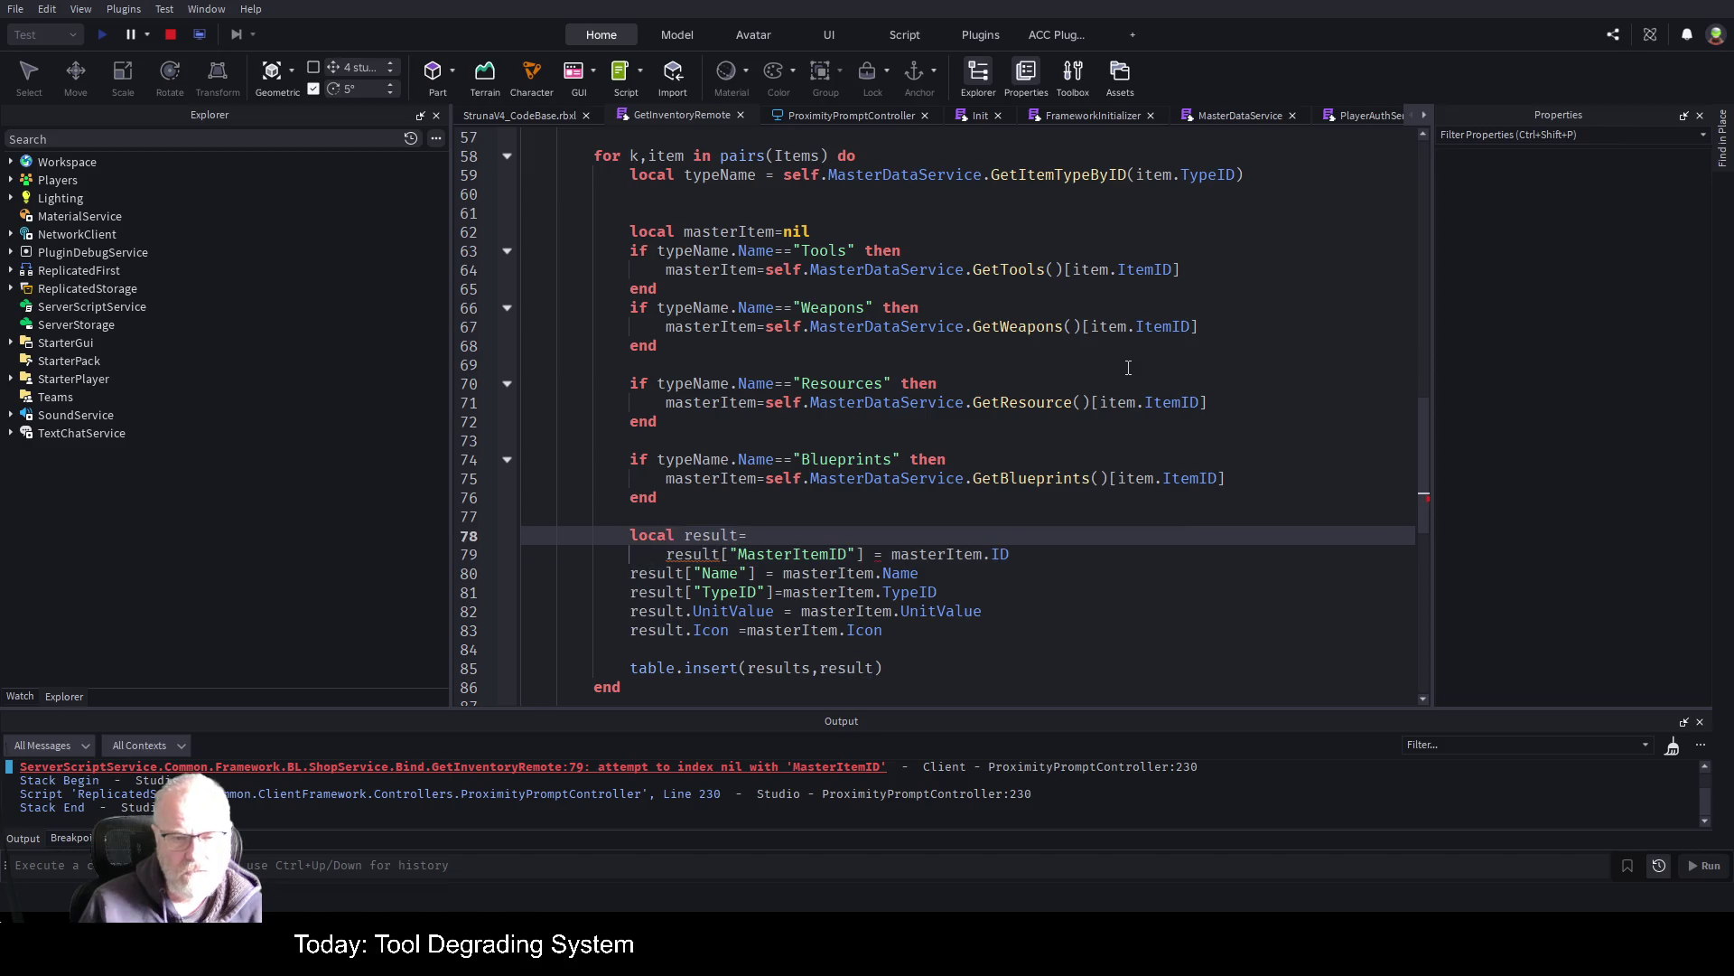
pyautogui.write('{')
pyautogui.press('Return')
pyautogui.press('Return')
# Move the MasterItemID assignment into the result table as a comma-terminated entry
pyautogui.press('Down')
pyautogui.press('Down')
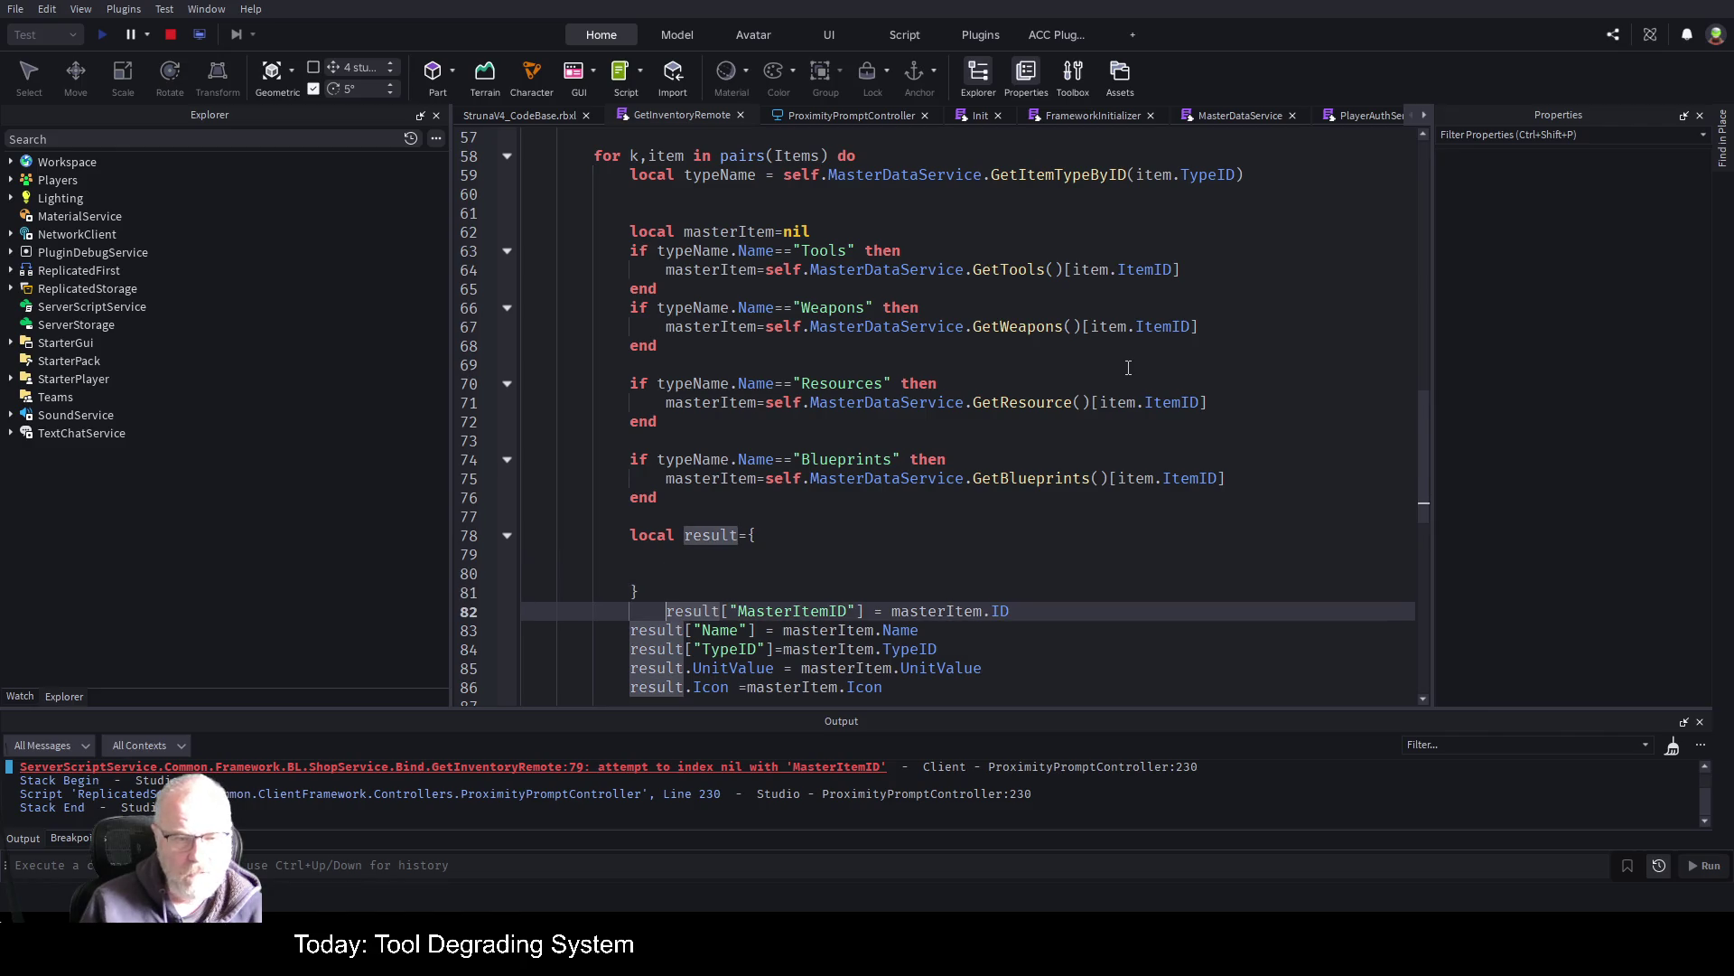
pyautogui.press('Right')
pyautogui.press('Right')
pyautogui.press('Right')
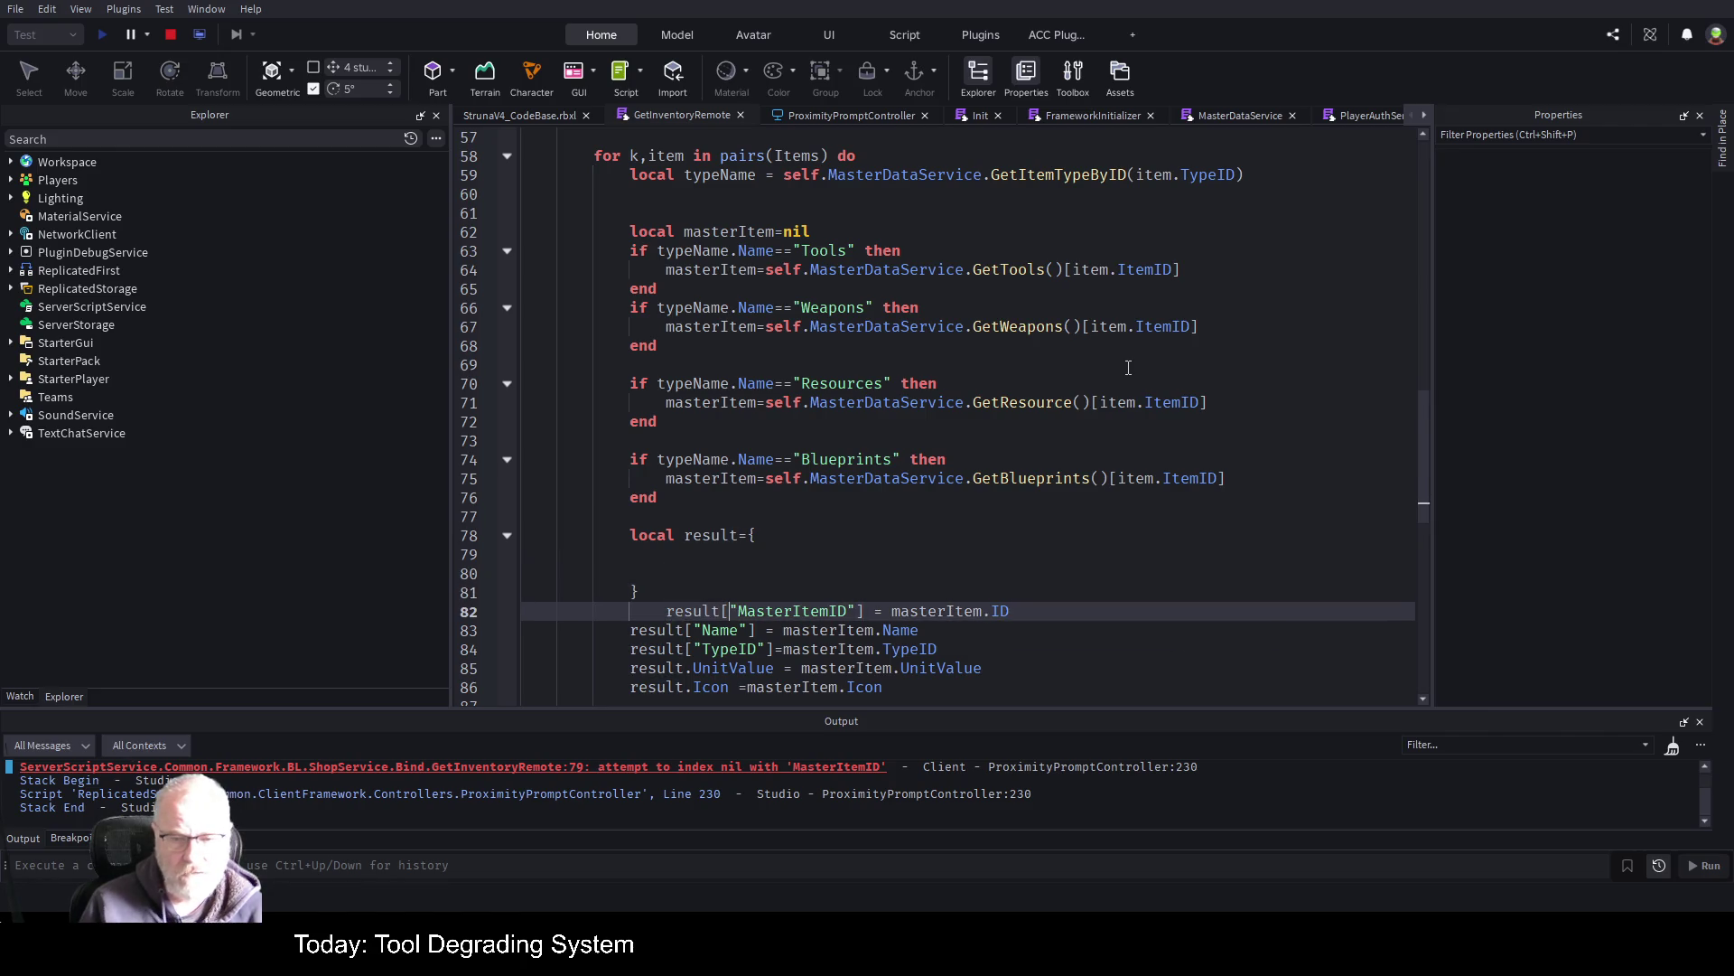
pyautogui.hotkey('shift', 'End')
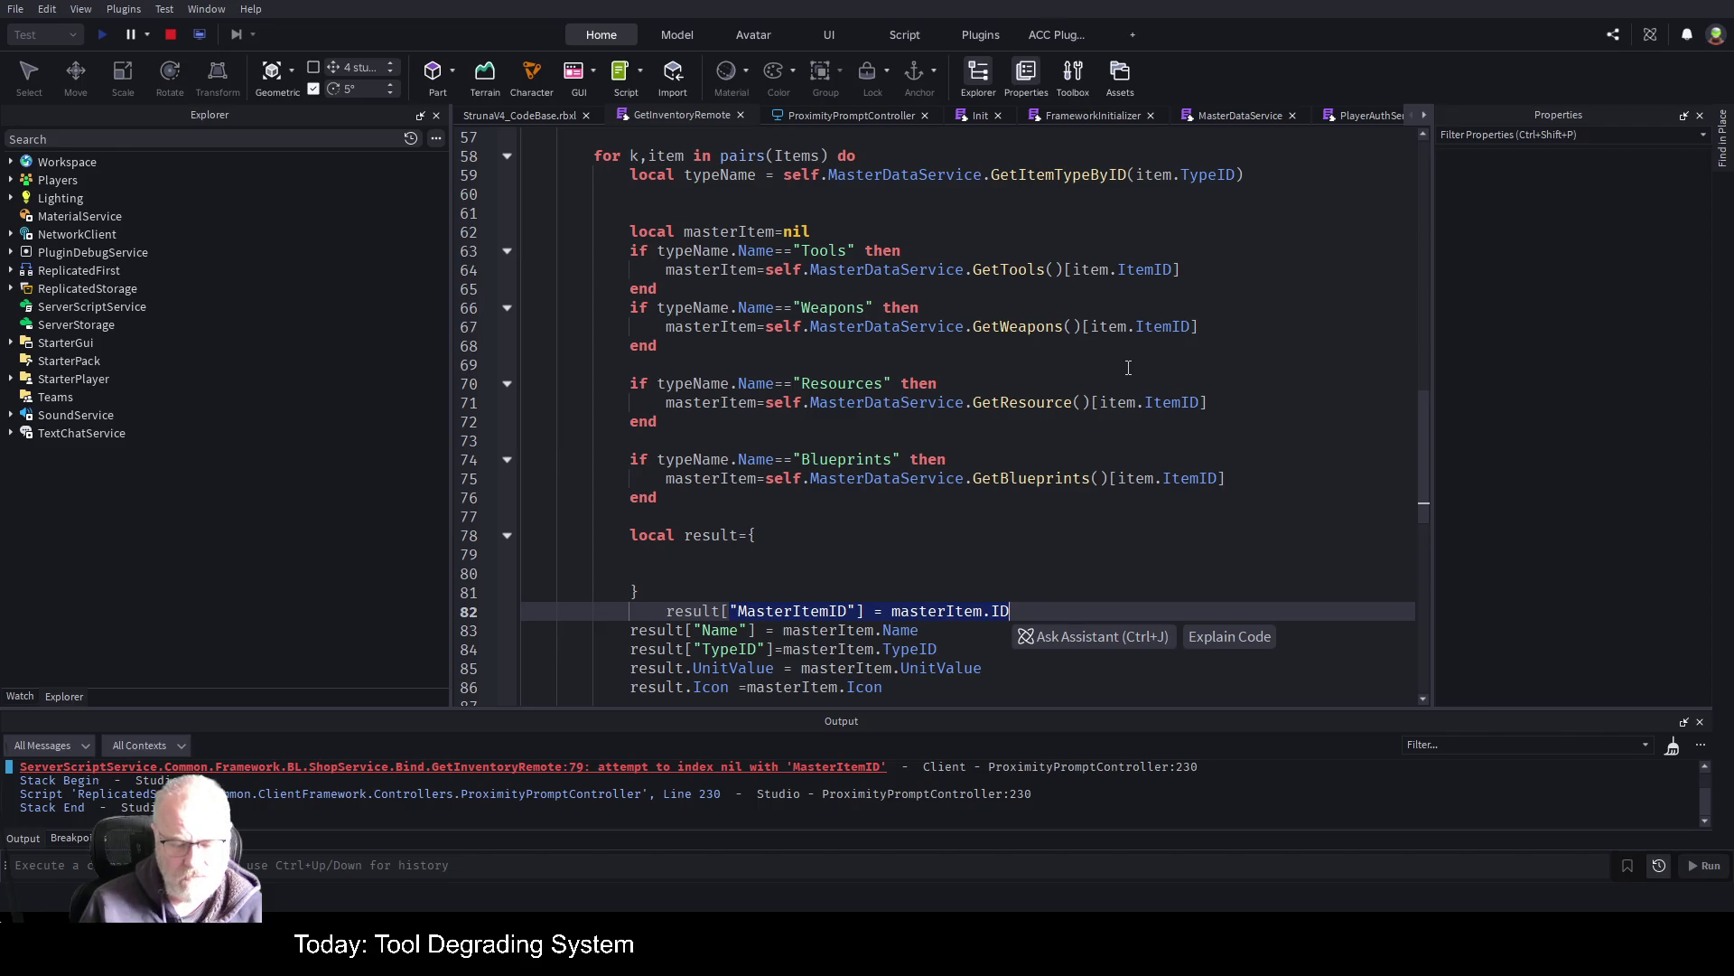
pyautogui.hotkey('ctrl', 'x')
pyautogui.press('Up')
pyautogui.press('Up')
pyautogui.press('Up')
pyautogui.hotkey('ctrl', 'v')
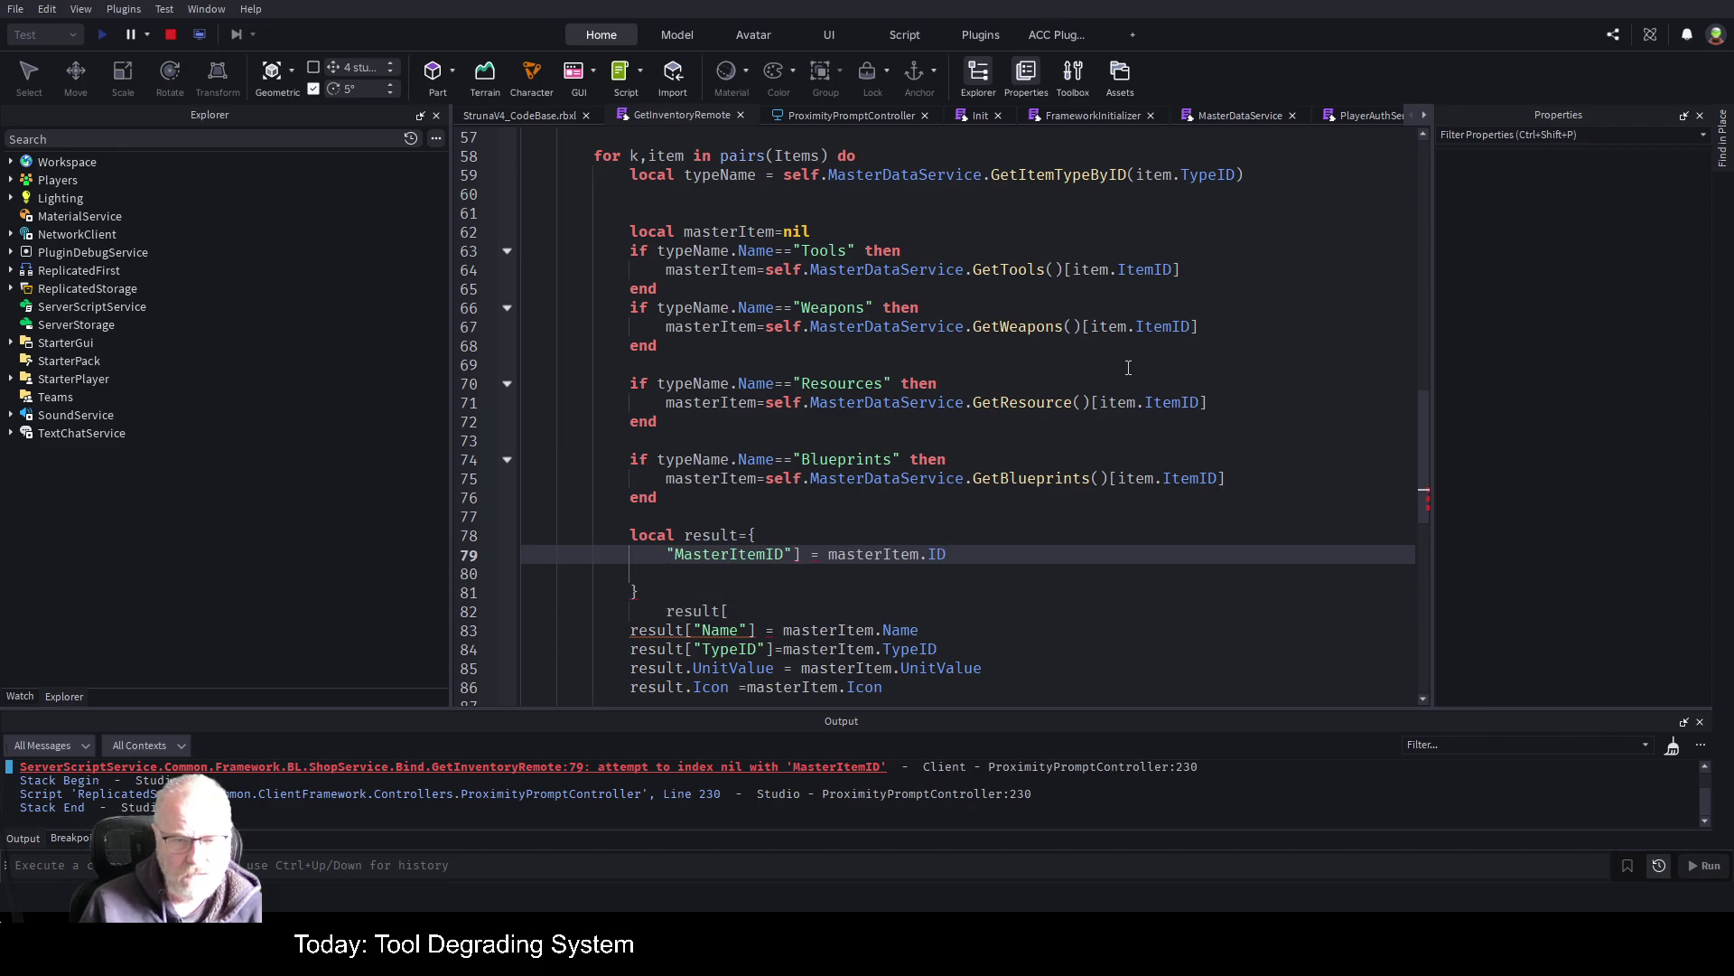
pyautogui.press('BackSpace')
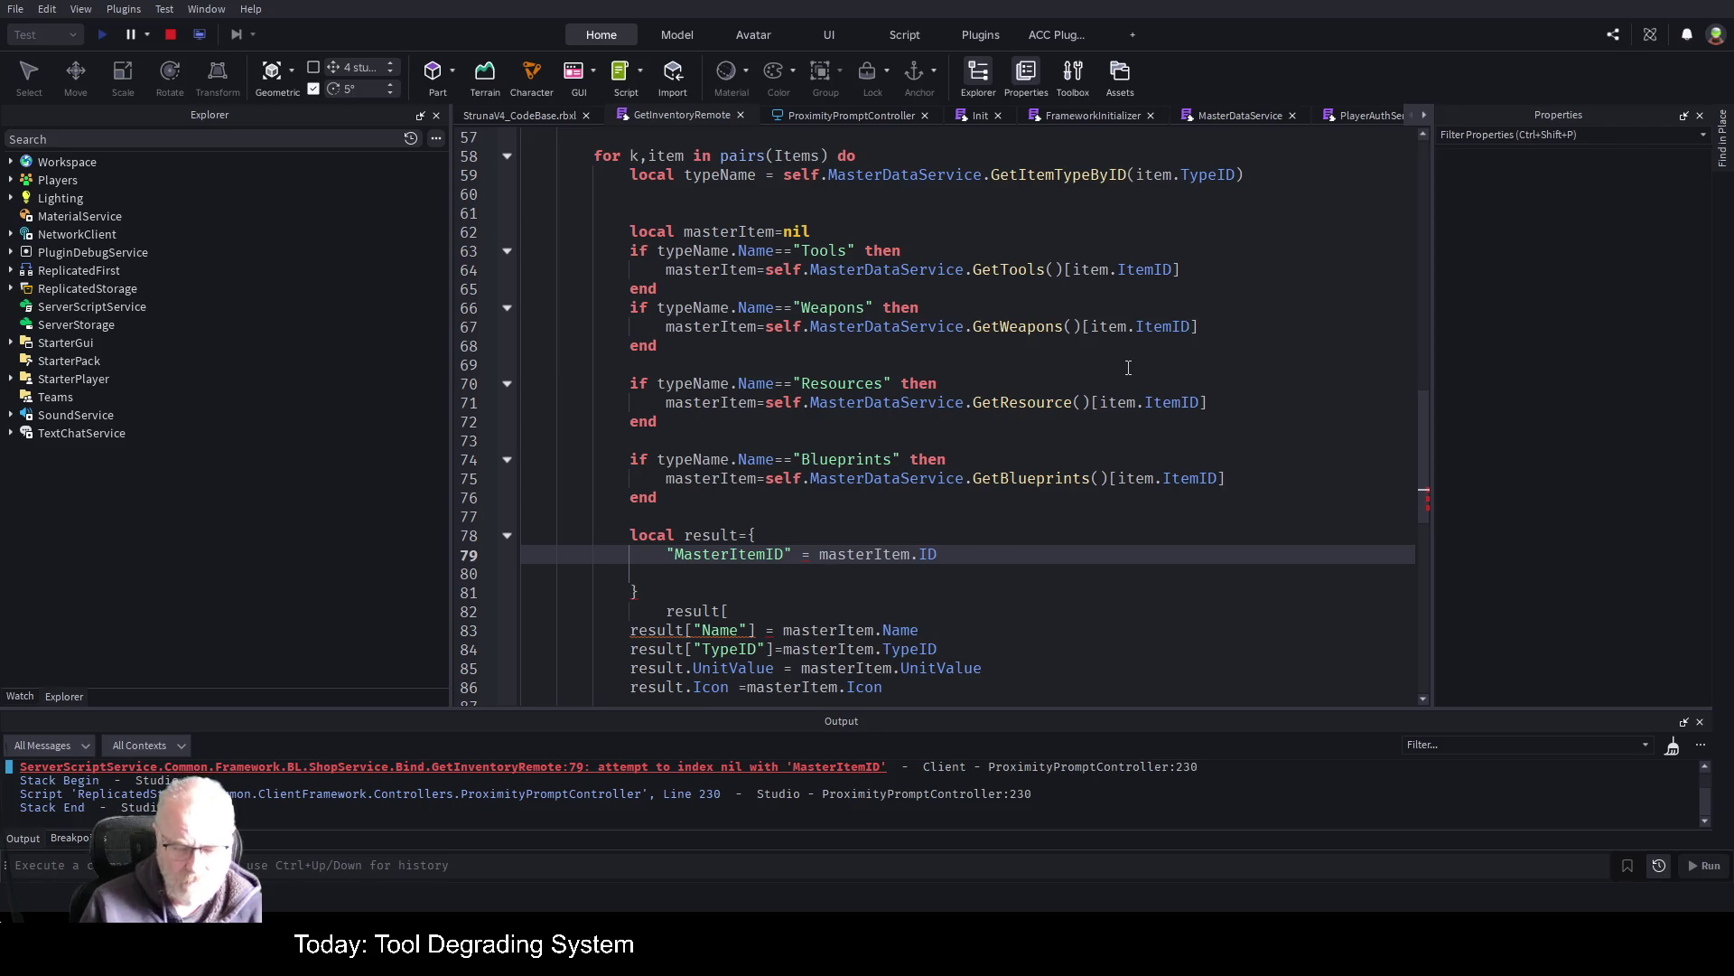
pyautogui.press('End')
pyautogui.write(',')
pyautogui.press('Return')
# Move the Name entry into the table and delete the leftover result[ lines
pyautogui.press('Down')
pyautogui.press('Down')
pyautogui.press('Down')
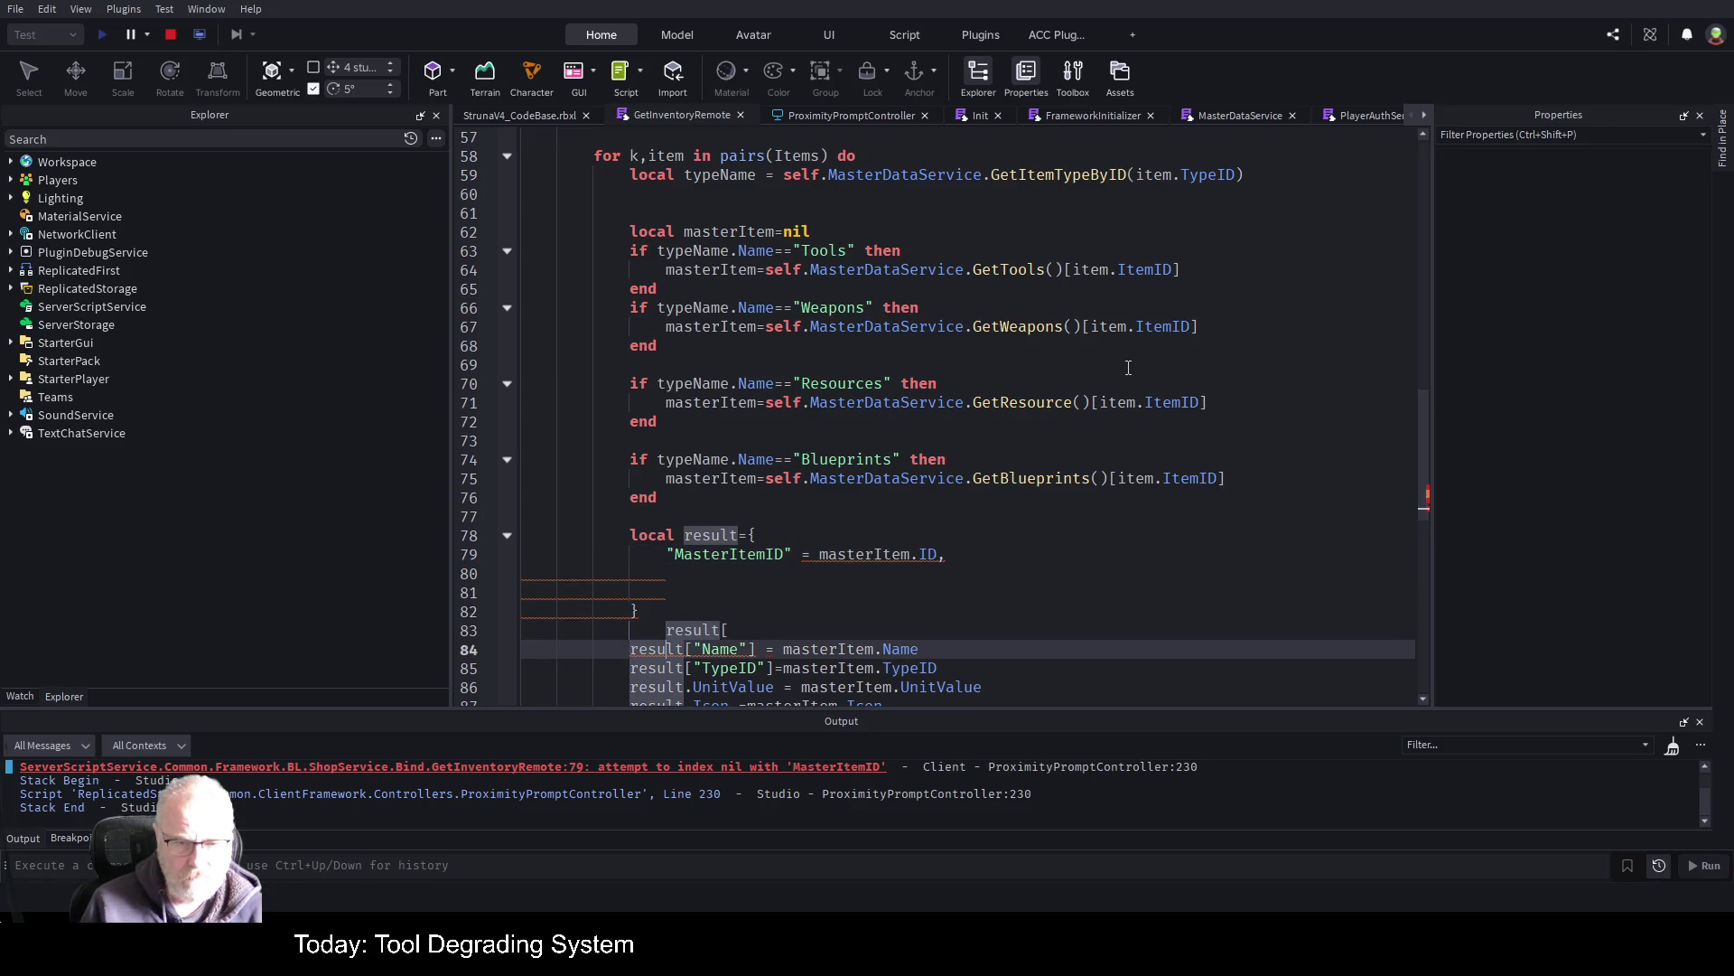
pyautogui.press('Right')
pyautogui.press('Right')
pyautogui.press('Right')
pyautogui.hotkey('shift', 'End')
pyautogui.hotkey('ctrl', 'x')
pyautogui.press('Up')
pyautogui.press('Up')
pyautogui.press('Up')
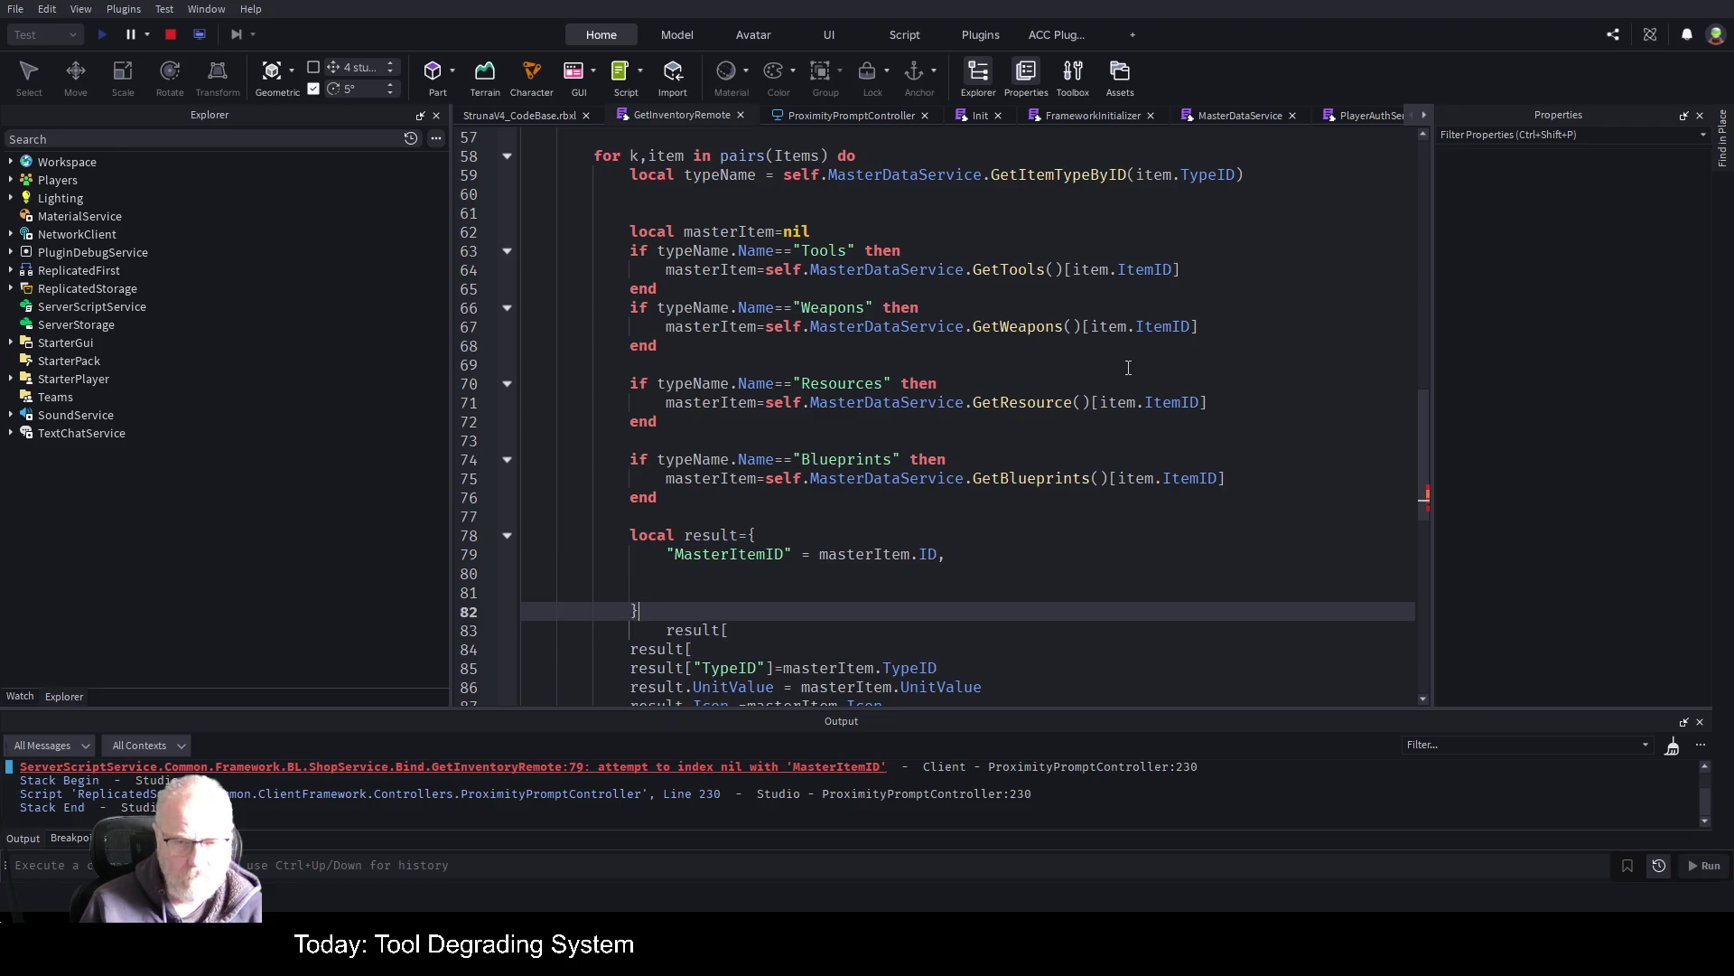
pyautogui.hotkey('ctrl', 'v')
pyautogui.hotkey('ctrl', 'Left')
pyautogui.hotkey('ctrl', 'Left')
pyautogui.hotkey('ctrl', 'Left')
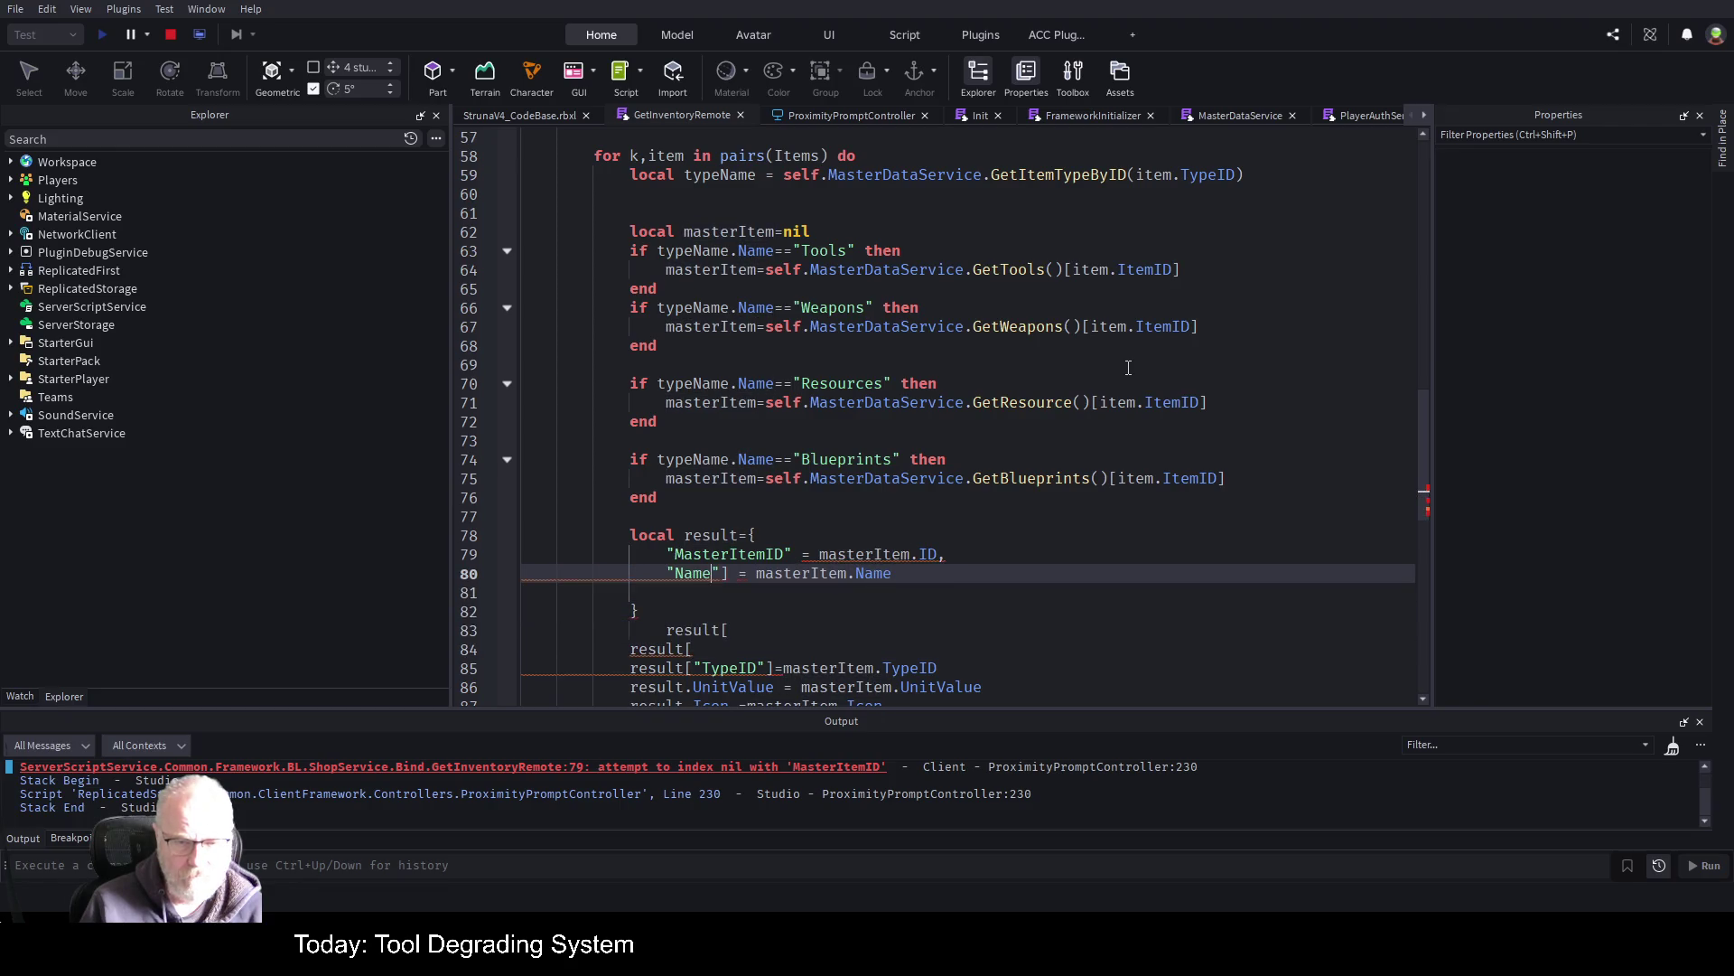
pyautogui.press('BackSpace')
pyautogui.write(',')
pyautogui.press('Return')
pyautogui.press('Down')
pyautogui.press('Down')
pyautogui.press('Down')
pyautogui.press('End')
pyautogui.press('BackSpace')
pyautogui.press('BackSpace')
pyautogui.press('BackSpace')
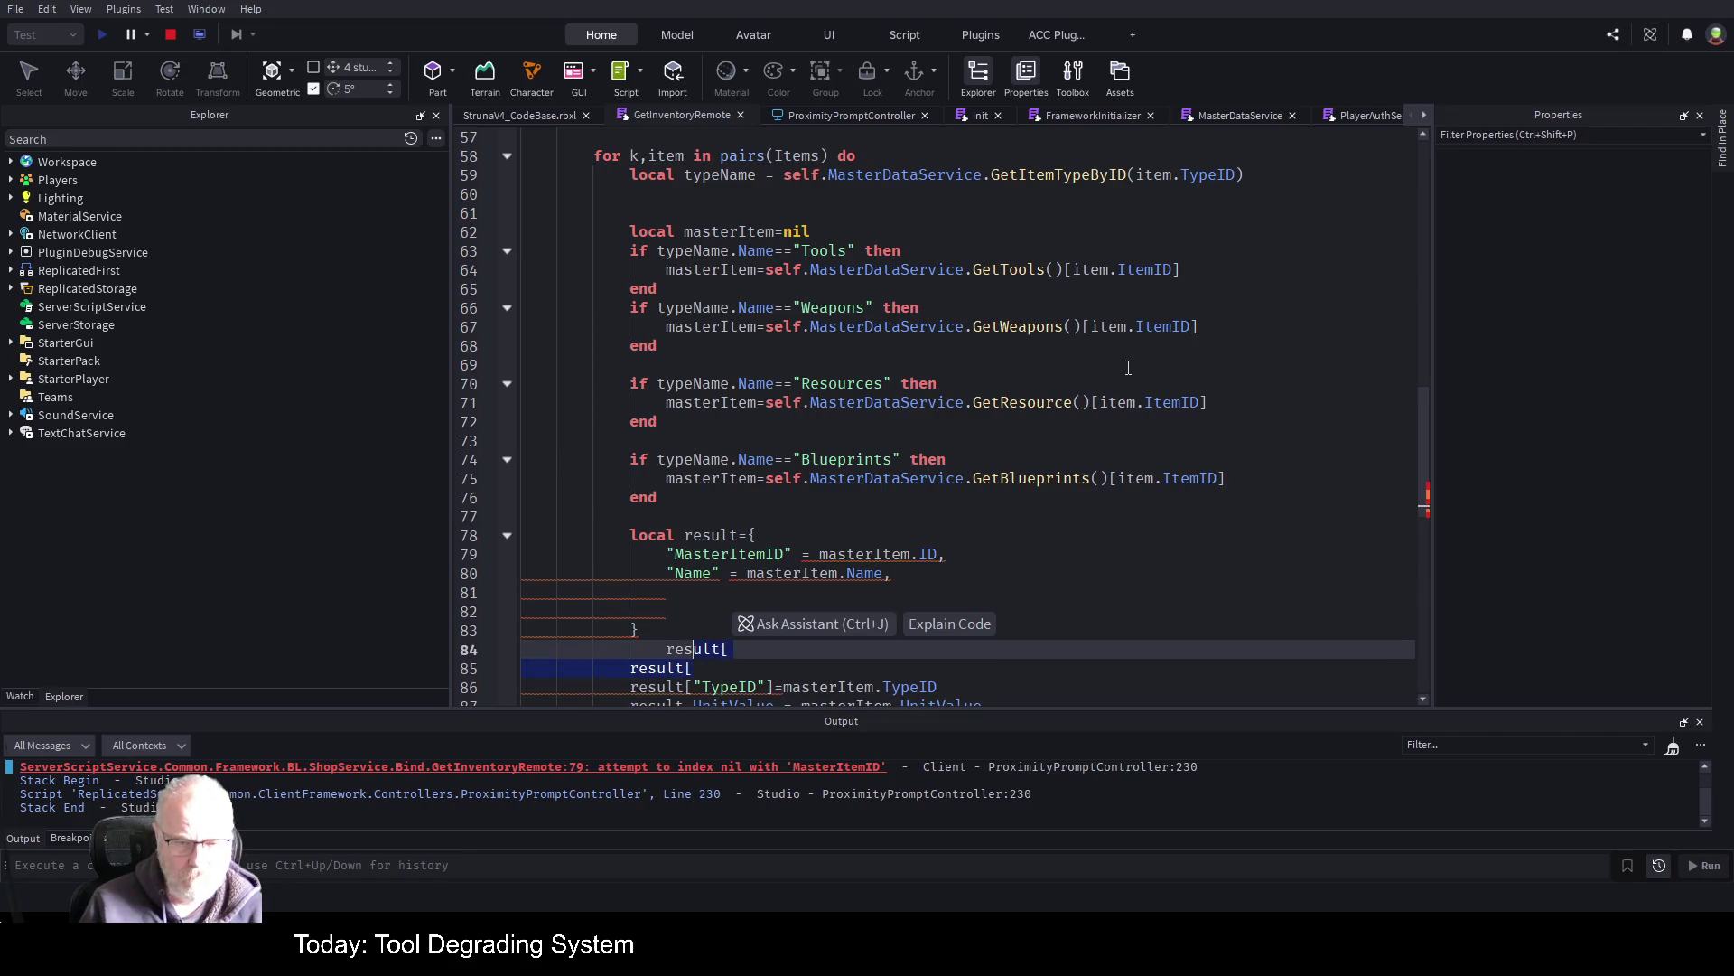
# Move the TypeID assignment into the table, stripping result[ and its bracket and adding a comma
pyautogui.press('Down')
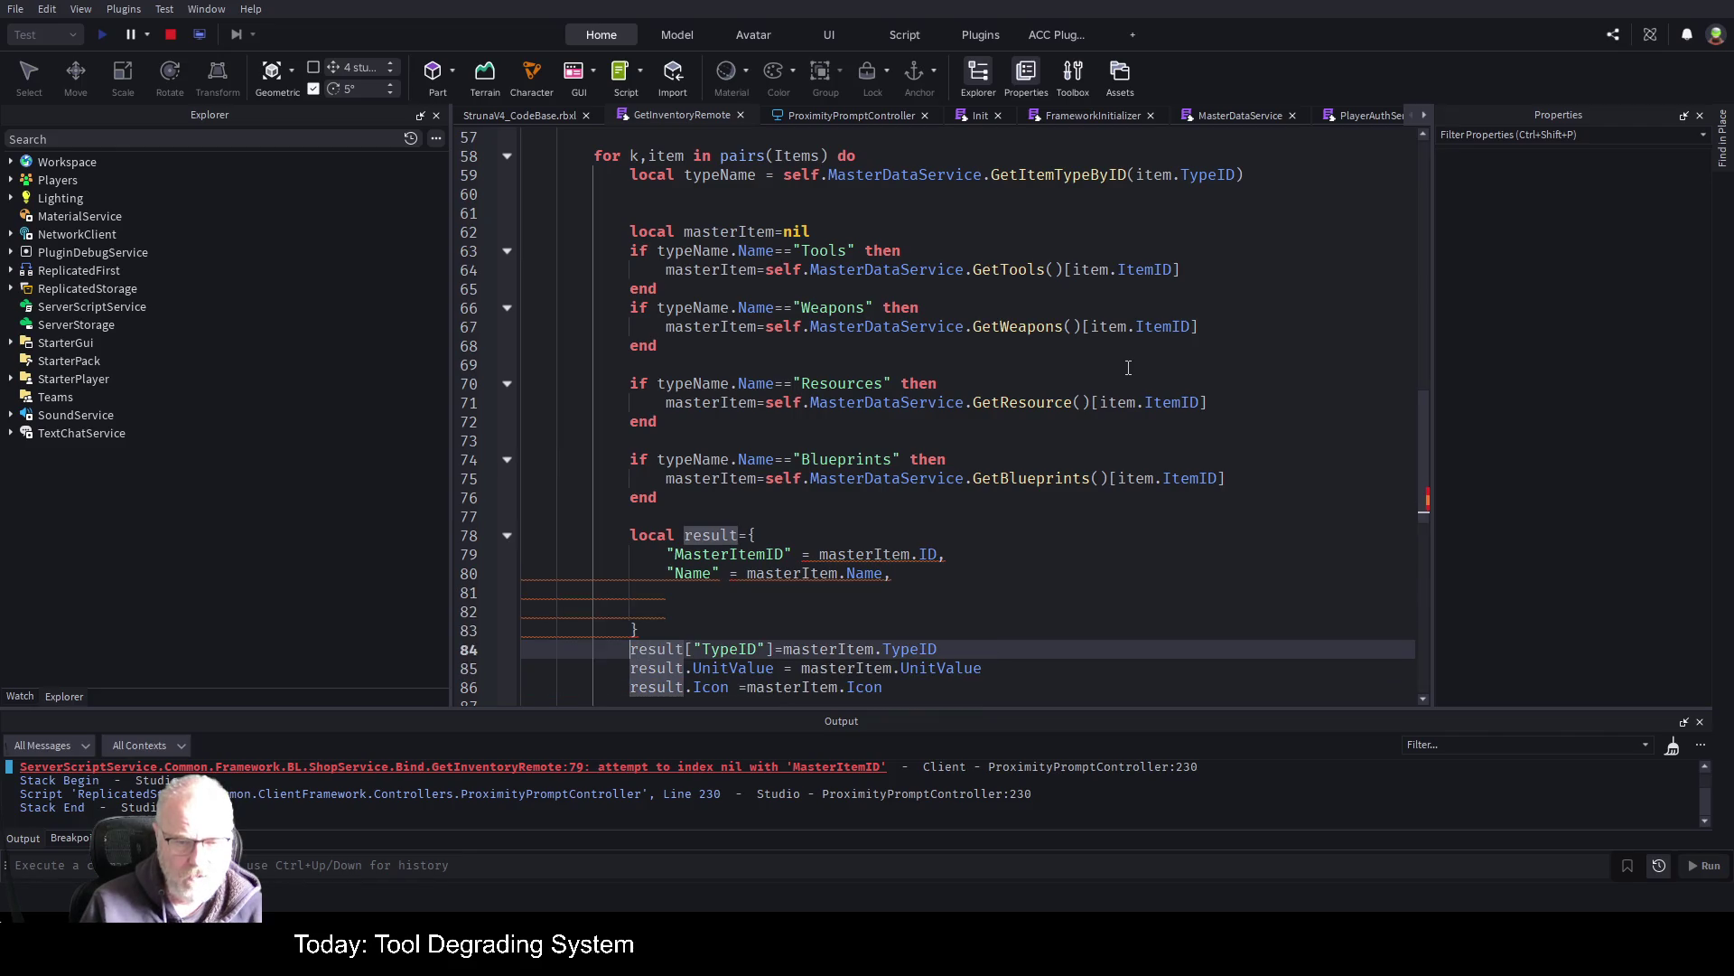
pyautogui.hotkey('ctrl', 'shift', 'Right')
pyautogui.hotkey('ctrl', 'shift', 'Right')
pyautogui.hotkey('ctrl', 'shift', 'Right')
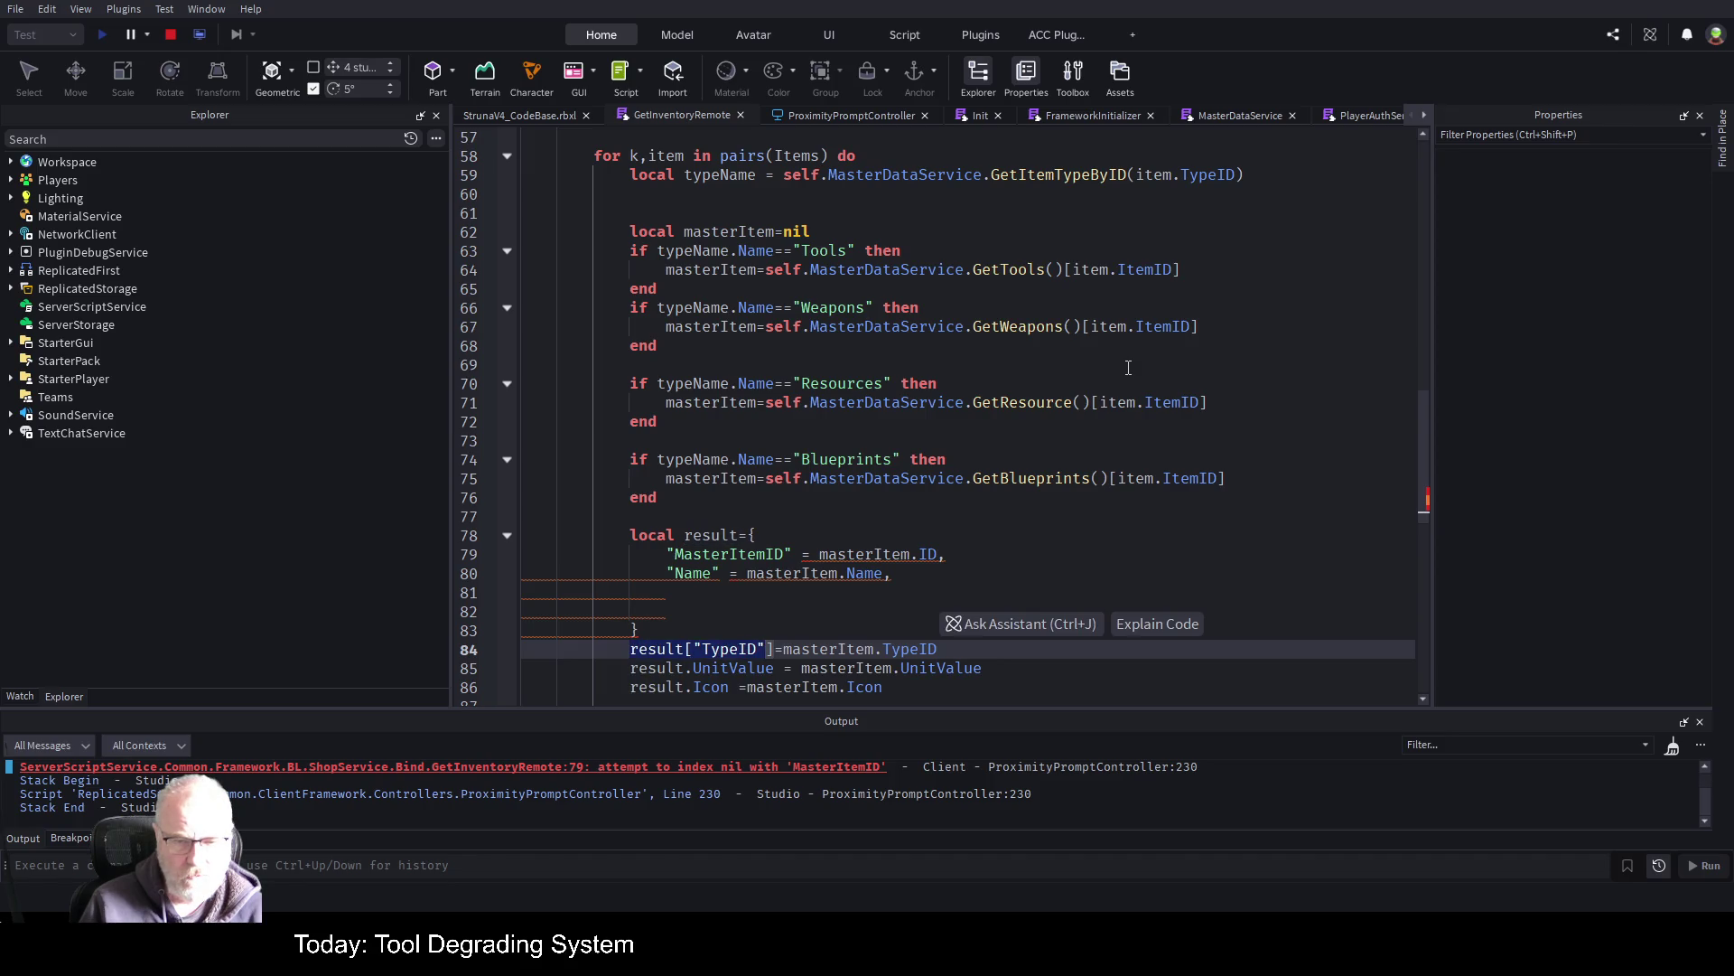
pyautogui.hotkey('ctrl', 'x')
pyautogui.press('Up')
pyautogui.press('Up')
pyautogui.press('Up')
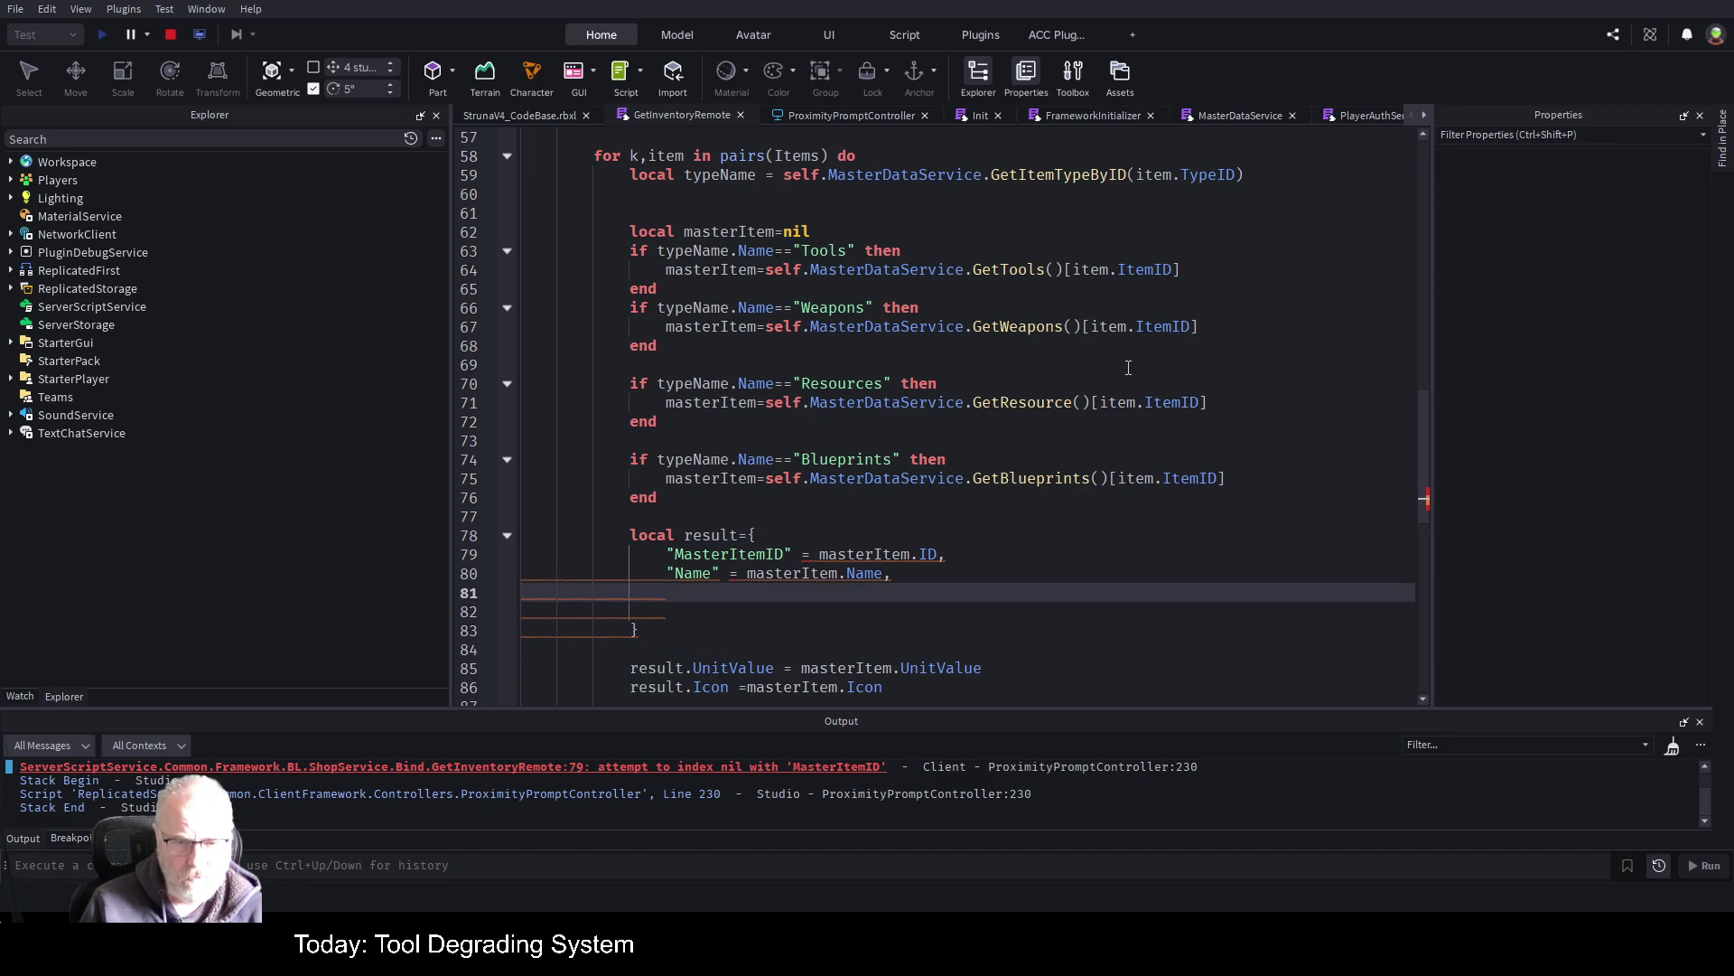
pyautogui.hotkey('ctrl', 'v')
pyautogui.press('Delete')
pyautogui.press('Delete')
pyautogui.press('Delete')
pyautogui.press('Right')
pyautogui.press('Delete')
pyautogui.press('End')
pyautogui.write(',')
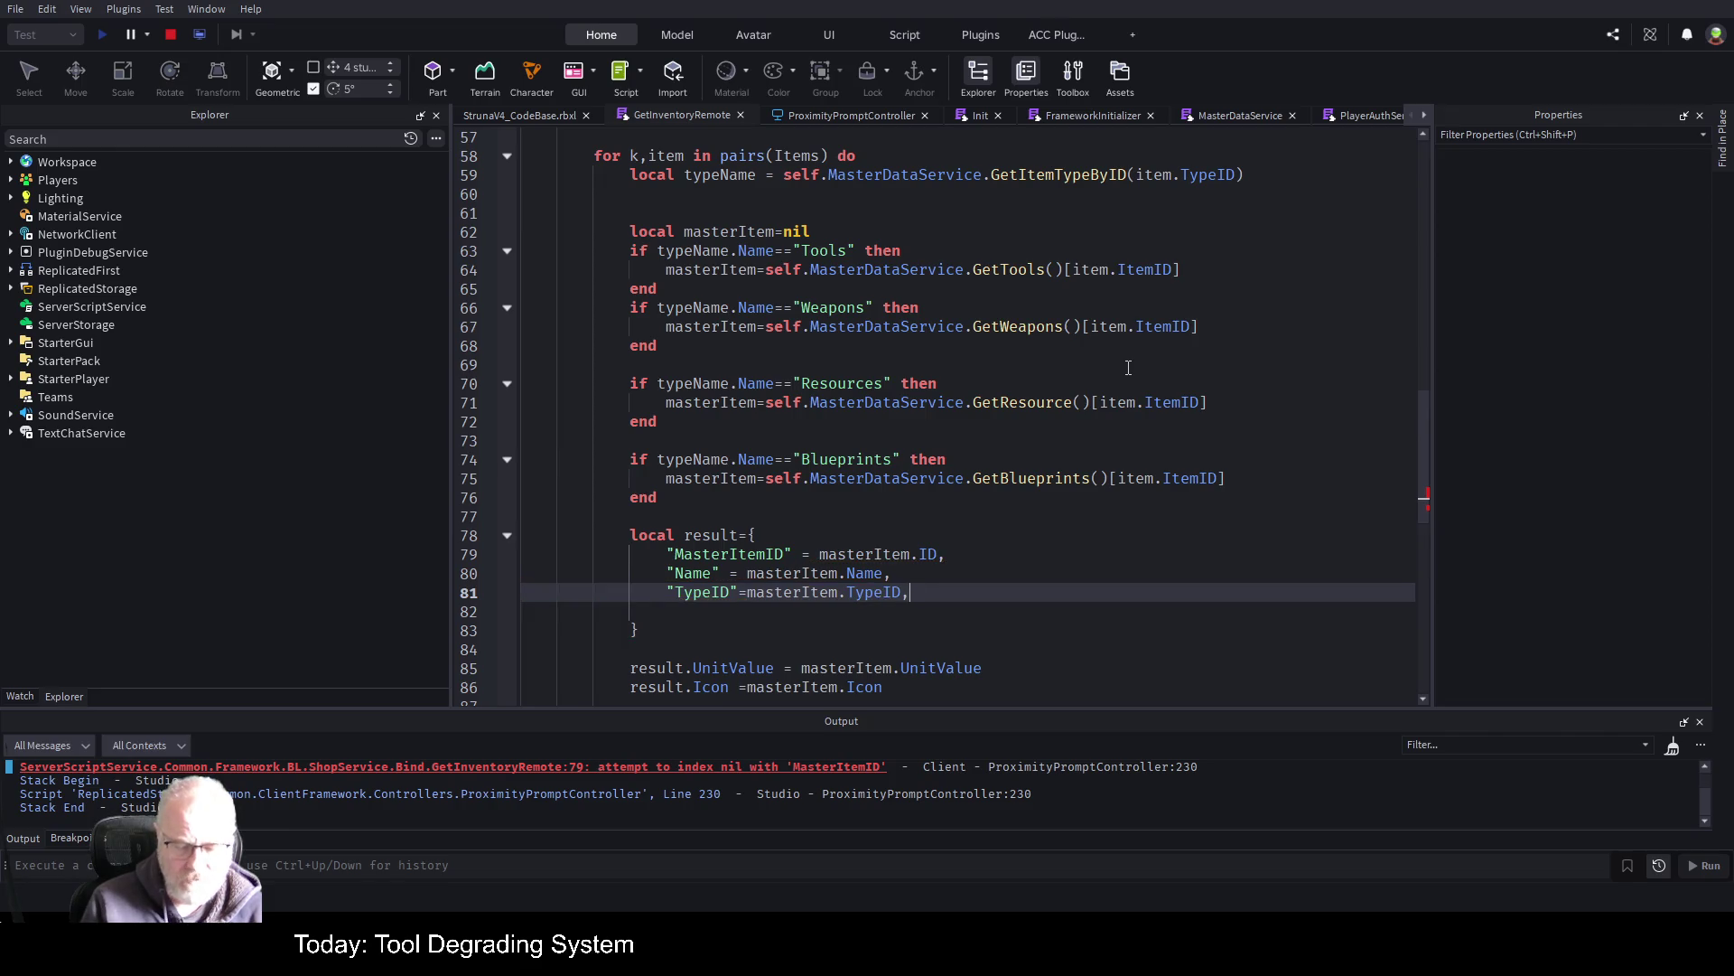
pyautogui.press('Down')
pyautogui.press('Down')
pyautogui.press('Down')
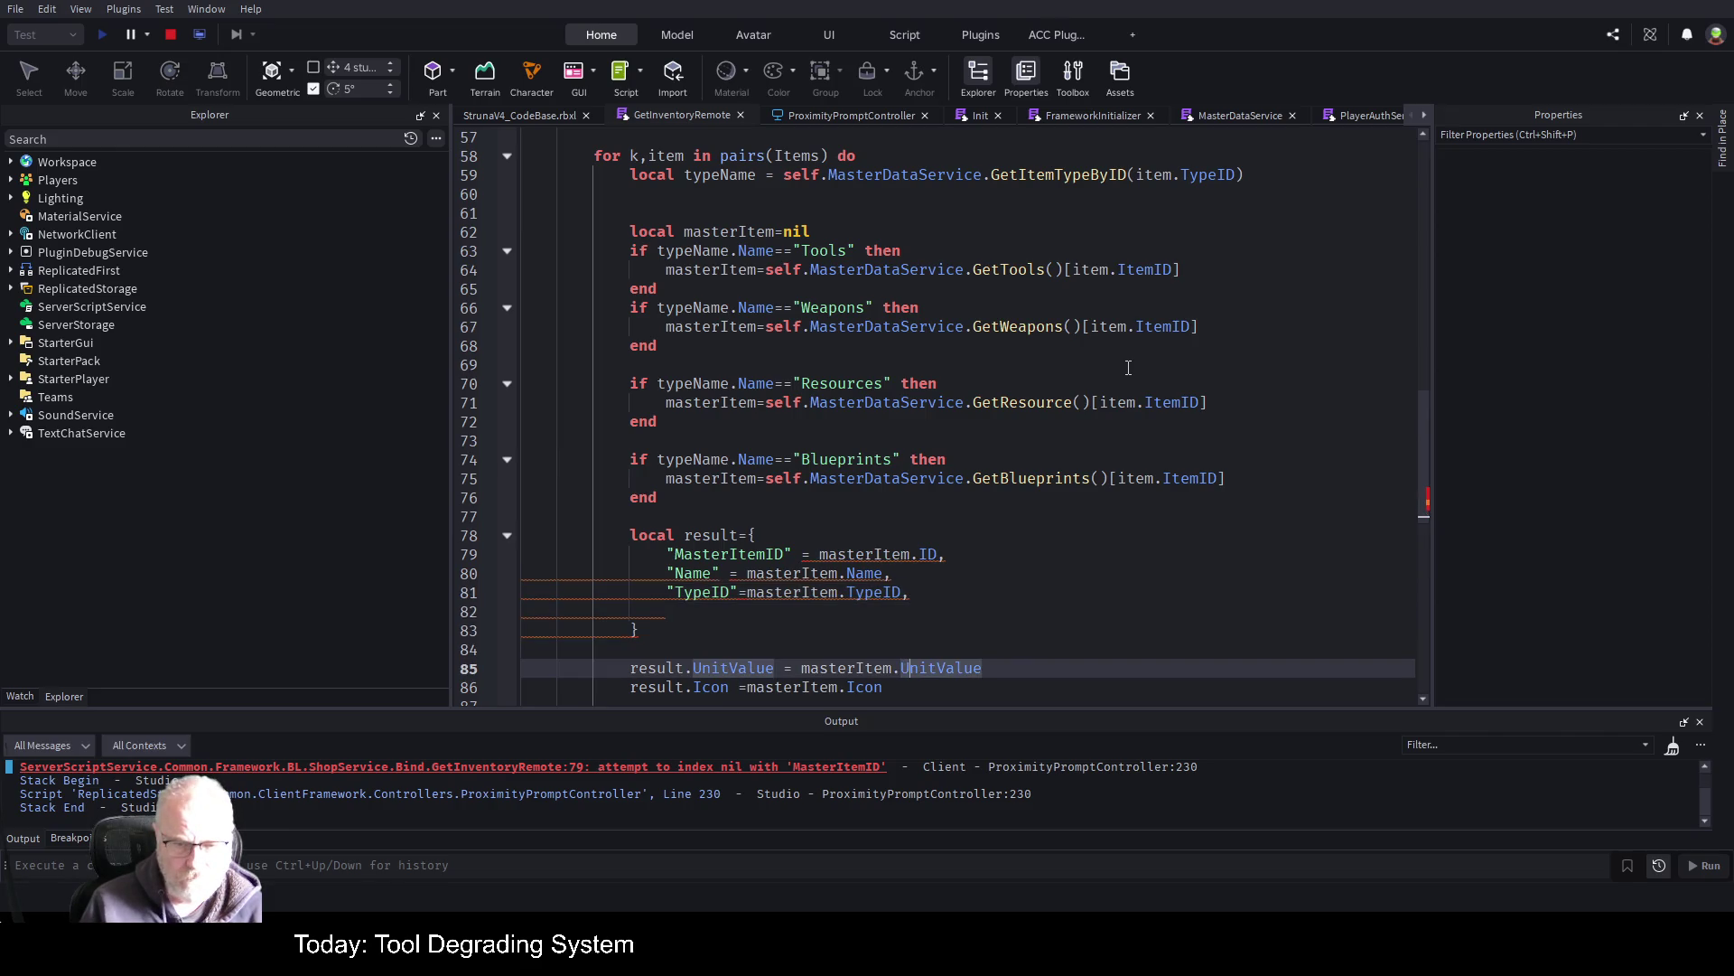
pyautogui.press('End')
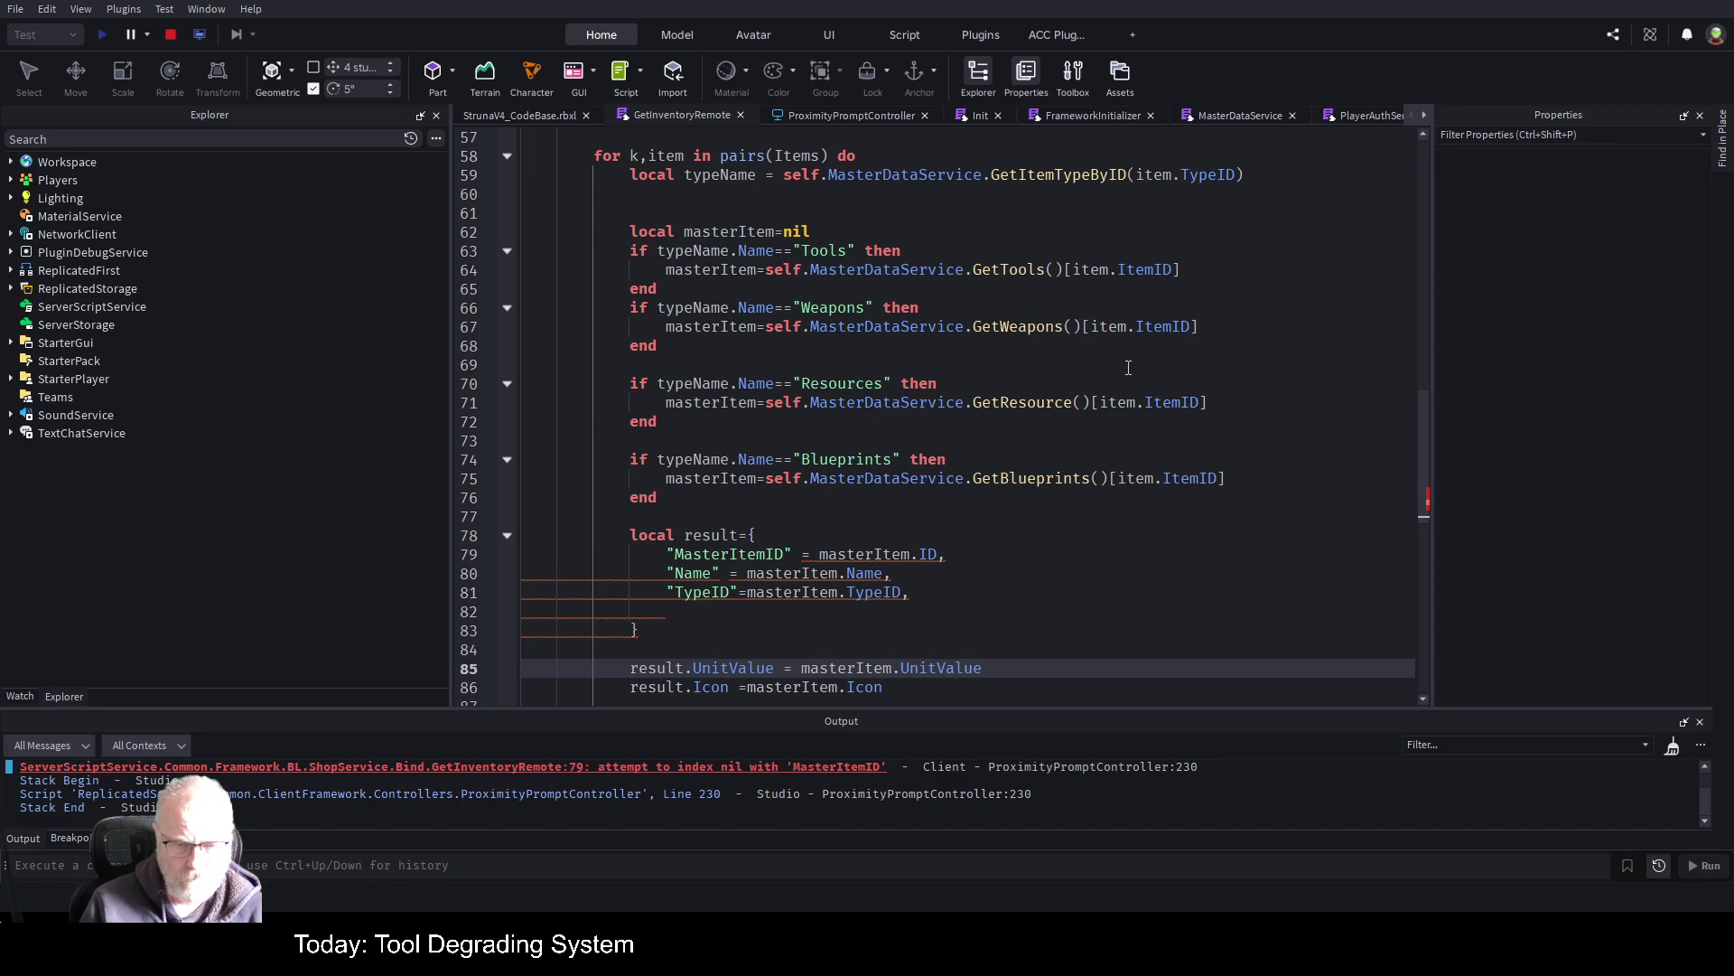
pyautogui.scroll(-2, 570, 378)
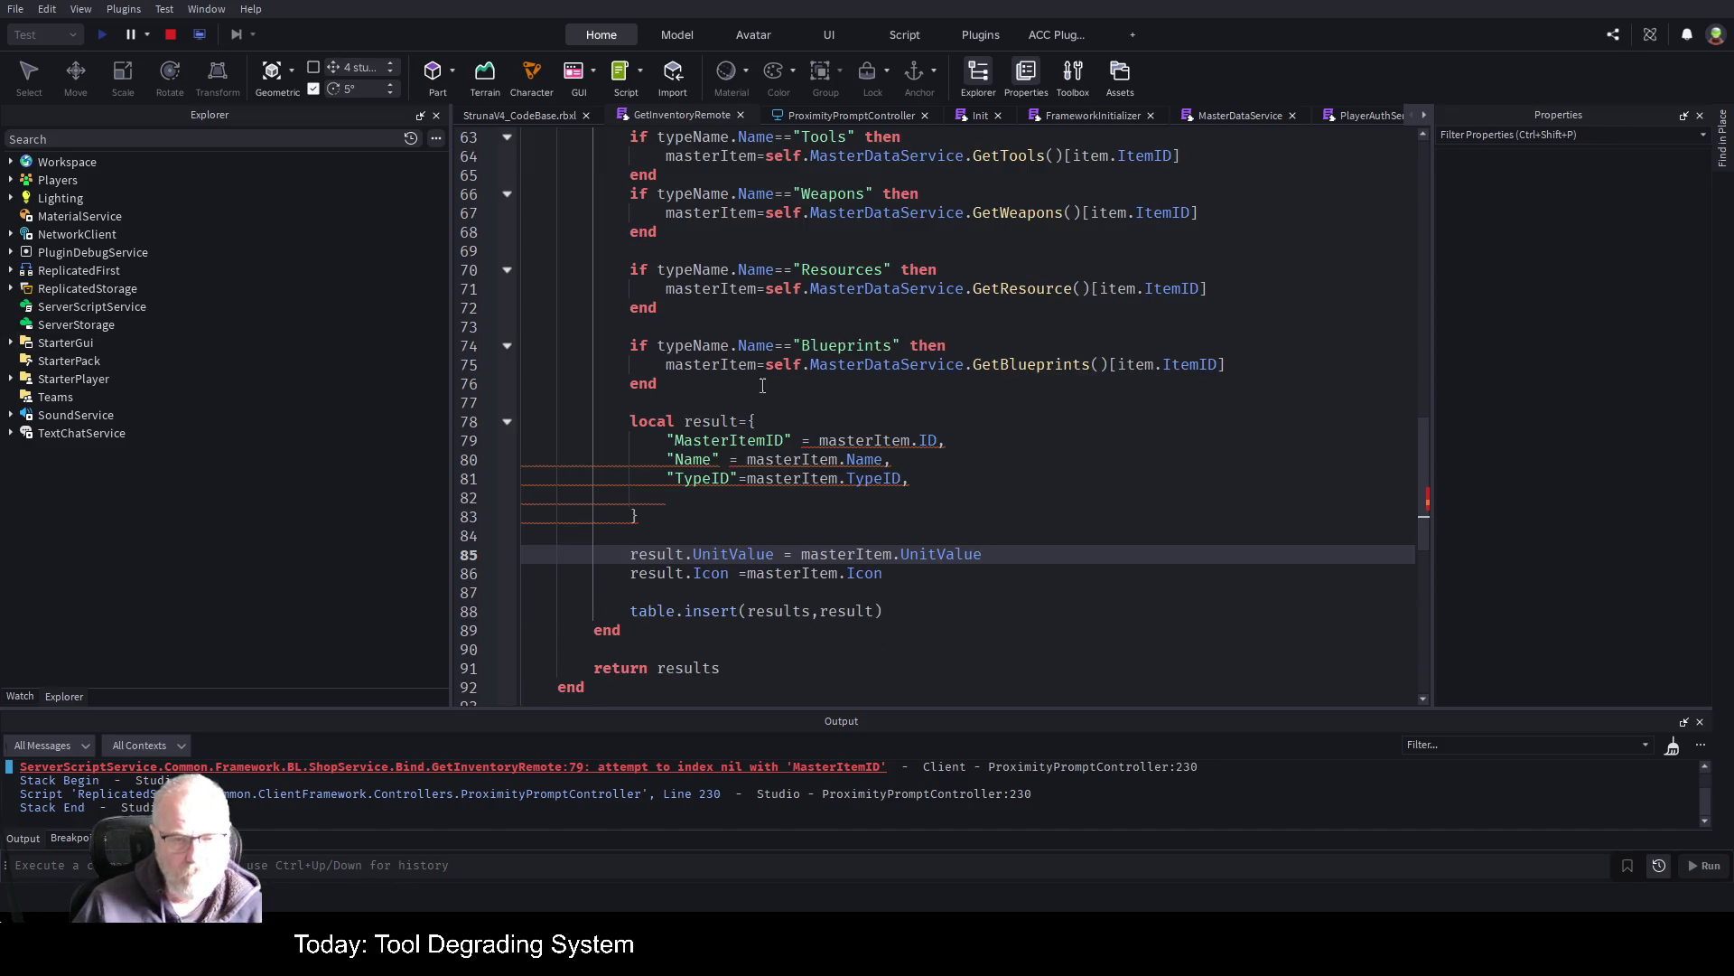
# Add a UnitValue = masterItem.UnitValue entry to the result table with correct capitalisation
pyautogui.click(924, 470)
pyautogui.press('Return')
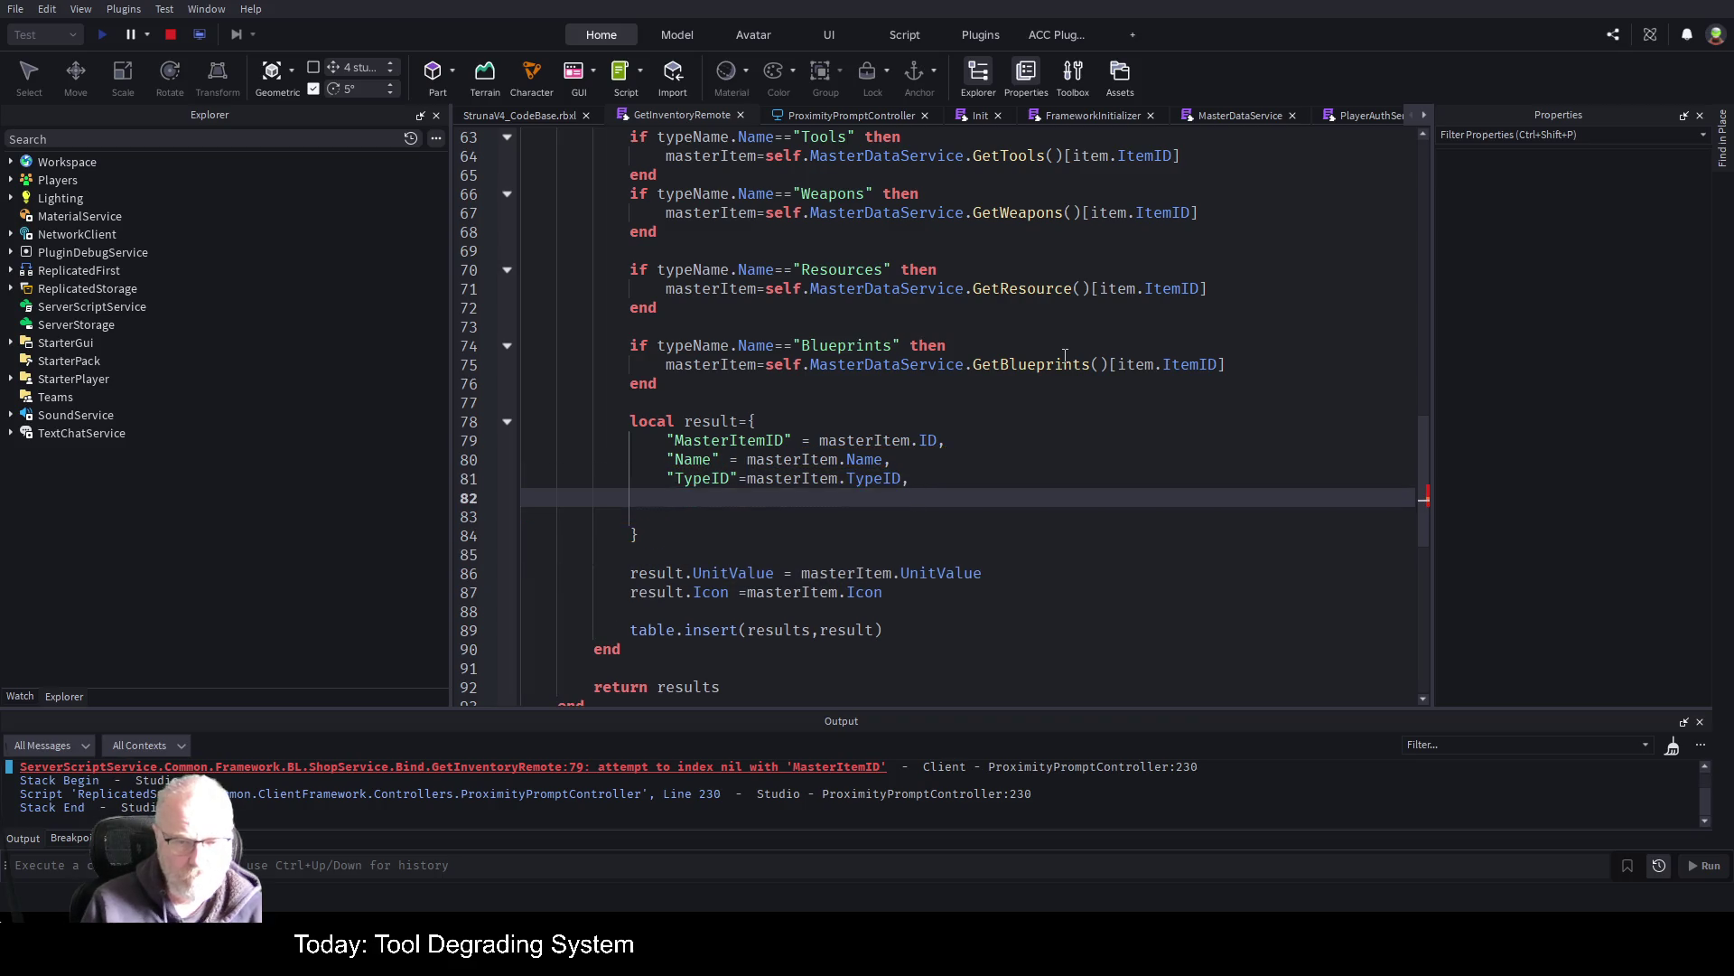
pyautogui.write('"UunitValue')
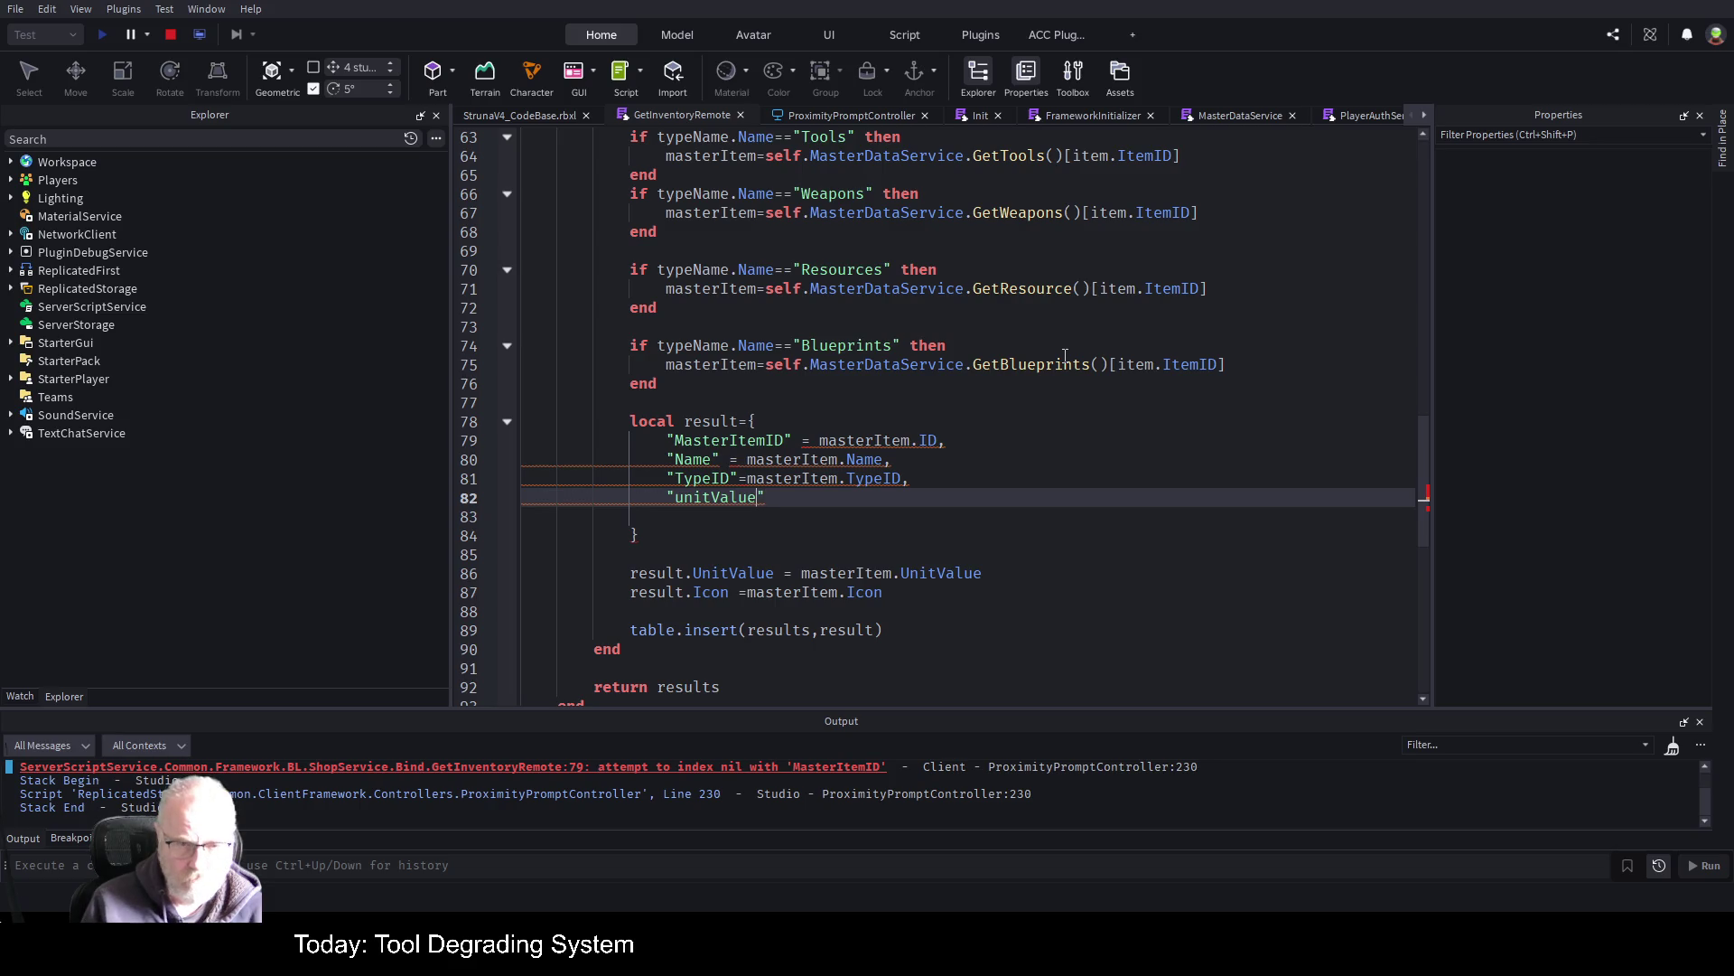
pyautogui.press('Delete')
pyautogui.write('UnitValue" = masteritem.unit')
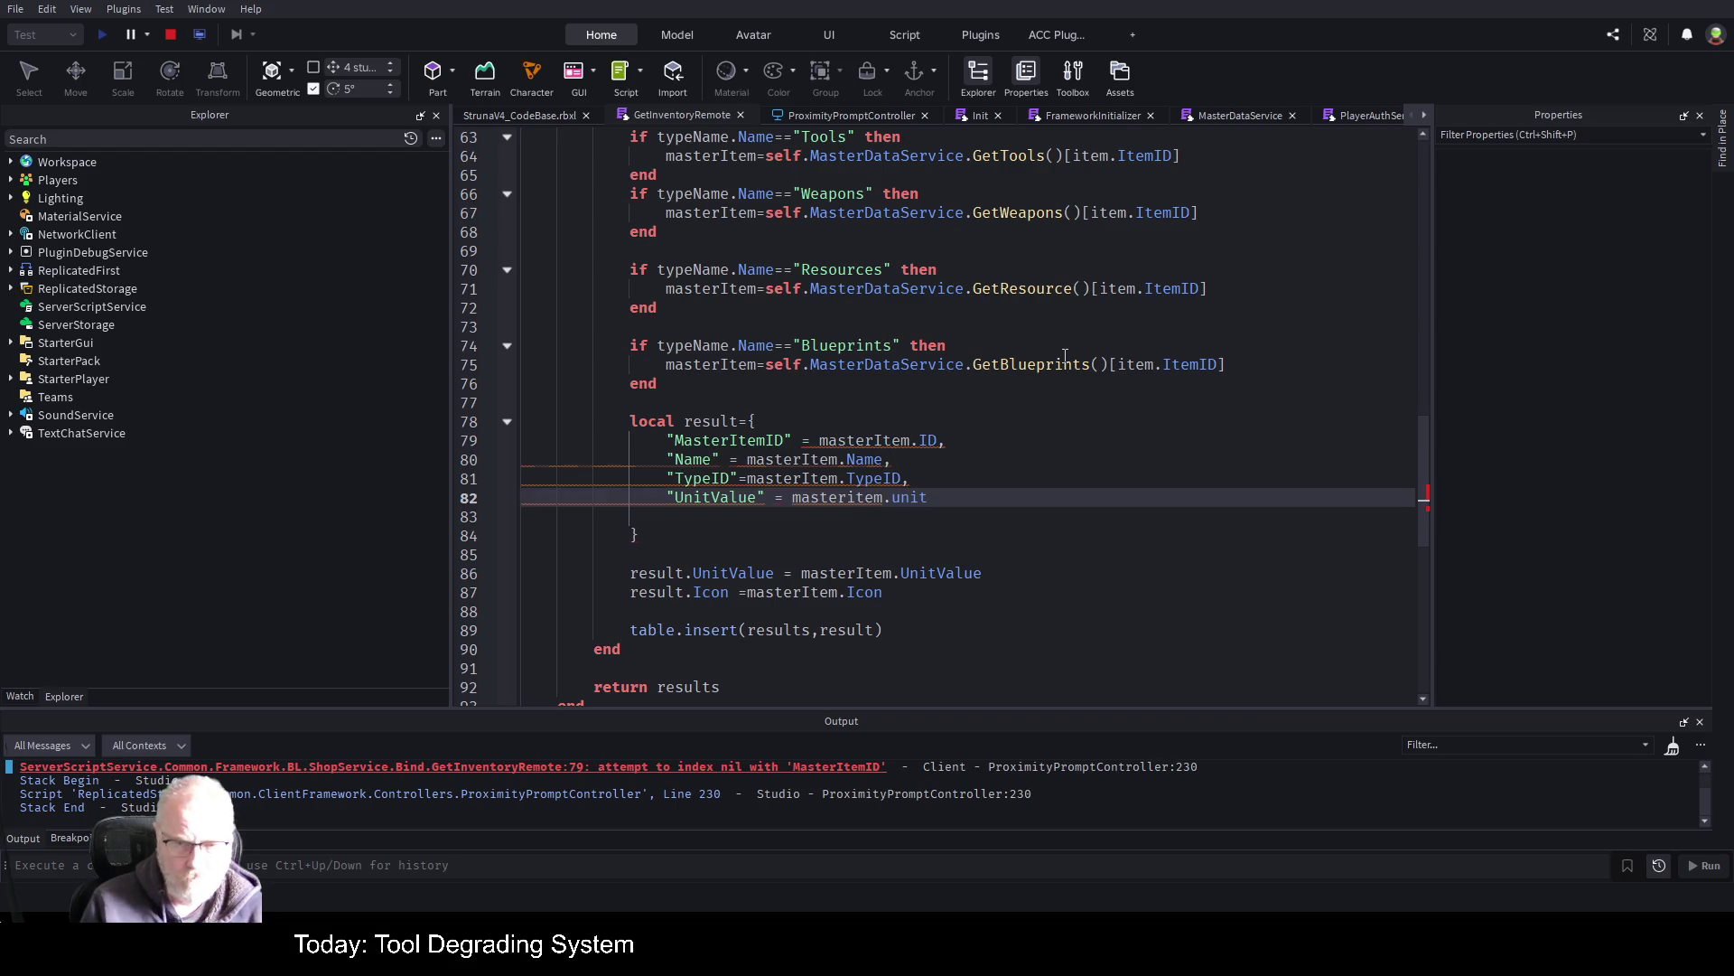
pyautogui.press('BackSpace')
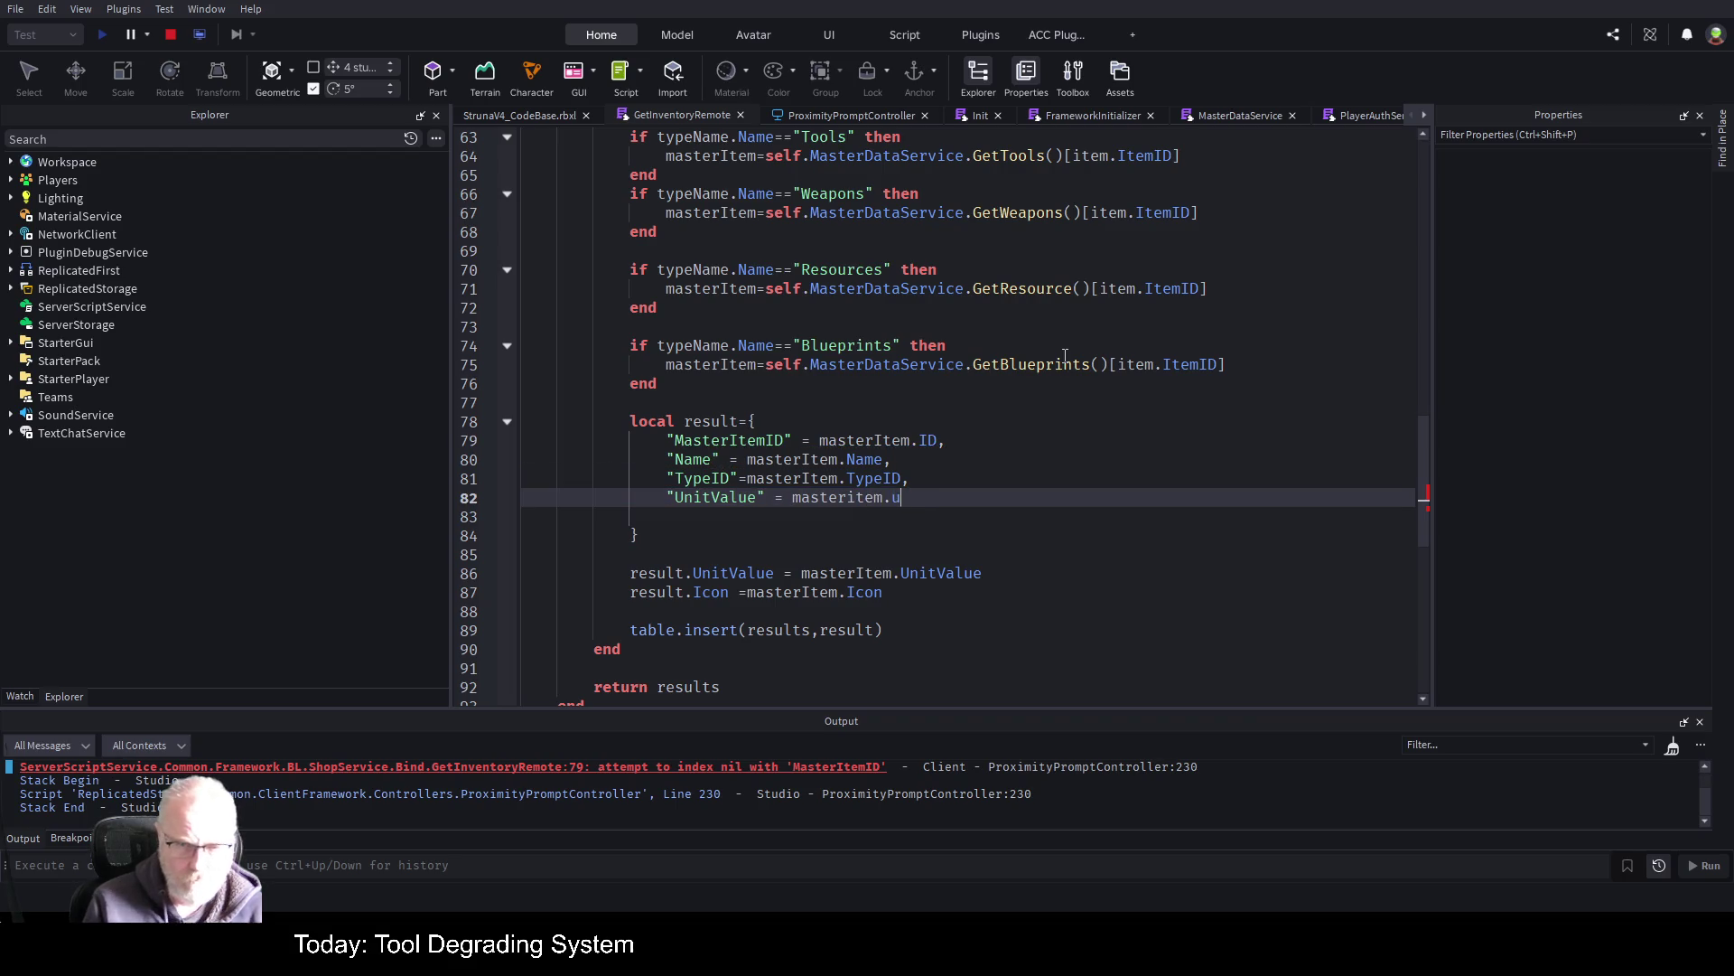
pyautogui.write('unitValue,')
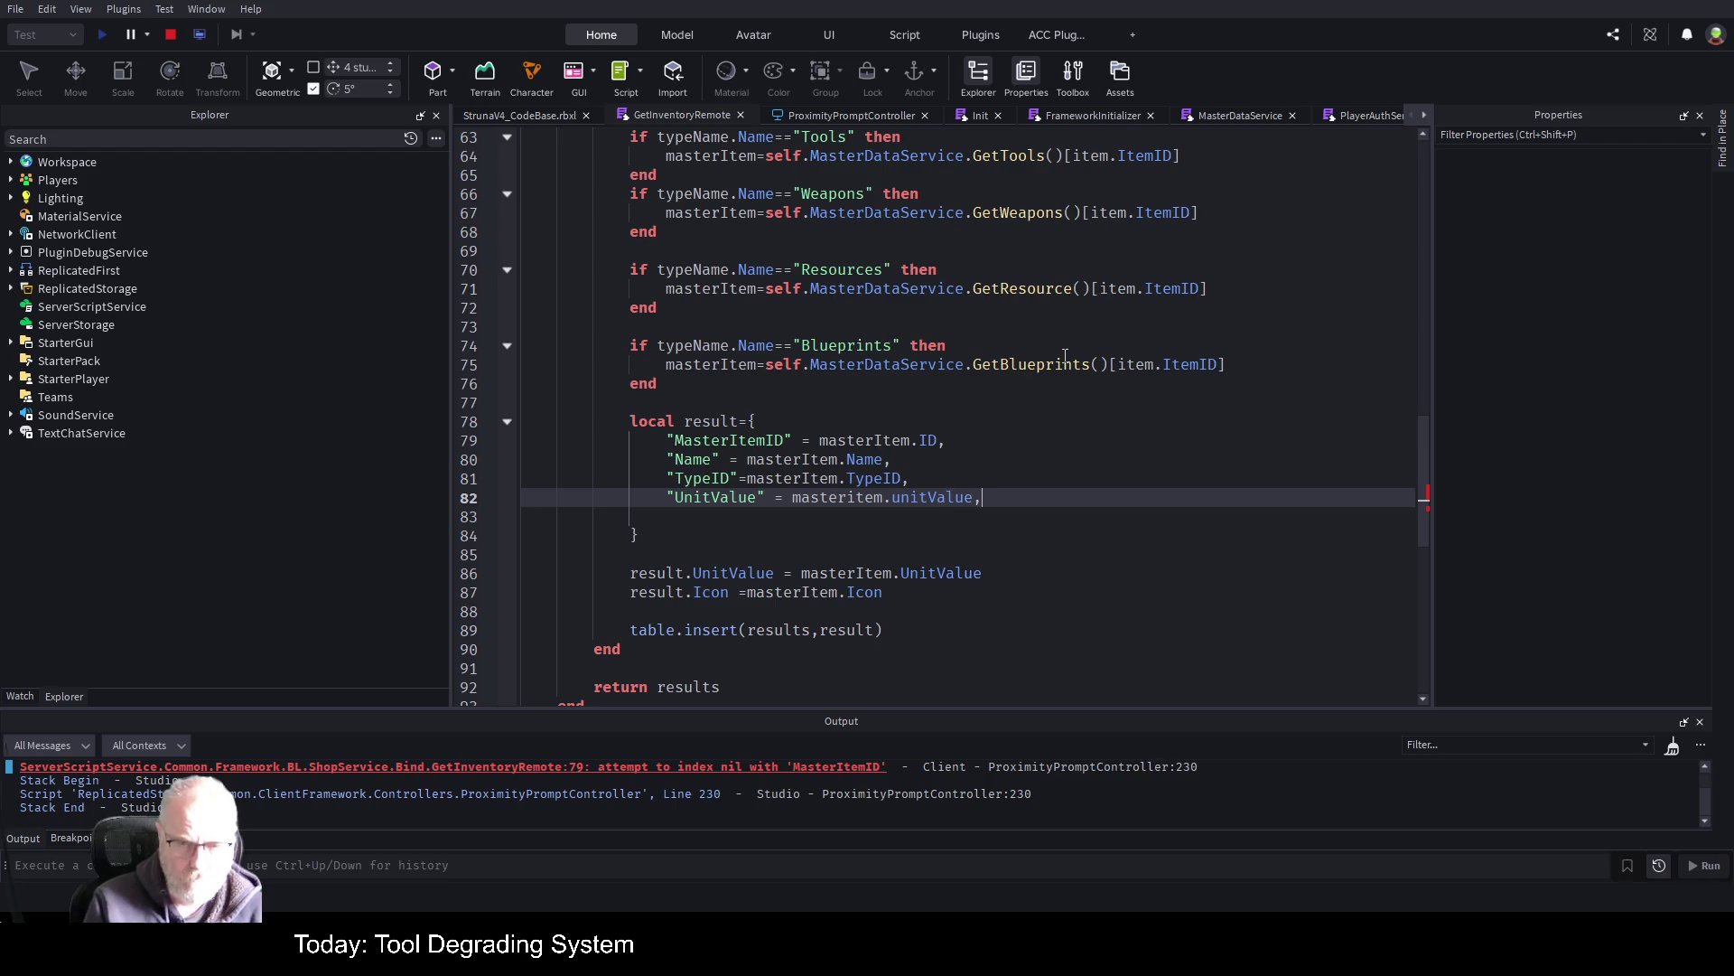
pyautogui.press('Return')
pyautogui.press('Right')
pyautogui.hotkey('ctrl', 'shift', 'Right')
pyautogui.write('UnitValue')
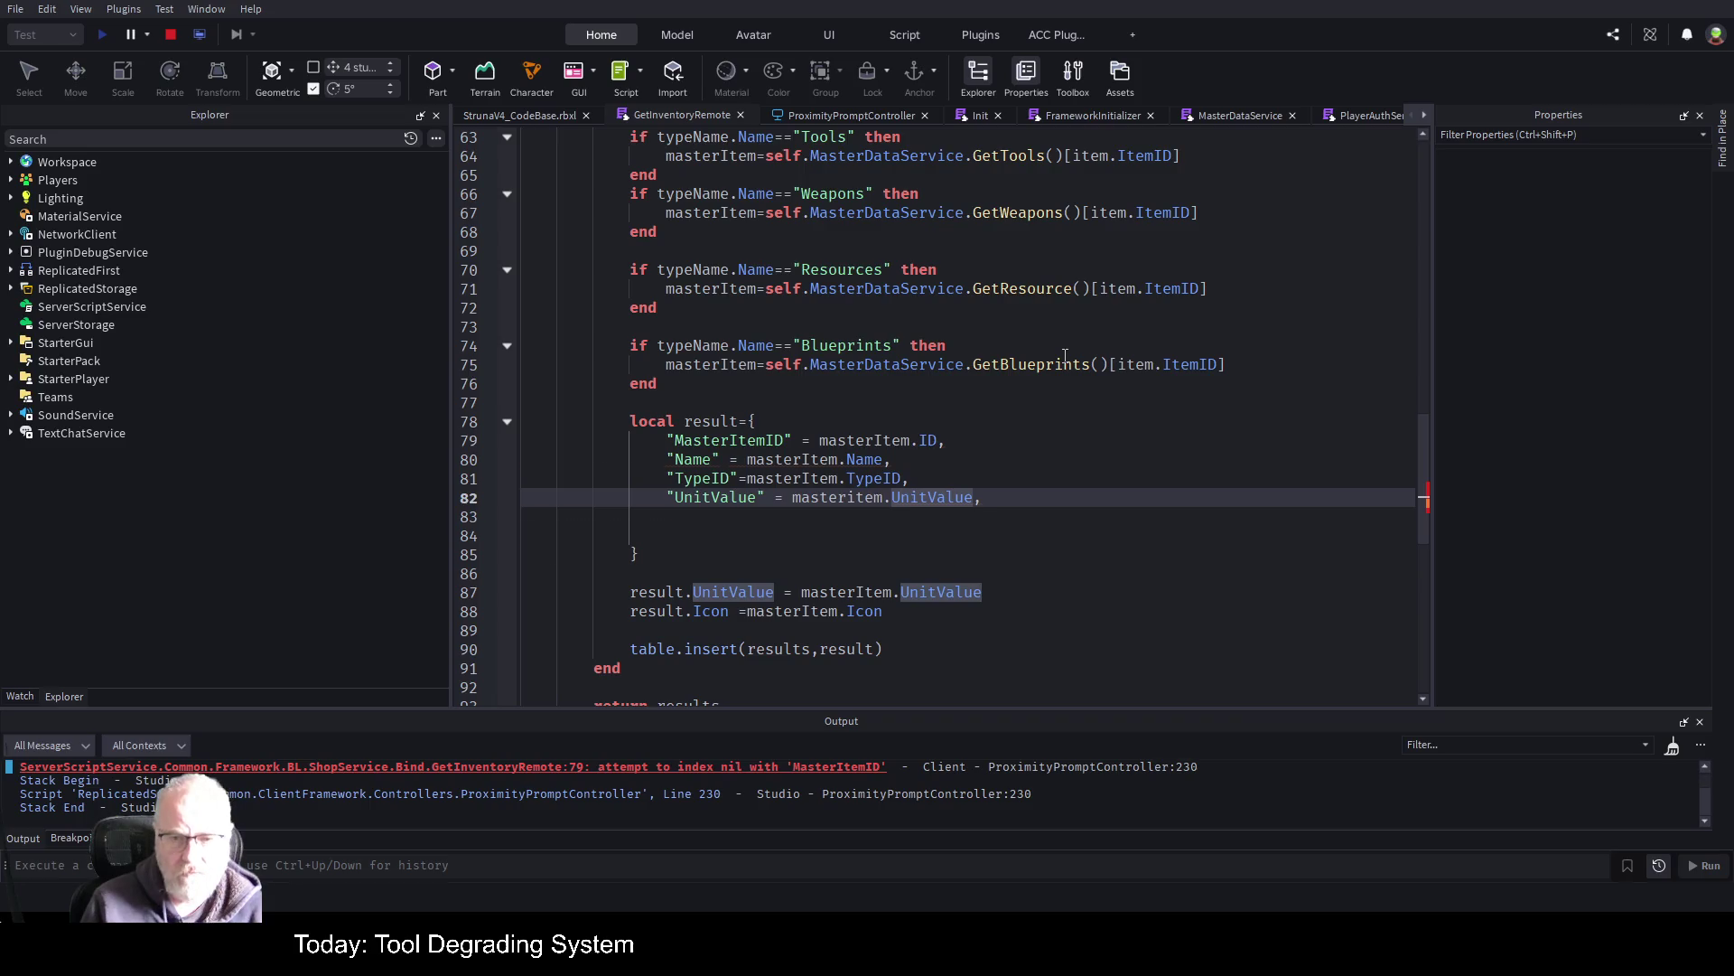
# Add an Icon = masterItem.Icon entry and delete the old result.UnitValue and result.Icon lines
pyautogui.press('Return')
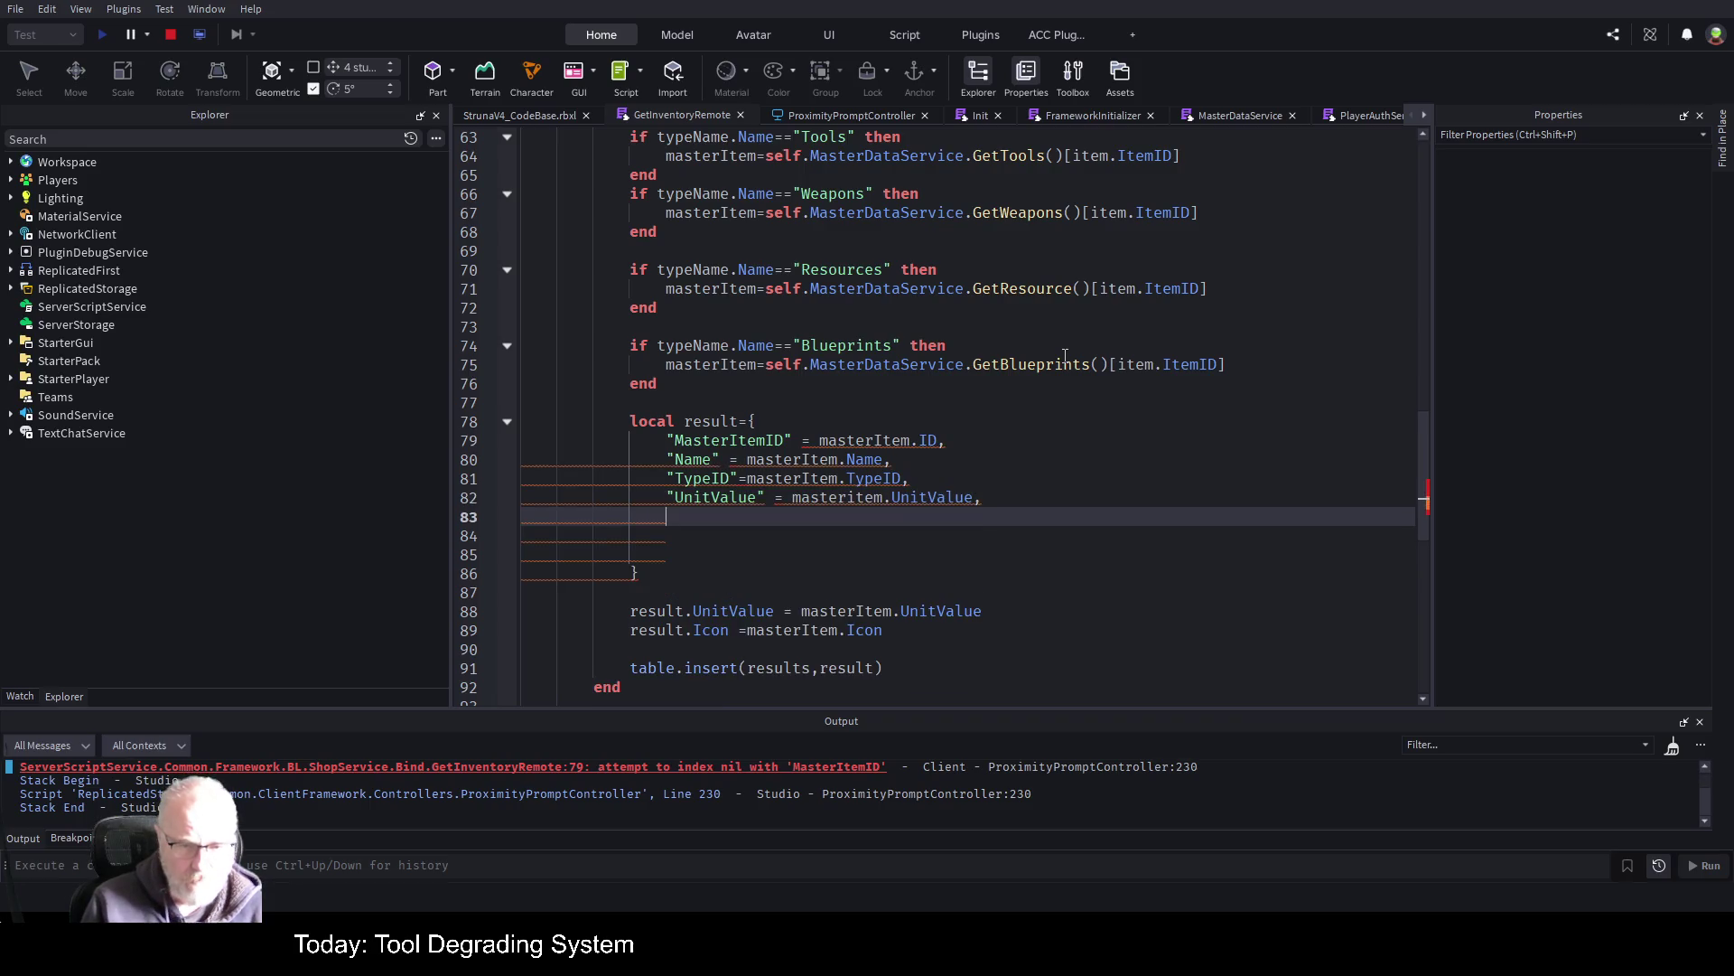
pyautogui.write('"Ison')
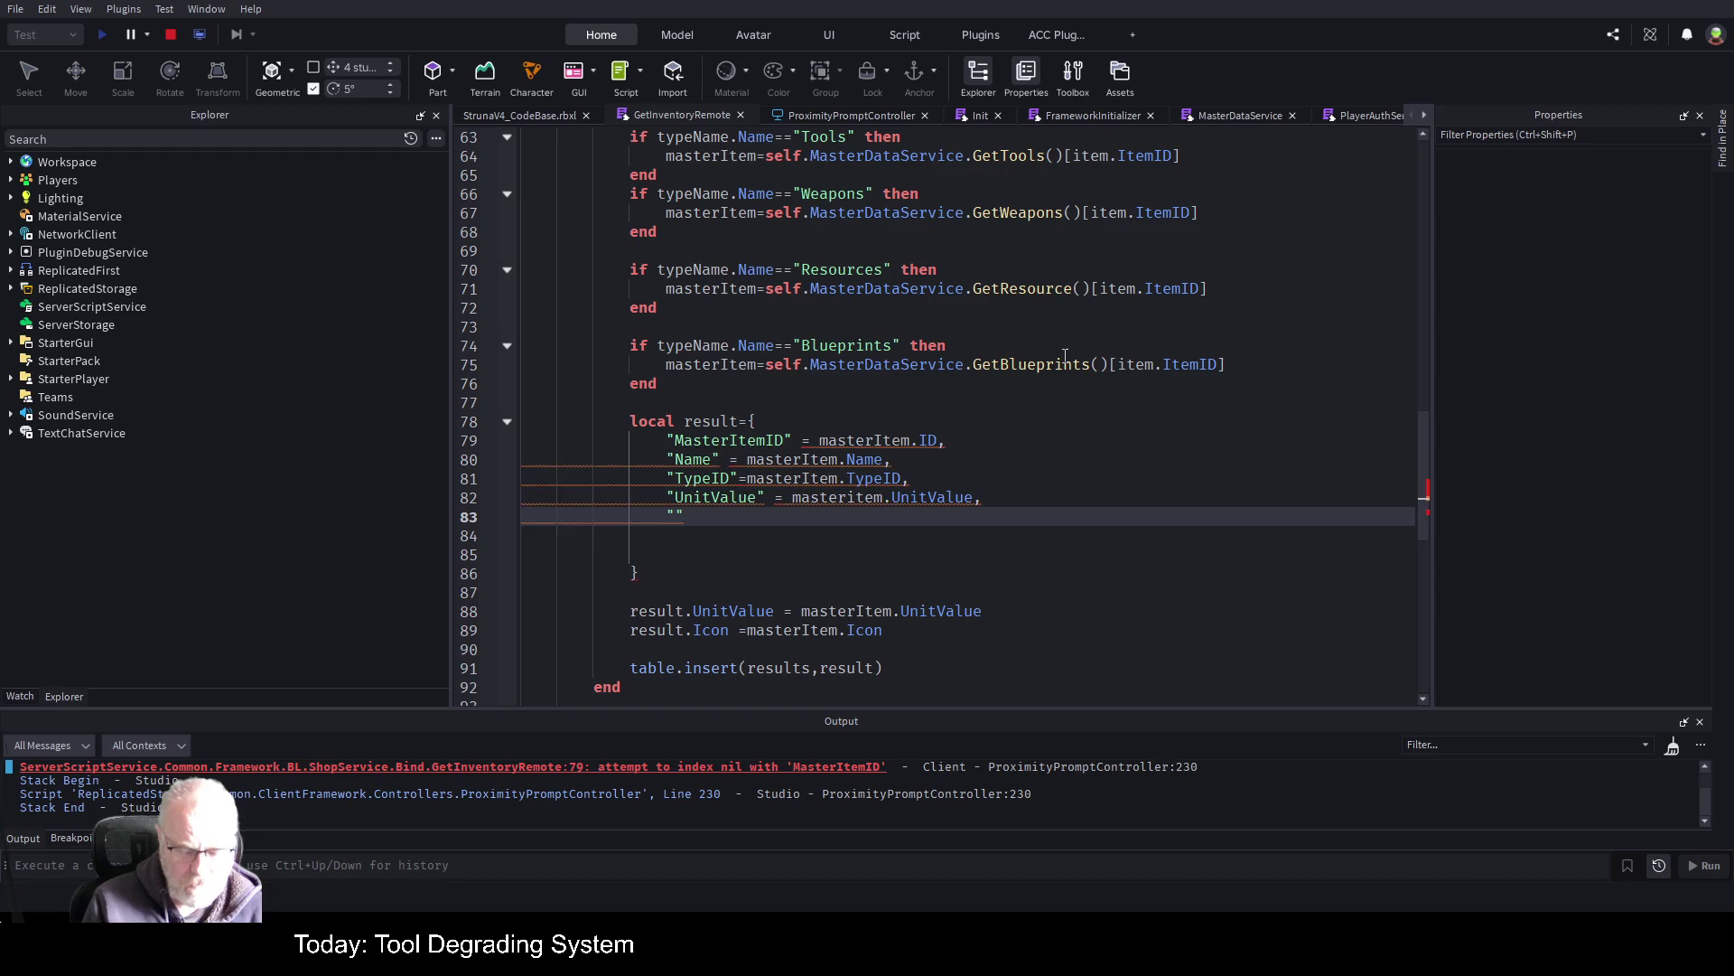
pyautogui.press('BackSpace')
pyautogui.press('BackSpace')
pyautogui.press('BackSpace')
pyautogui.write('con')
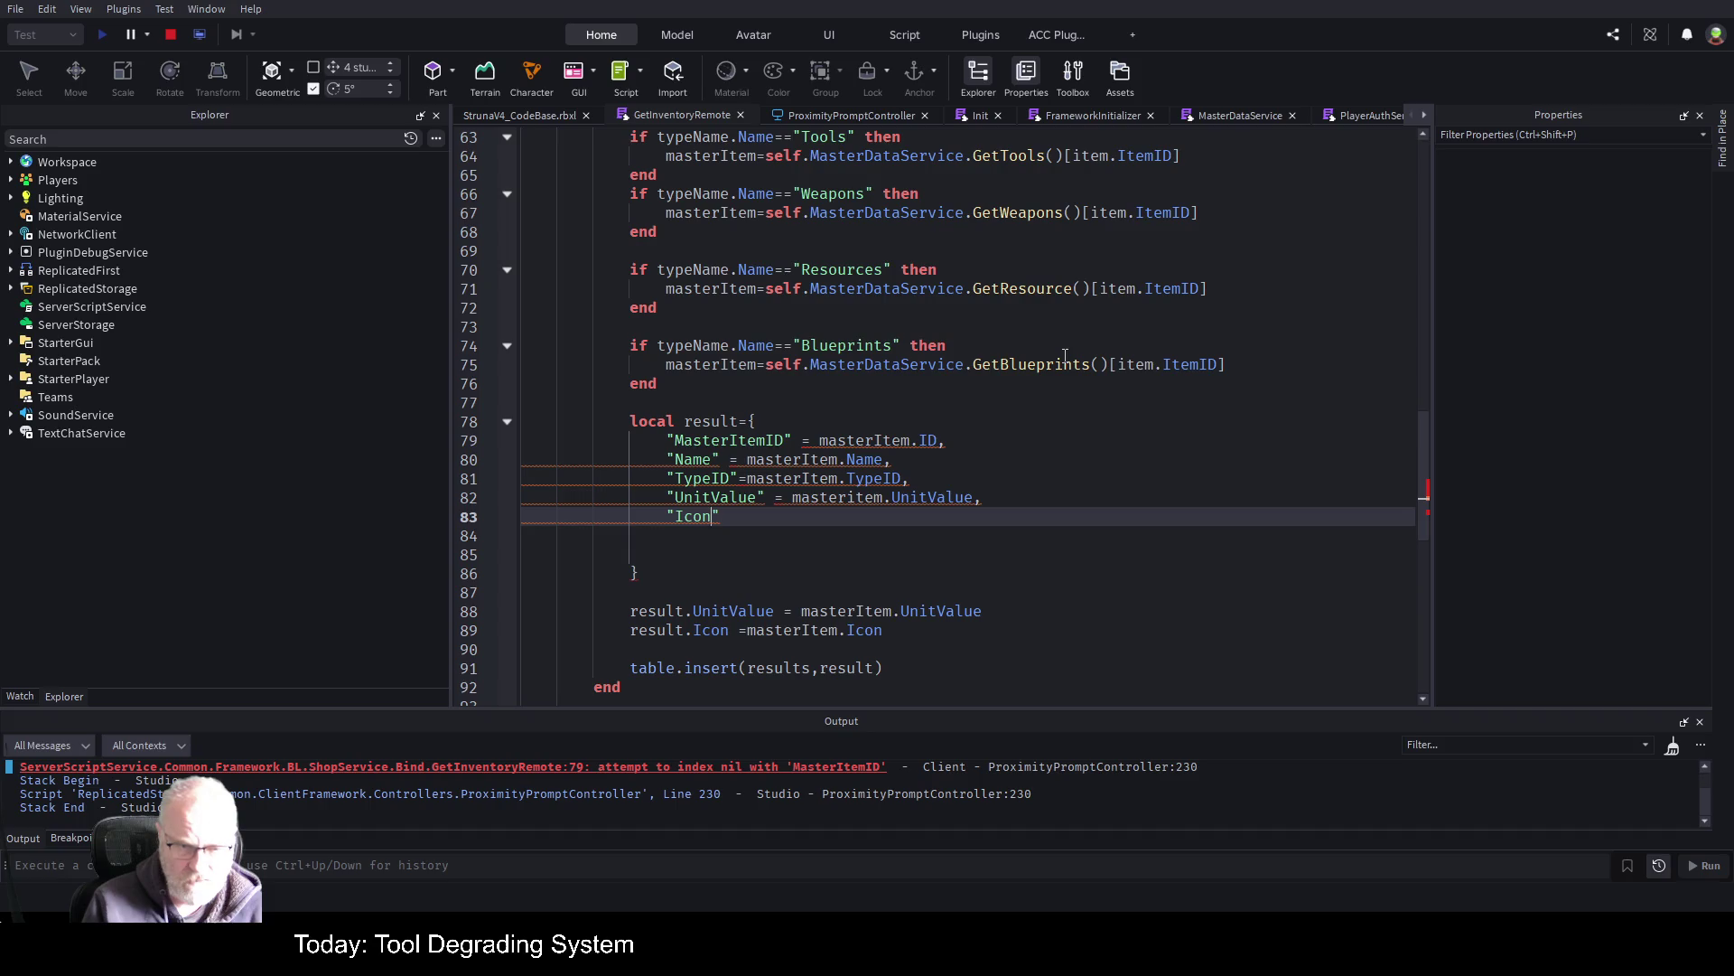
pyautogui.write('" =')
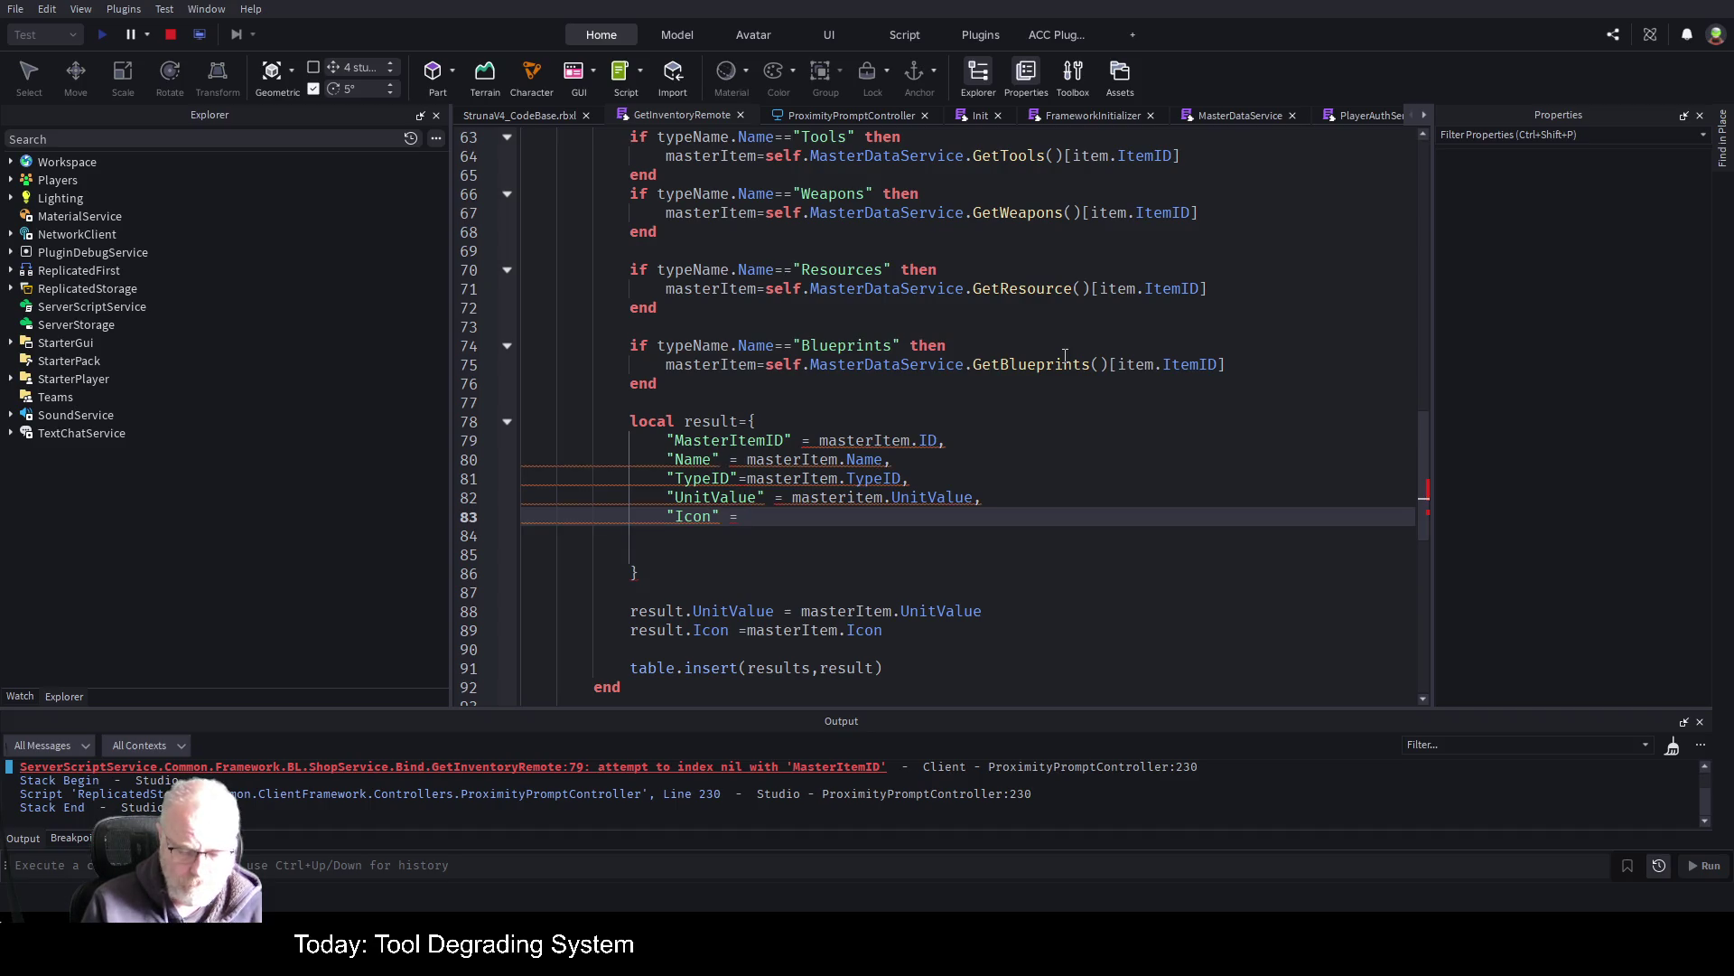
pyautogui.write('mas')
pyautogui.write('terite')
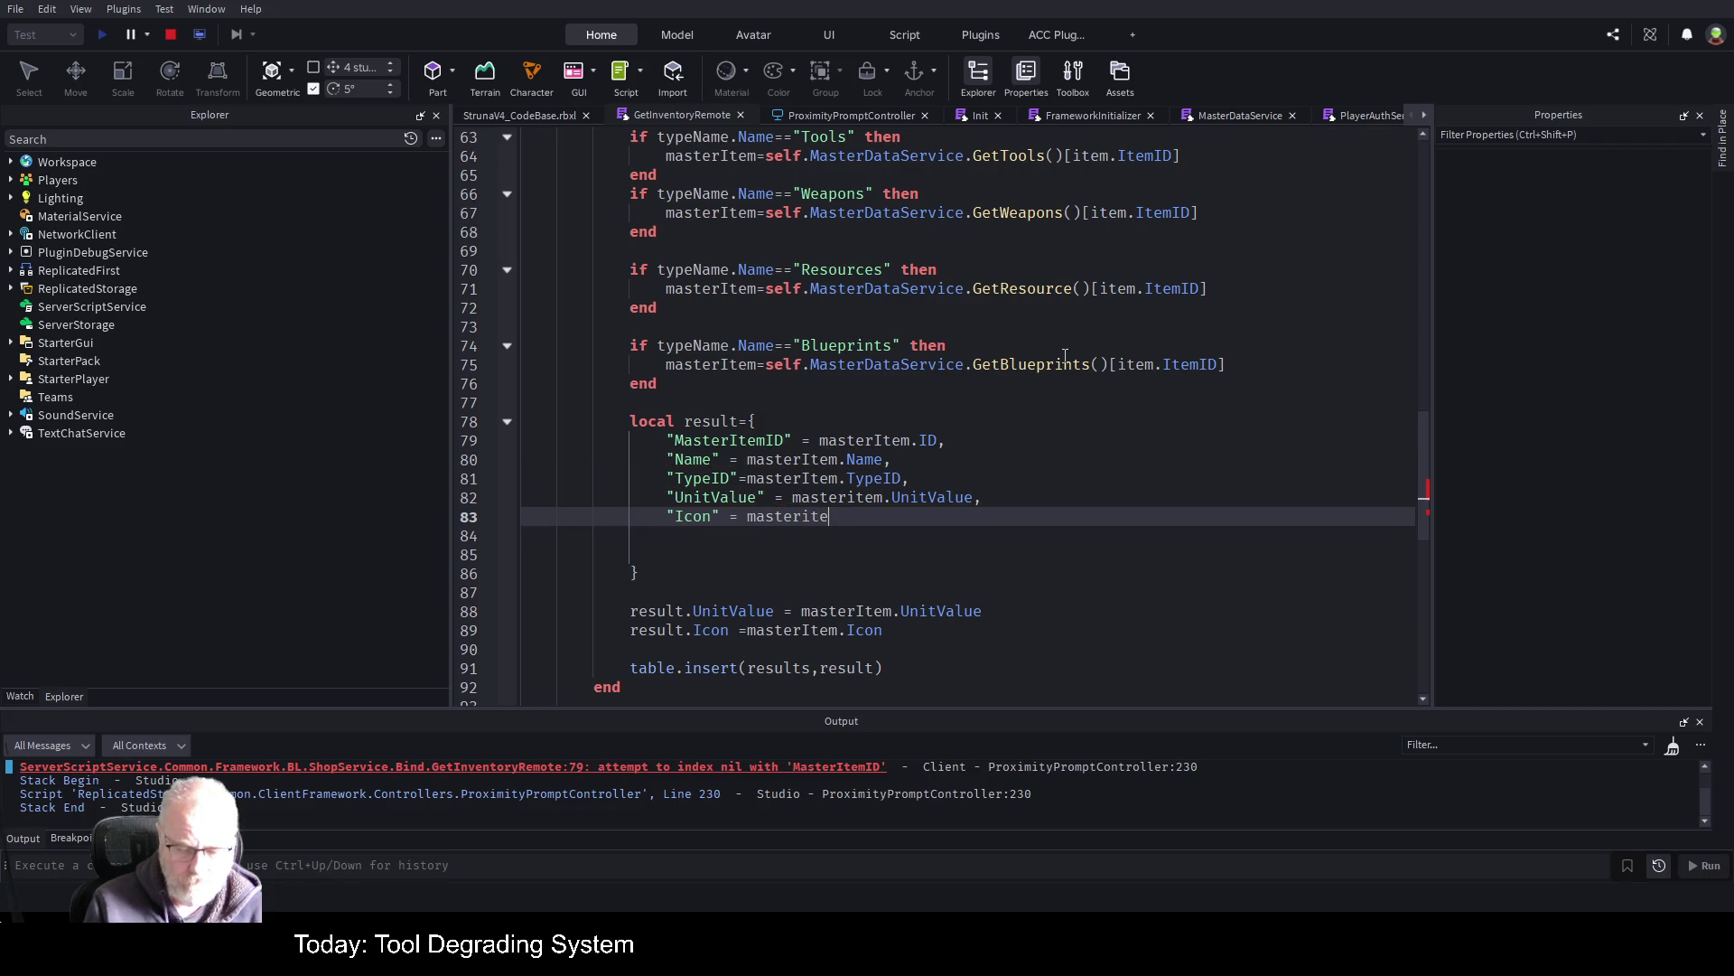
pyautogui.write('Item')
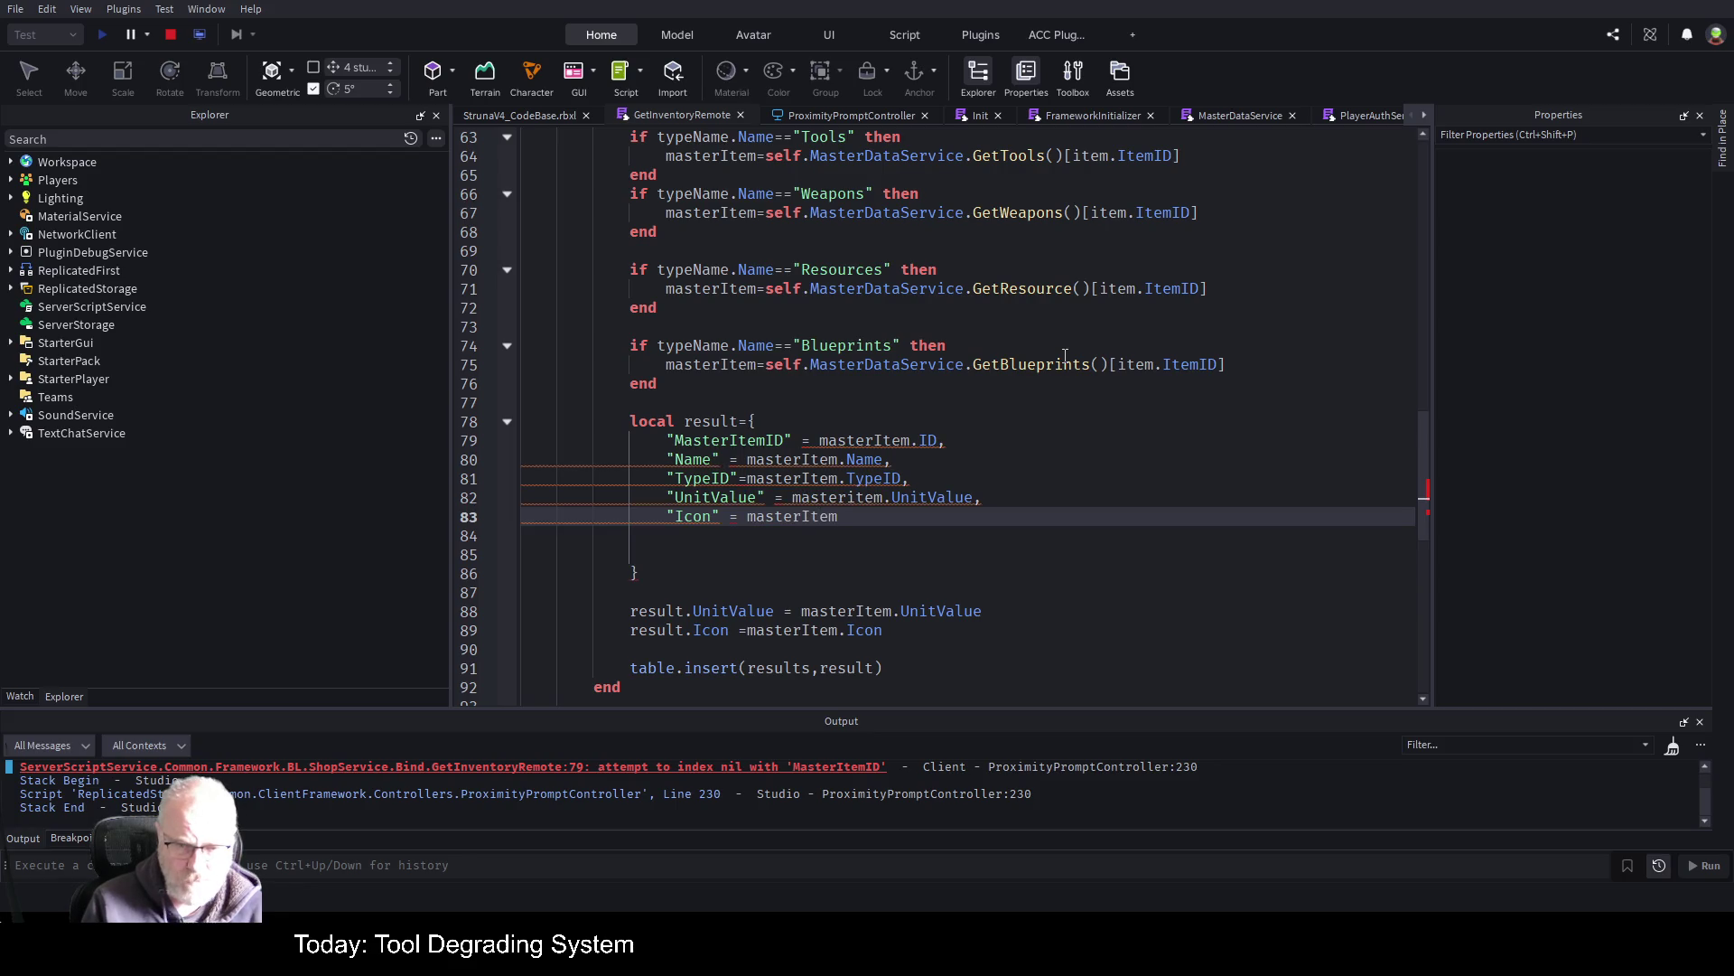
pyautogui.write('.')
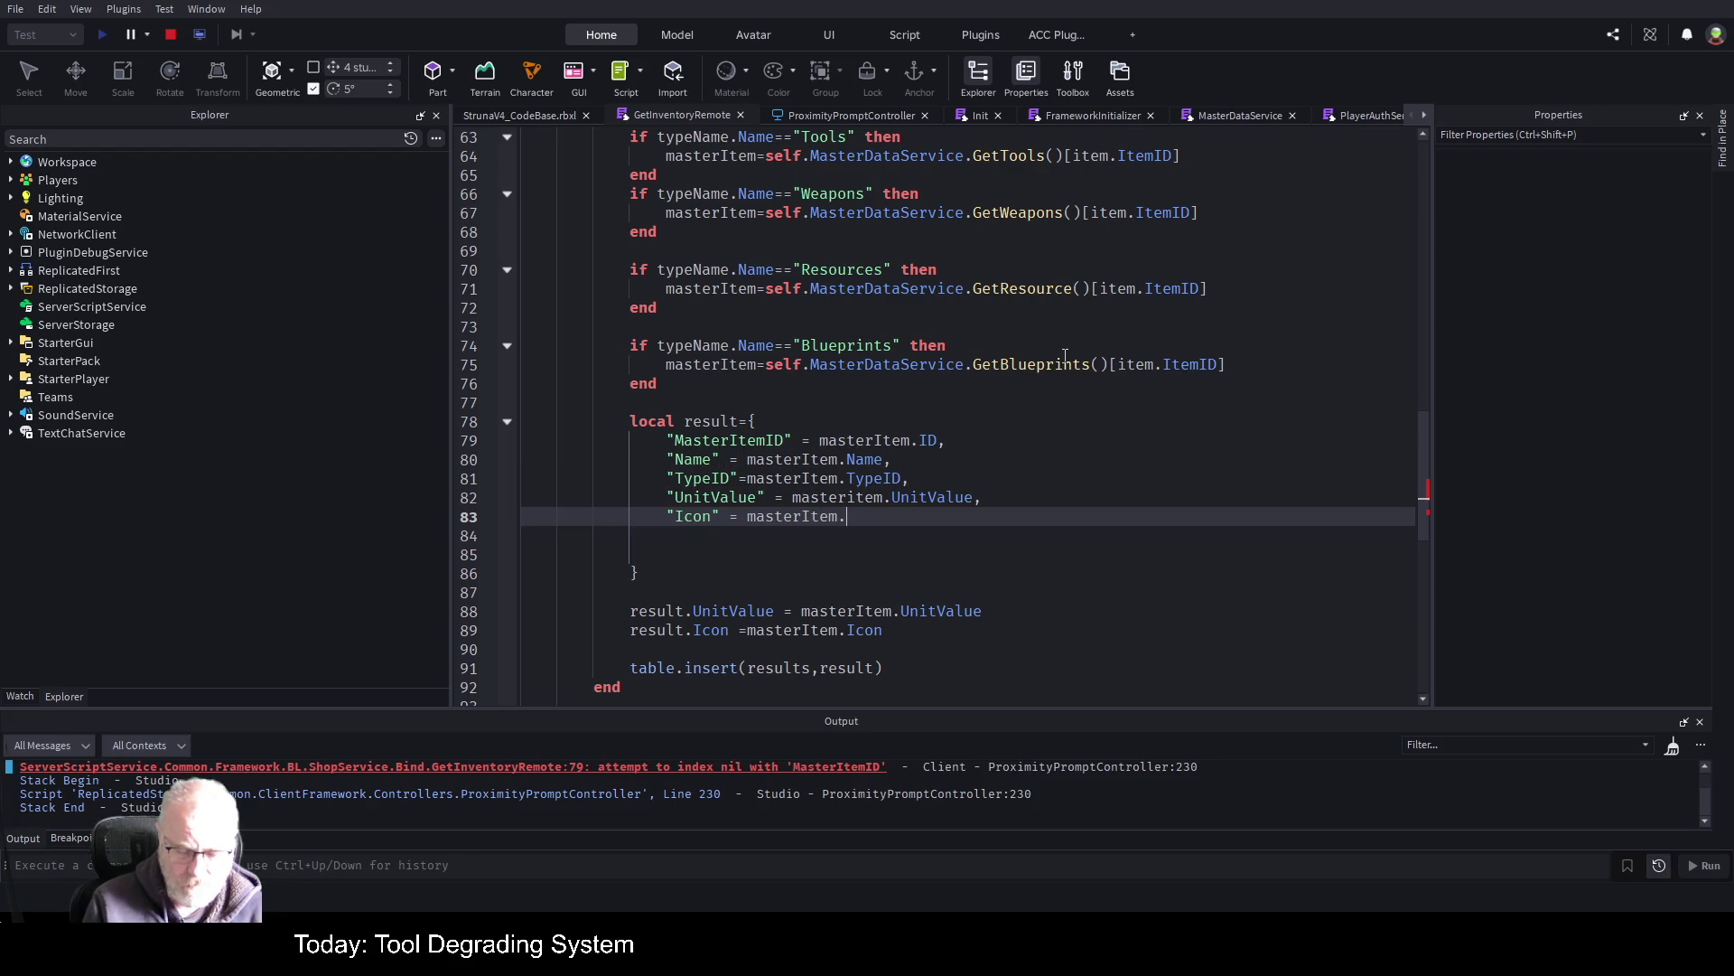
pyautogui.write('con')
pyautogui.press('Down')
pyautogui.press('Down')
pyautogui.press('Down')
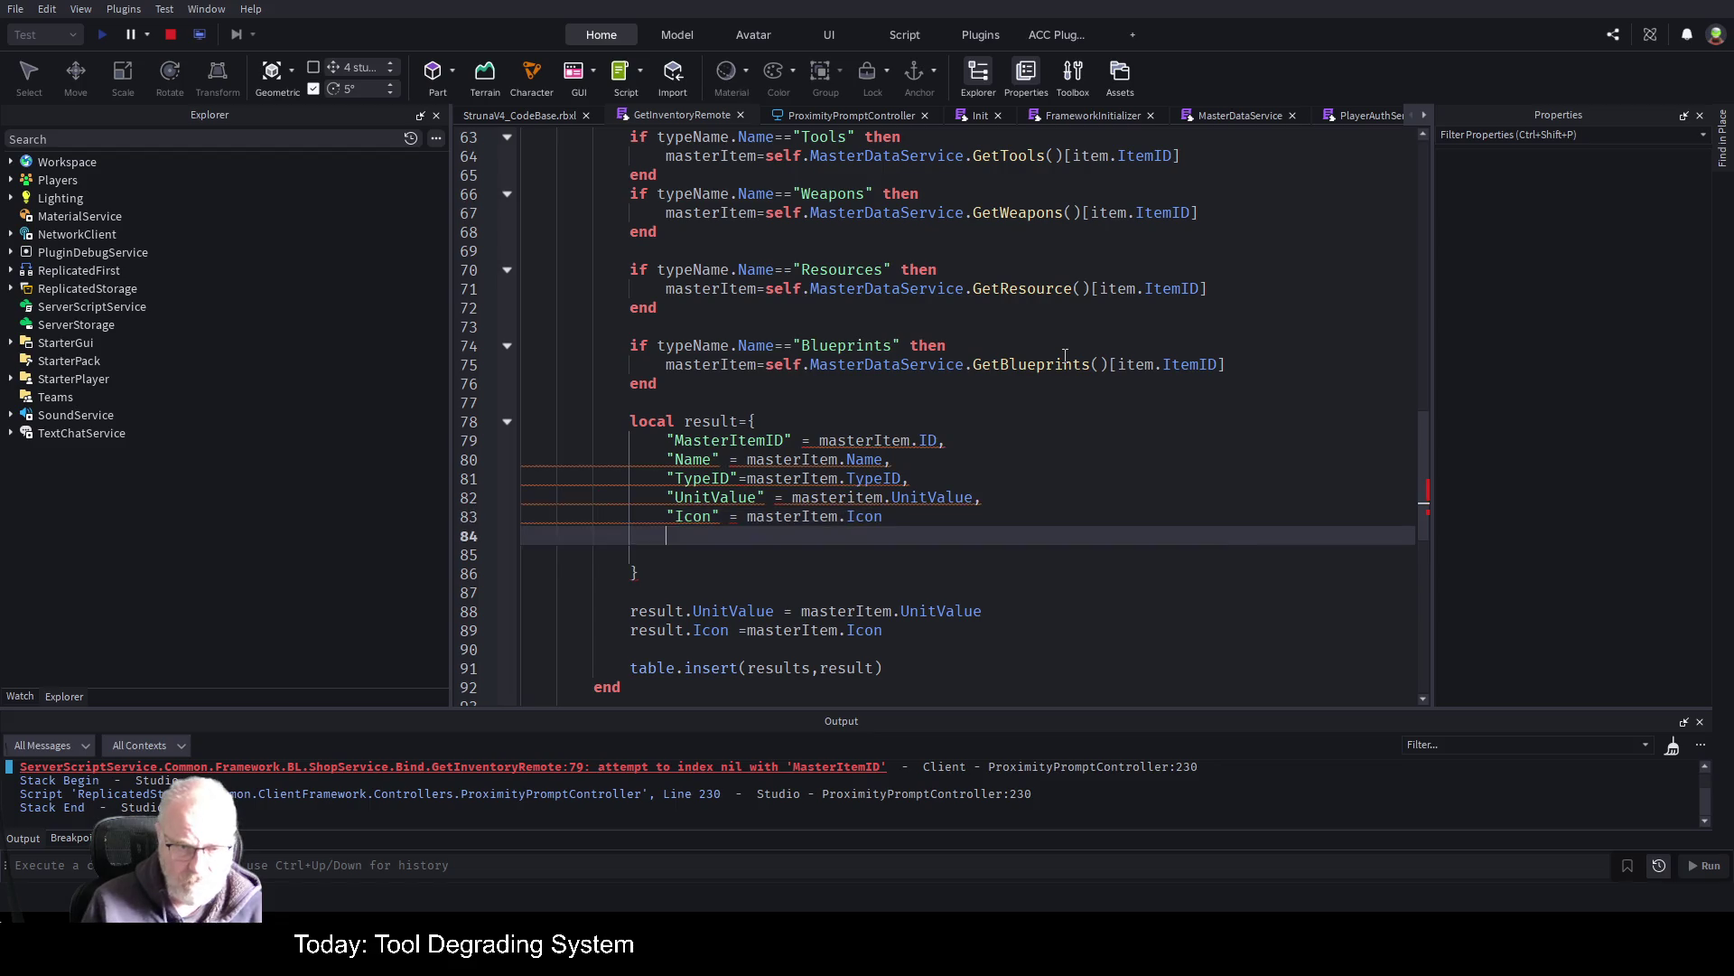
pyautogui.hotkey('shift', 'Down')
pyautogui.hotkey('shift', 'Down')
pyautogui.press('Delete')
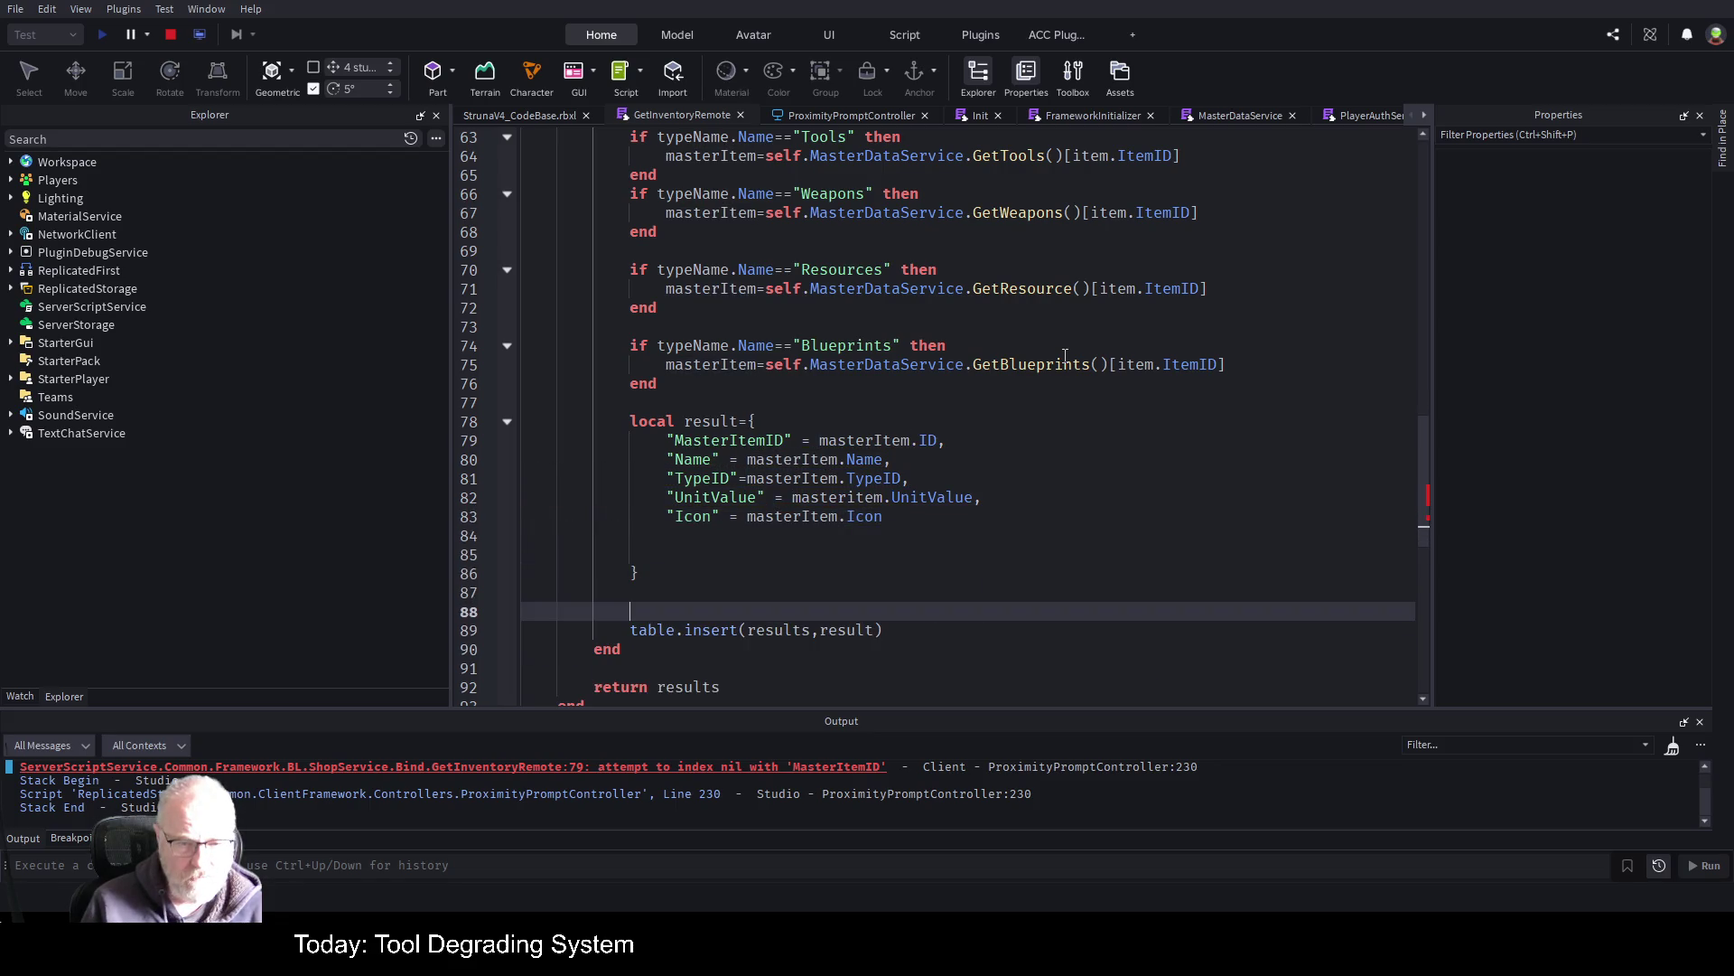
# Stop the playtest, return to GetInventoryRemote and delete the opening quote before MasterItemID
pyautogui.click(171, 34)
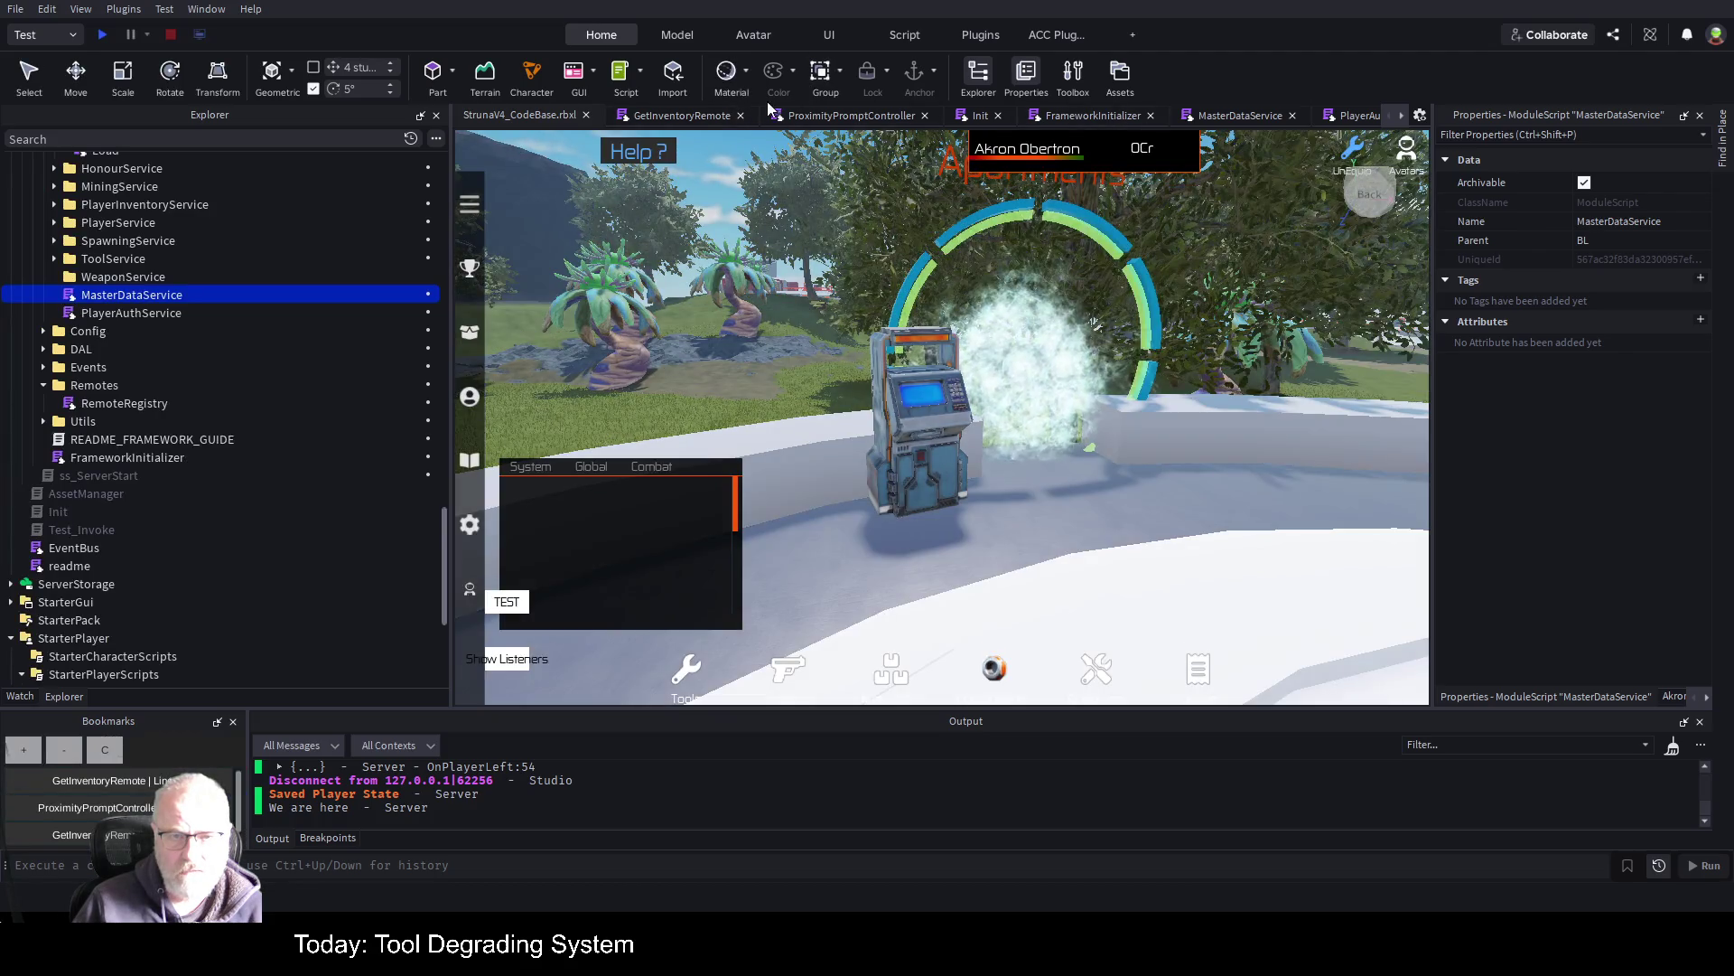
pyautogui.click(672, 116)
pyautogui.click(1265, 460)
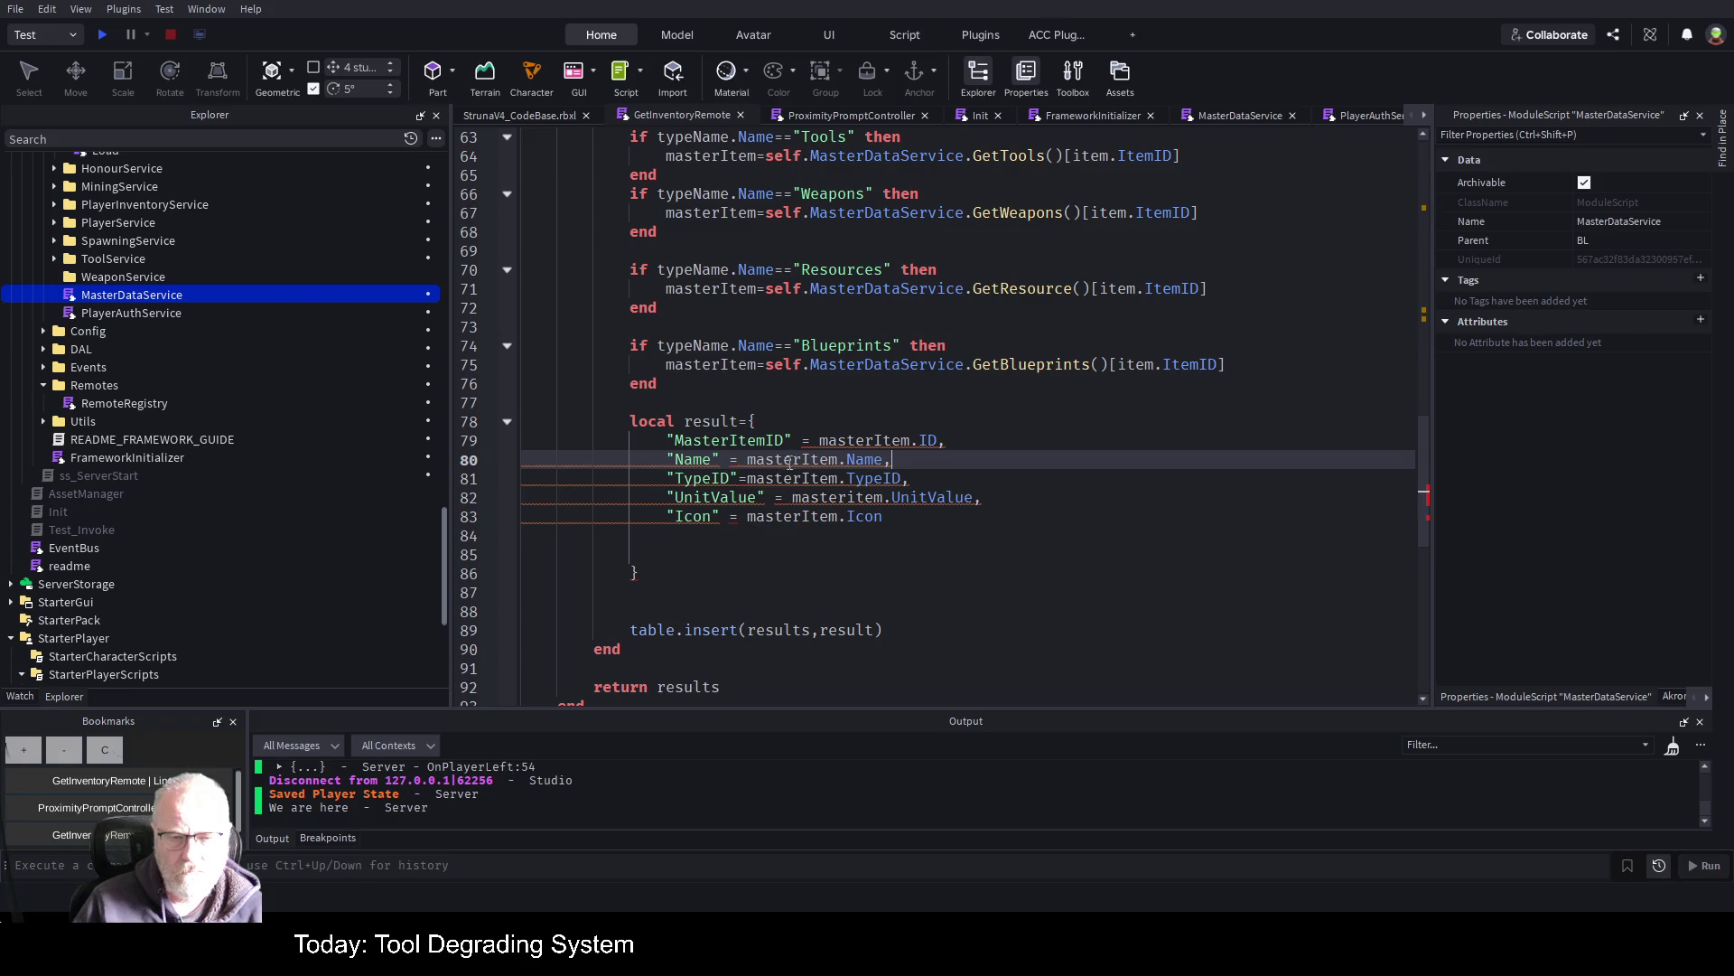
pyautogui.press('Down')
pyautogui.press('Down')
pyautogui.press('Down')
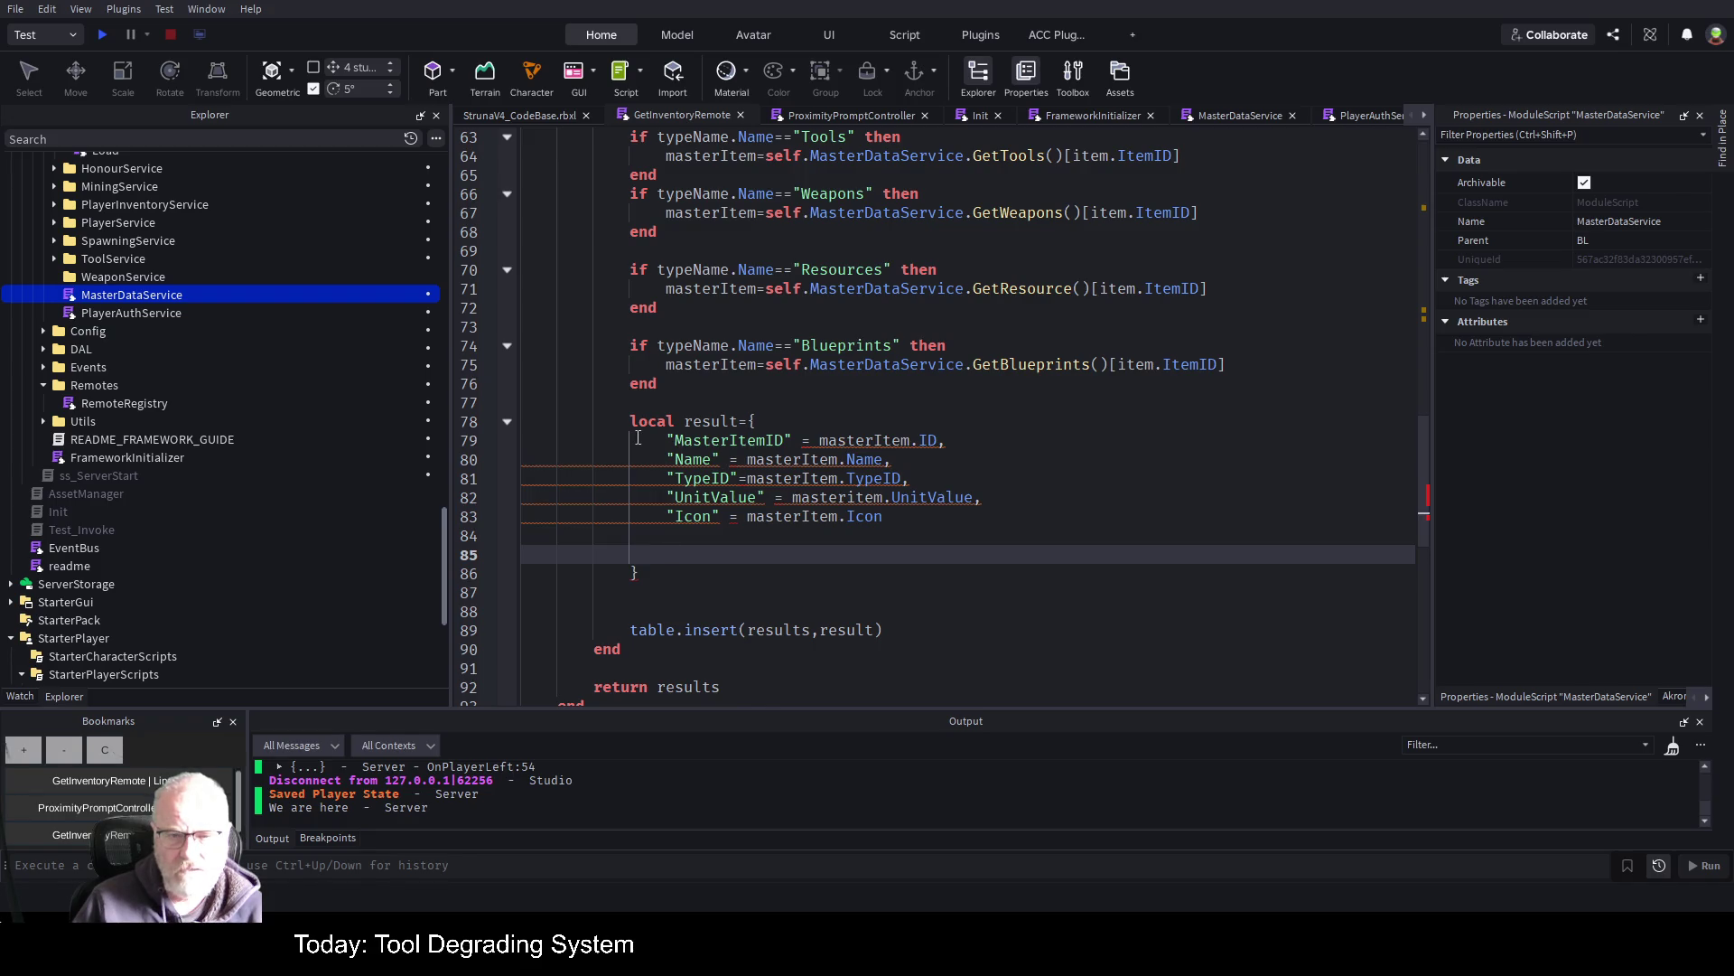
pyautogui.click(630, 440)
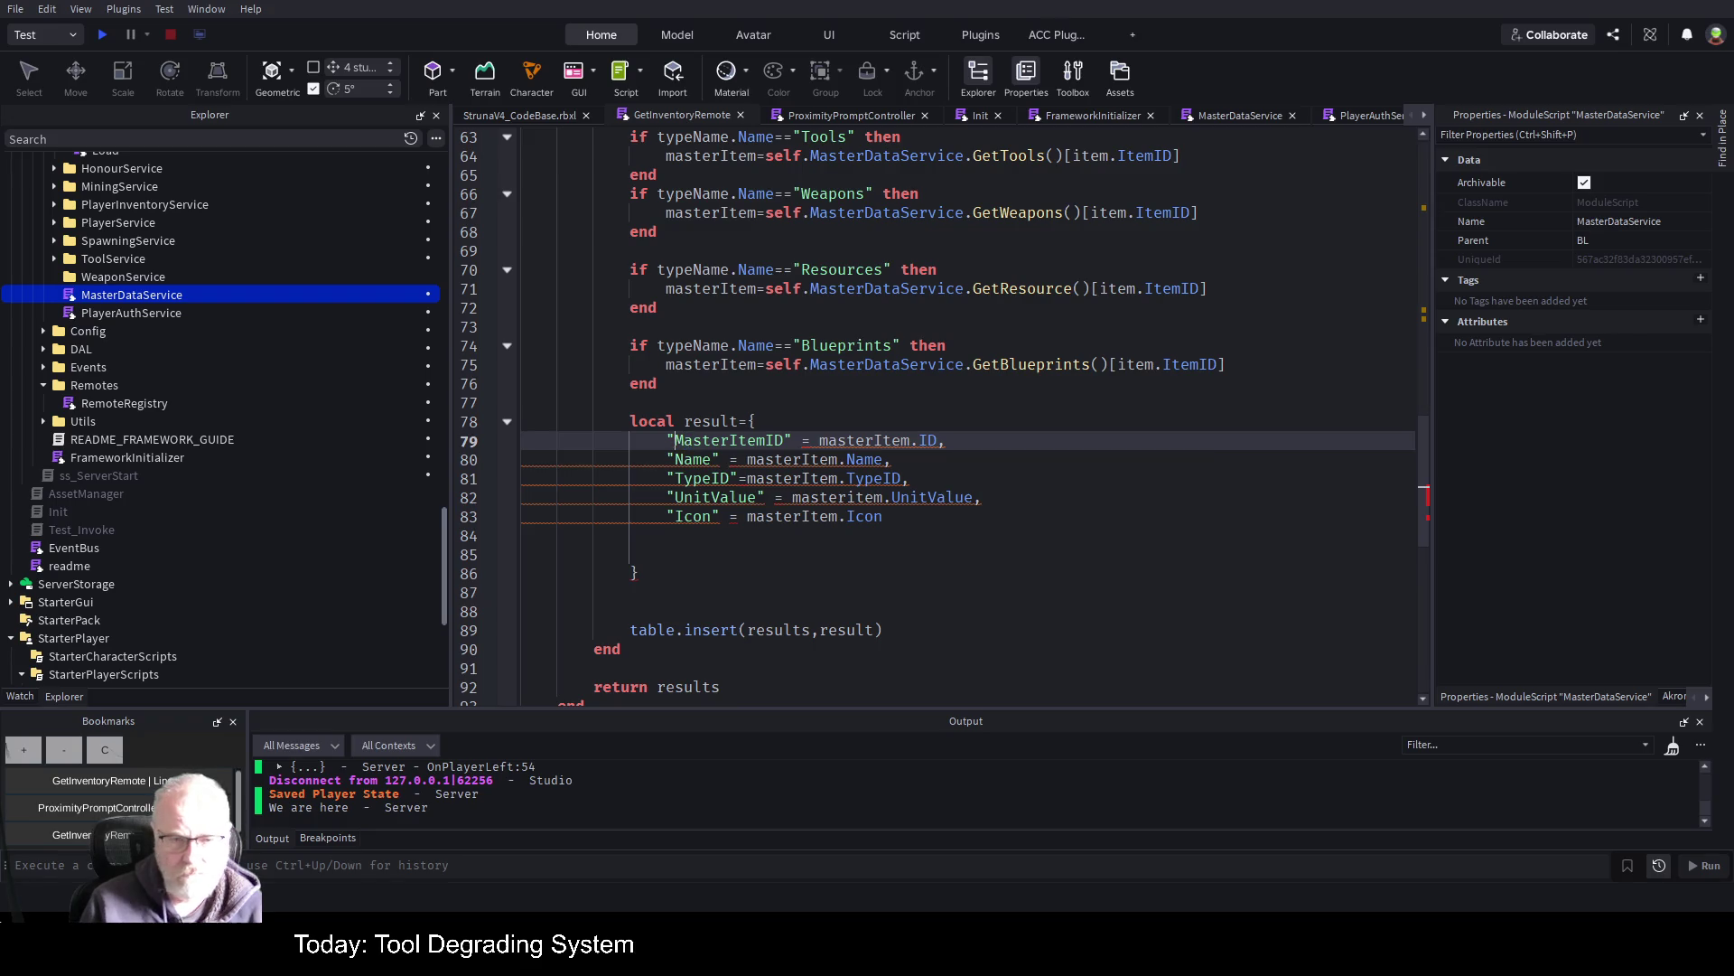
pyautogui.press('Delete')
pyautogui.press('Delete')
pyautogui.press('Delete')
pyautogui.press('Delete')
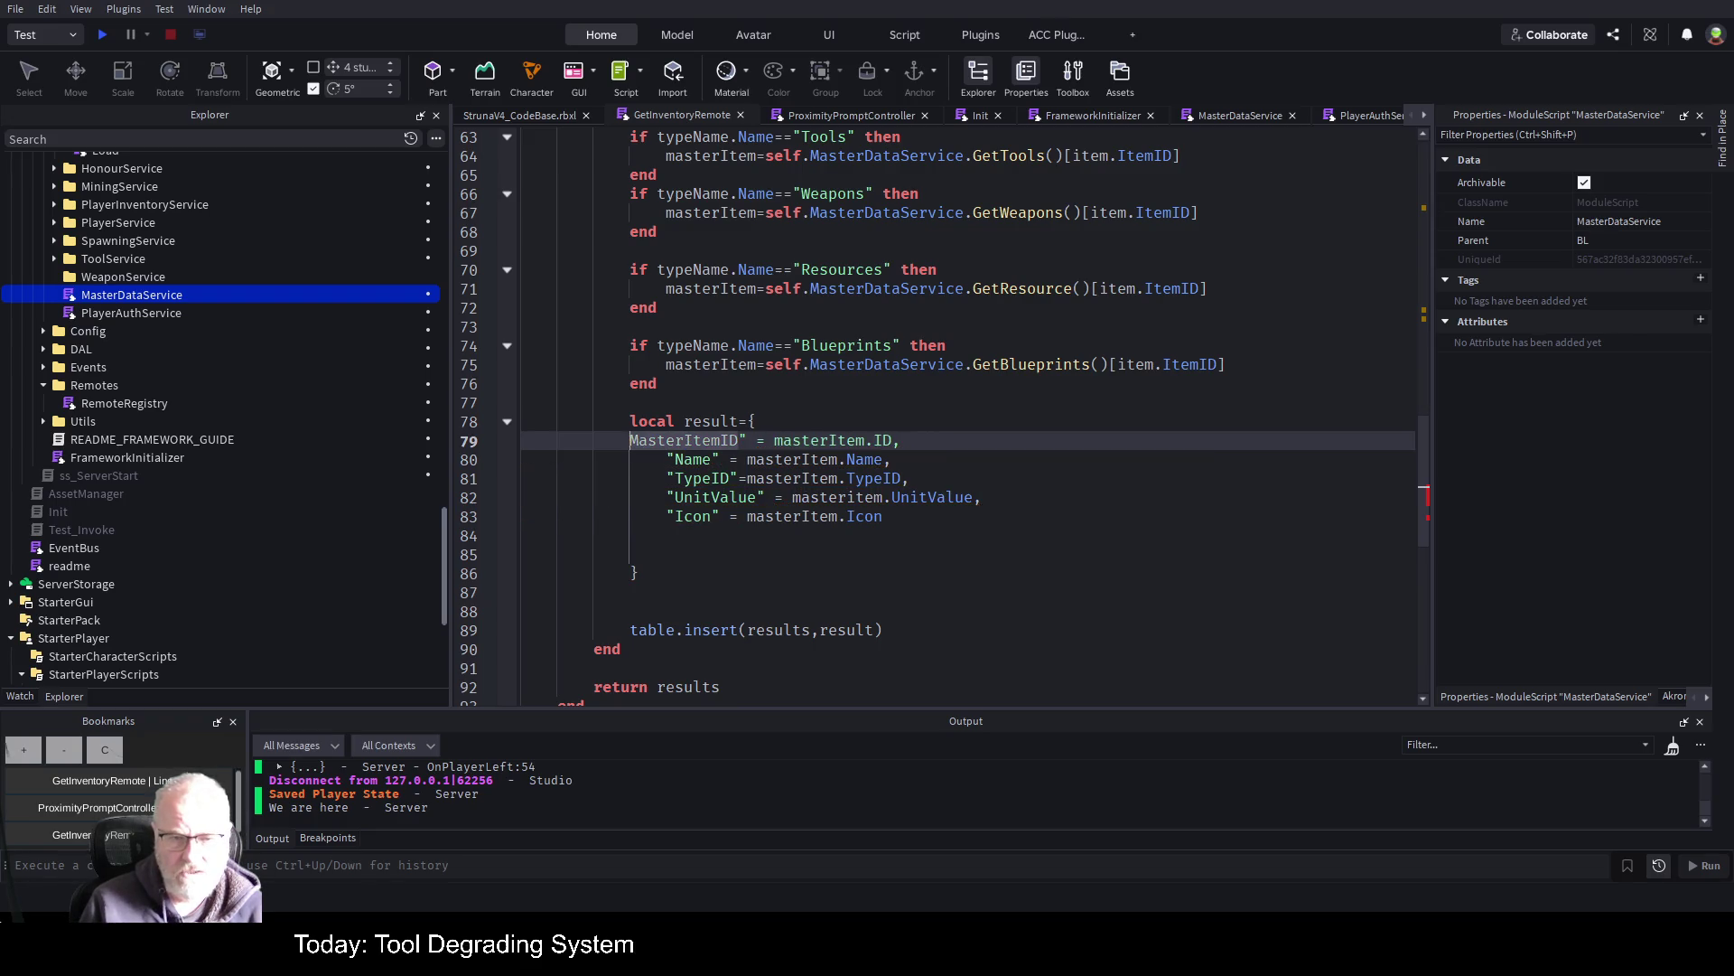
# Remove the quotes around the MasterItemID, Name, TypeID, UnitValue and Icon keys
pyautogui.click(746, 440)
pyautogui.press('BackSpace')
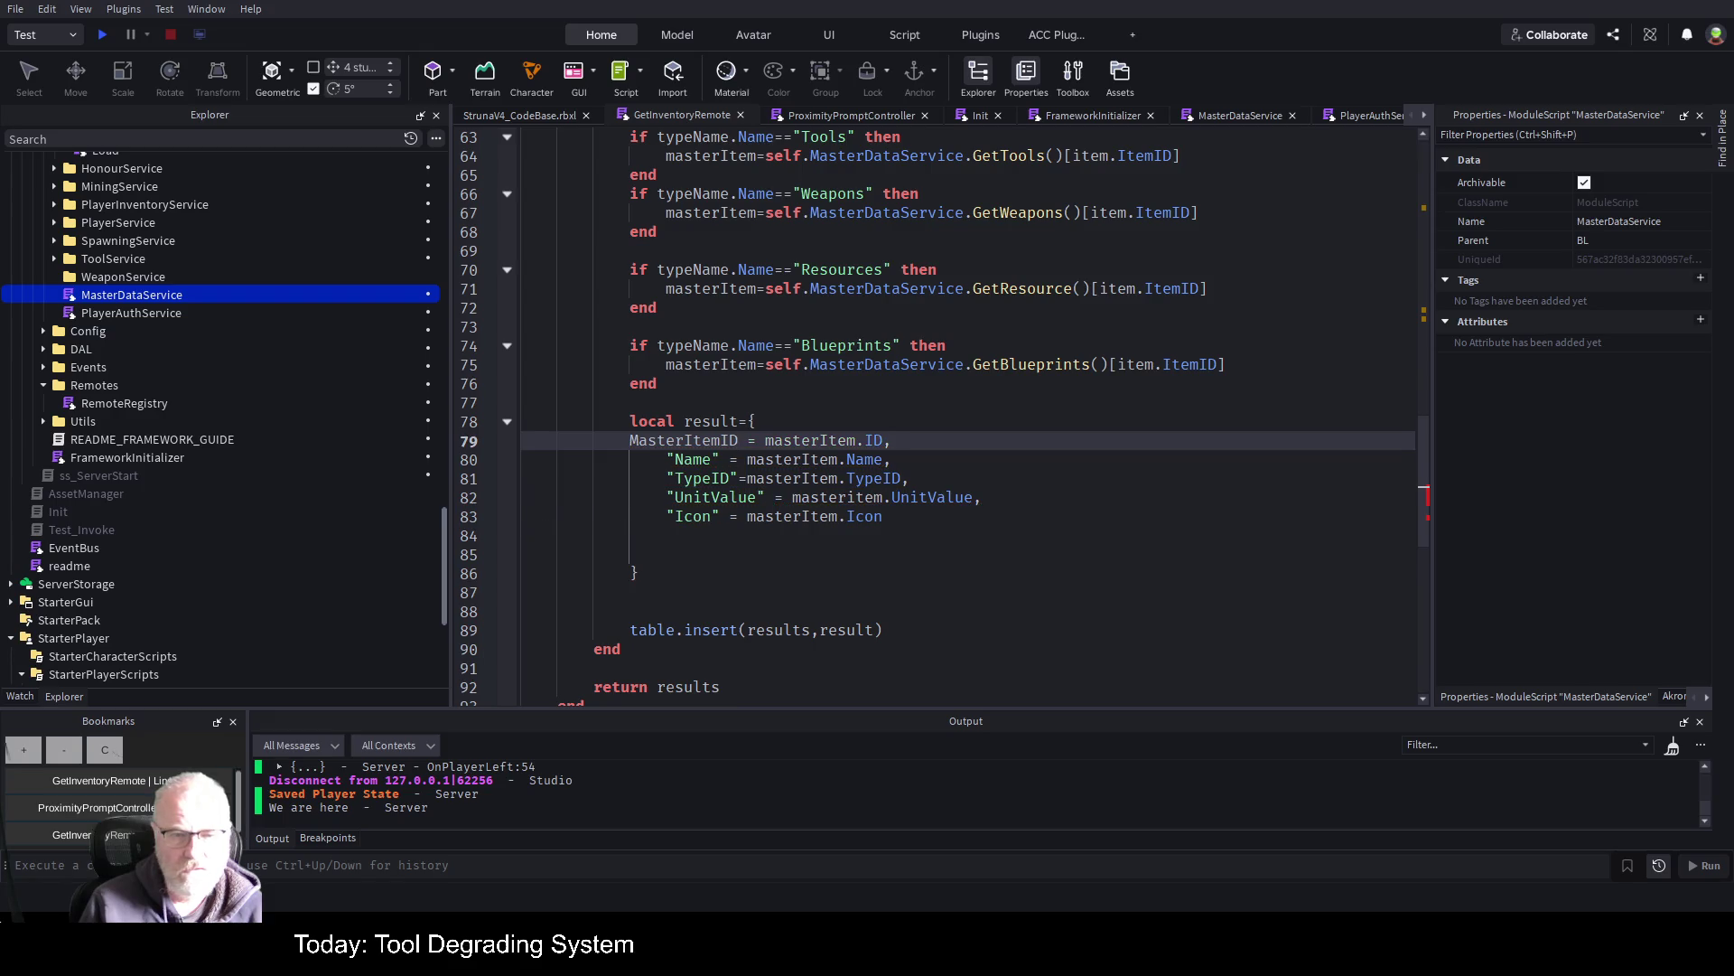
pyautogui.click(720, 459)
pyautogui.press('BackSpace')
pyautogui.click(674, 459)
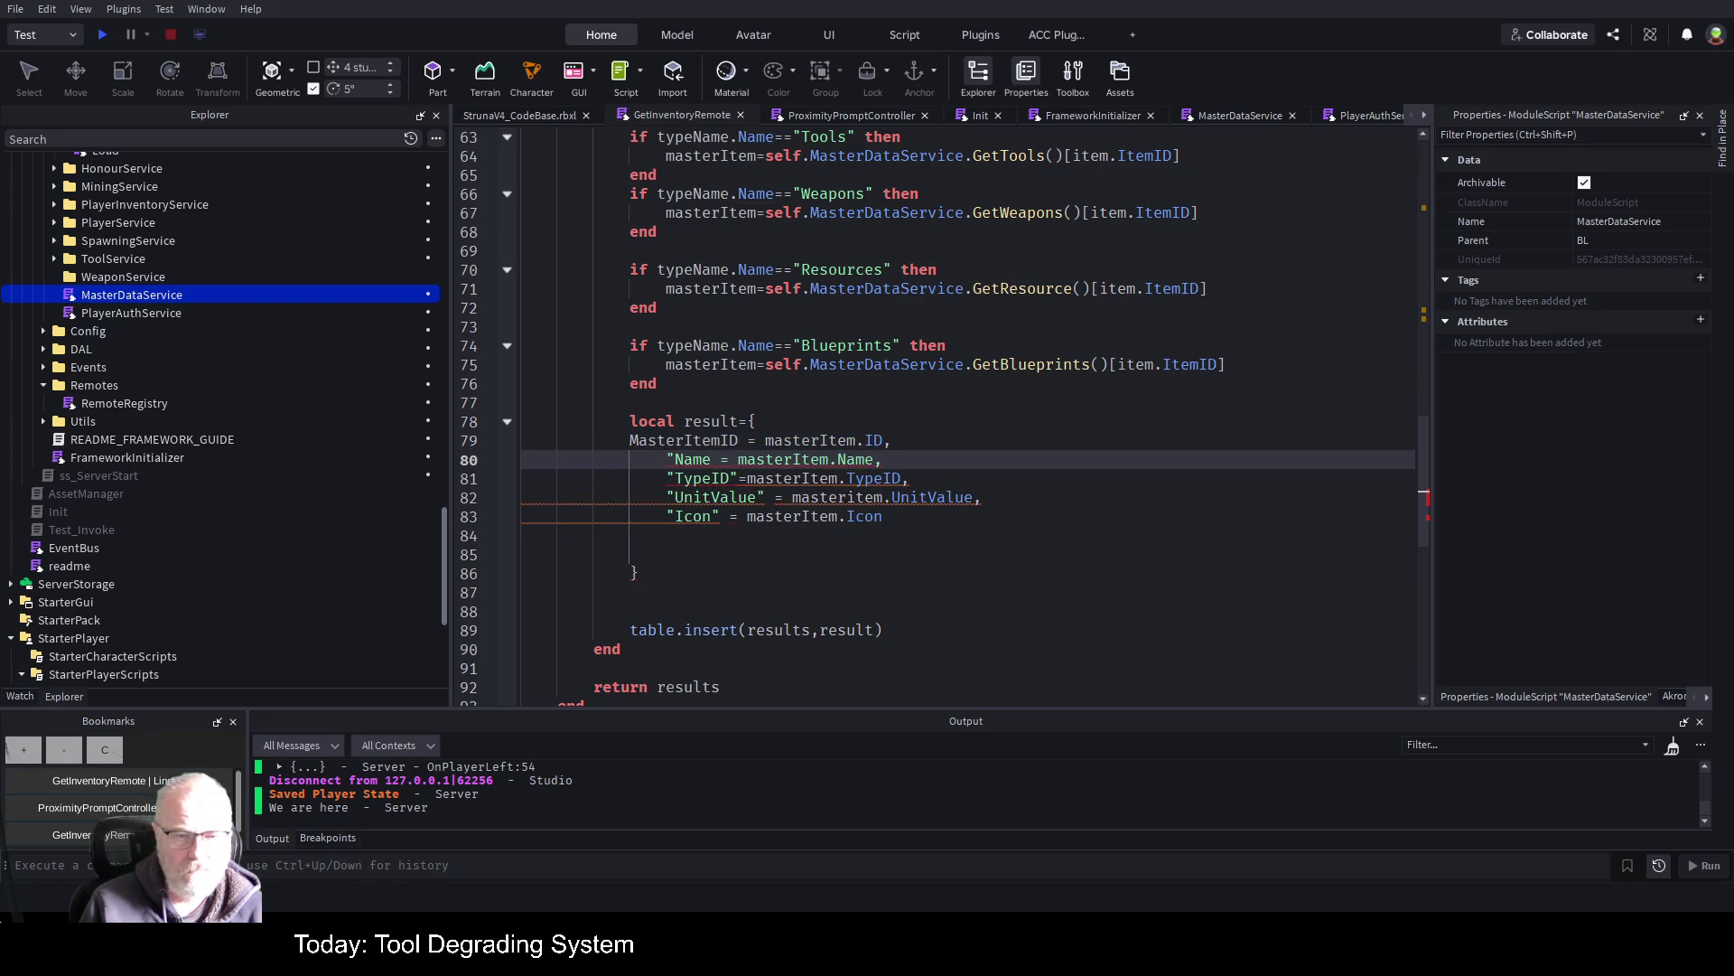
pyautogui.press('BackSpace')
pyautogui.click(675, 478)
pyautogui.press('BackSpace')
pyautogui.click(722, 478)
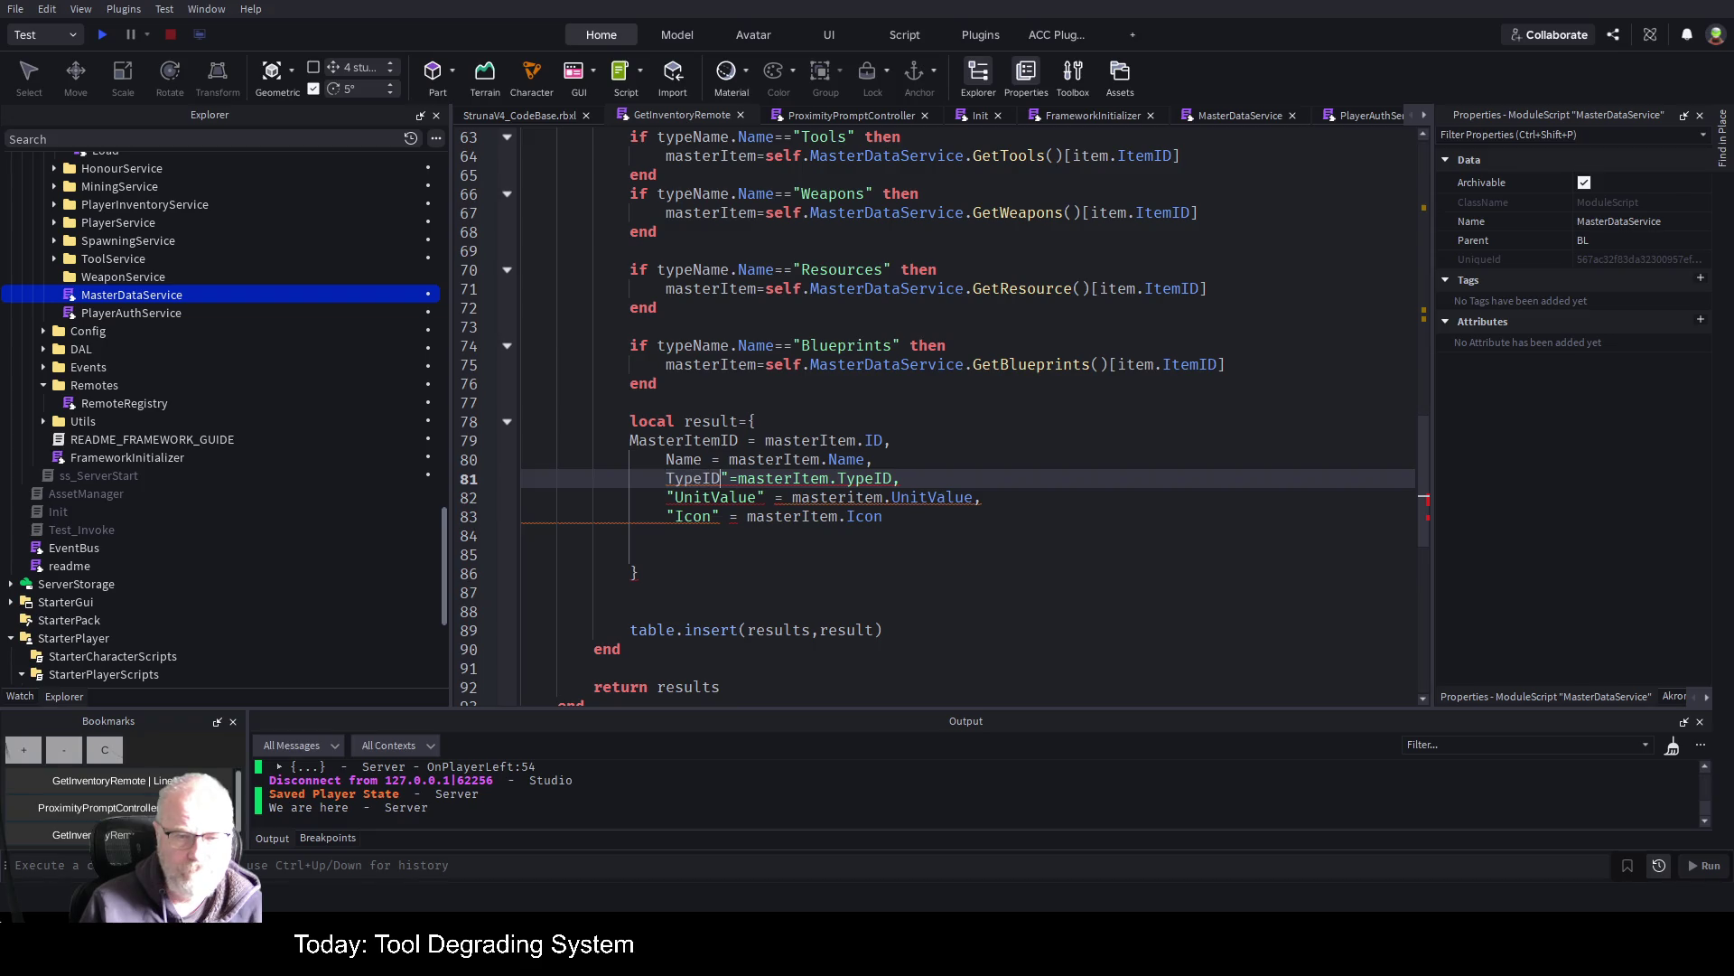
pyautogui.press('Delete')
pyautogui.click(703, 496)
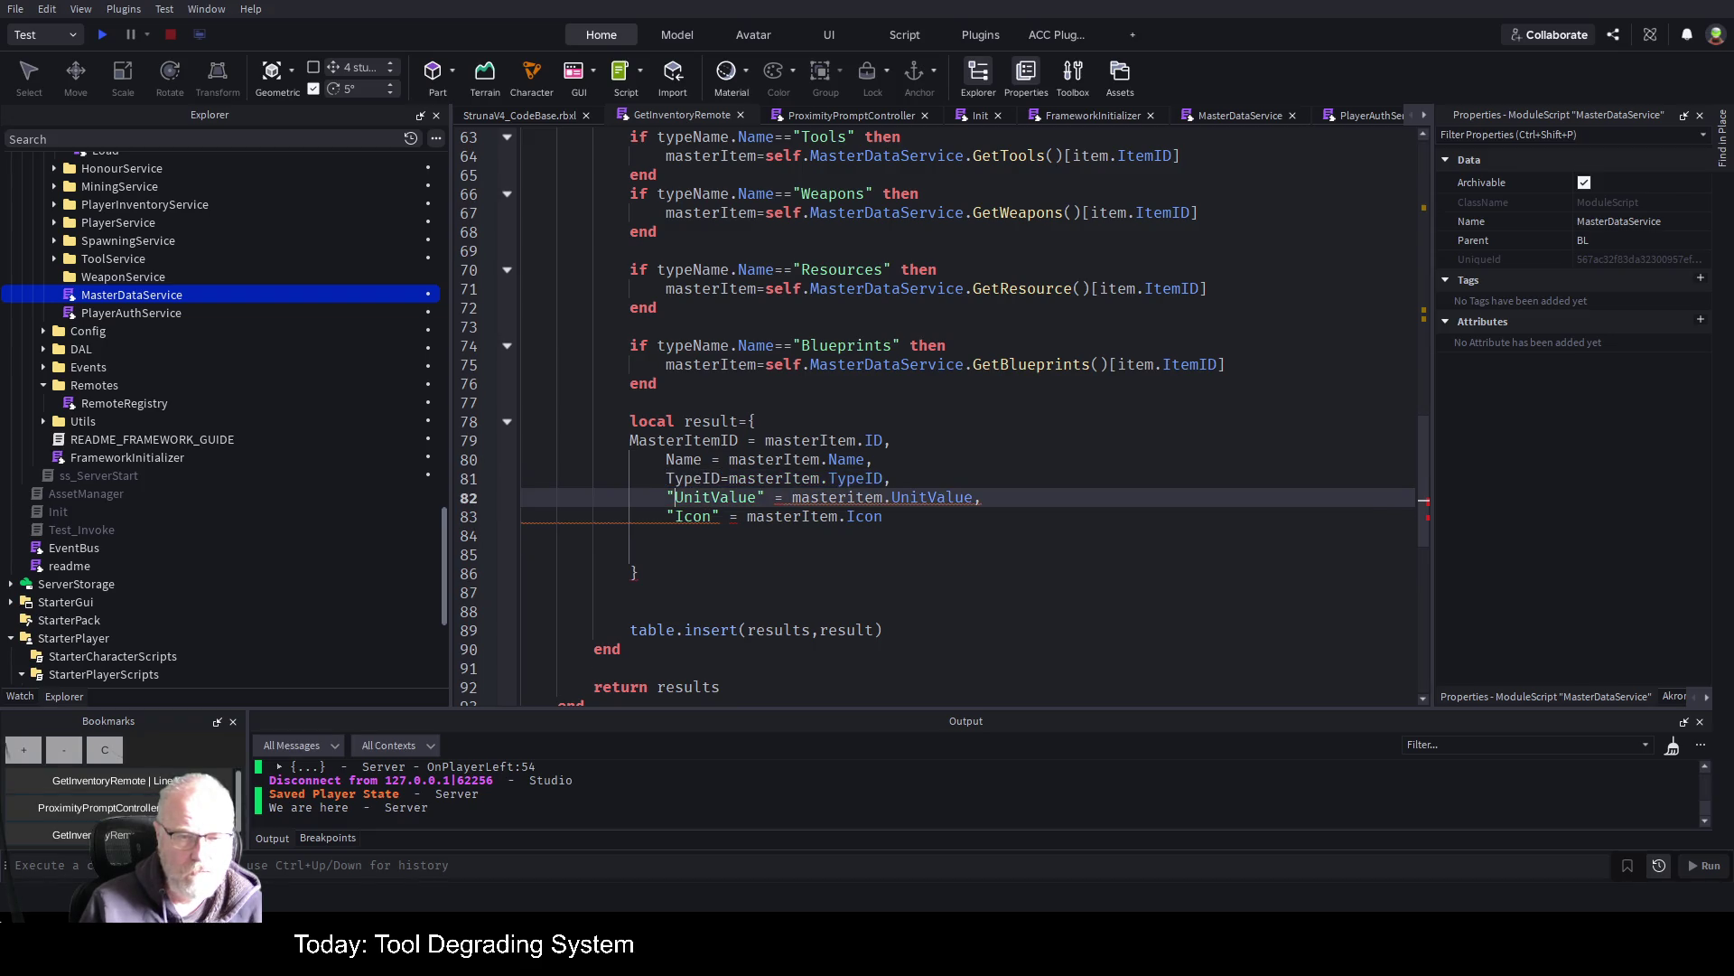
pyautogui.press('Delete')
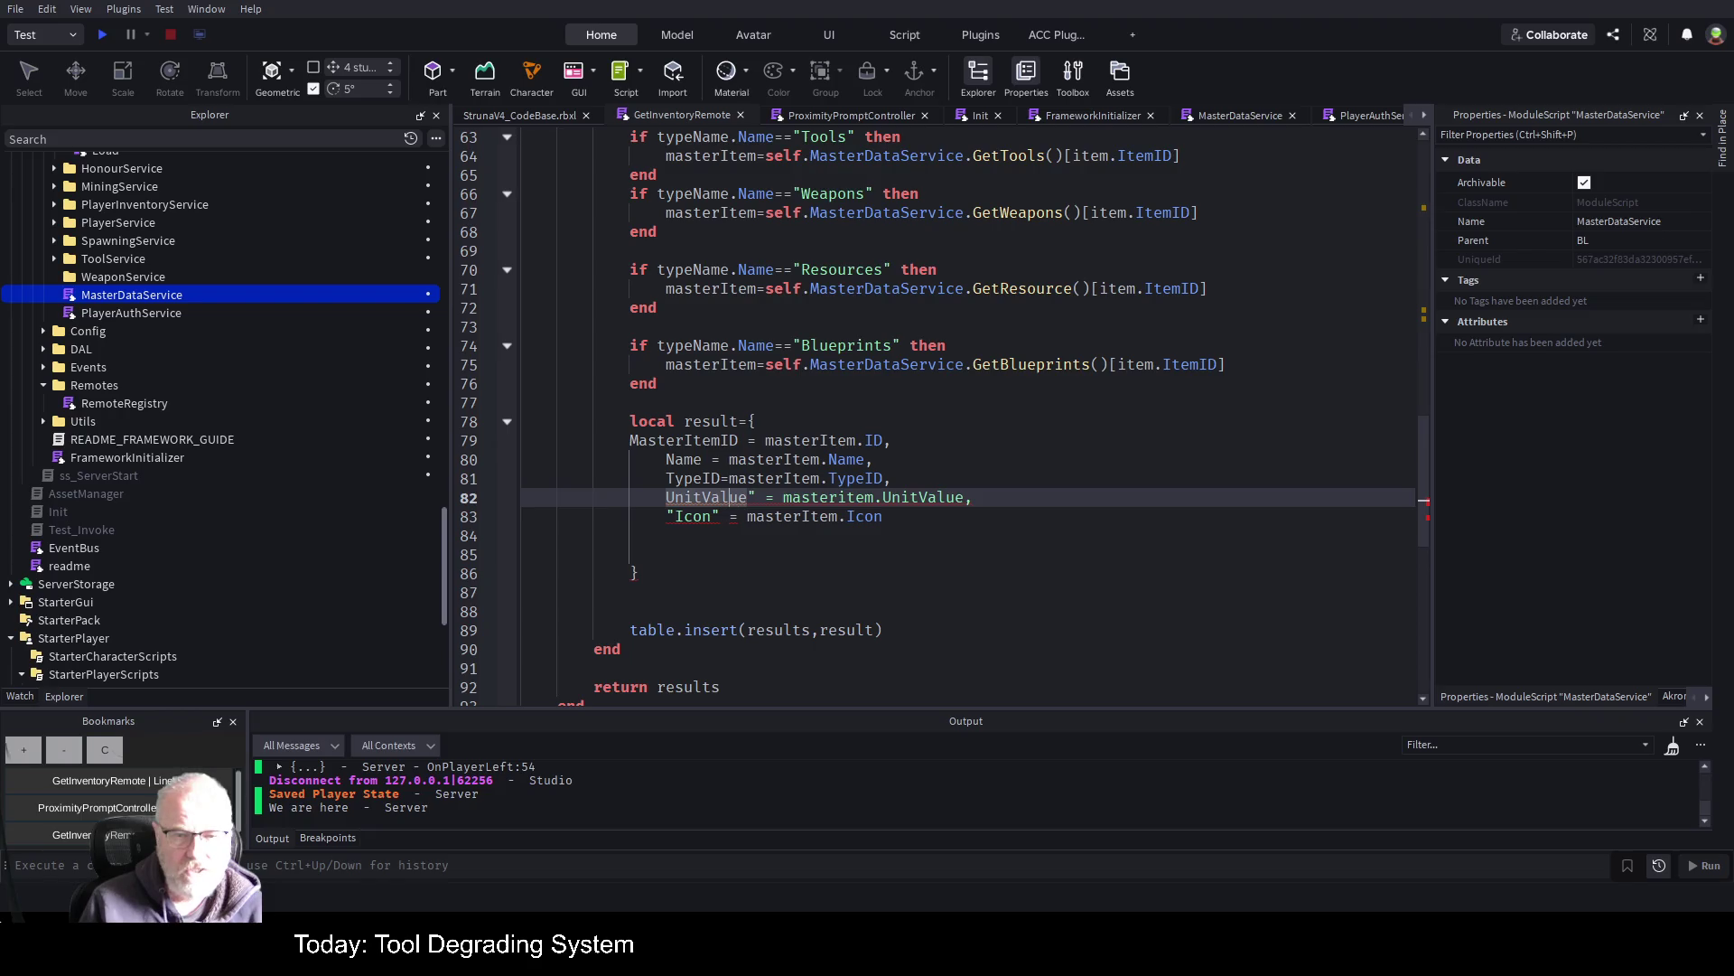
pyautogui.press('Delete')
pyautogui.click(666, 516)
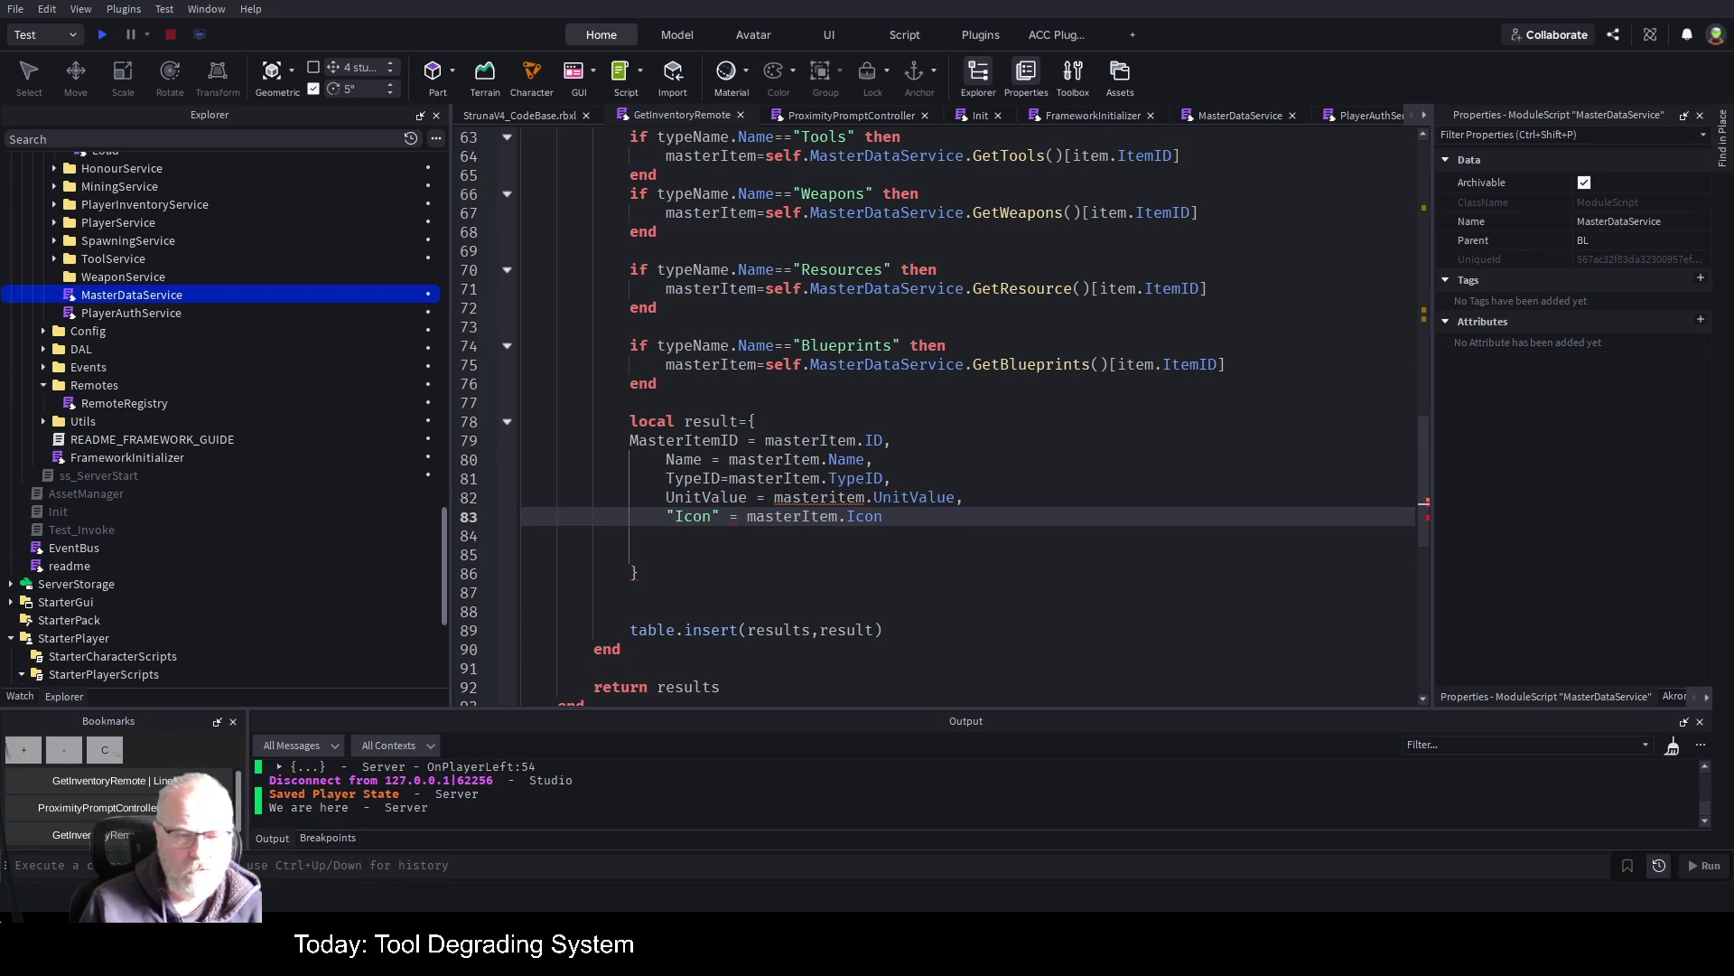
pyautogui.press('Delete')
pyautogui.click(693, 516)
pyautogui.press('Delete')
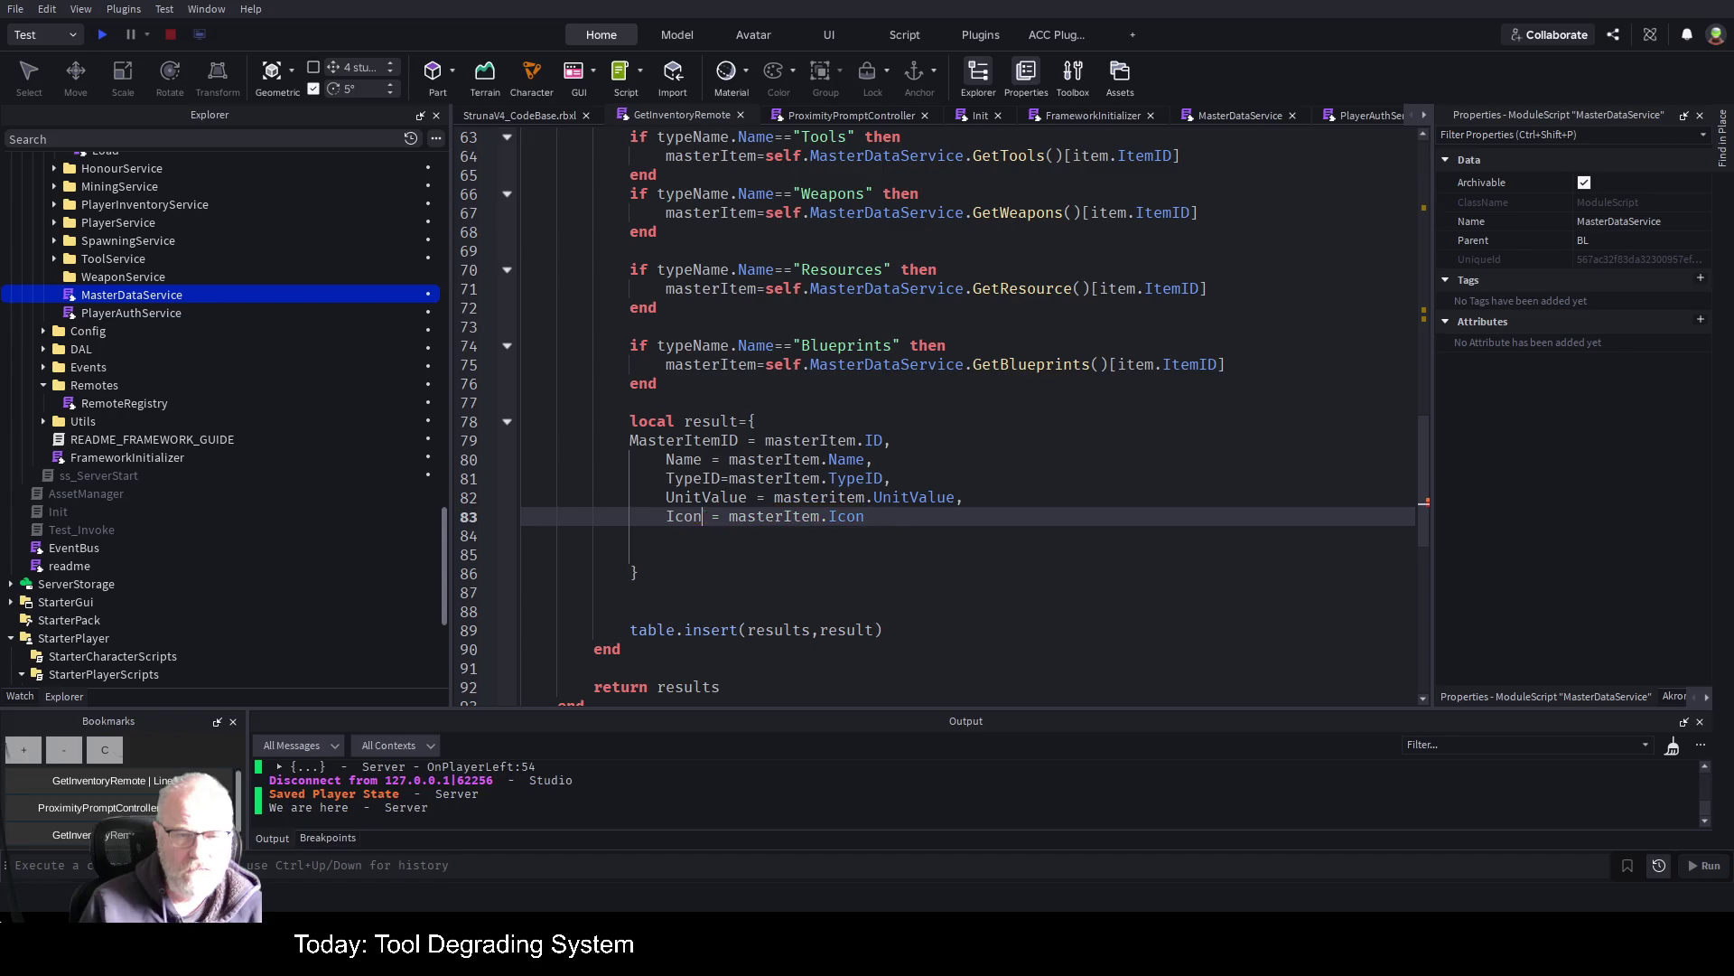
# Correct the misspelled masteritem to masterItem on the UnitValue line and save
pyautogui.press('Up')
pyautogui.click(828, 498)
pyautogui.press('Delete')
pyautogui.write('I')
pyautogui.press('Delete')
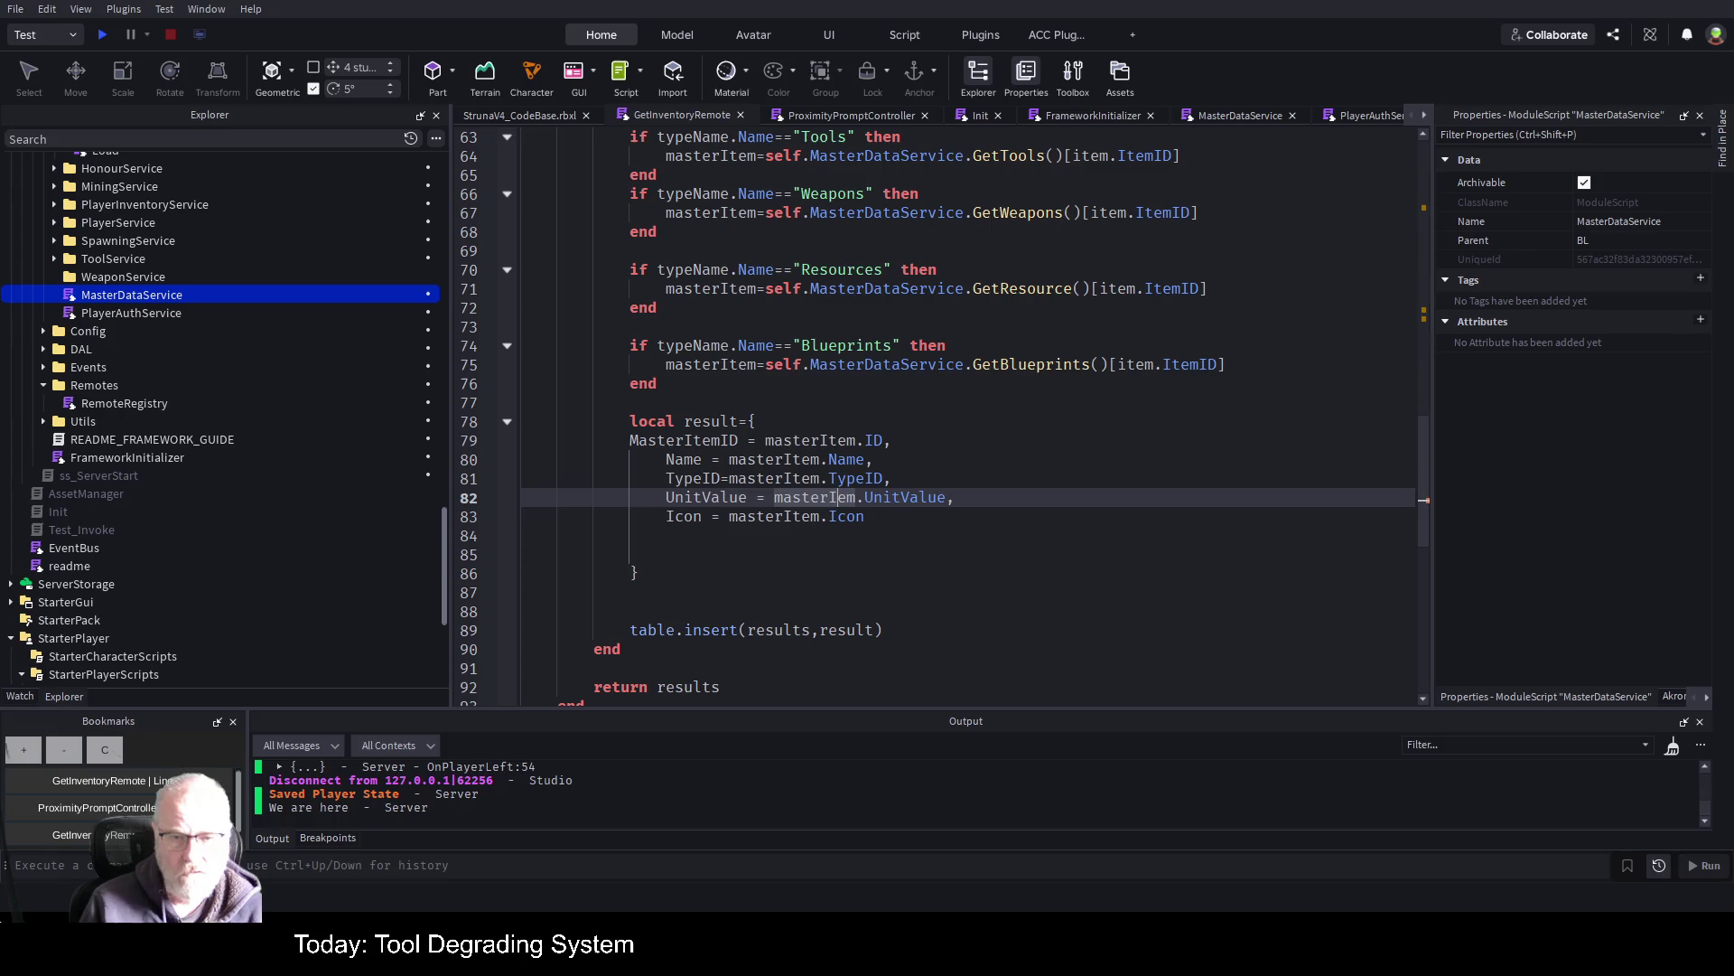
pyautogui.write('t')
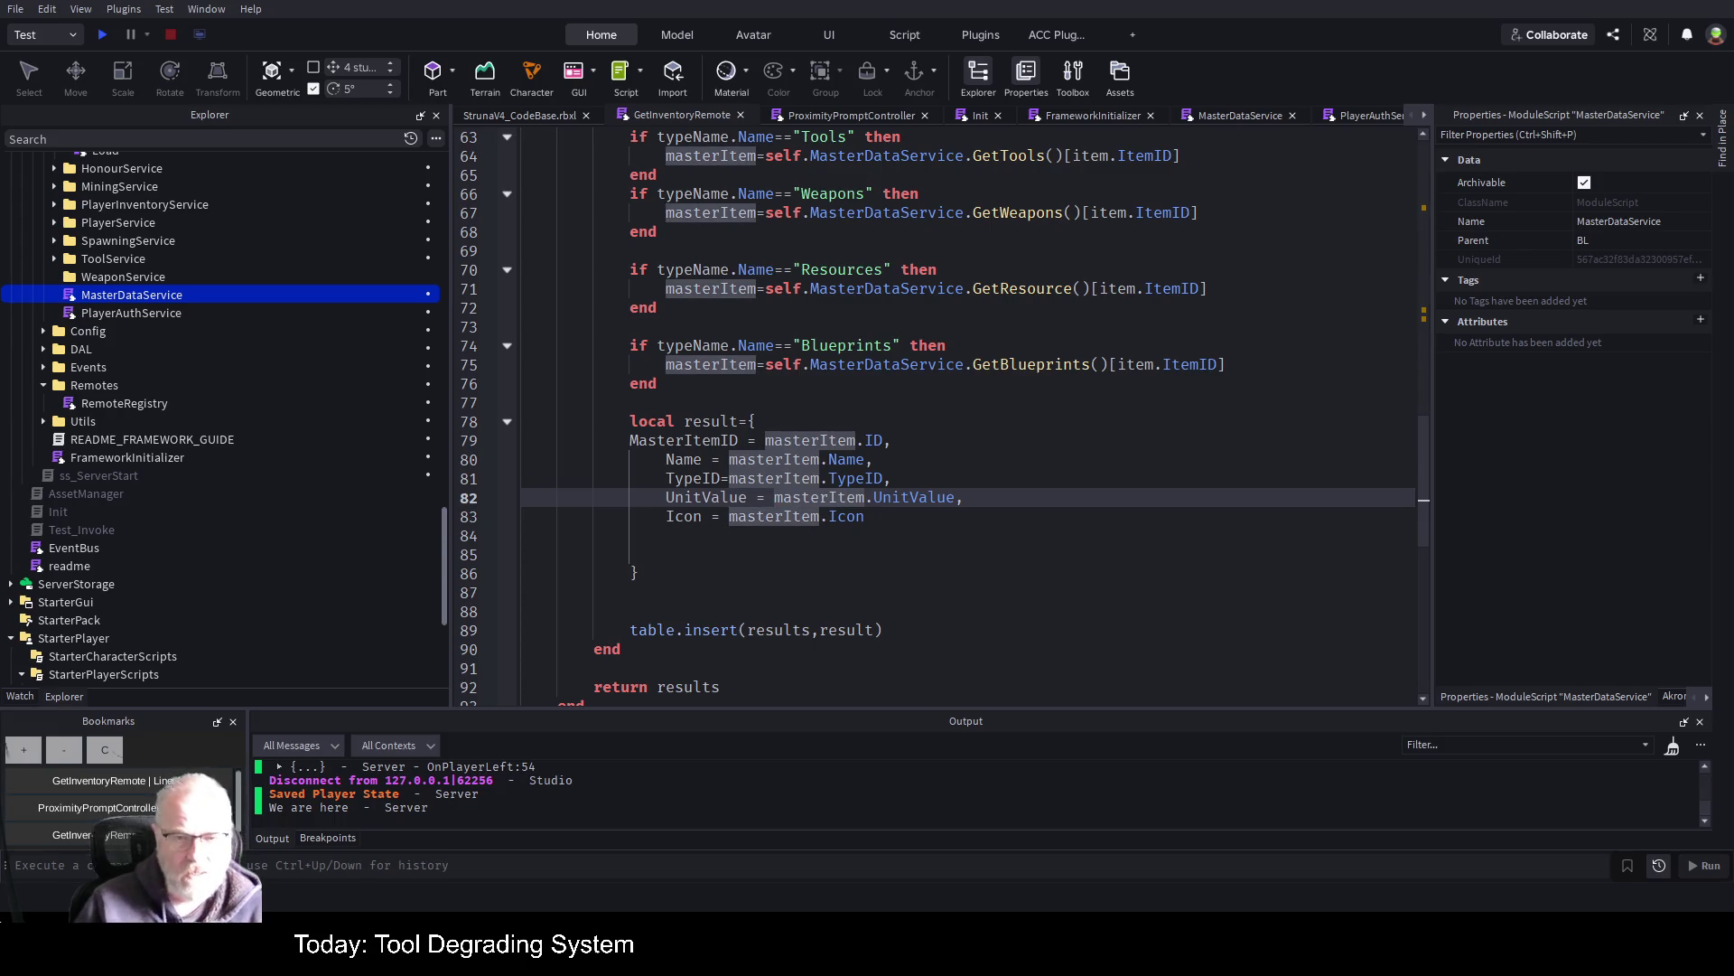
pyautogui.press('Up')
pyautogui.press('Up')
pyautogui.press('Up')
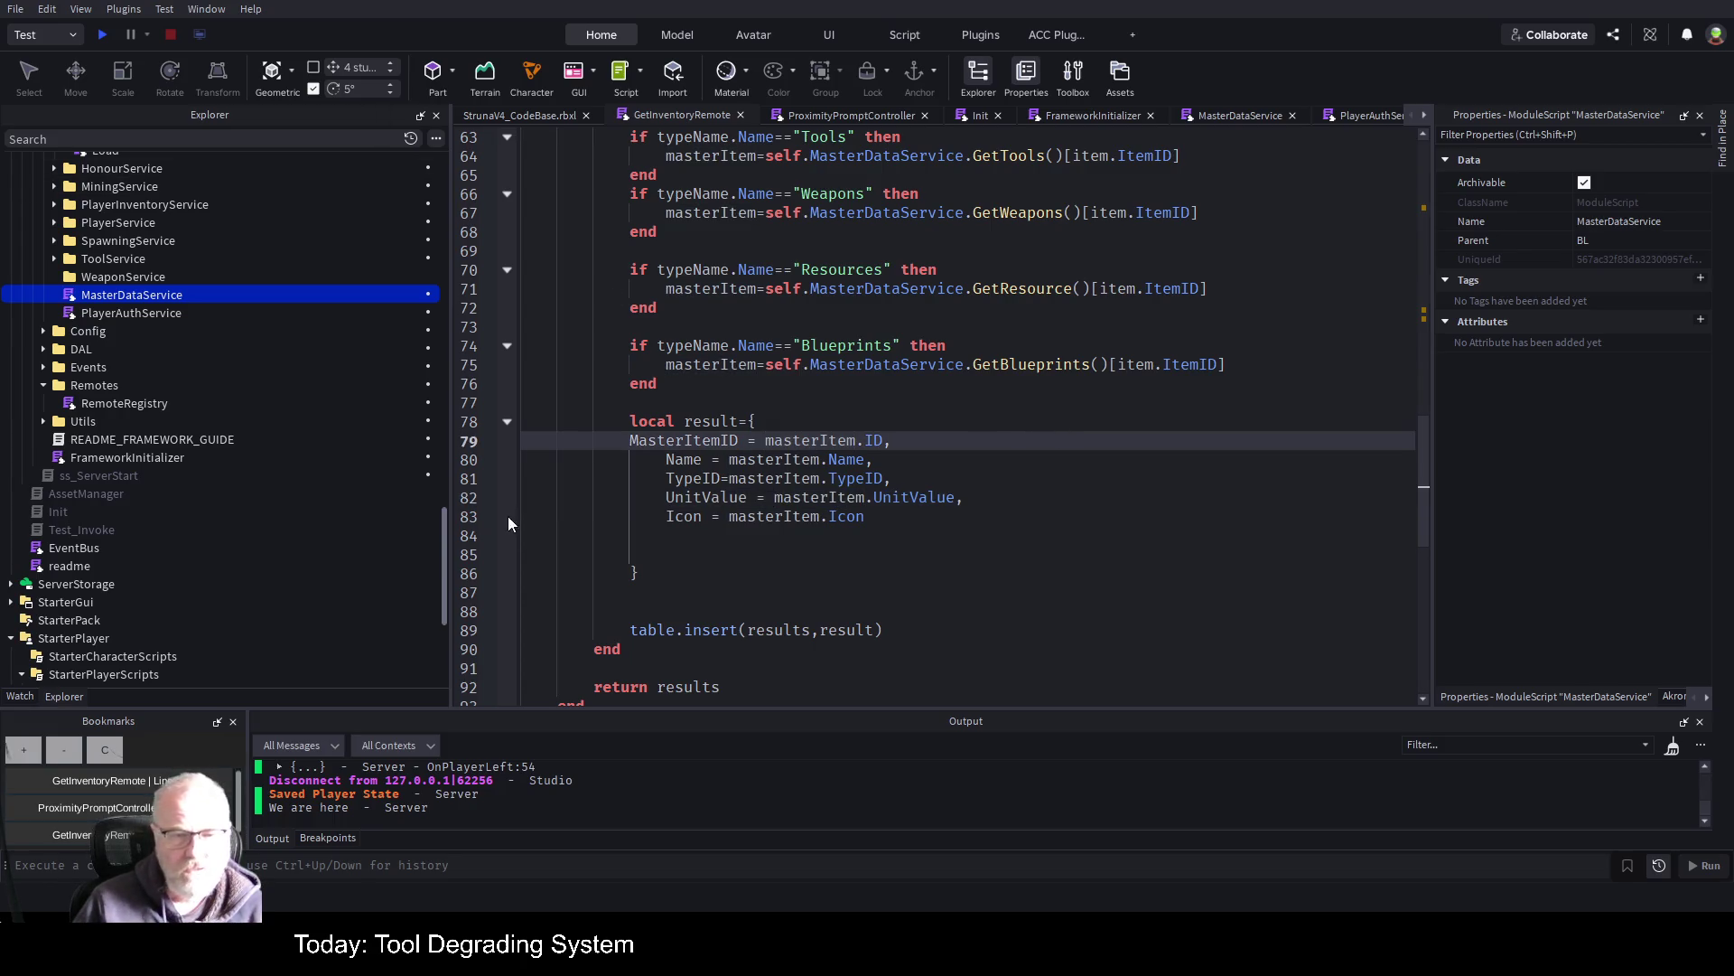
pyautogui.hotkey('ctrl', 's')
# Indent the MasterItemID key, delete the empty lines below the table, and save
pyautogui.click(706, 421)
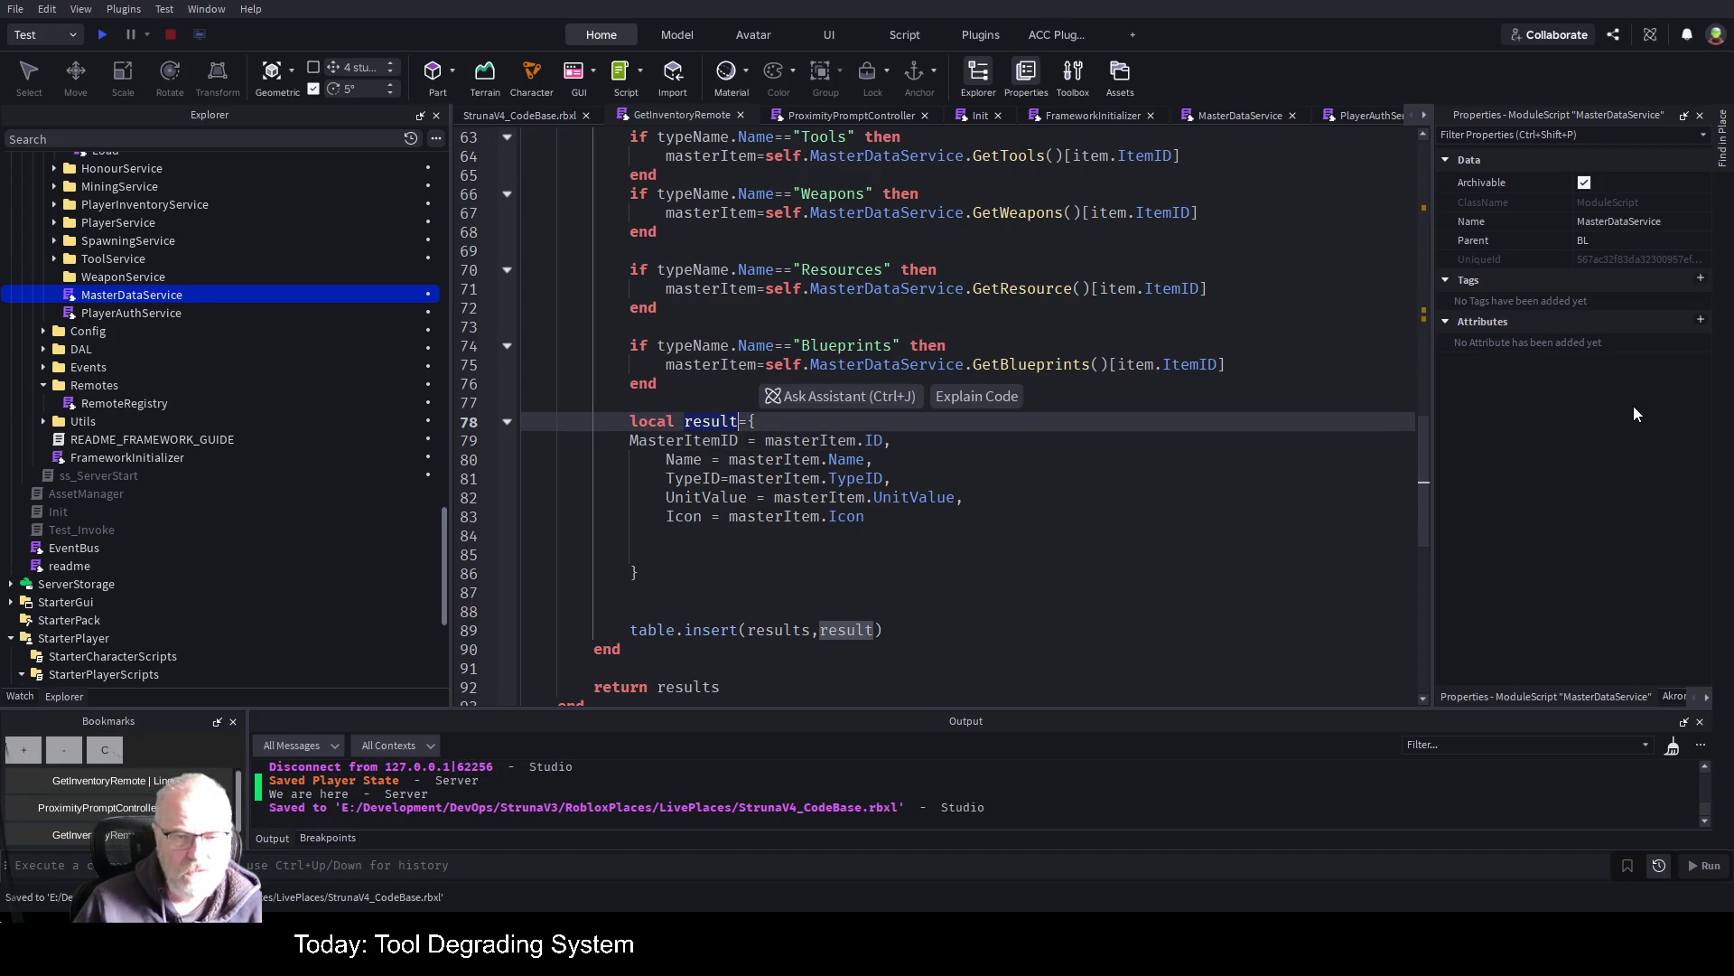
pyautogui.press('Down')
pyautogui.press('Home')
pyautogui.press('Tab')
pyautogui.press('Down')
pyautogui.press('Down')
pyautogui.press('Down')
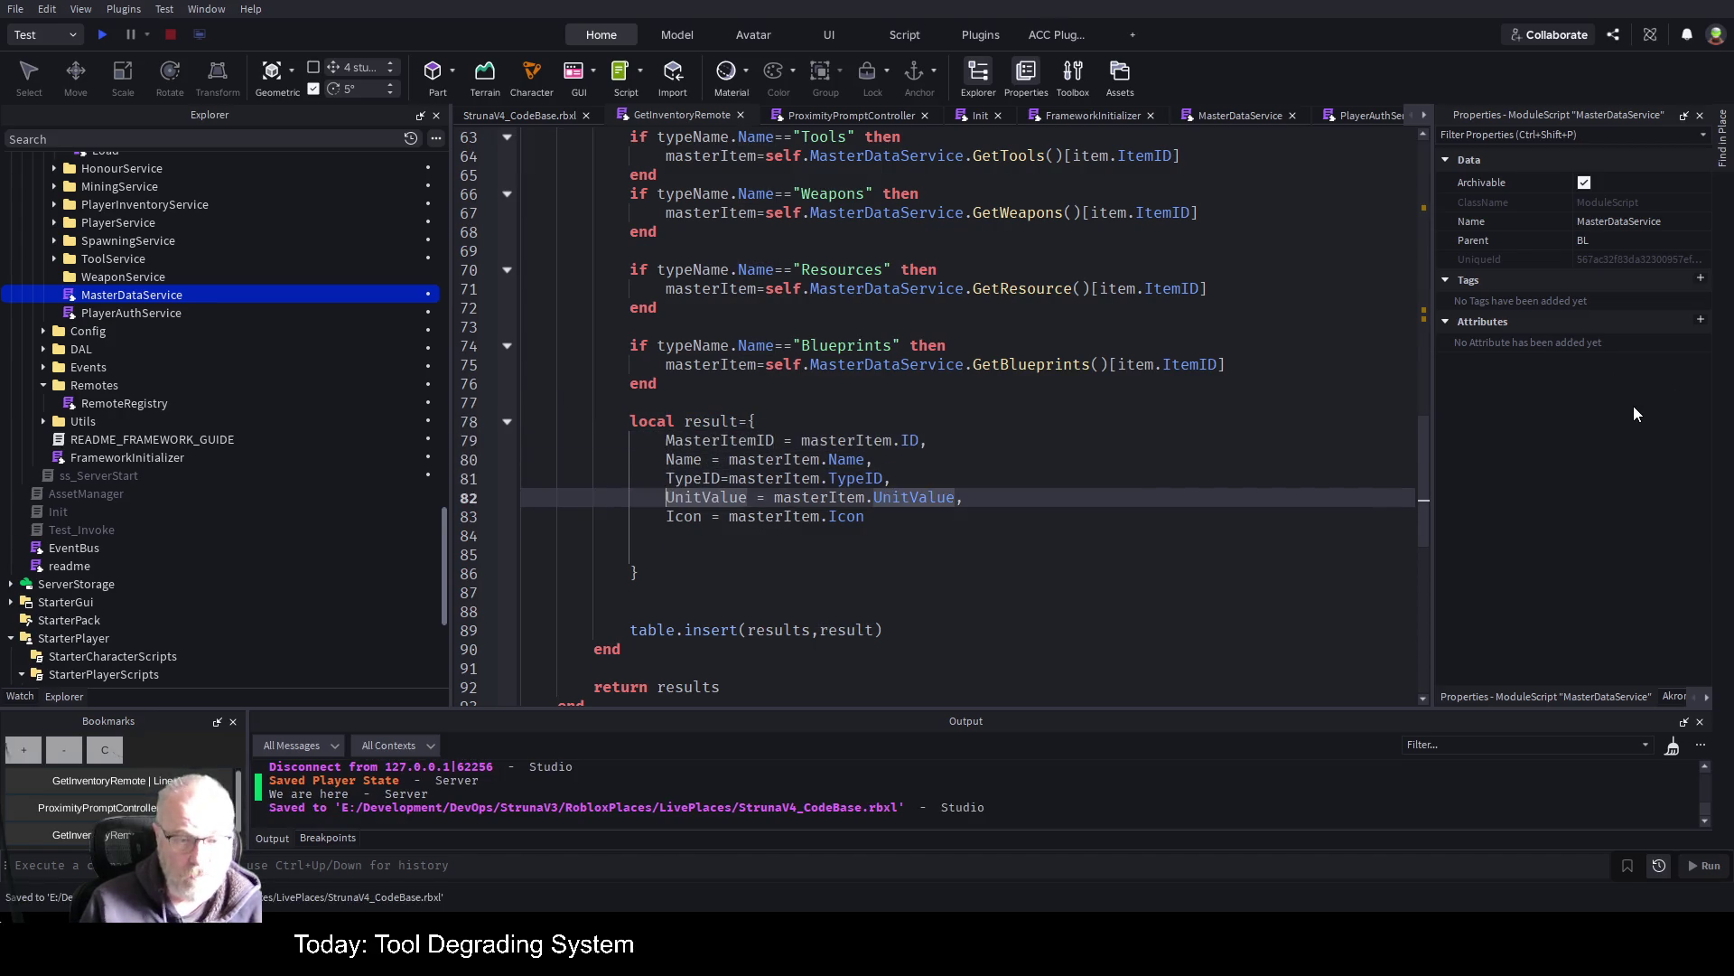
pyautogui.hotkey('shift', 'Down')
pyautogui.hotkey('shift', 'Down')
pyautogui.hotkey('shift', 'Down')
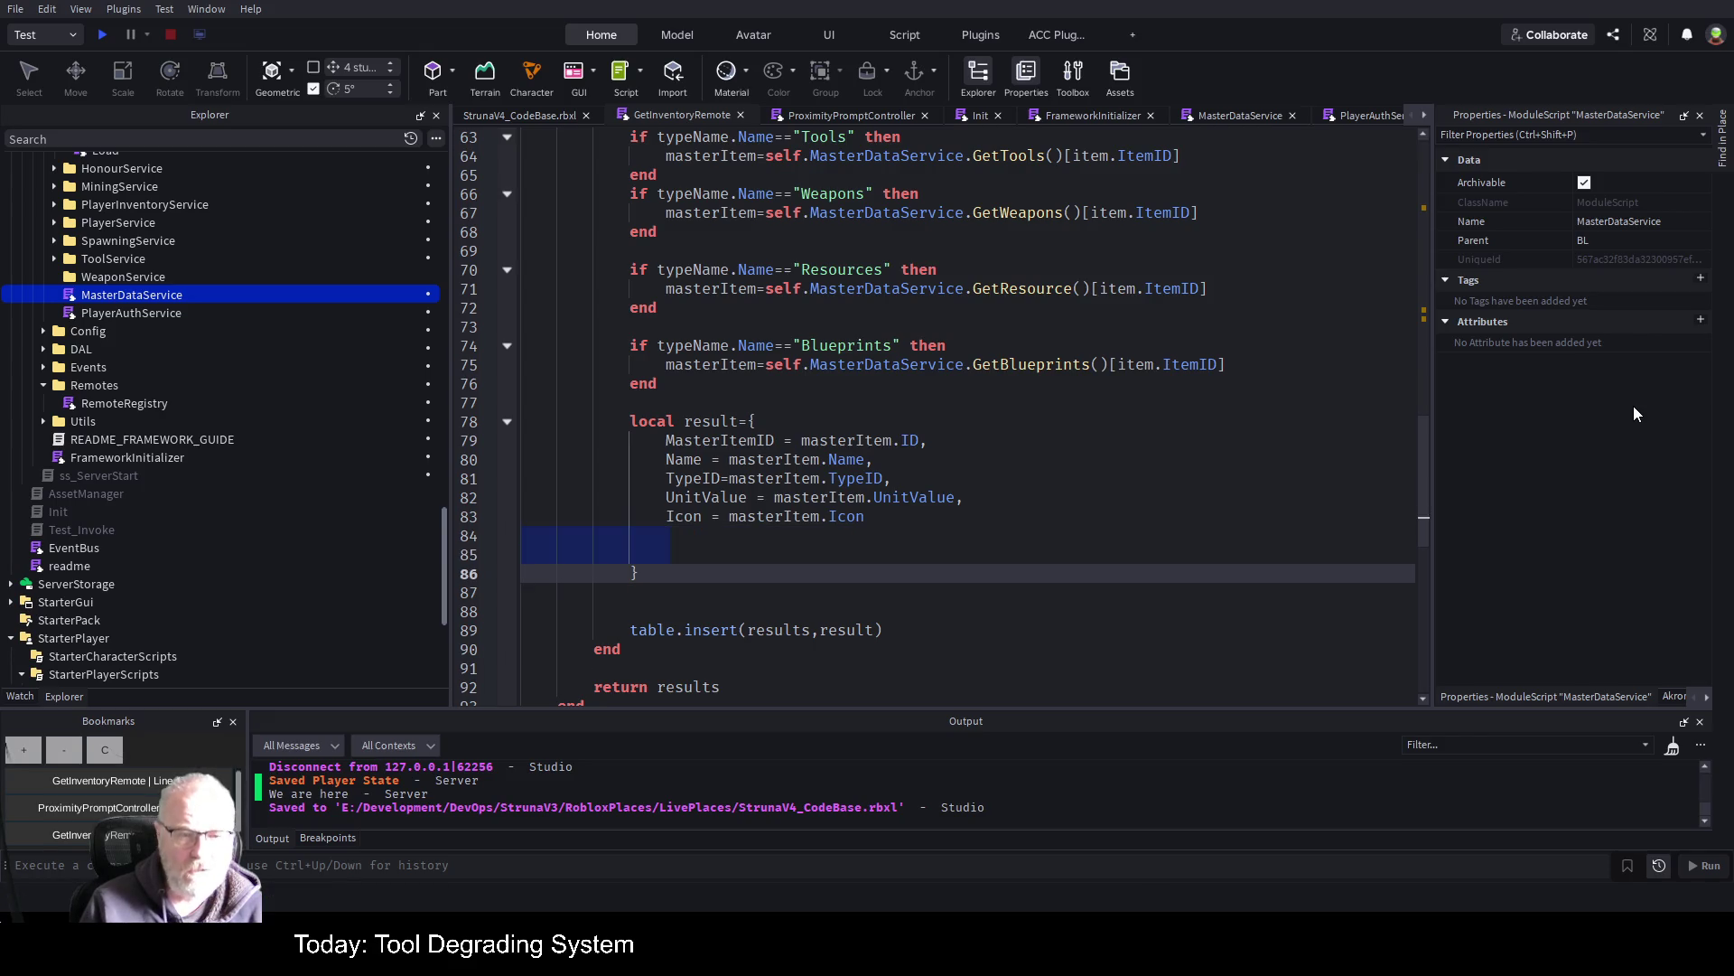
pyautogui.press('BackSpace')
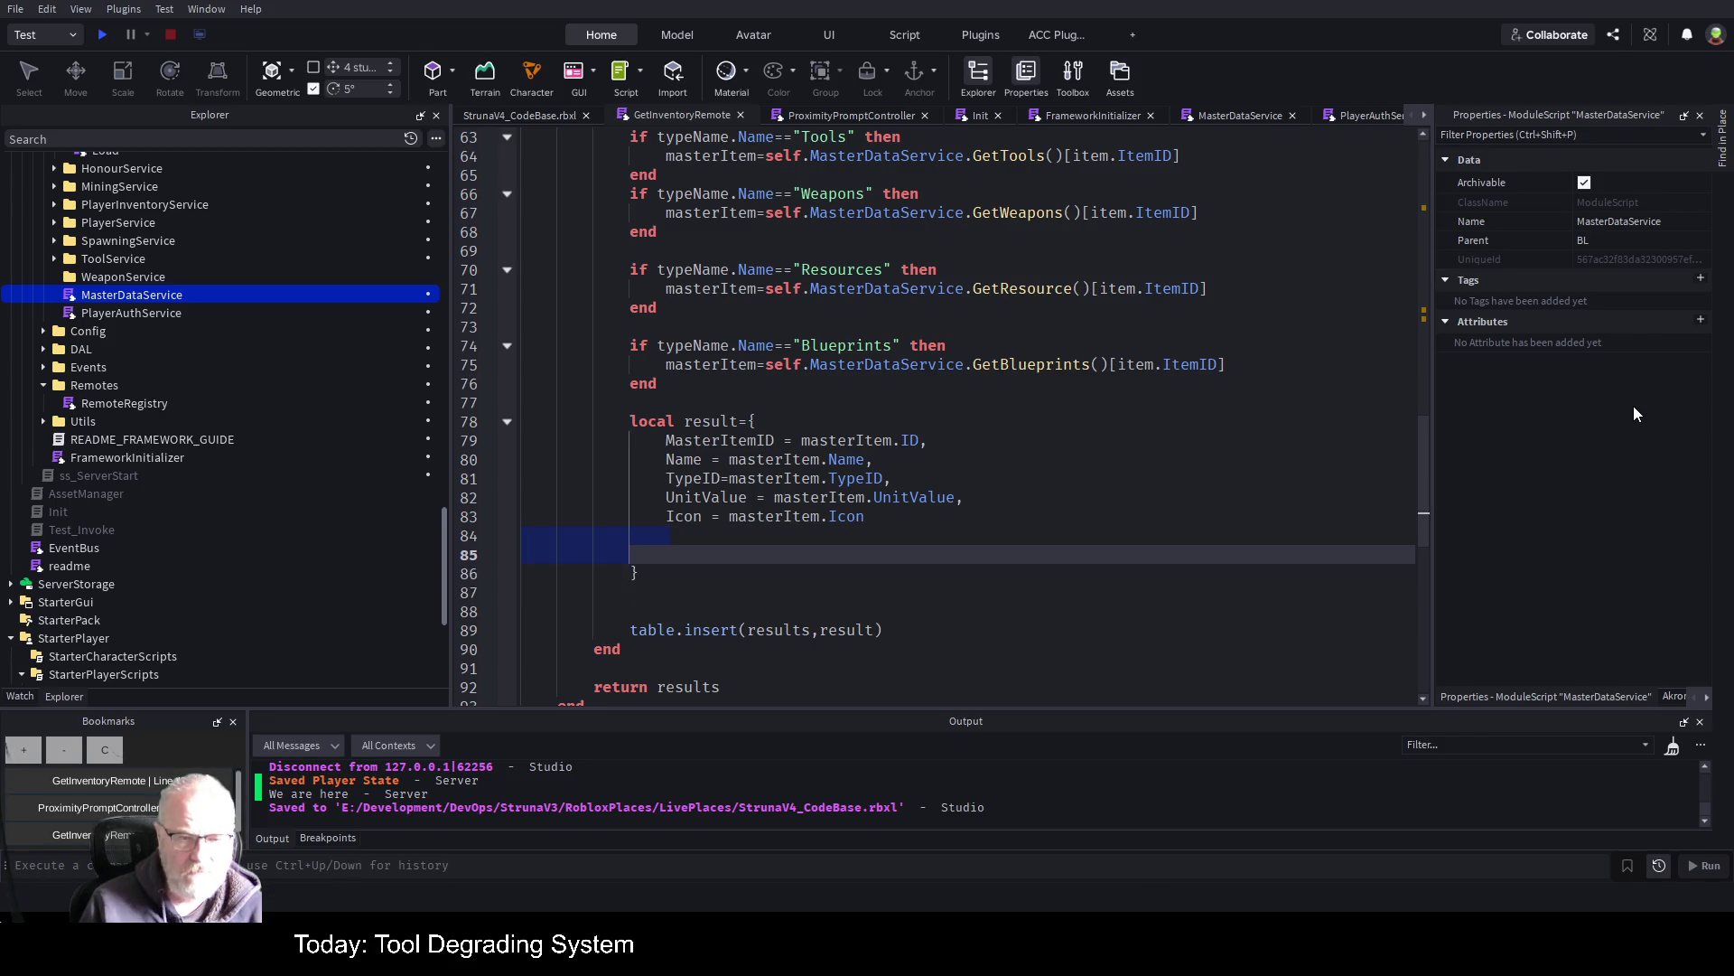
pyautogui.press('BackSpace')
pyautogui.press('Delete')
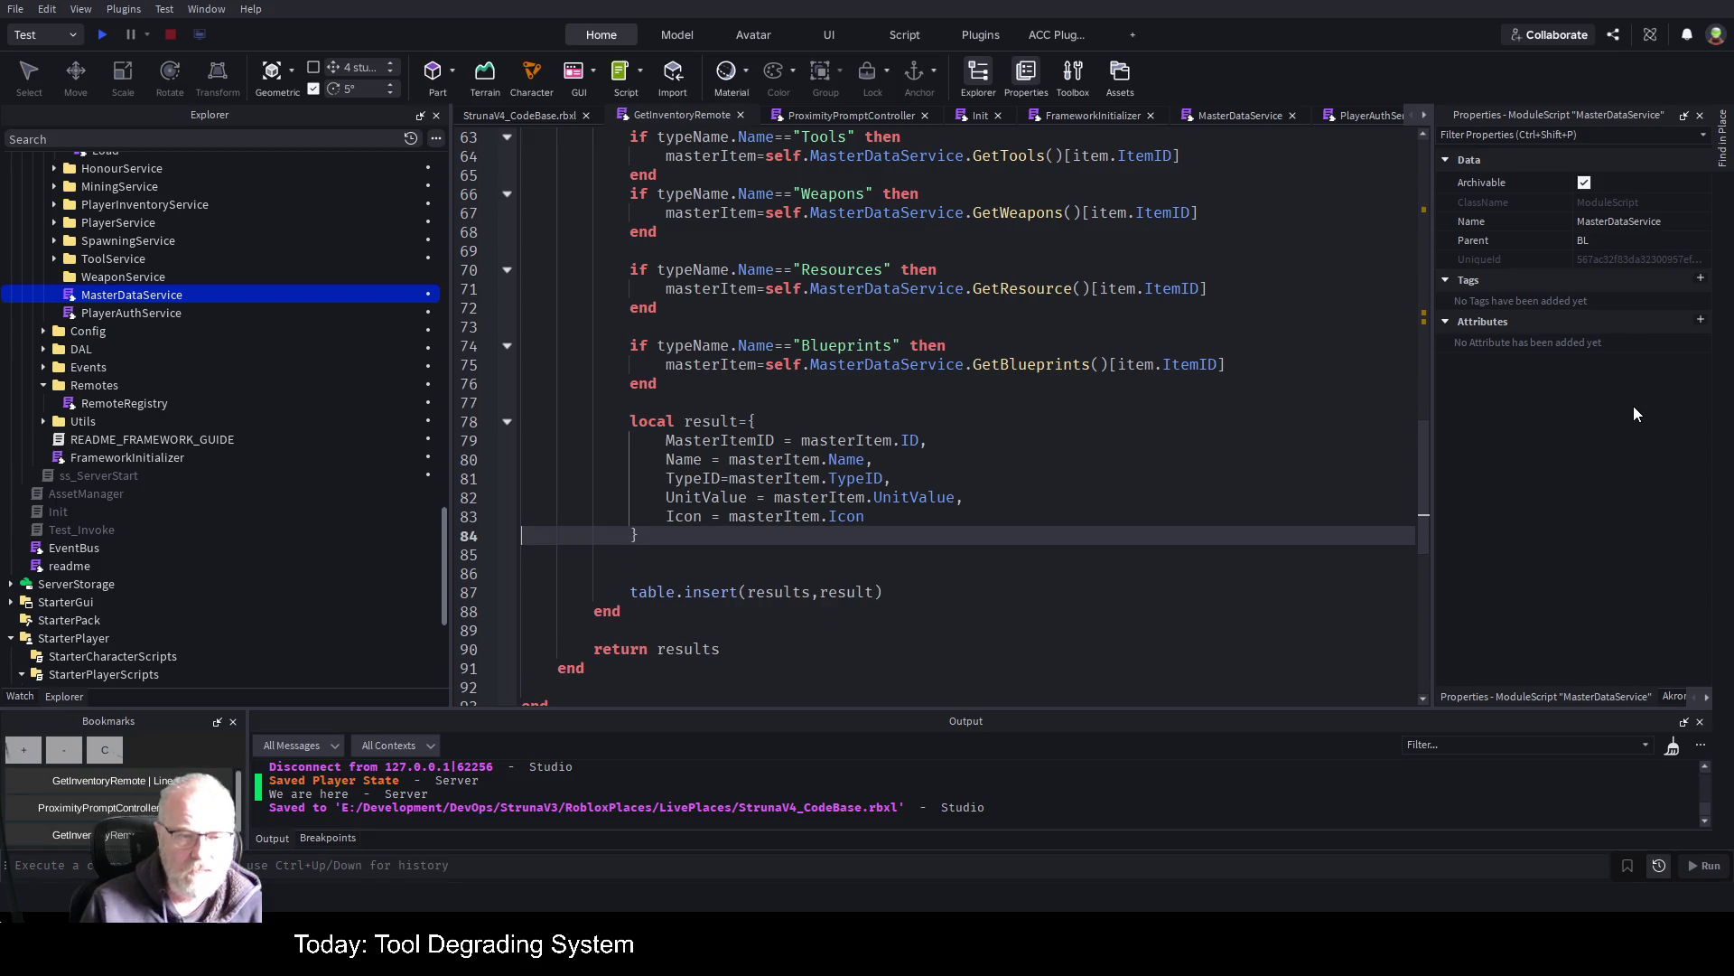
pyautogui.hotkey('ctrl', 's')
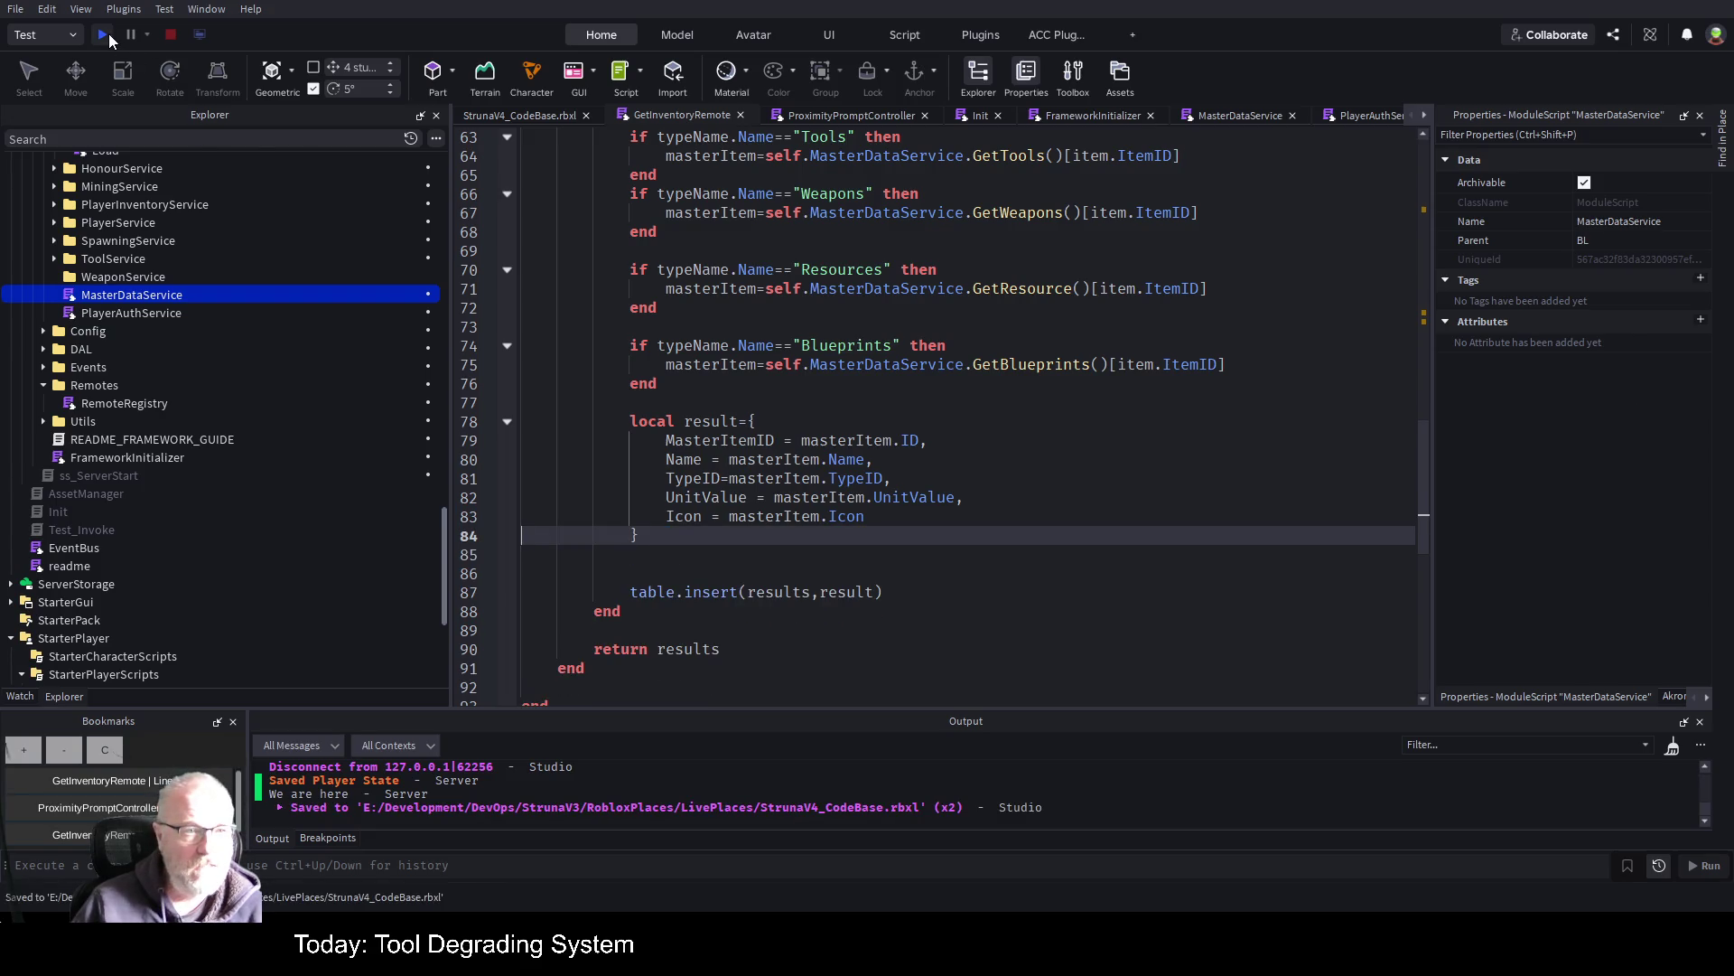
# Playtest, trigger the Struna Inc Shop prompt, and open the error's ProximityPromptController line 230
pyautogui.click(103, 34)
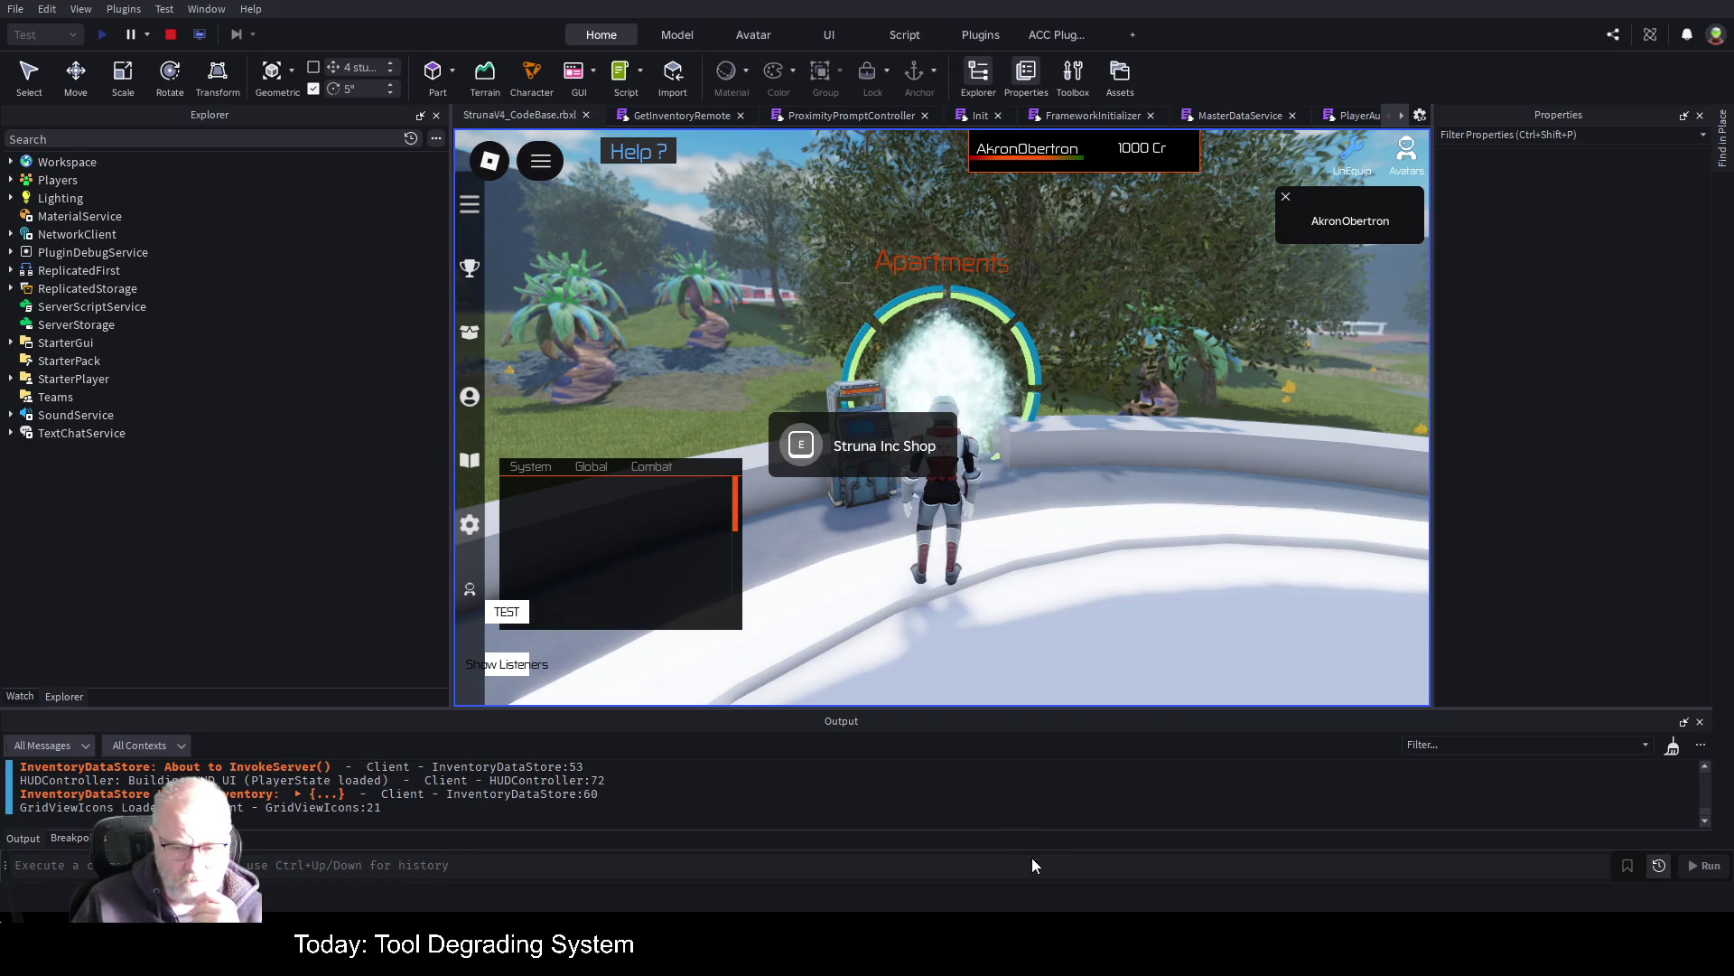
pyautogui.hotkey('ctrl', 'k')
pyautogui.press('s')
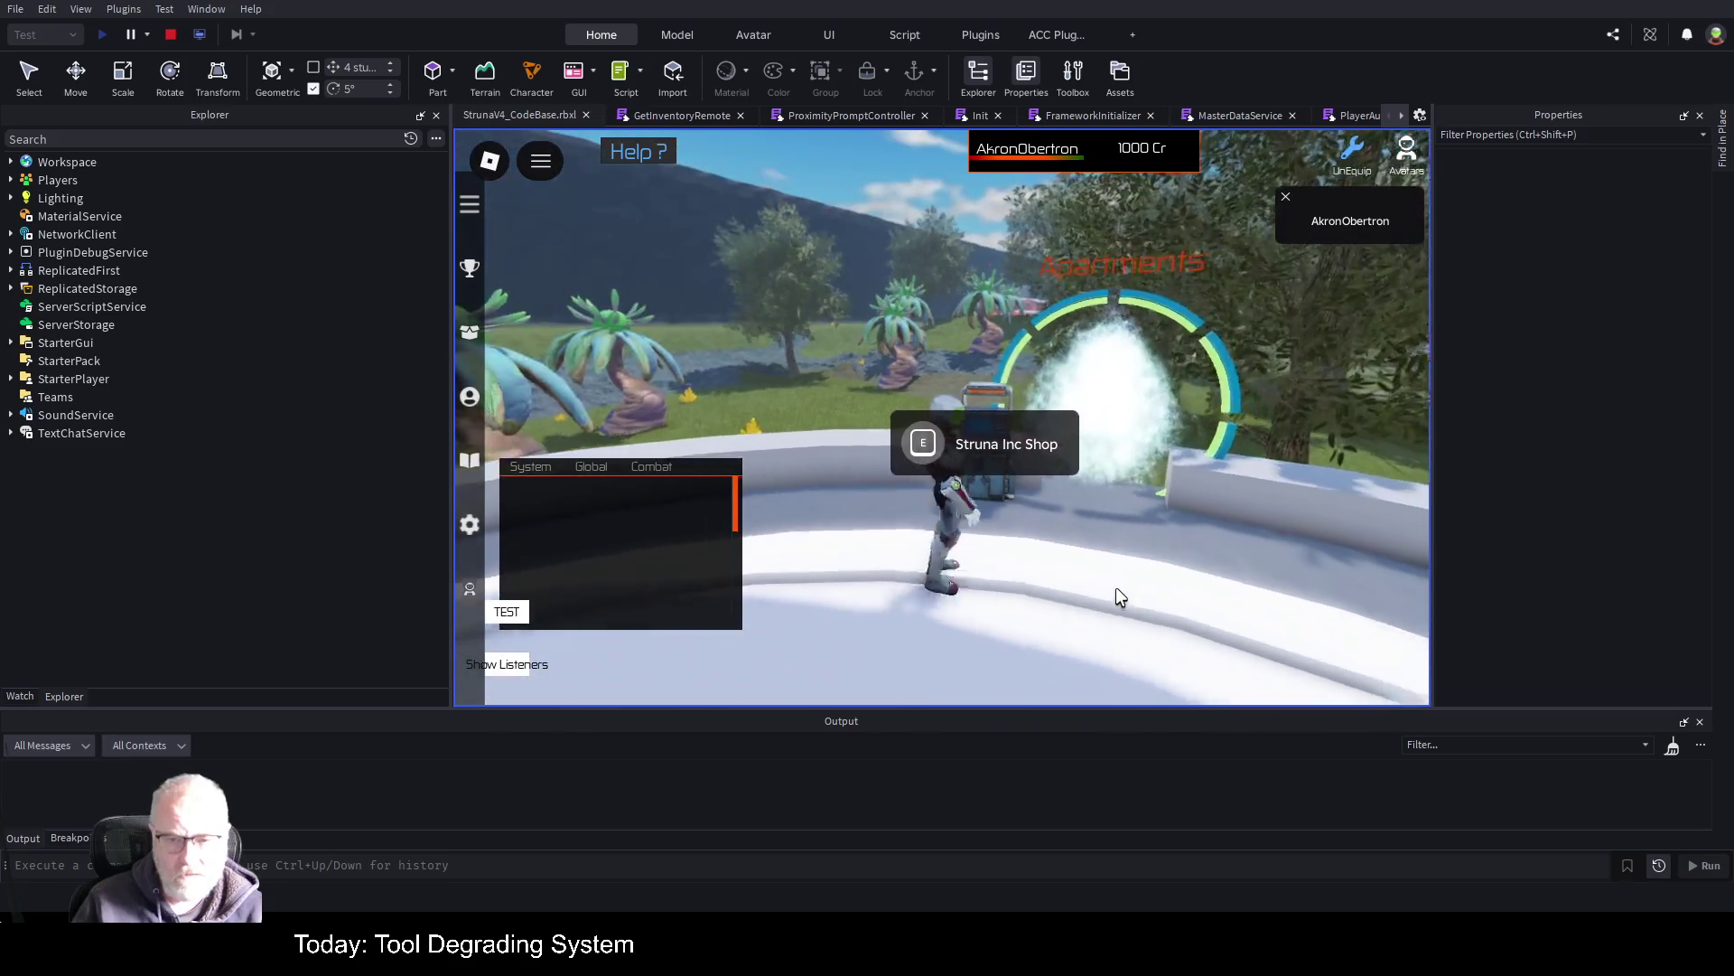
pyautogui.press('w')
pyautogui.press('e')
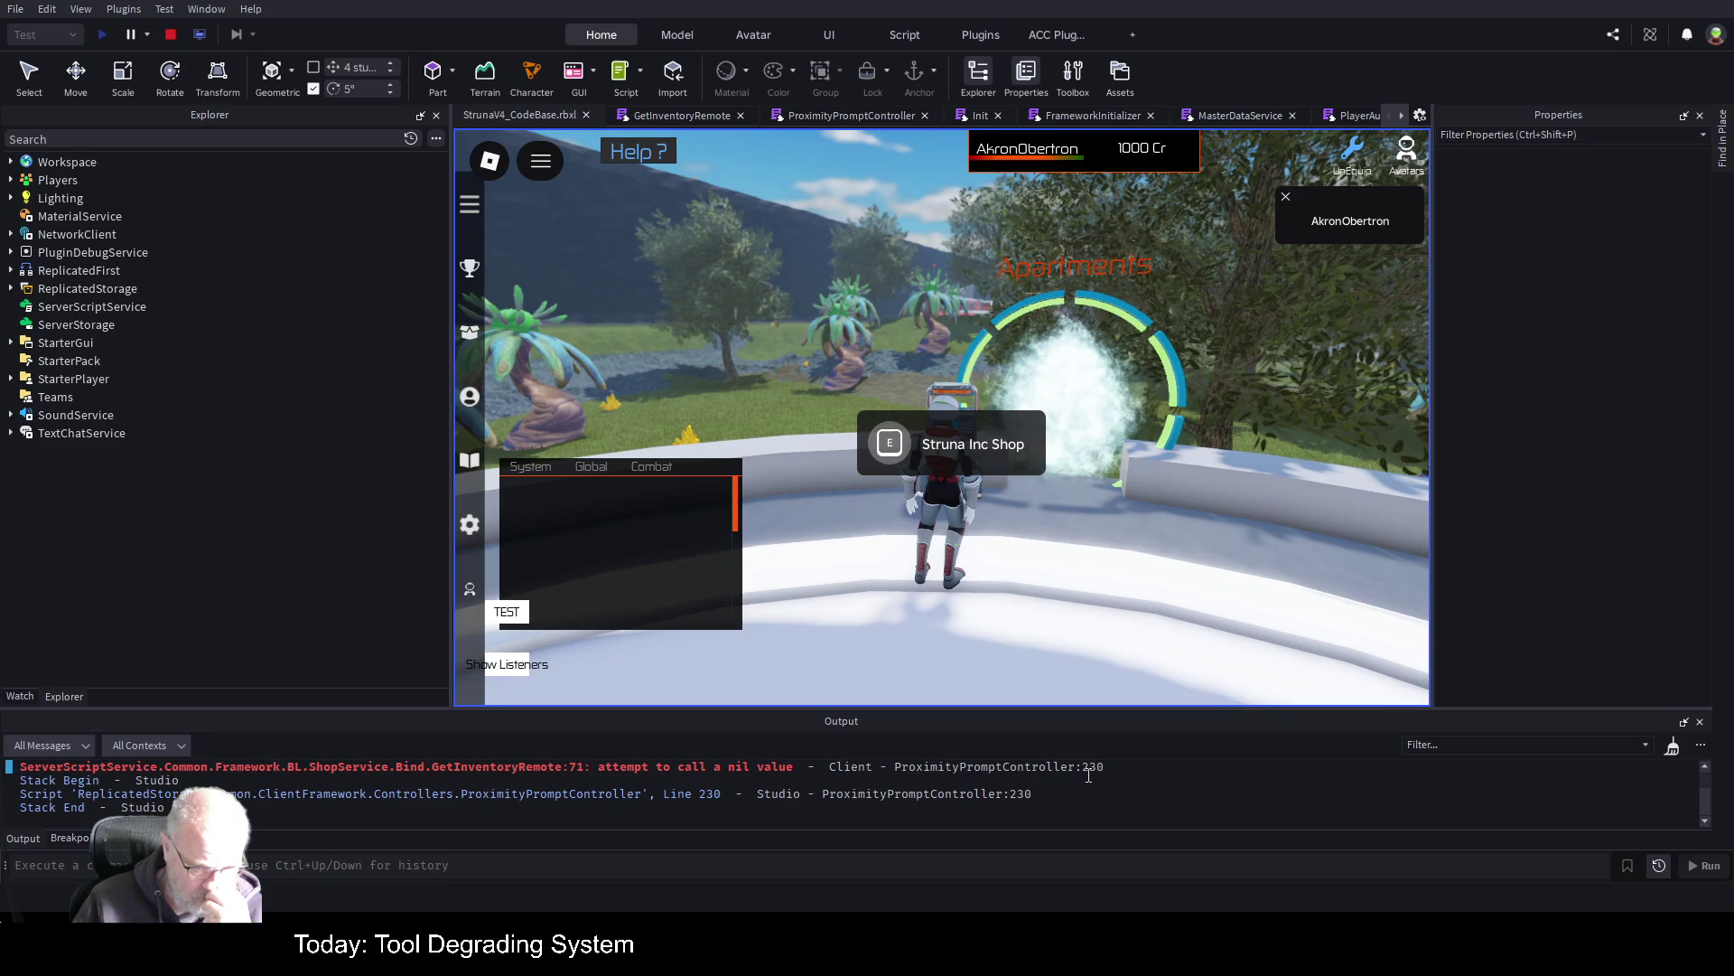
pyautogui.click(1019, 774)
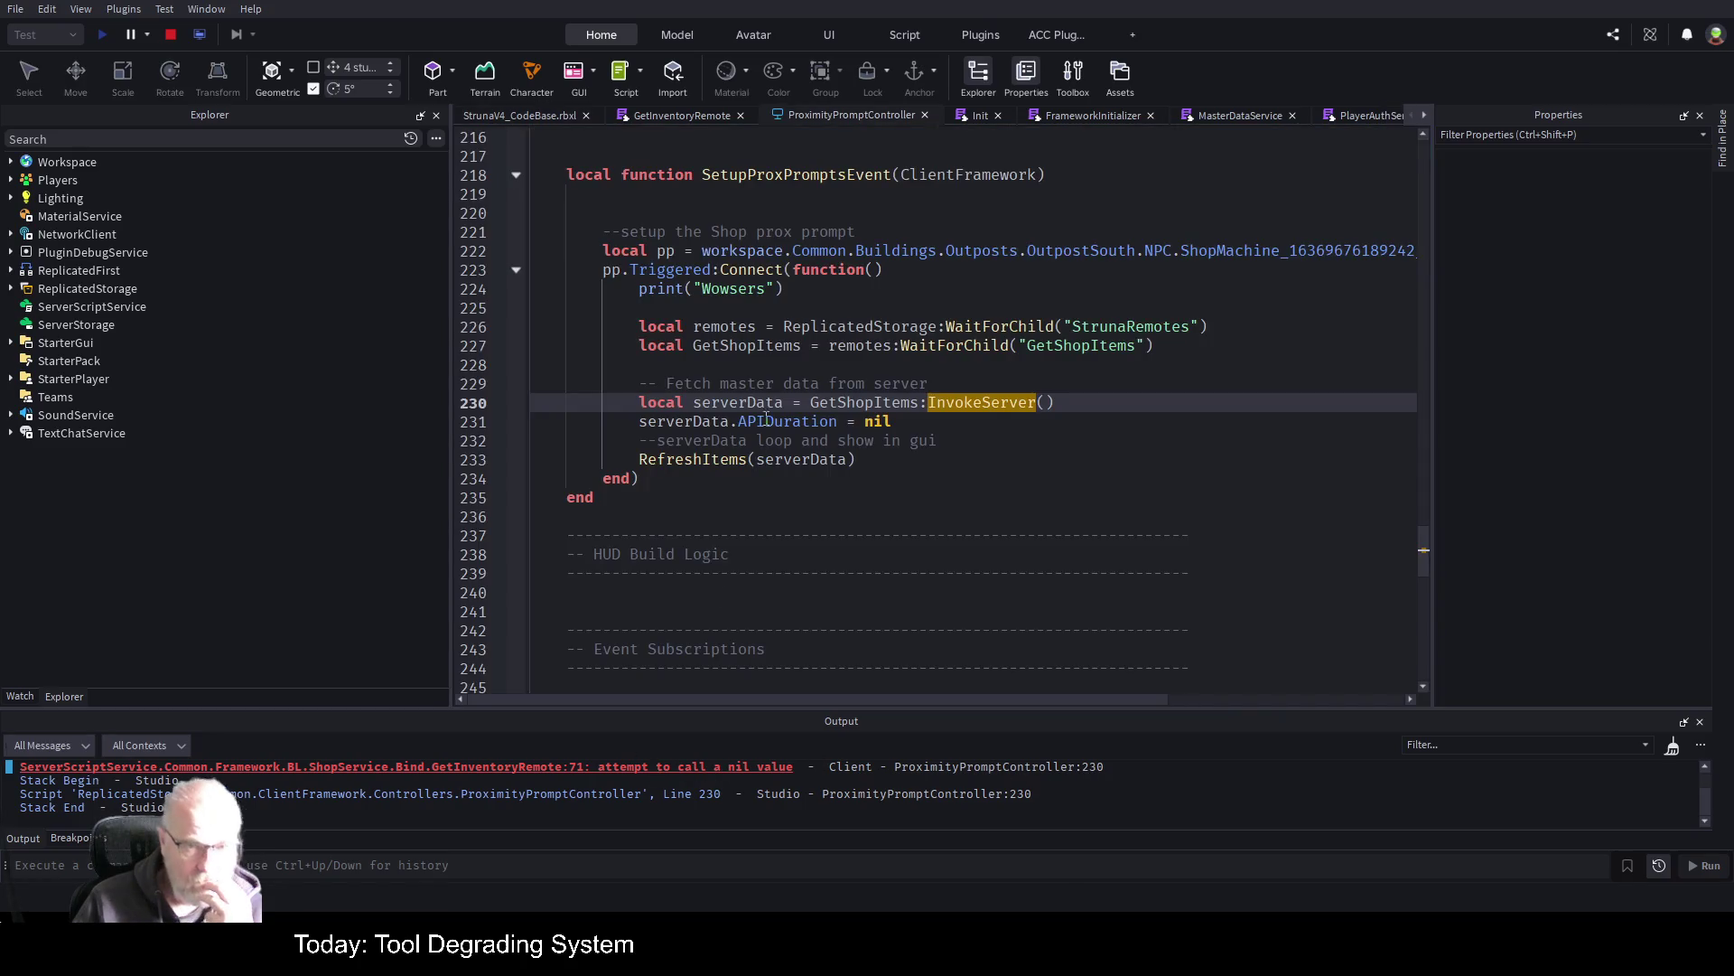
# Set a breakpoint on GetInventoryRemote line 71's GetResource call, then return to the running game
pyautogui.click(681, 112)
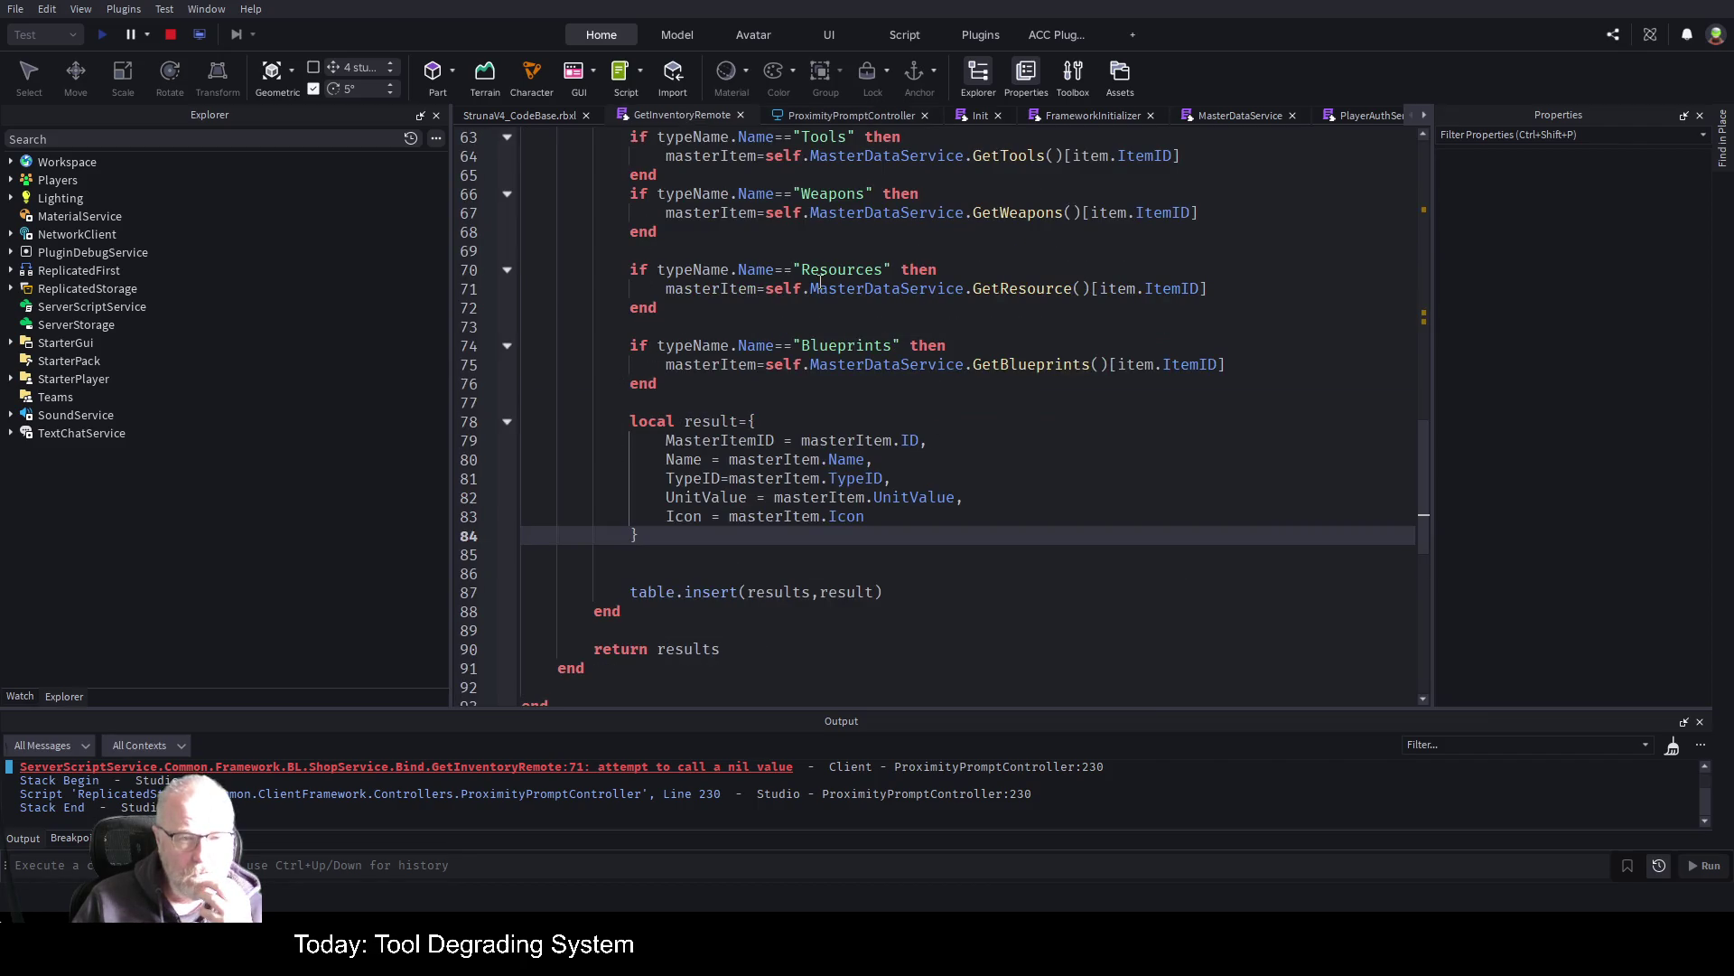
pyautogui.doubleClick(998, 289)
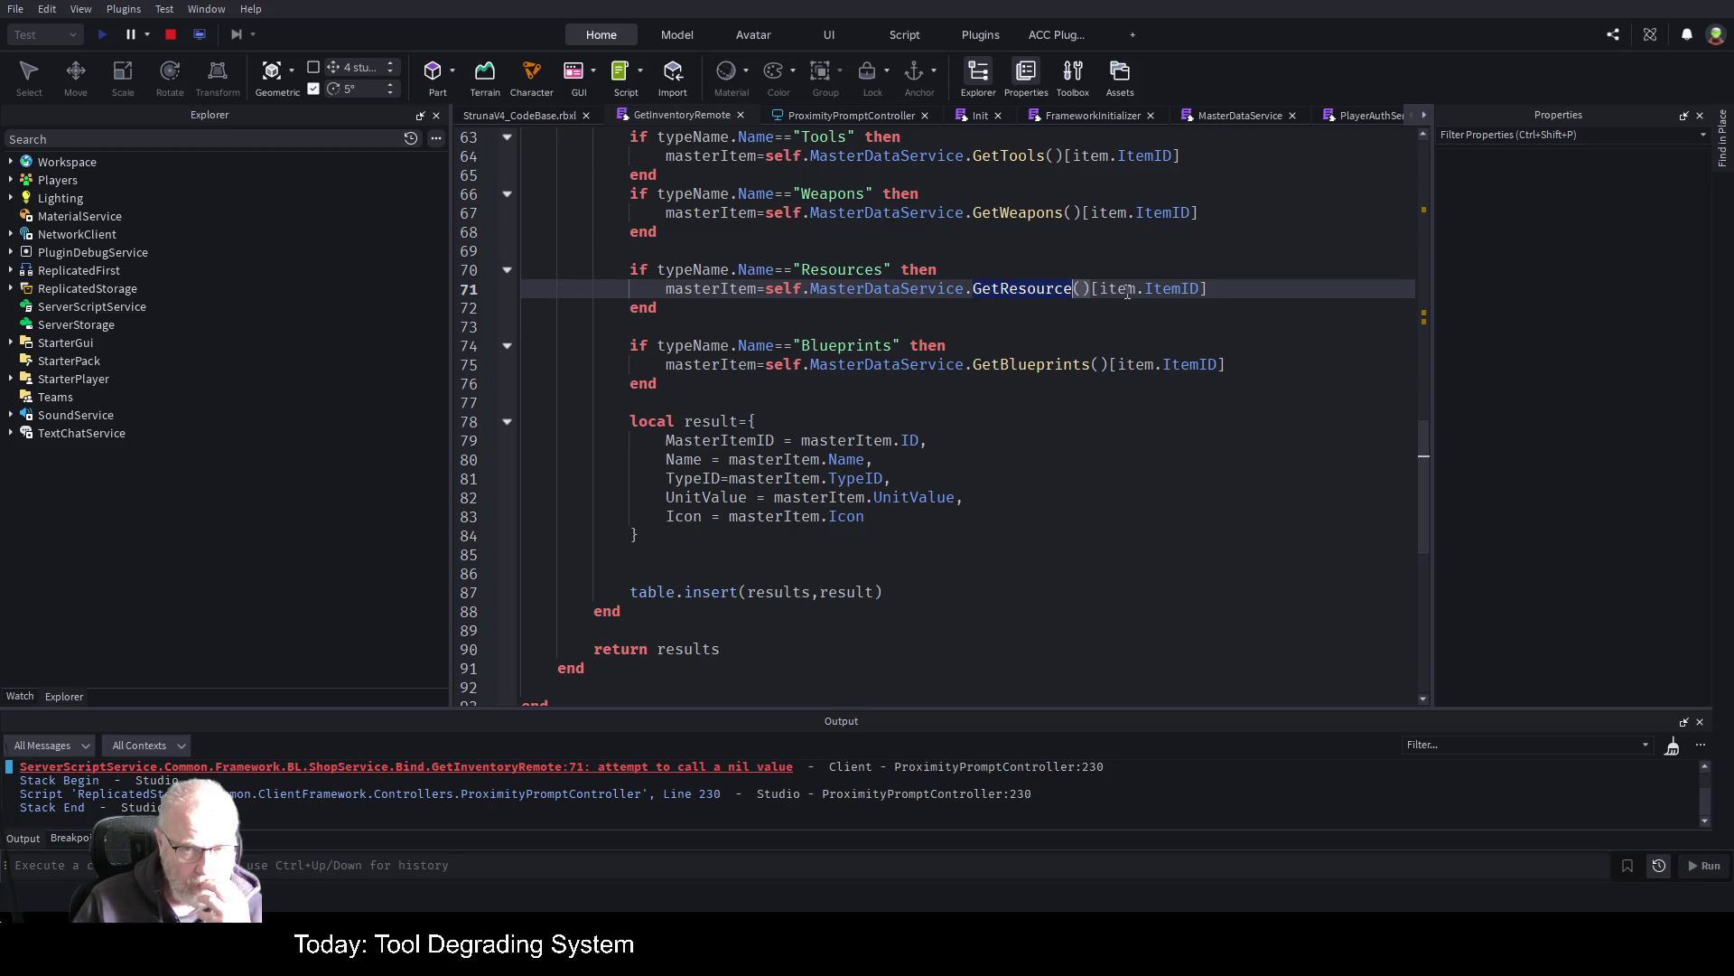
pyautogui.click(1090, 325)
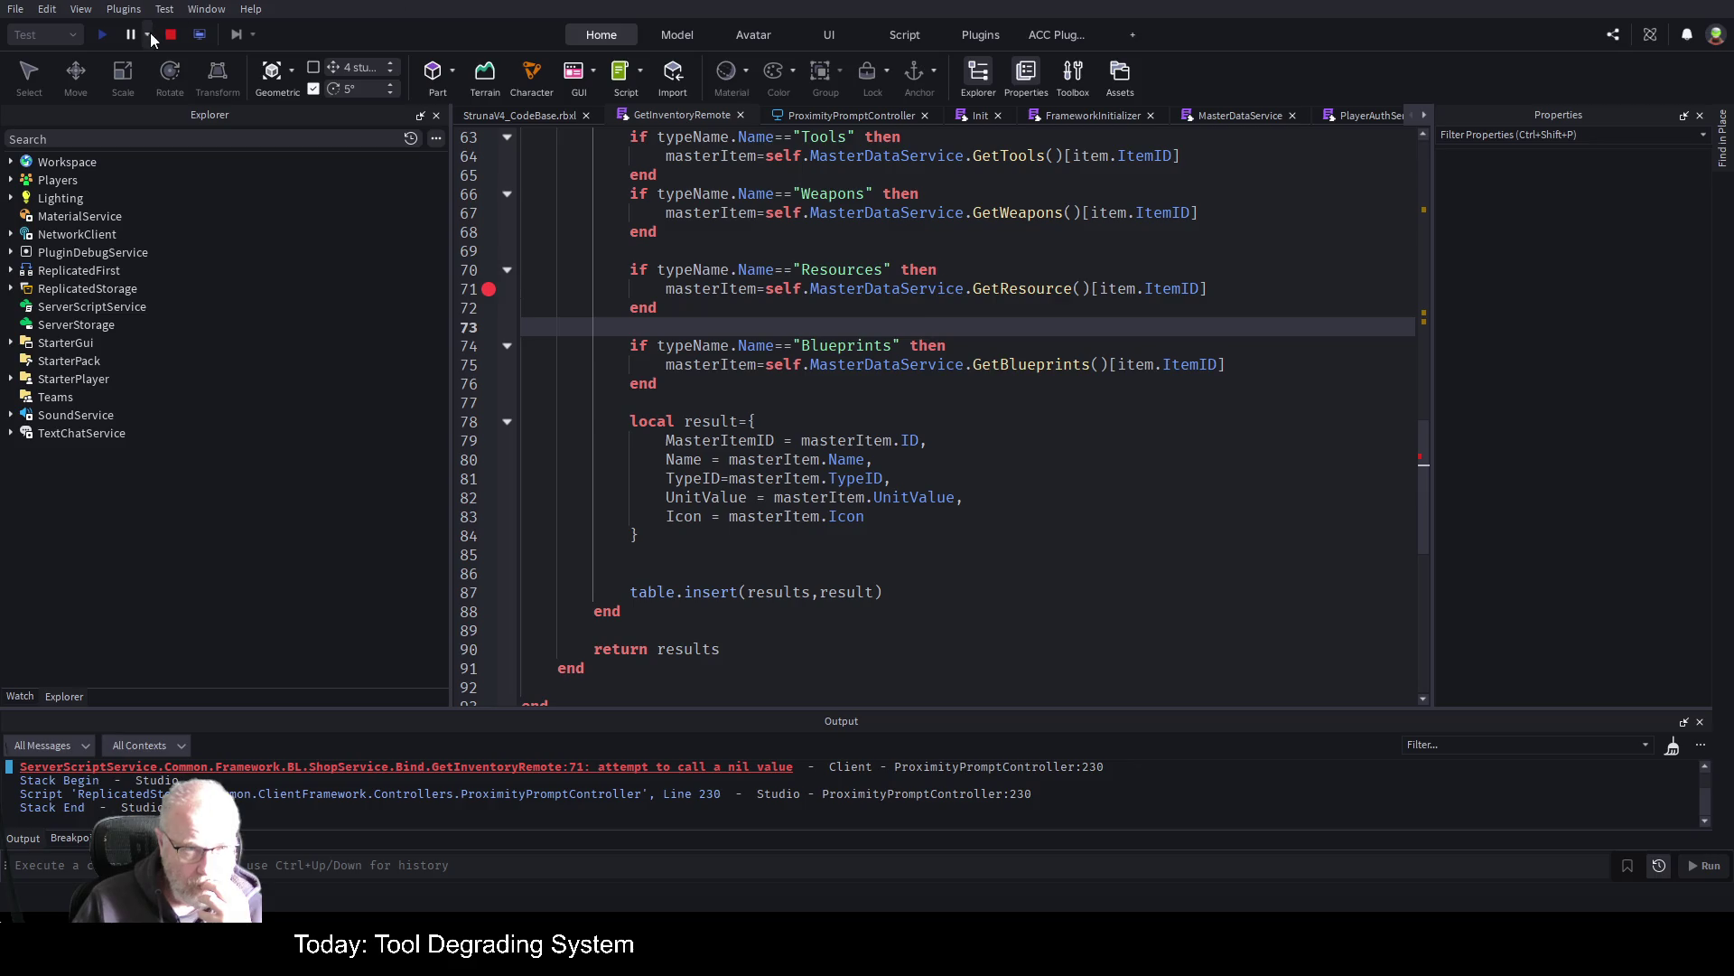
pyautogui.click(539, 116)
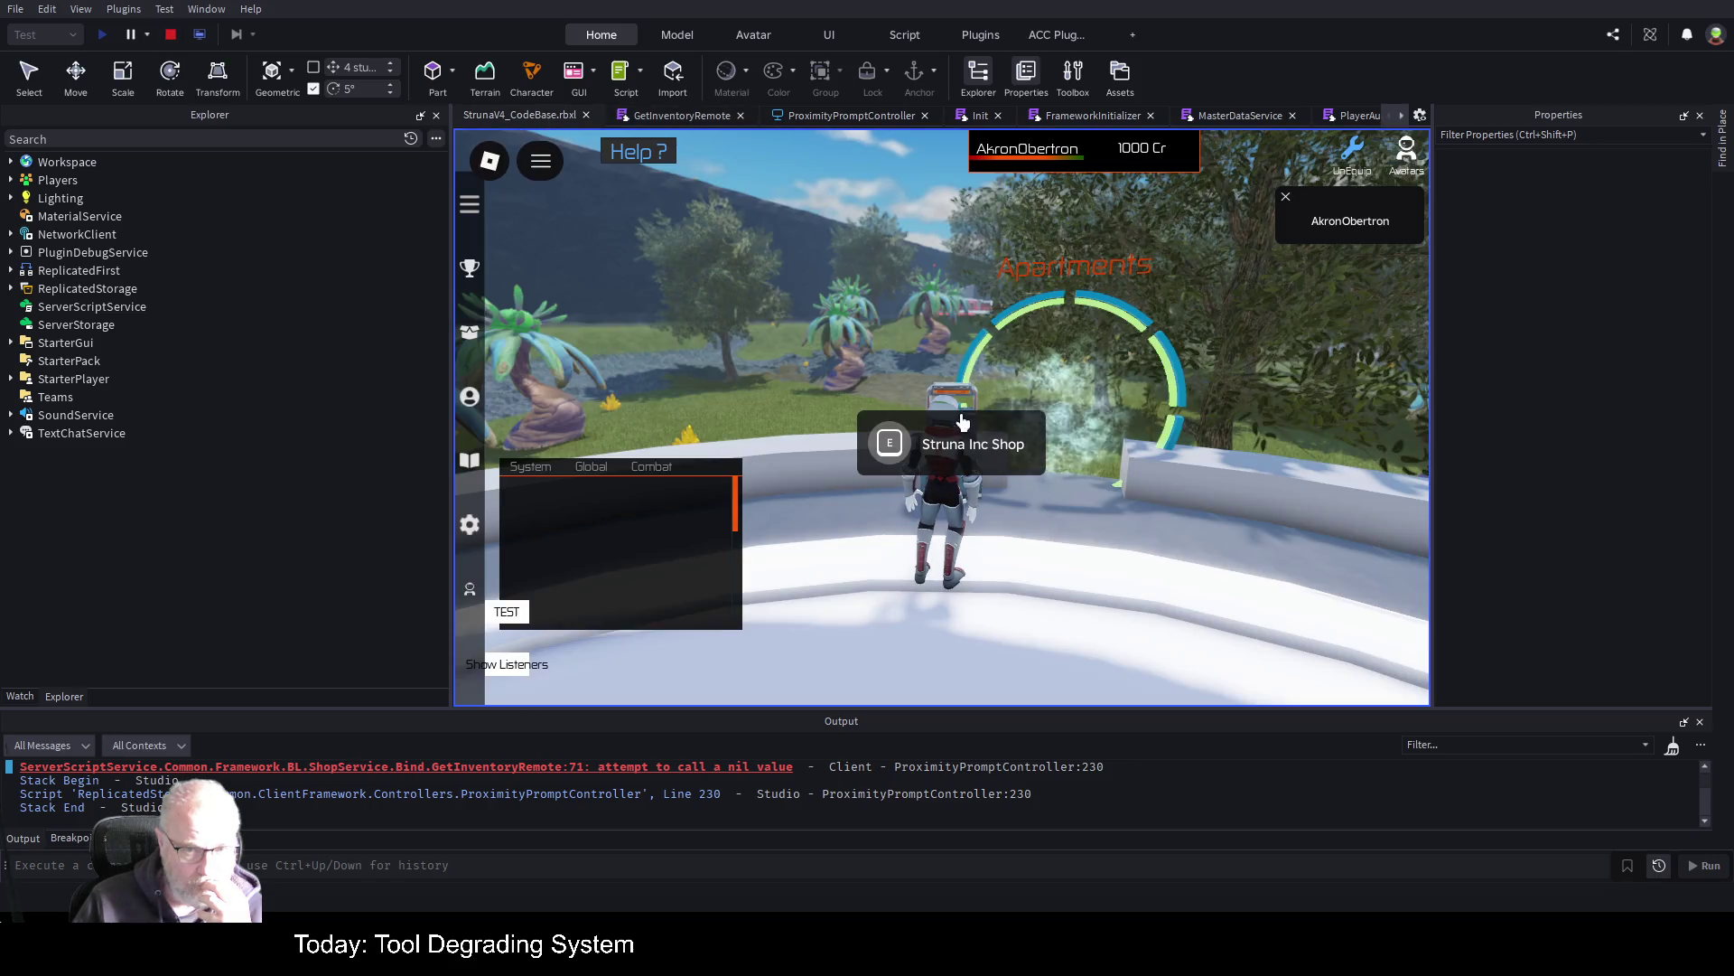
# Trigger the shop prompt to hit the breakpoint and inspect MasterDataService's functions in Watch
pyautogui.click(888, 448)
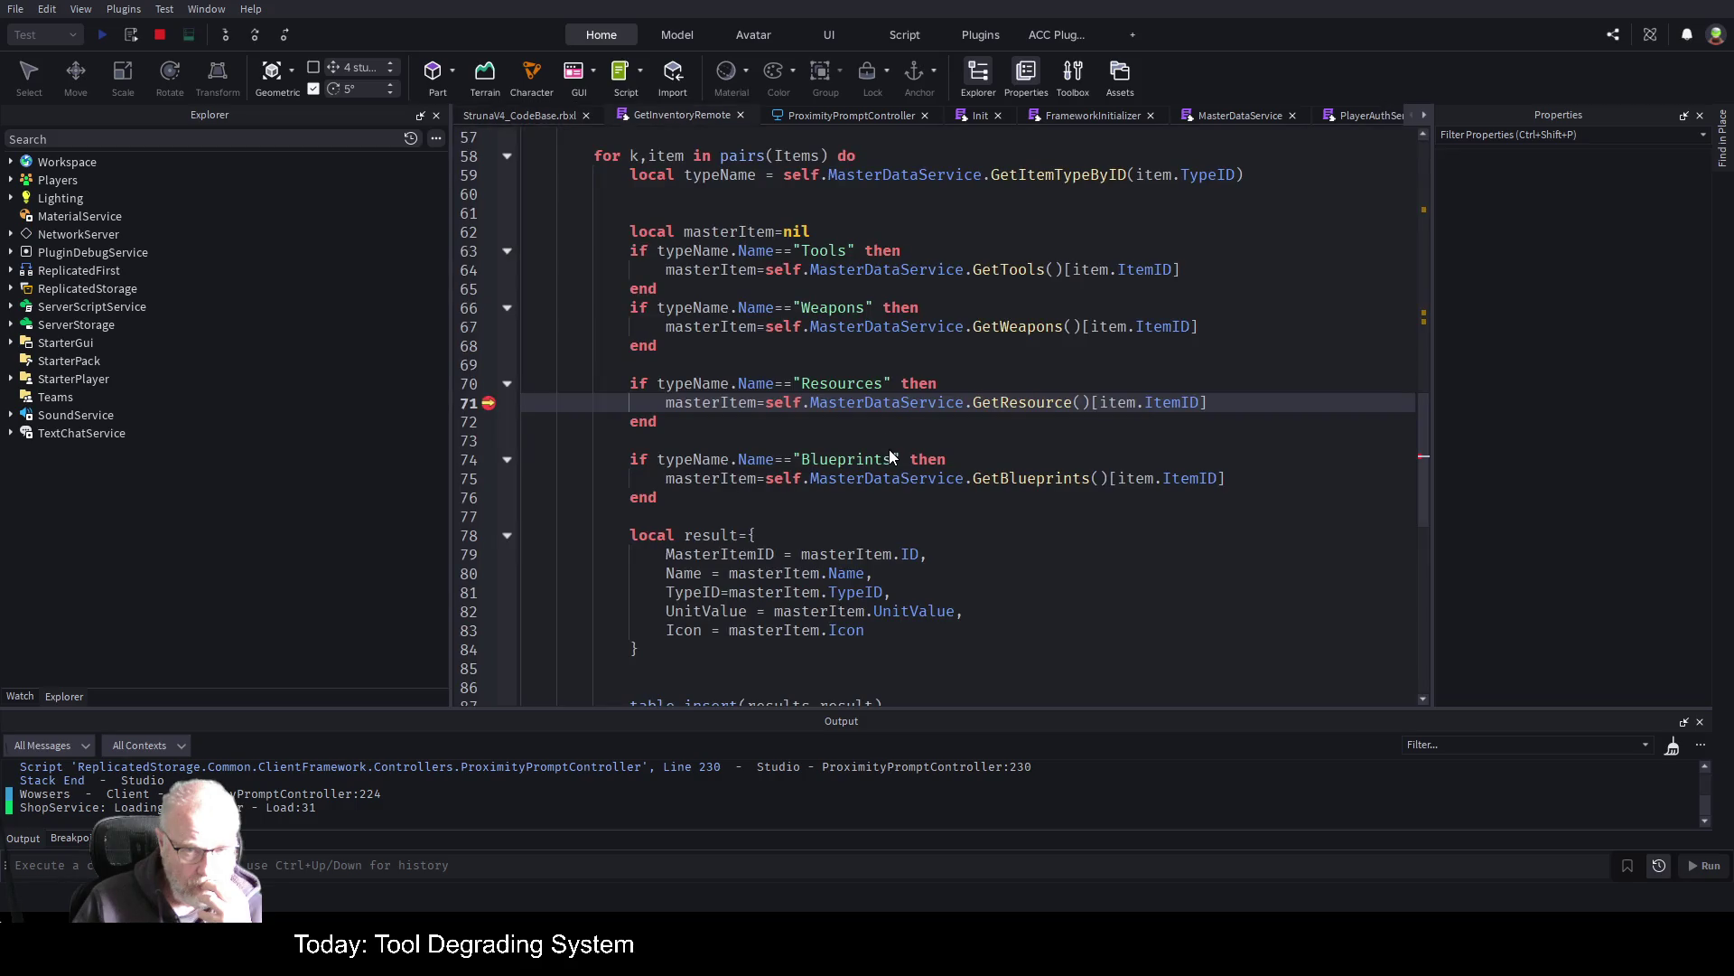
pyautogui.click(20, 696)
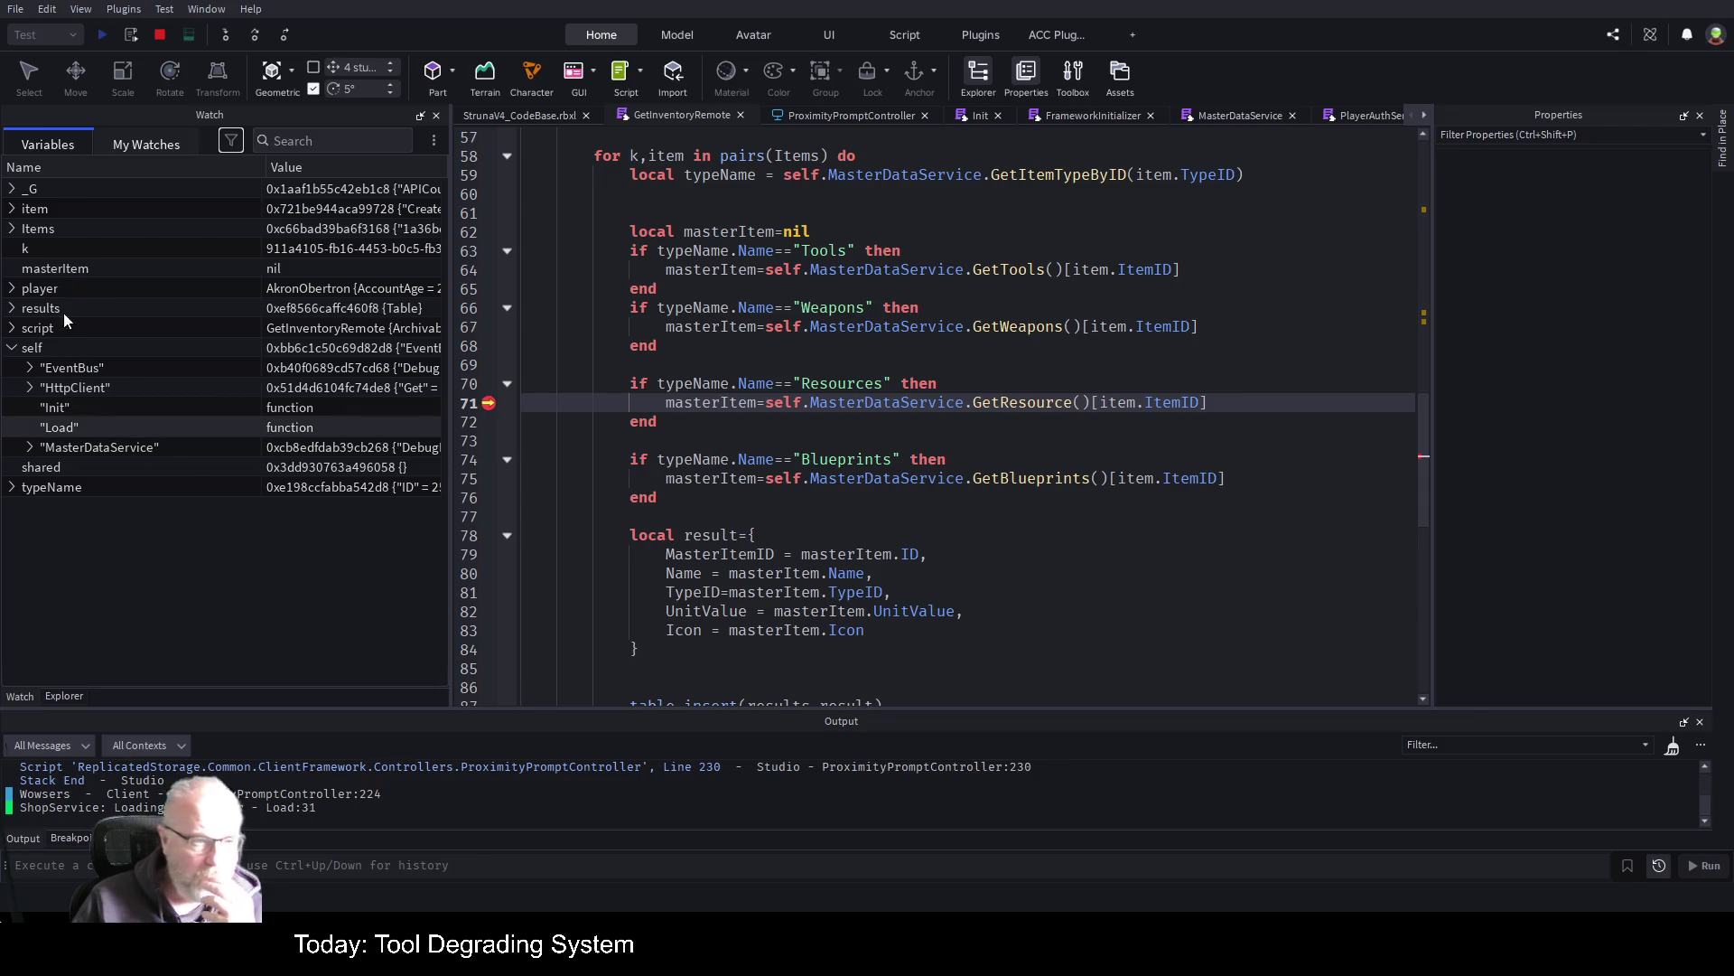
pyautogui.click(30, 448)
pyautogui.click(31, 448)
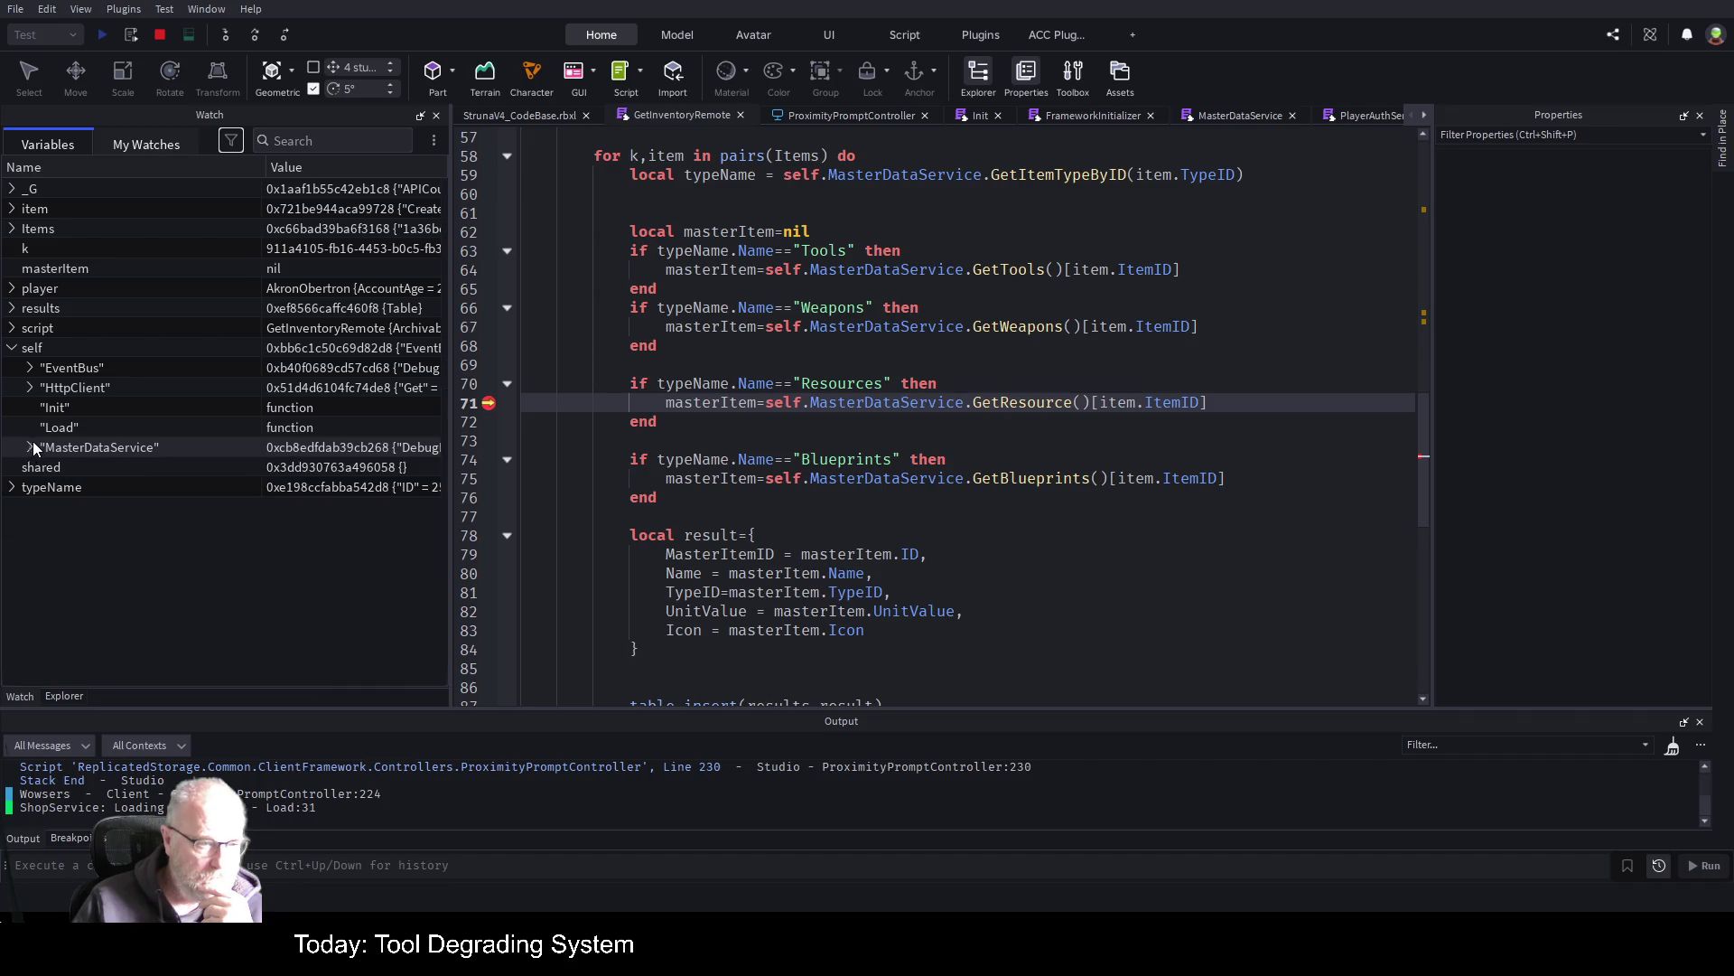
pyautogui.click(31, 448)
pyautogui.scroll(-3, 224, 366)
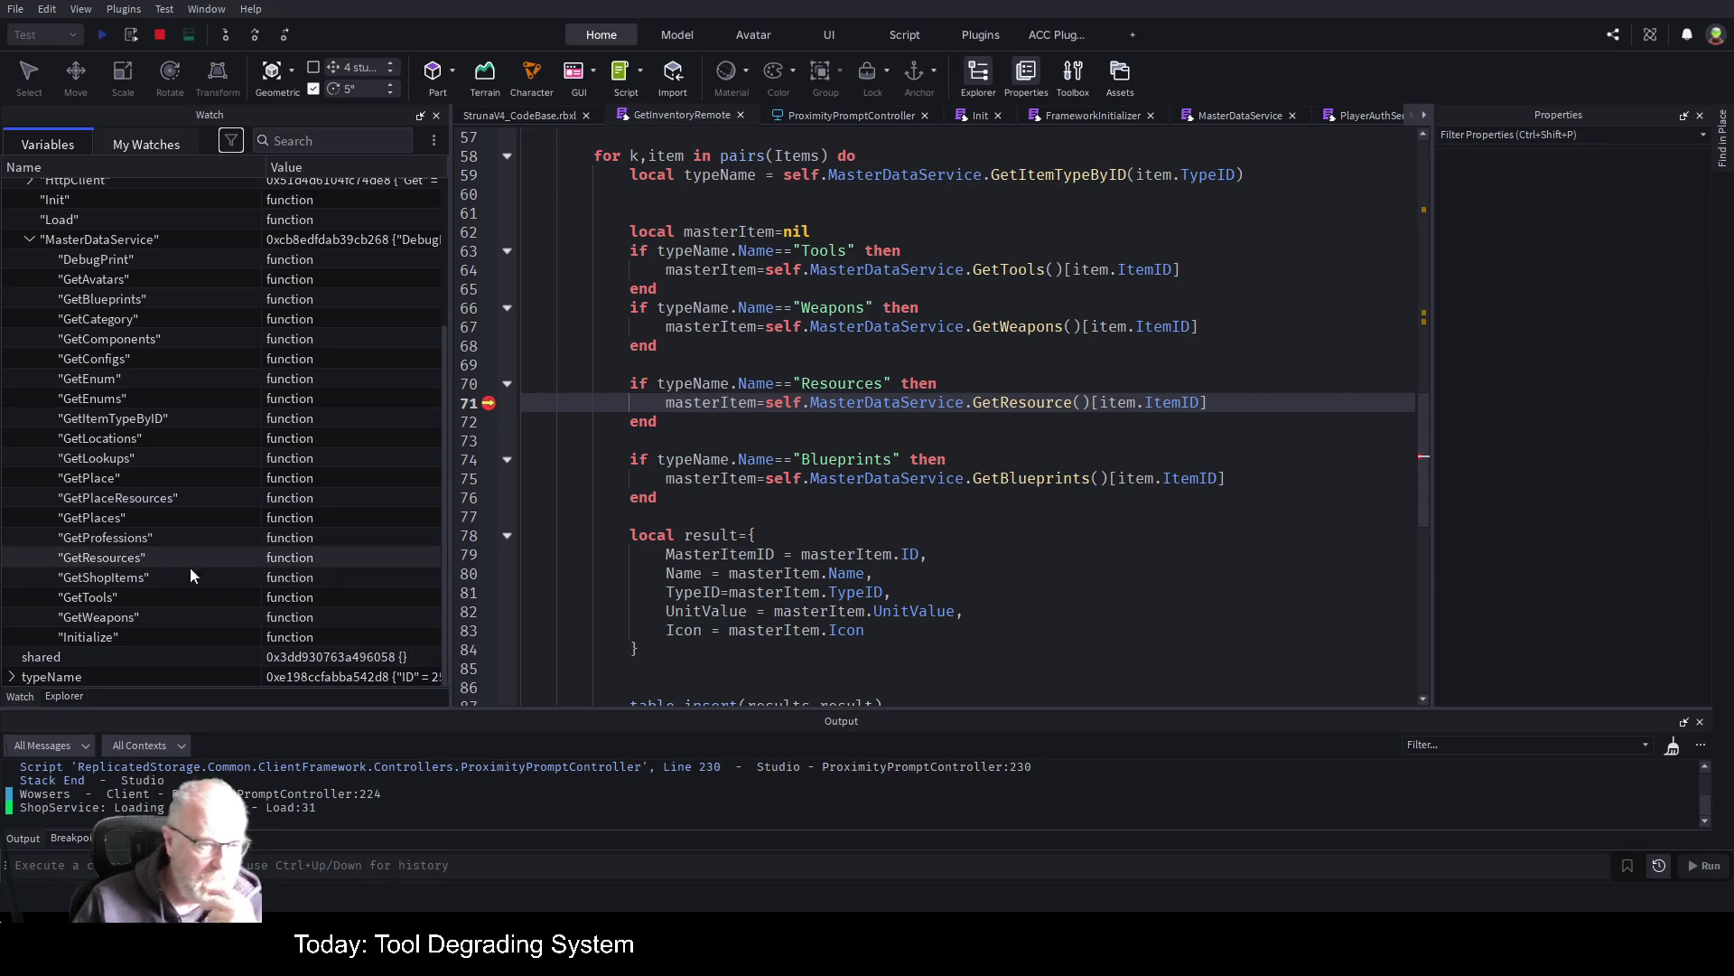
# Change GetResource to GetResources on line 71 and stop the play test
pyautogui.click(1076, 402)
pyautogui.write('s')
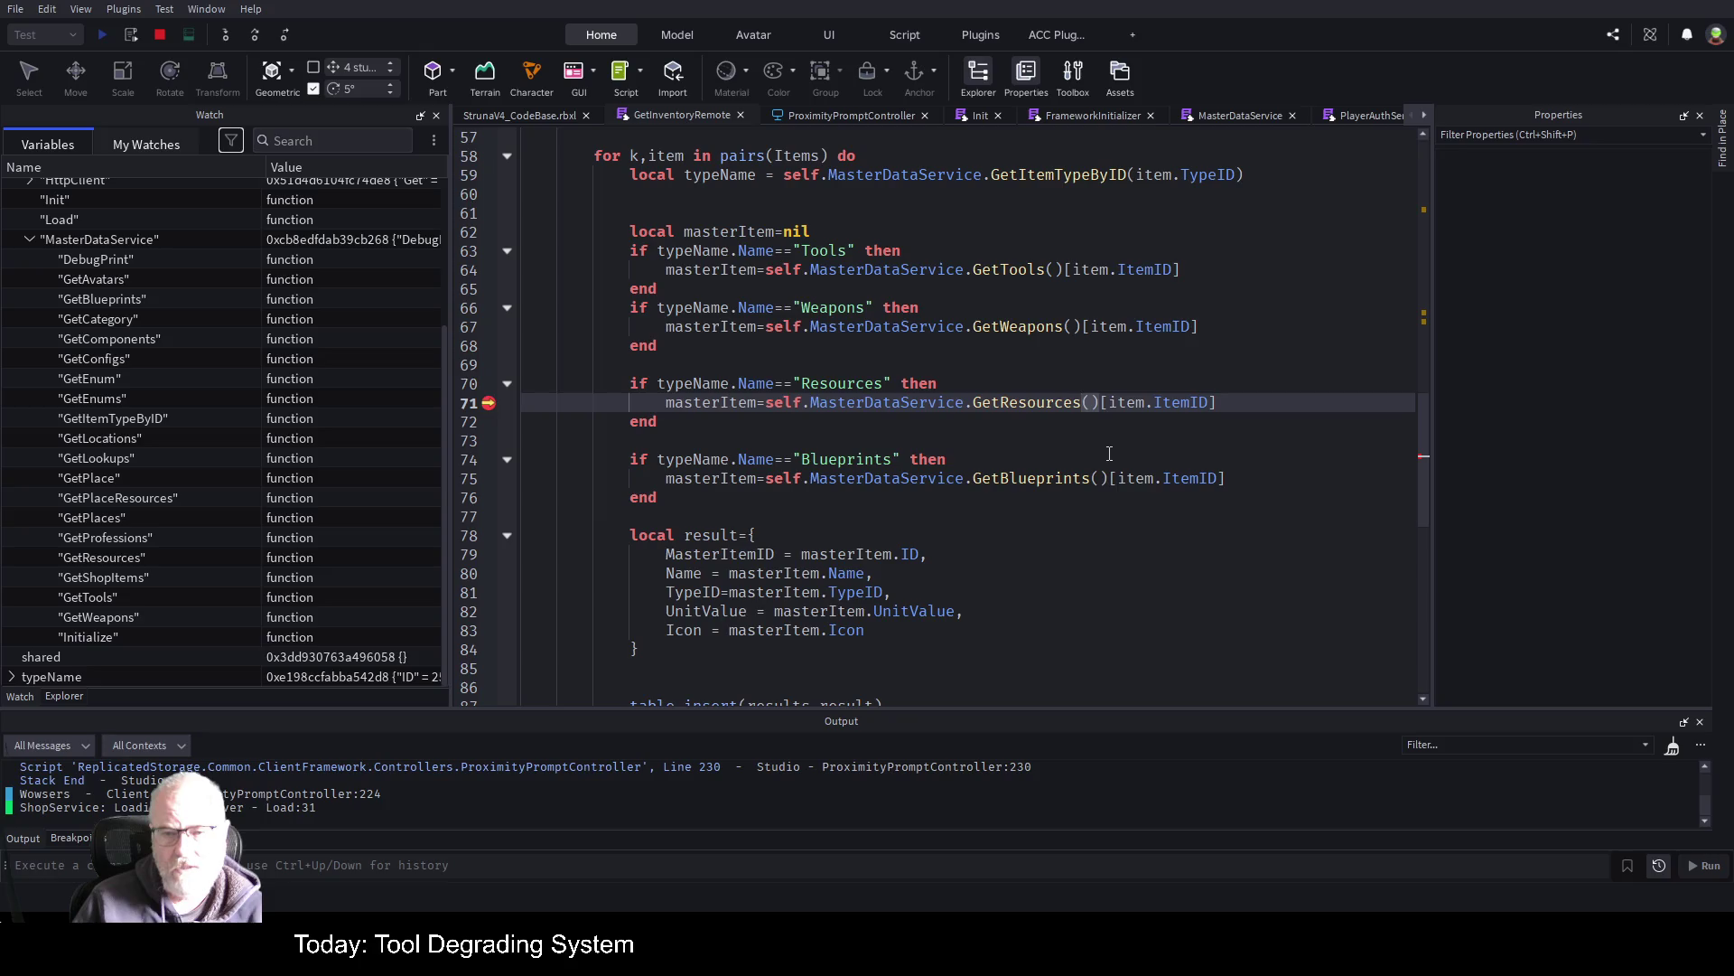
pyautogui.click(1109, 459)
pyautogui.click(160, 34)
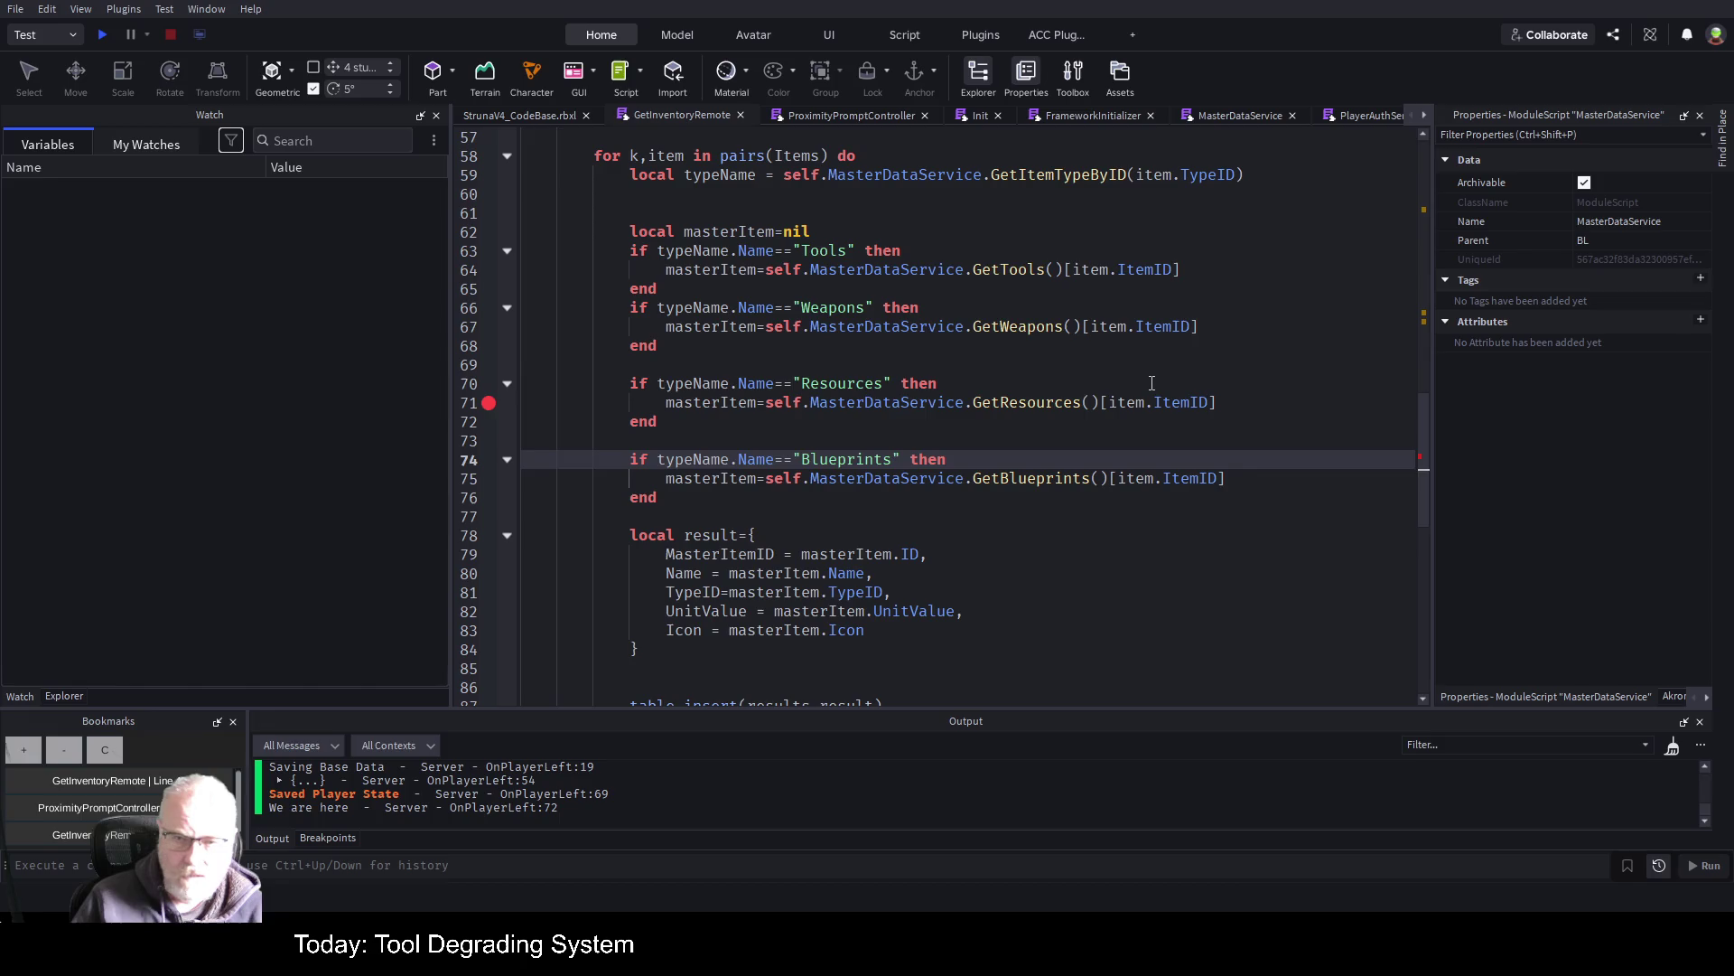
# Save the place with Ctrl+S and start a new play test with F5
pyautogui.click(1152, 383)
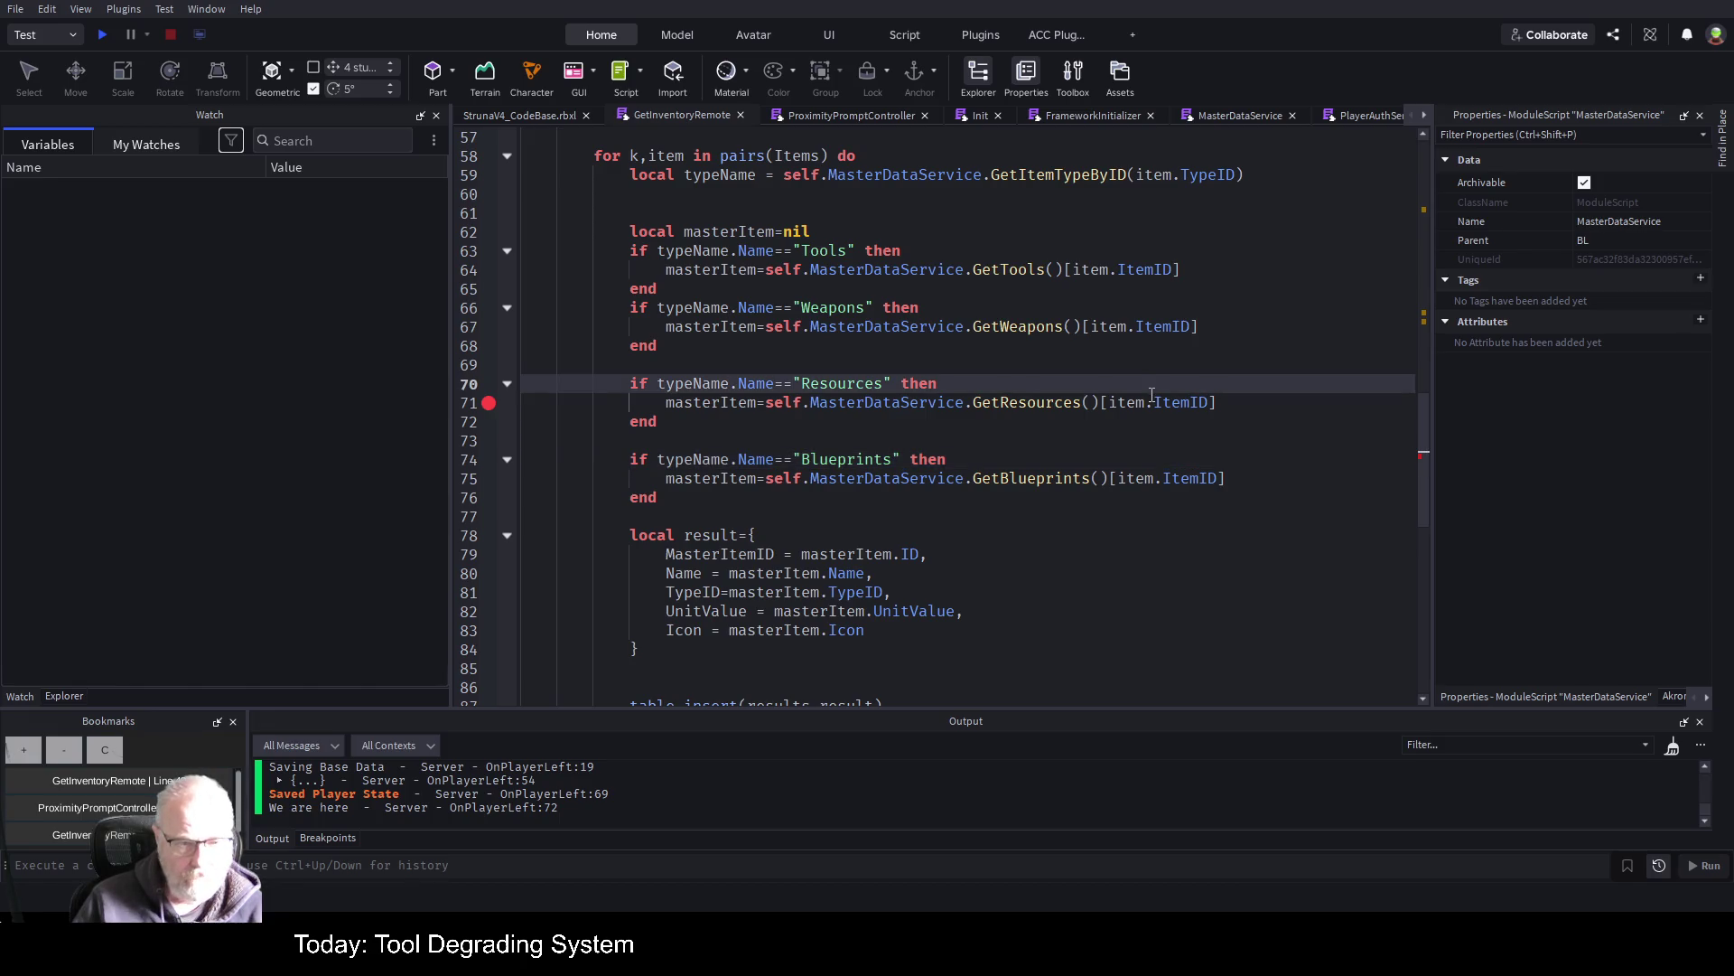
pyautogui.hotkey('ctrl', 's')
pyautogui.press('F5')
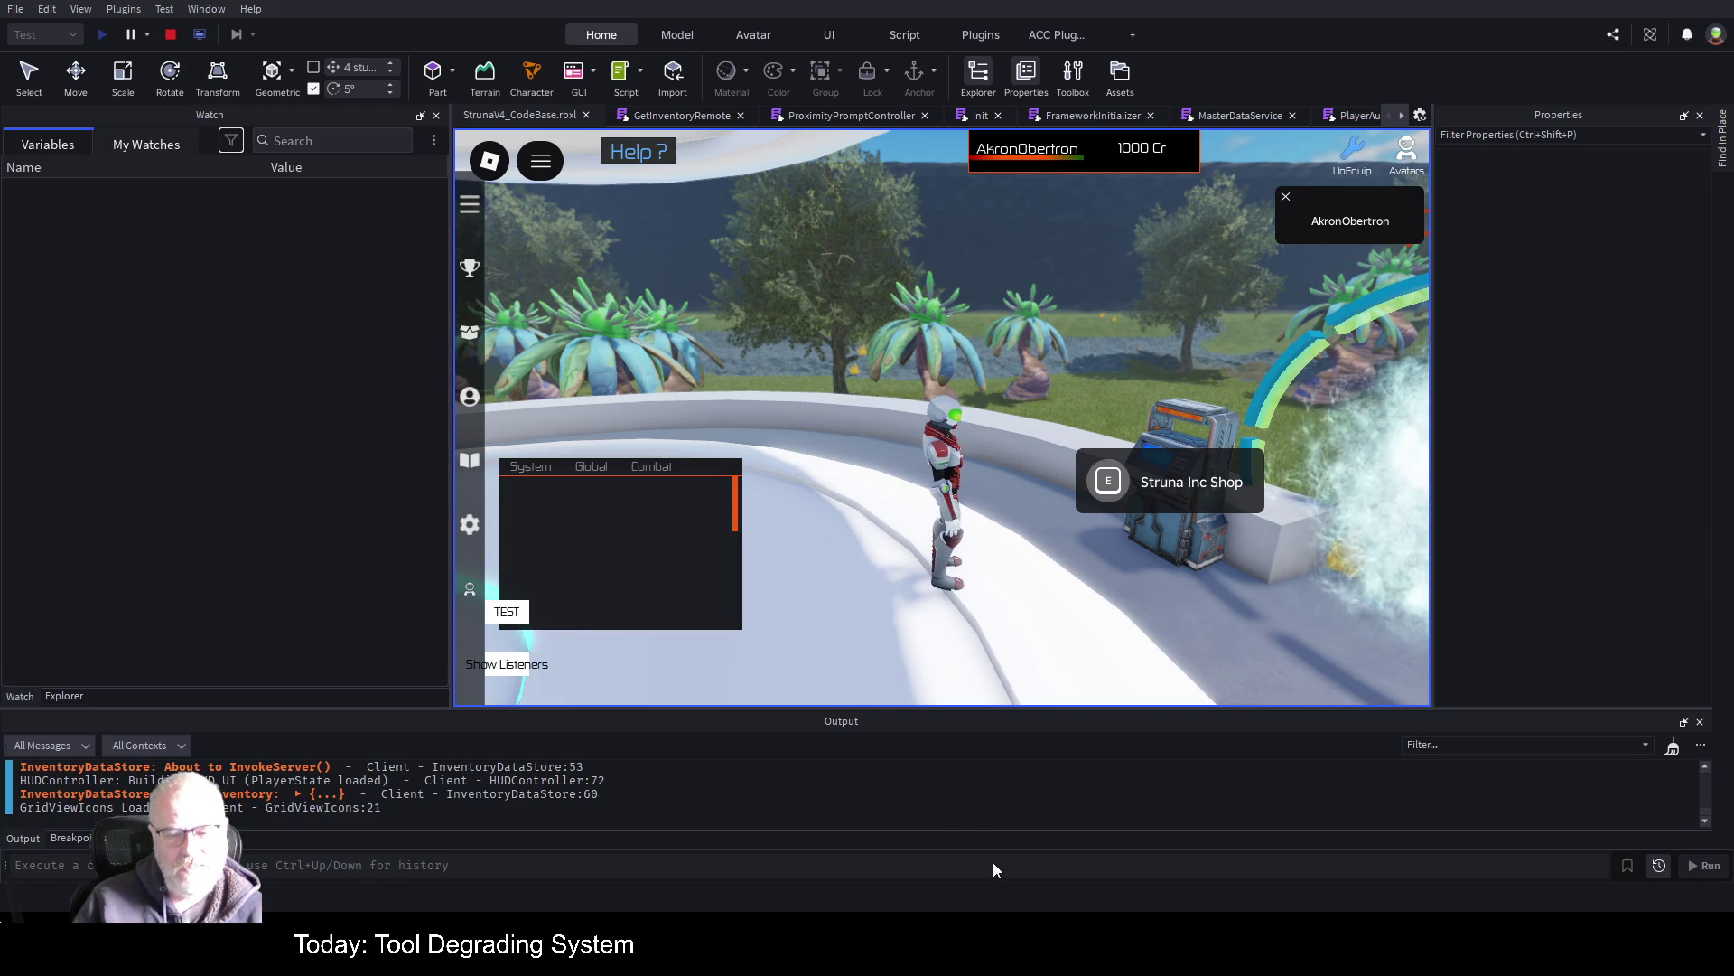
# Clear Output, trigger the shop prompt, resume past the line 71 breakpoint and view the game
pyautogui.hotkey('ctrl', 'k')
pyautogui.click(1102, 486)
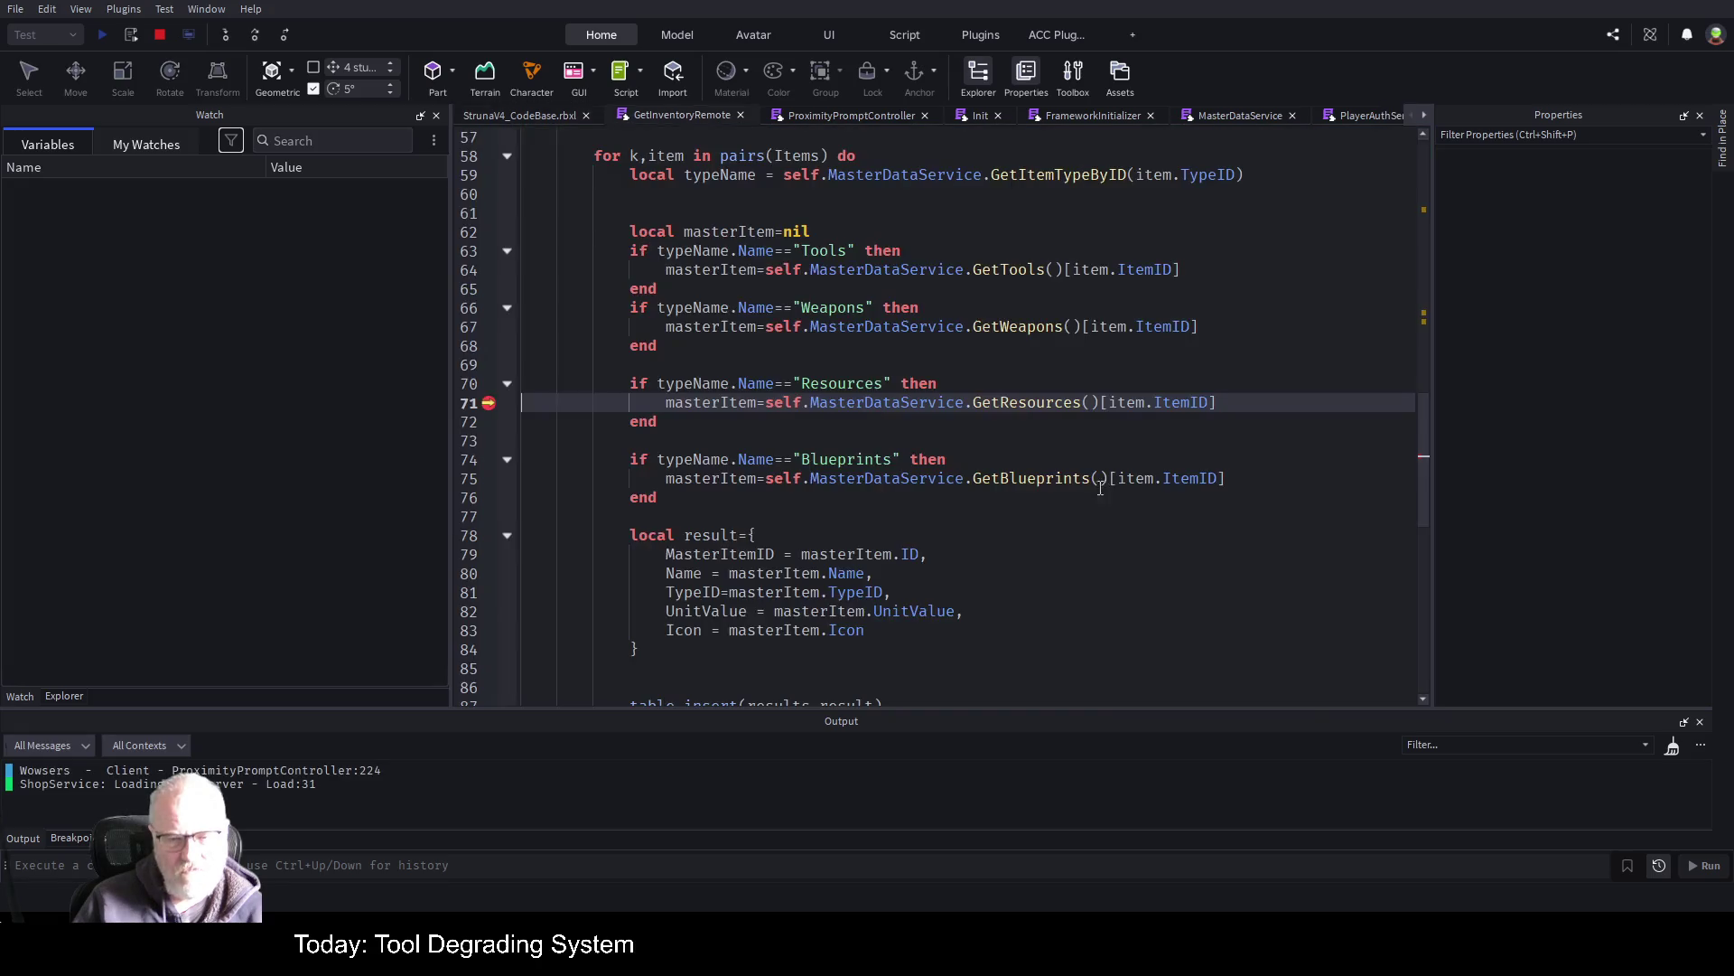
pyautogui.press('F5')
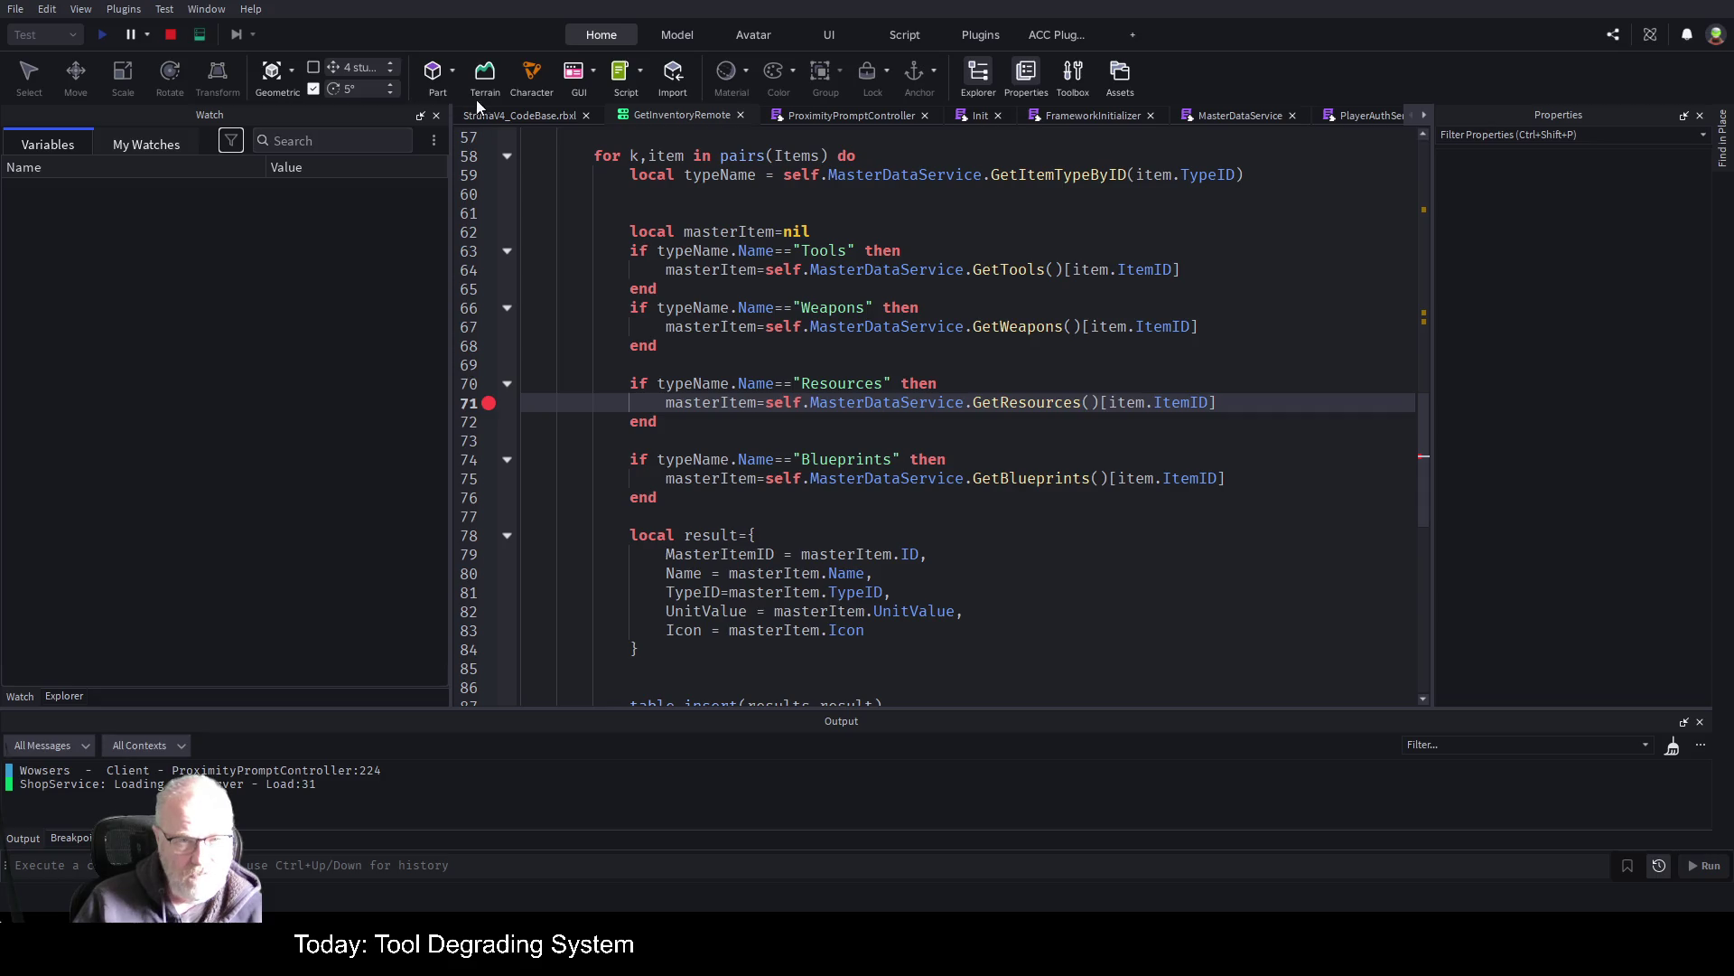
pyautogui.click(493, 116)
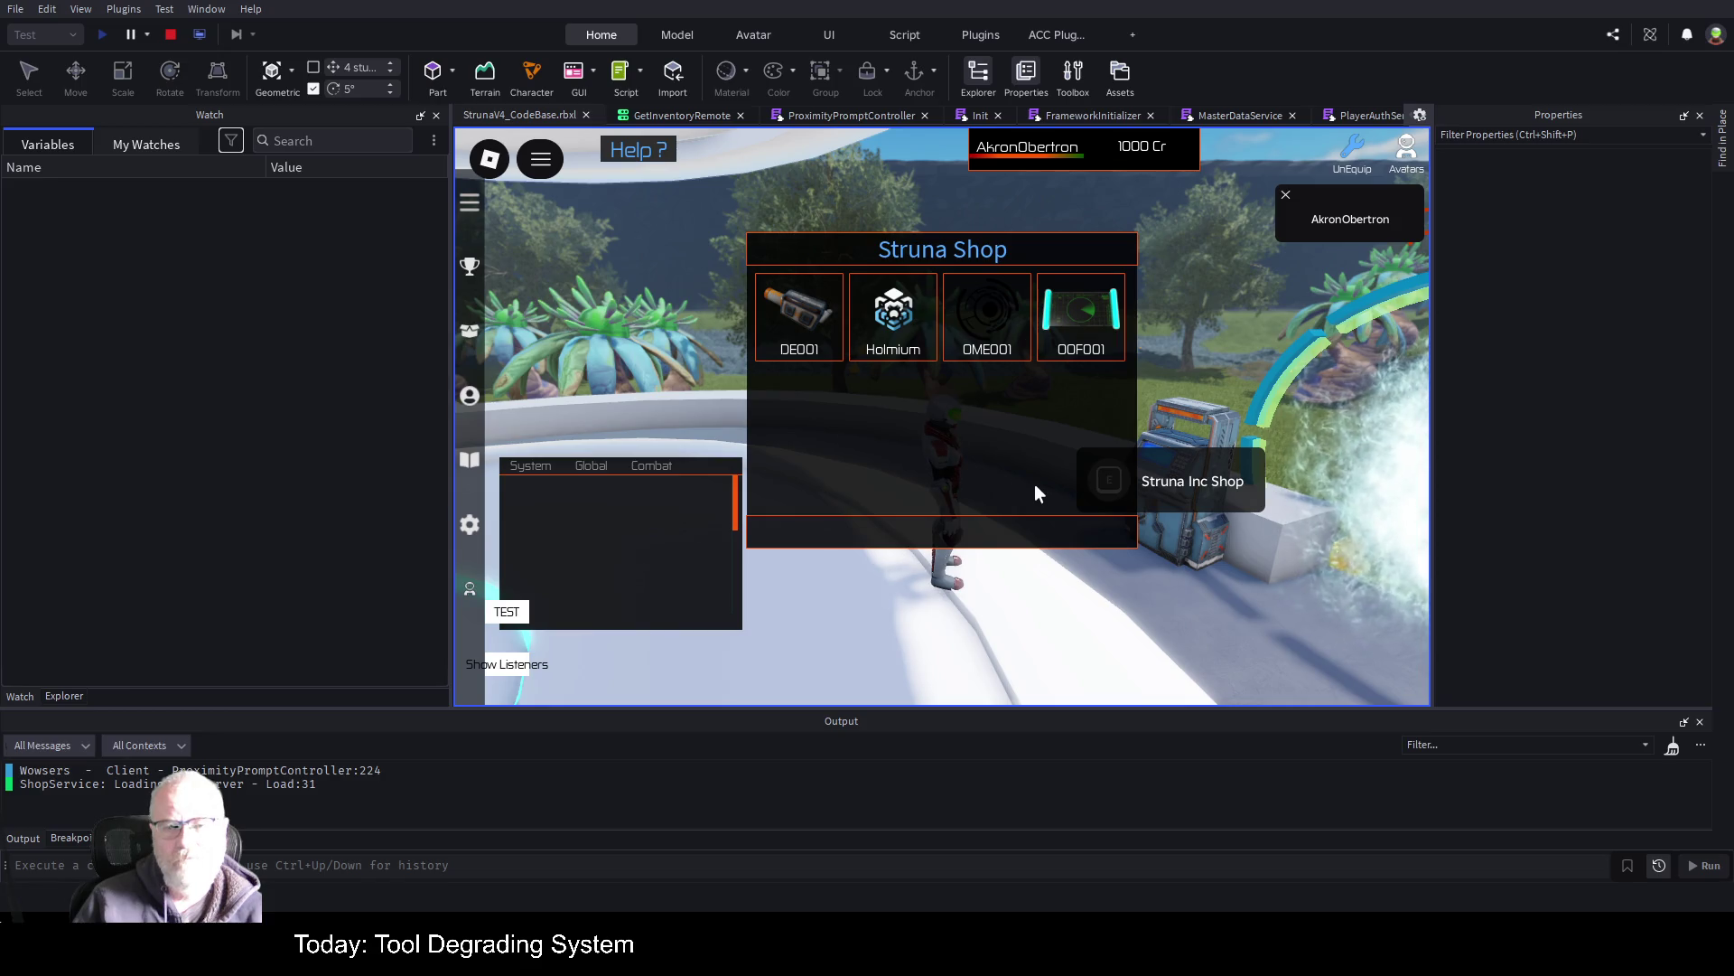
# Move the Struna Shop window left and select the DE001 and OME001 items
pyautogui.moveTo(1111, 415)
pyautogui.mouseDown()
pyautogui.moveTo(983, 383)
pyautogui.moveTo(992, 397)
pyautogui.mouseUp()
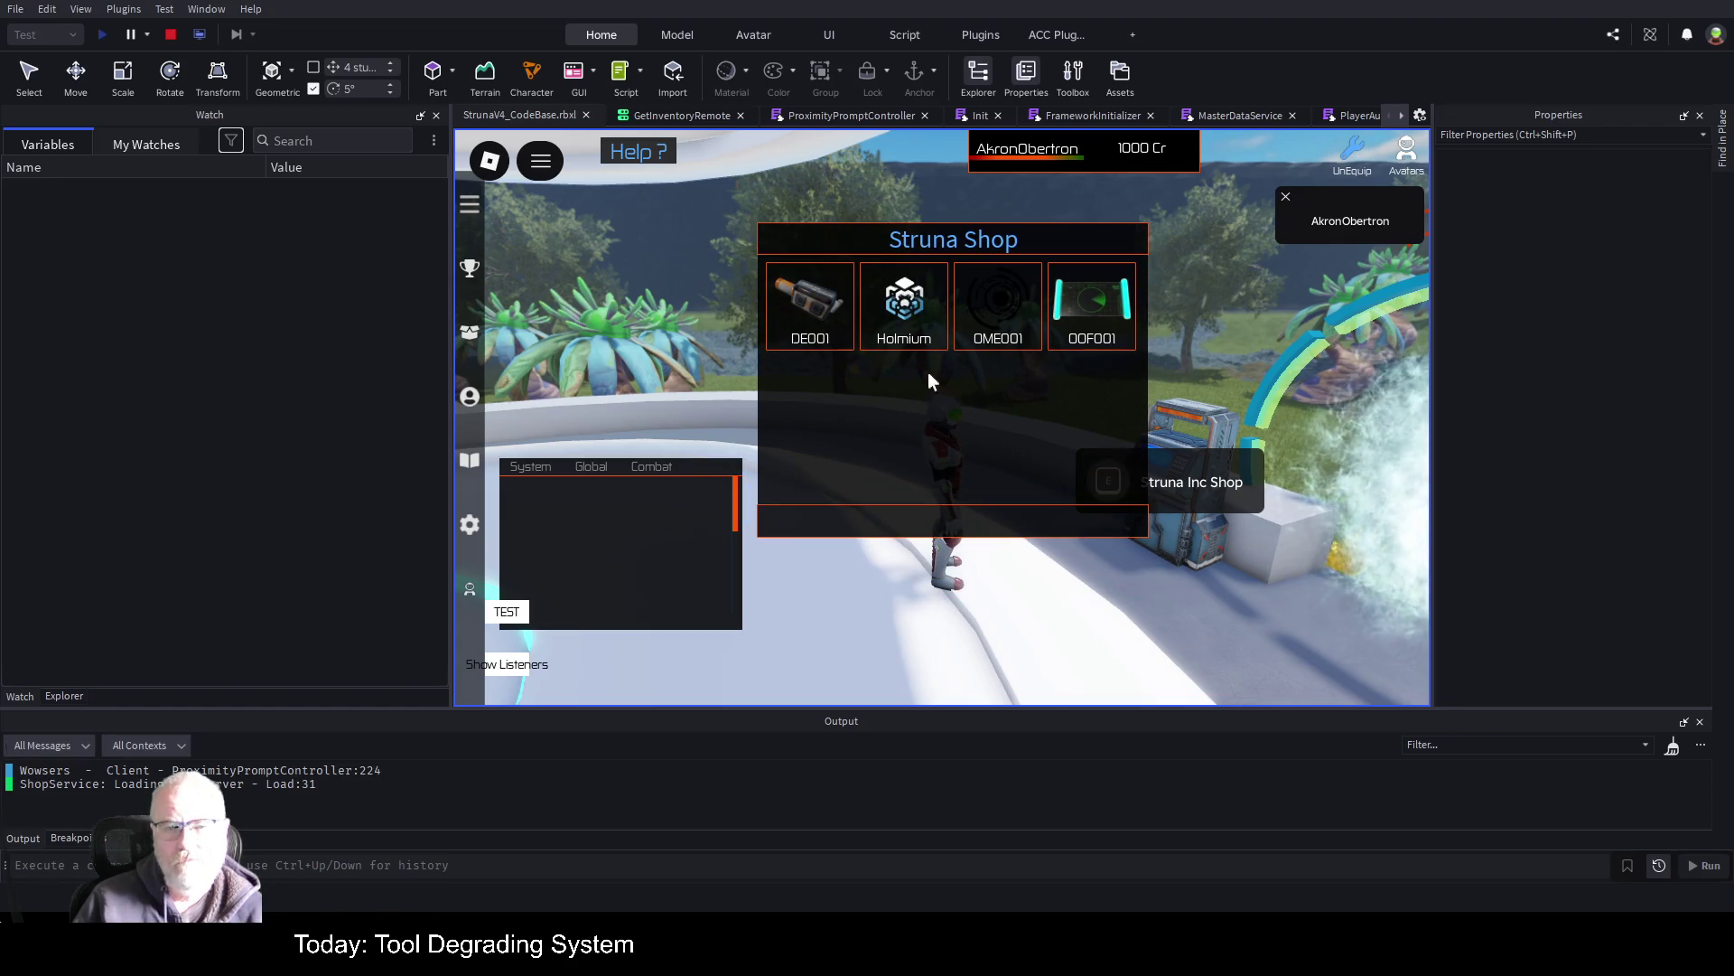
pyautogui.click(837, 301)
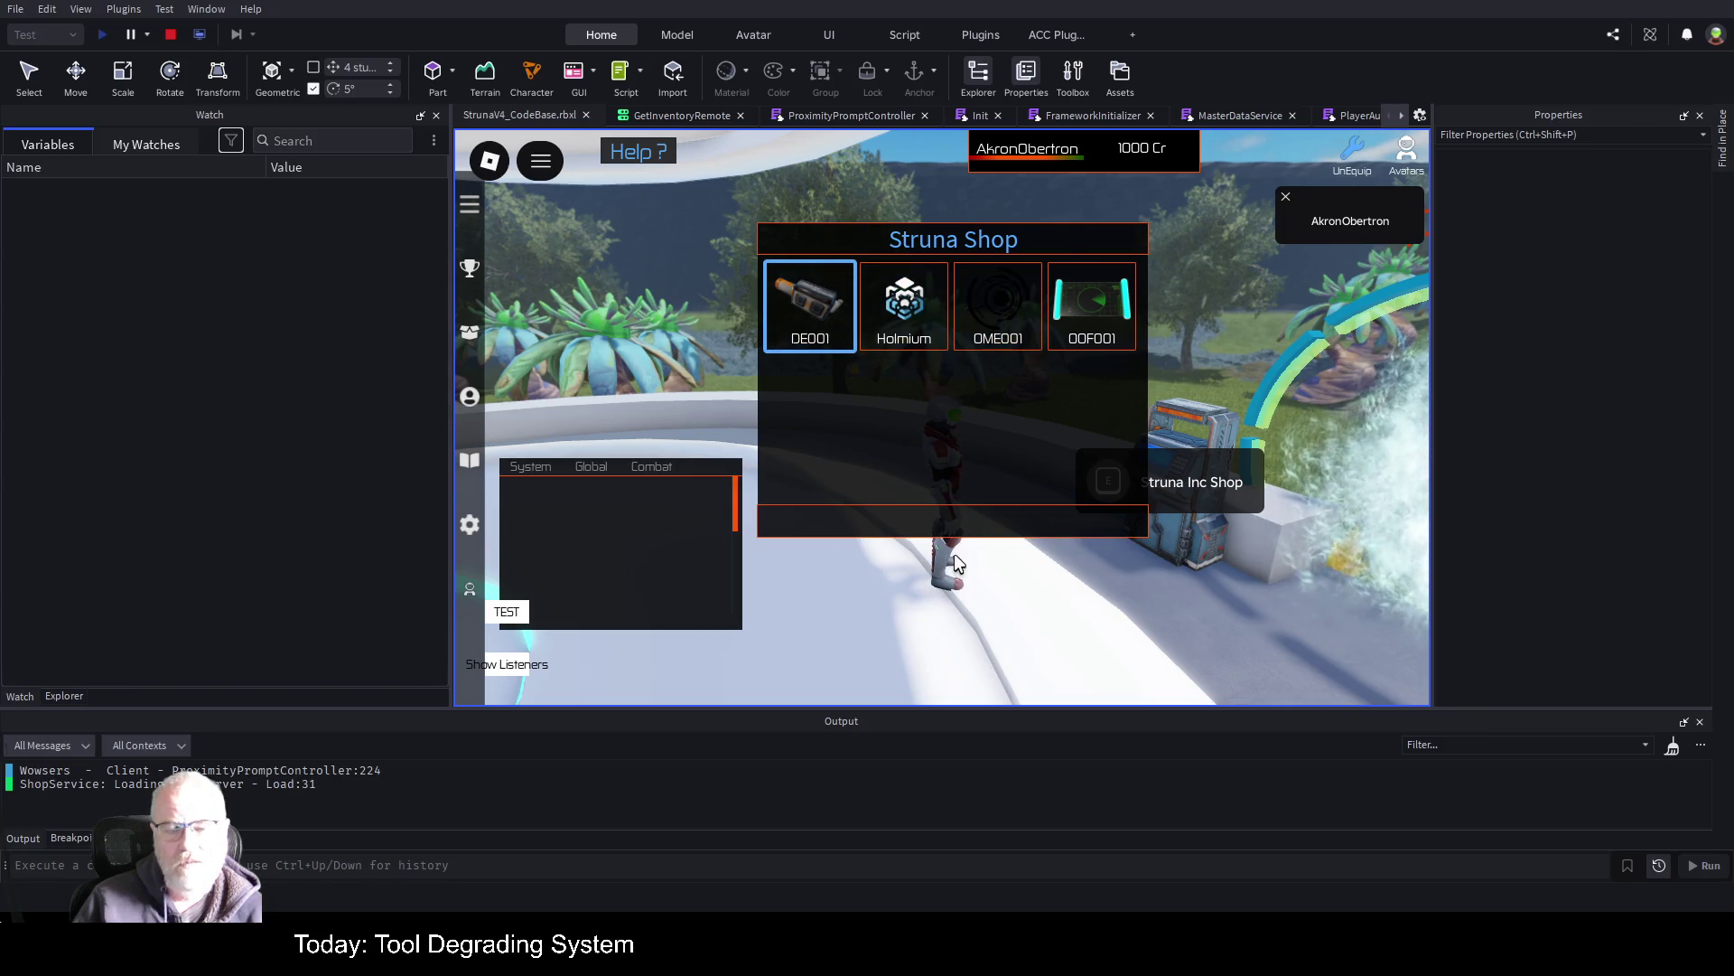
pyautogui.click(999, 325)
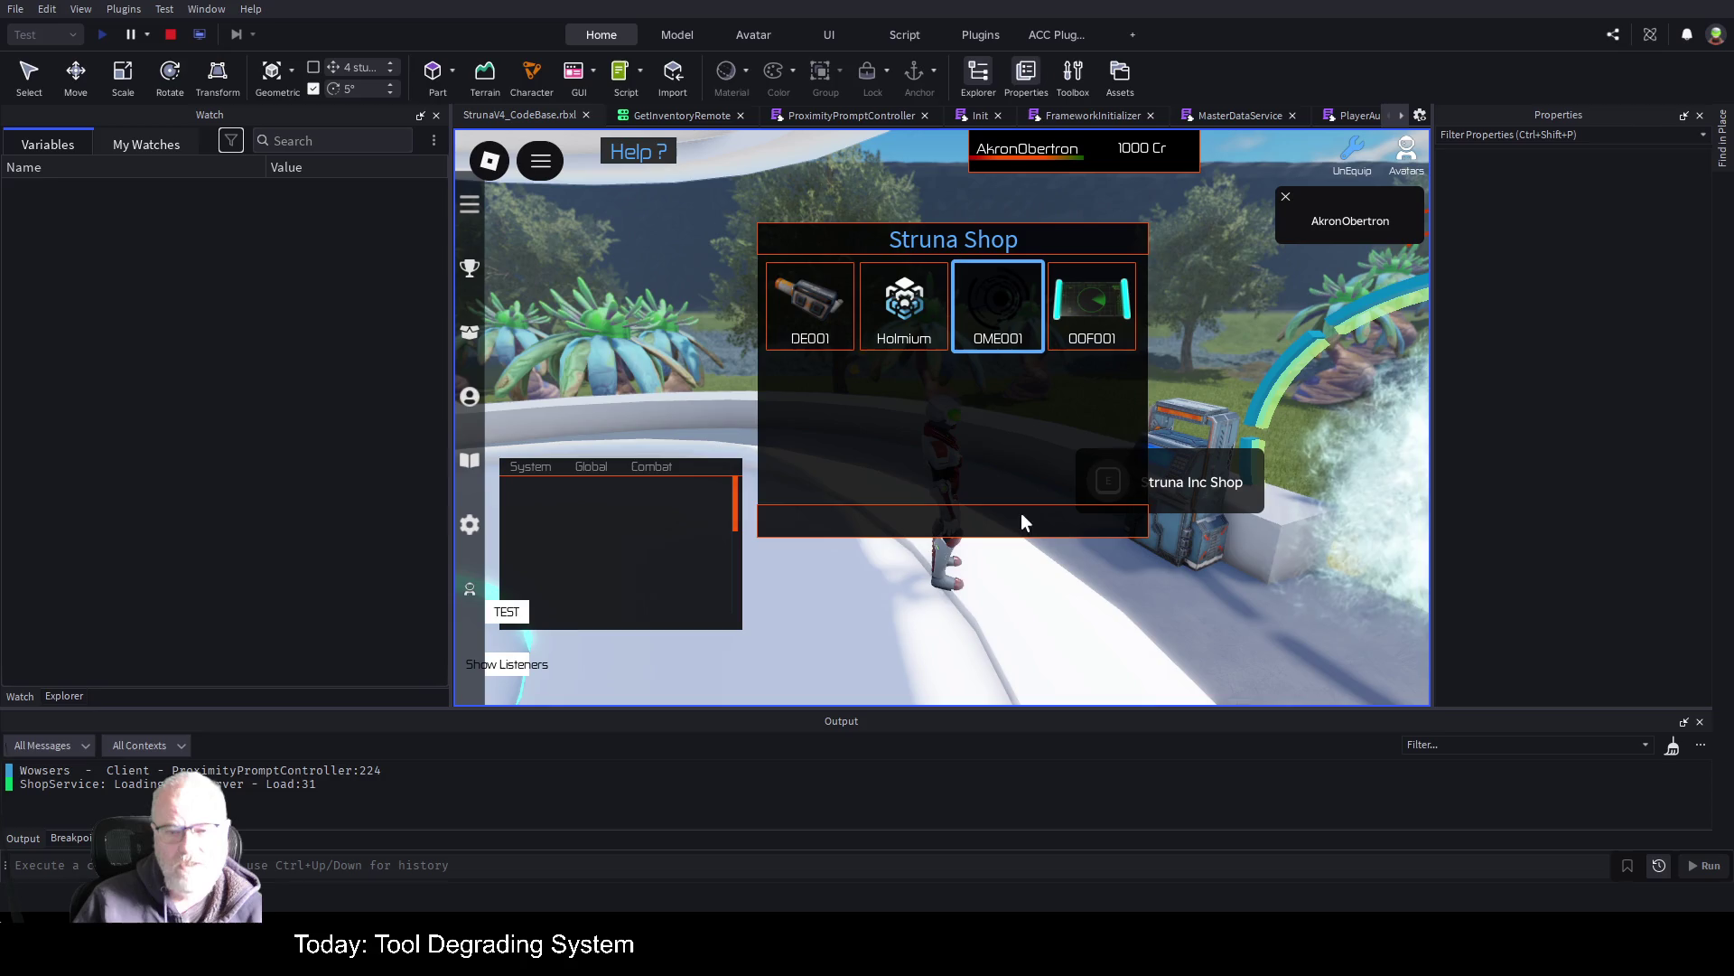
pyautogui.press('Tab')
pyautogui.press('Tab')
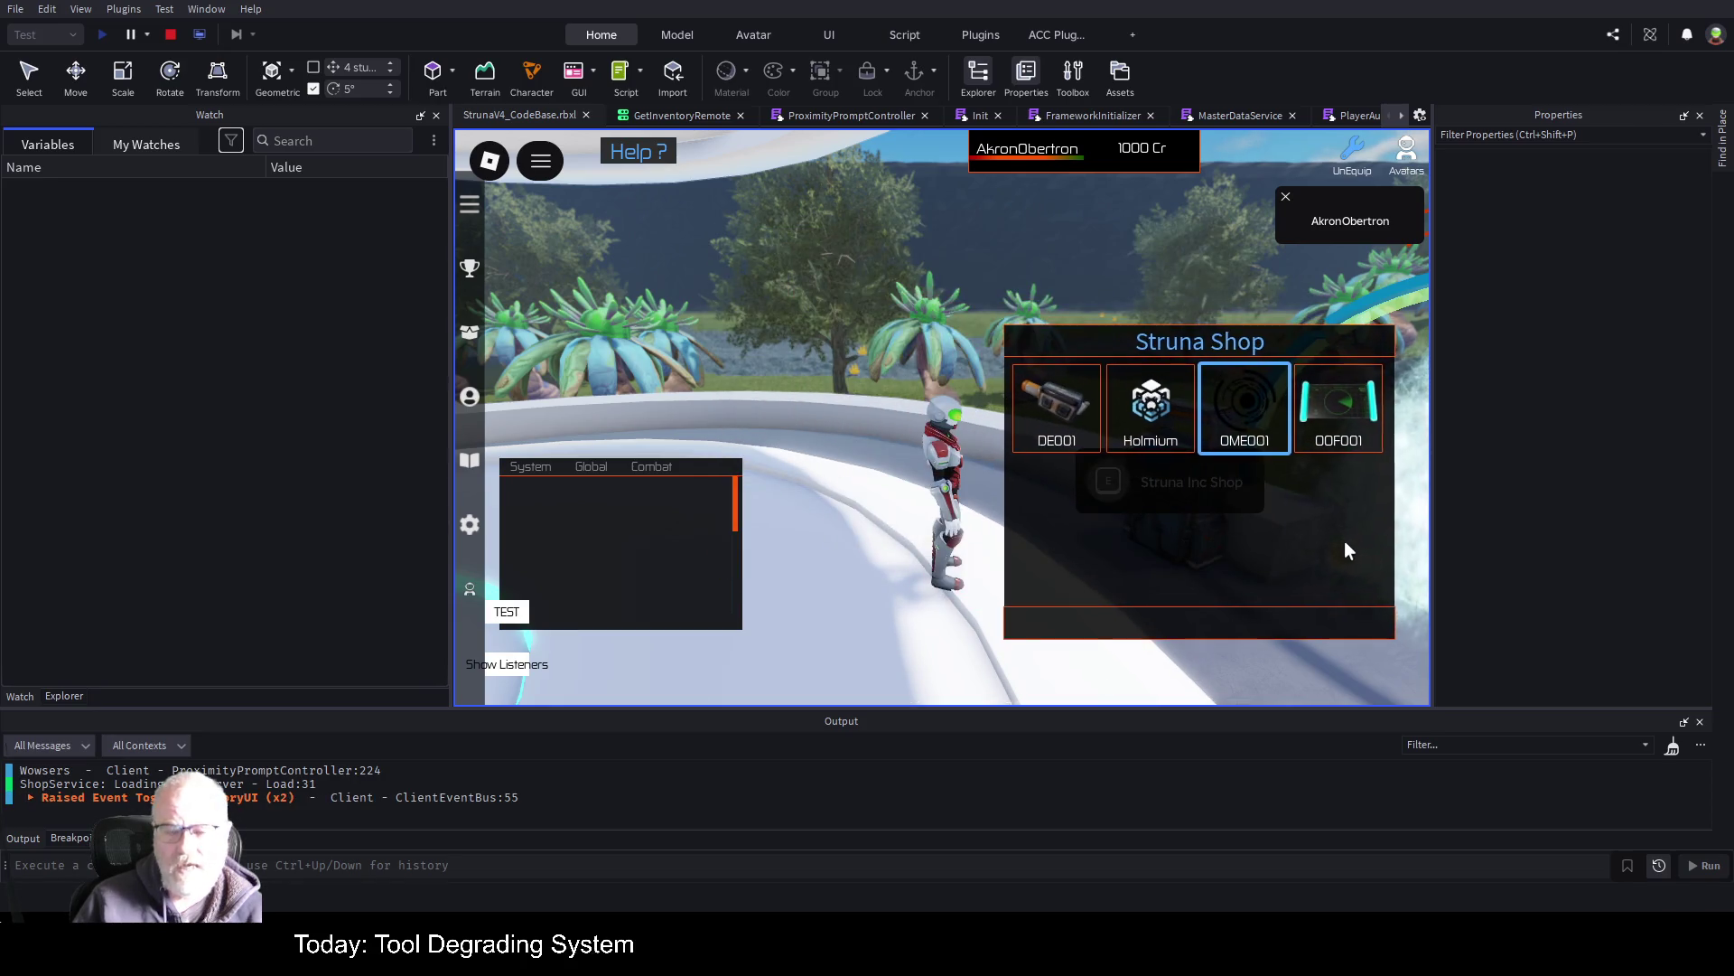
pyautogui.press('s')
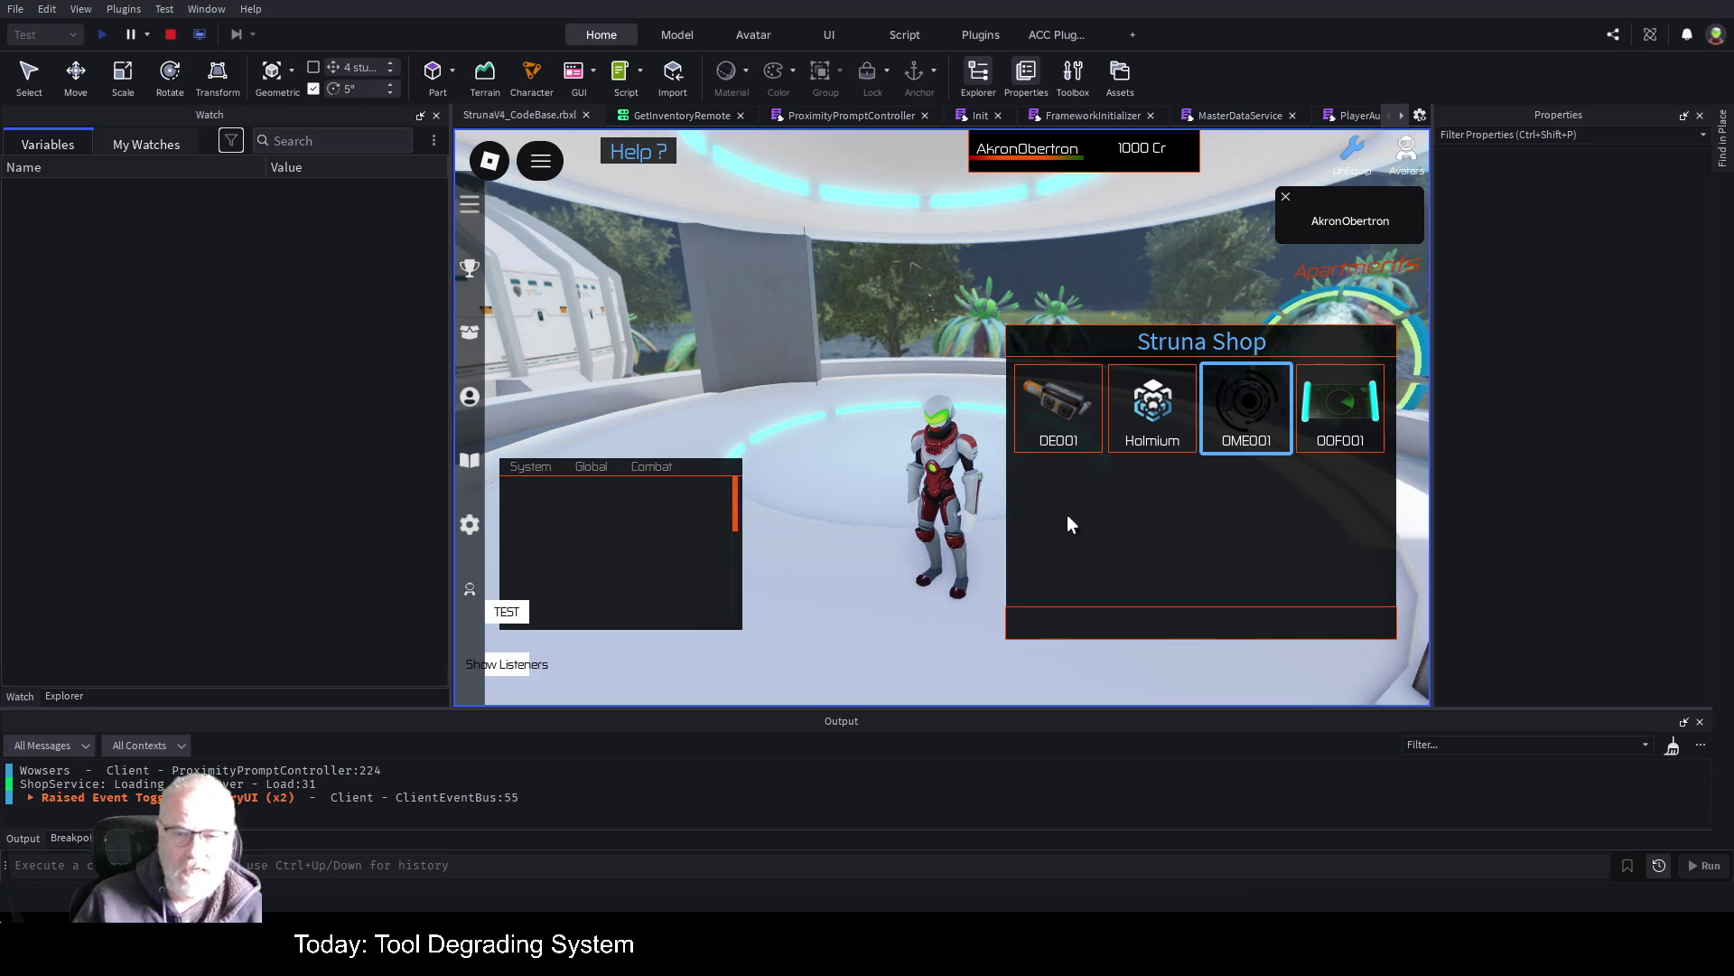
# In Explorer, find the player's PlayerGui > Common > HUDUI > Shop ScreenGui and uncheck Enabled
pyautogui.click(64, 694)
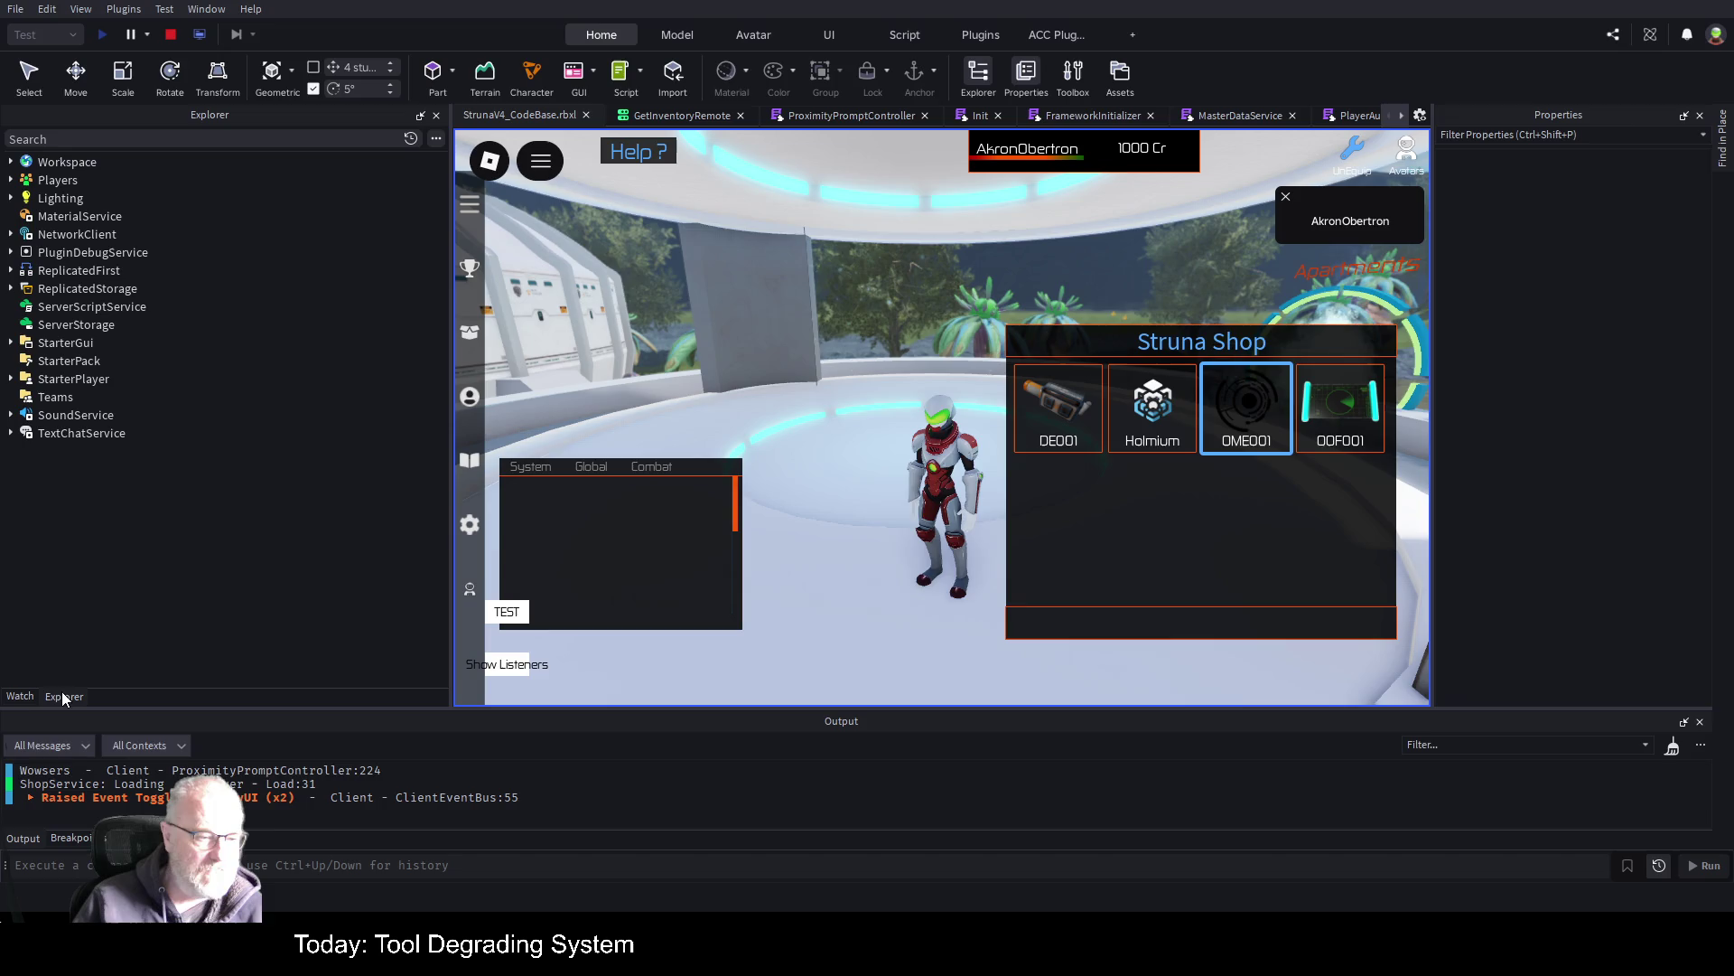
pyautogui.click(11, 181)
pyautogui.click(21, 198)
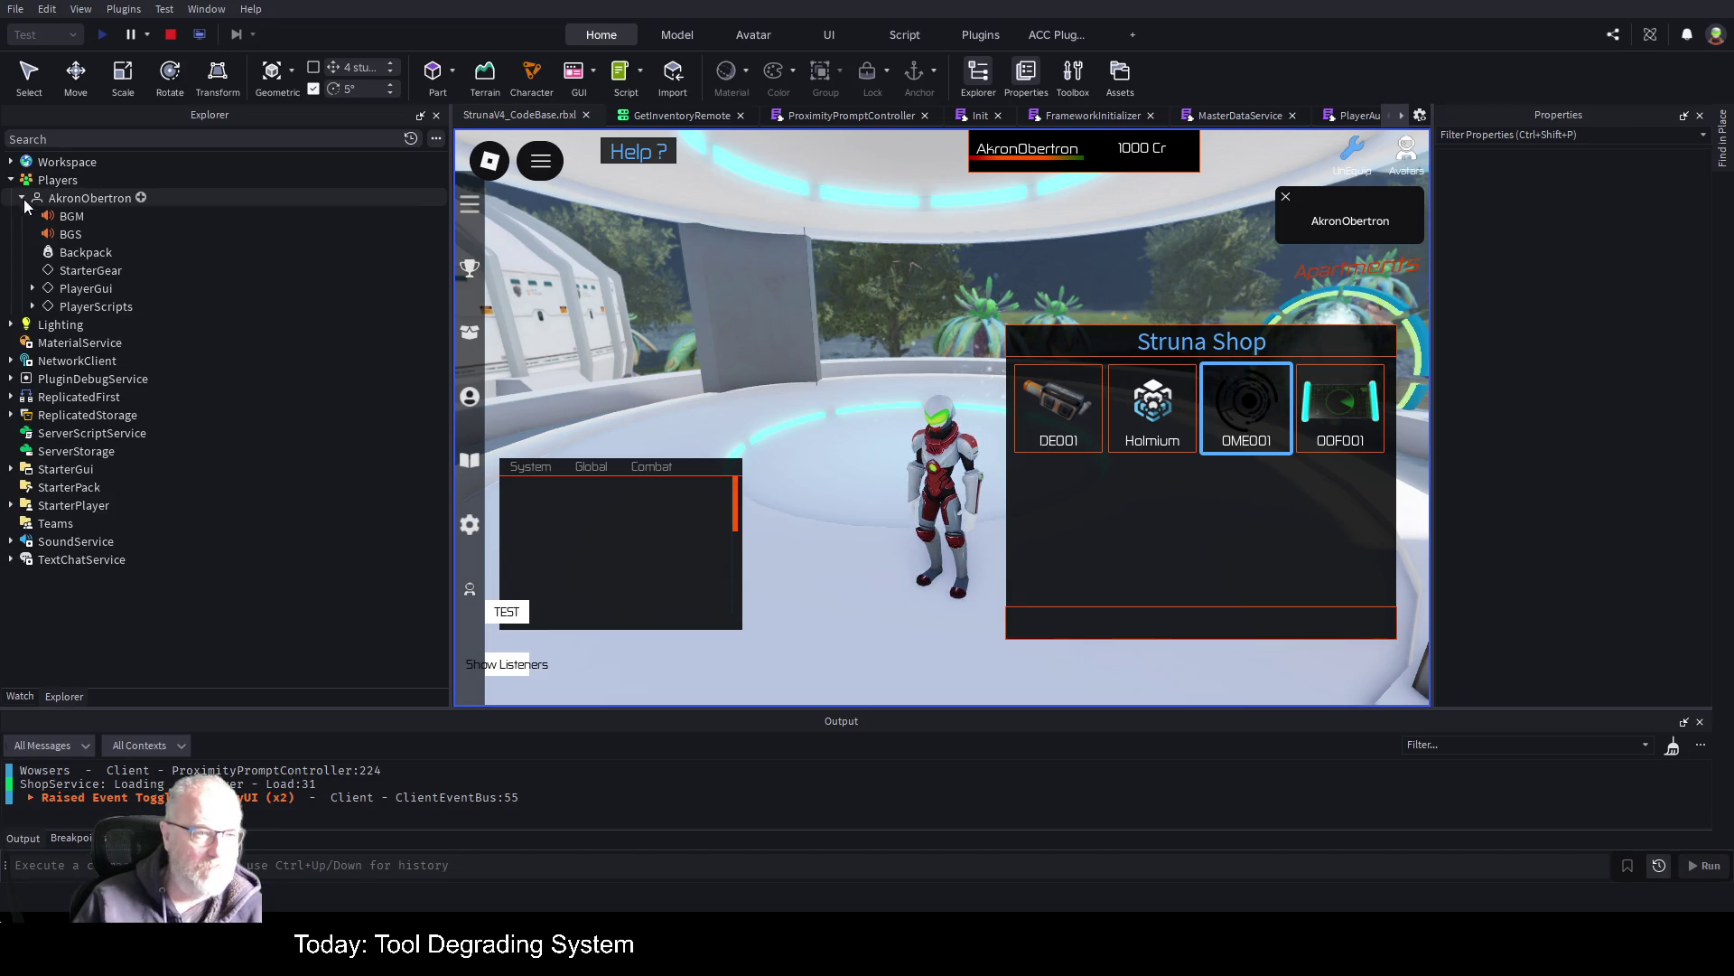
pyautogui.click(32, 288)
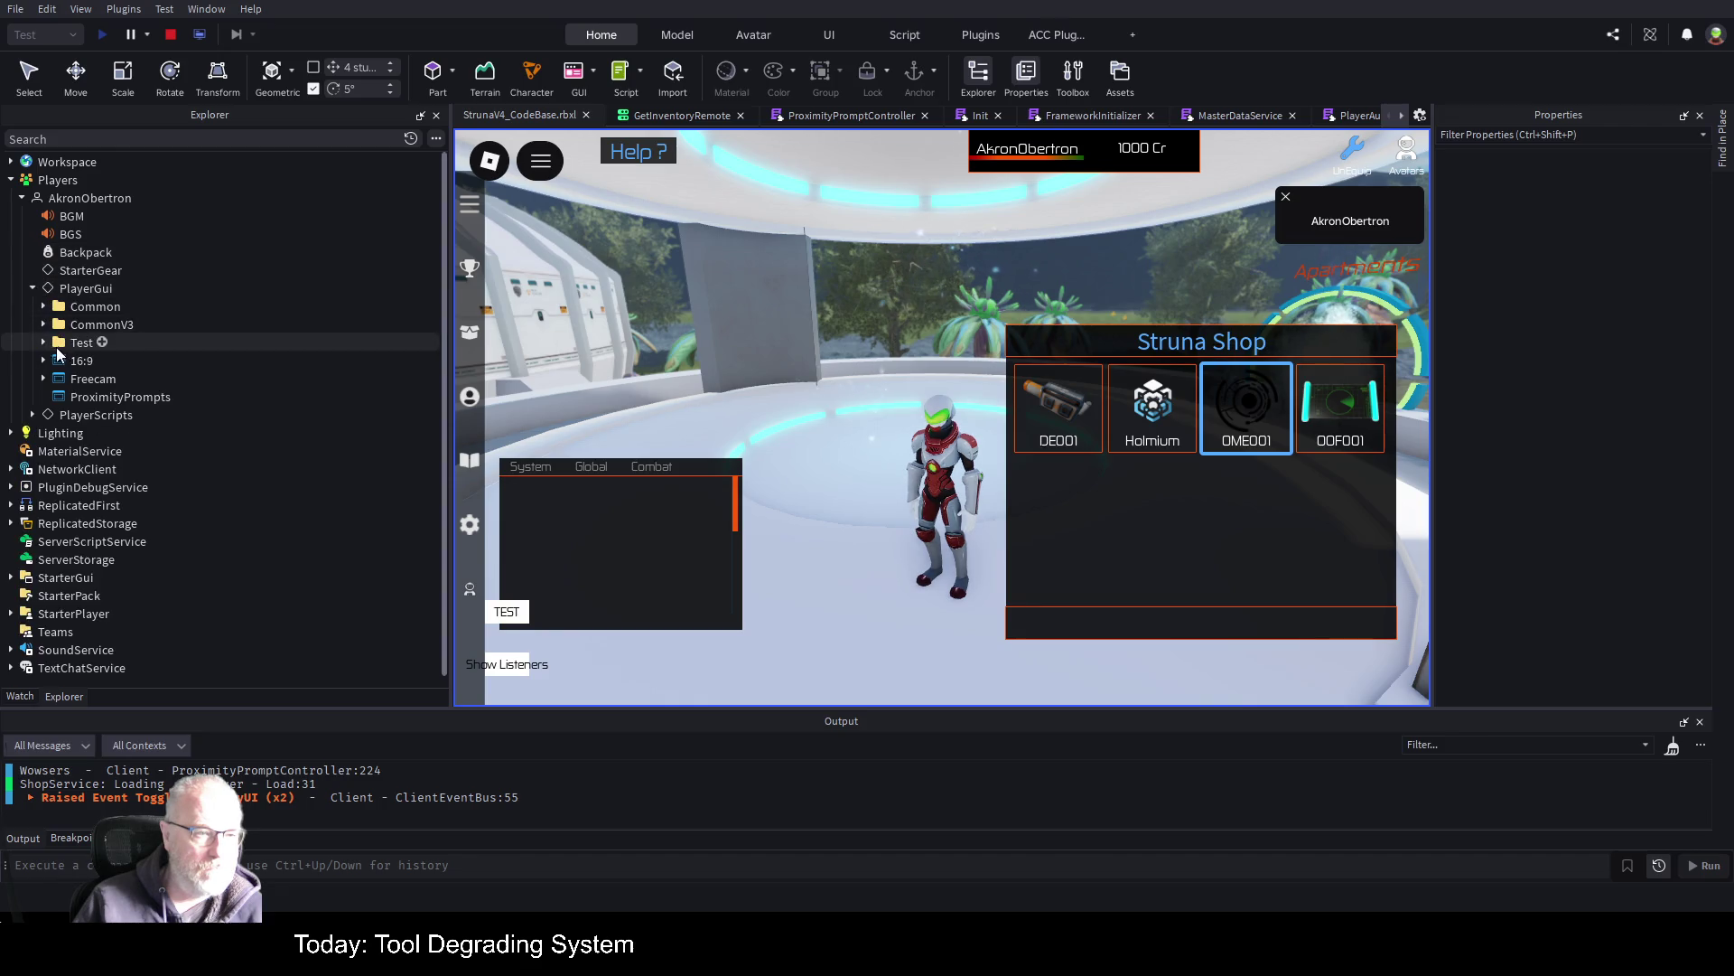
pyautogui.click(43, 306)
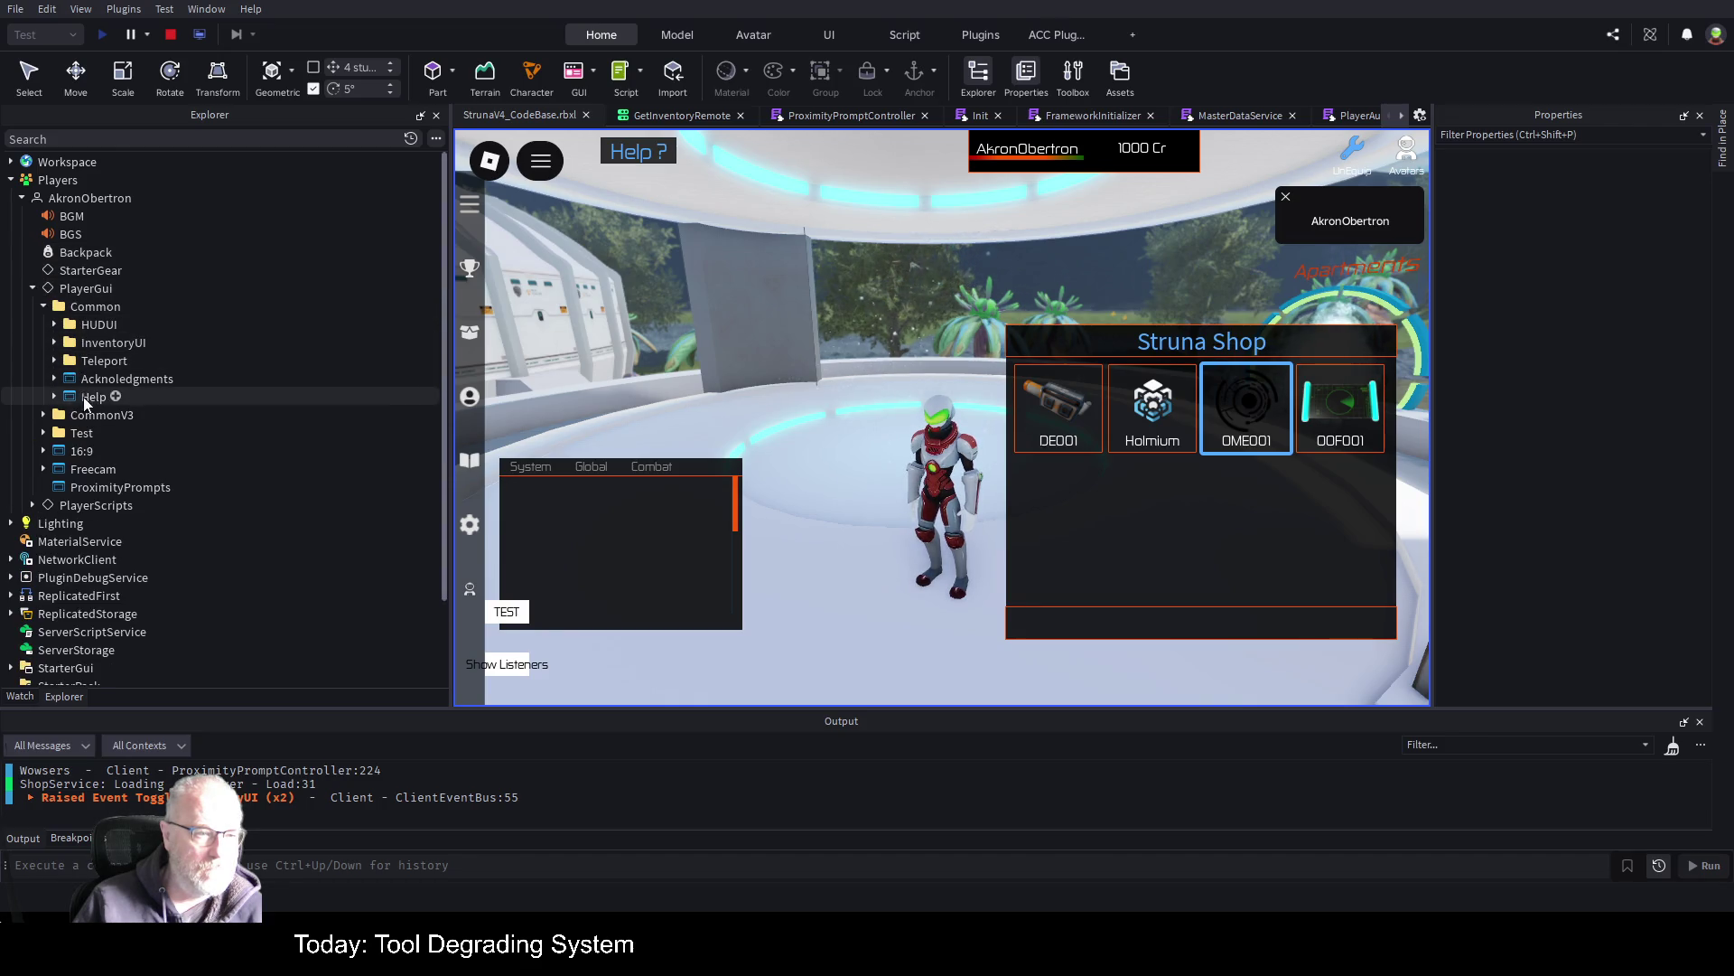
pyautogui.click(55, 324)
pyautogui.click(106, 378)
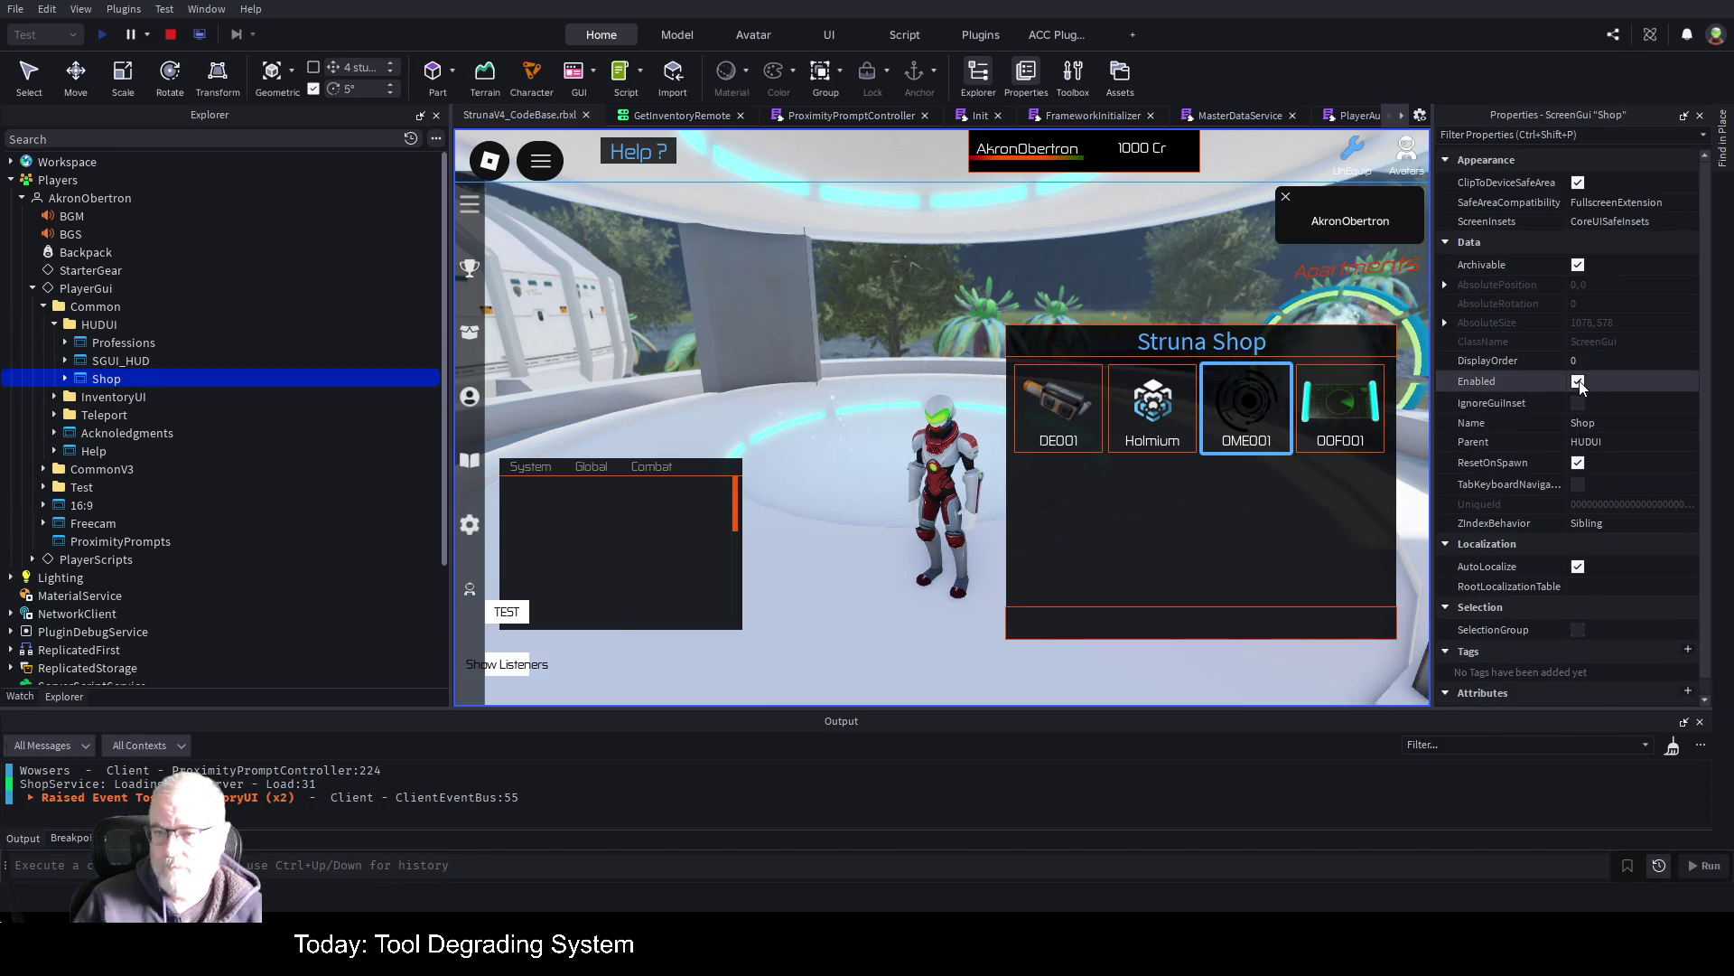
pyautogui.click(1578, 381)
# Open the Tools inventory, view the OOF001 tool's details, then close them
pyautogui.press('i')
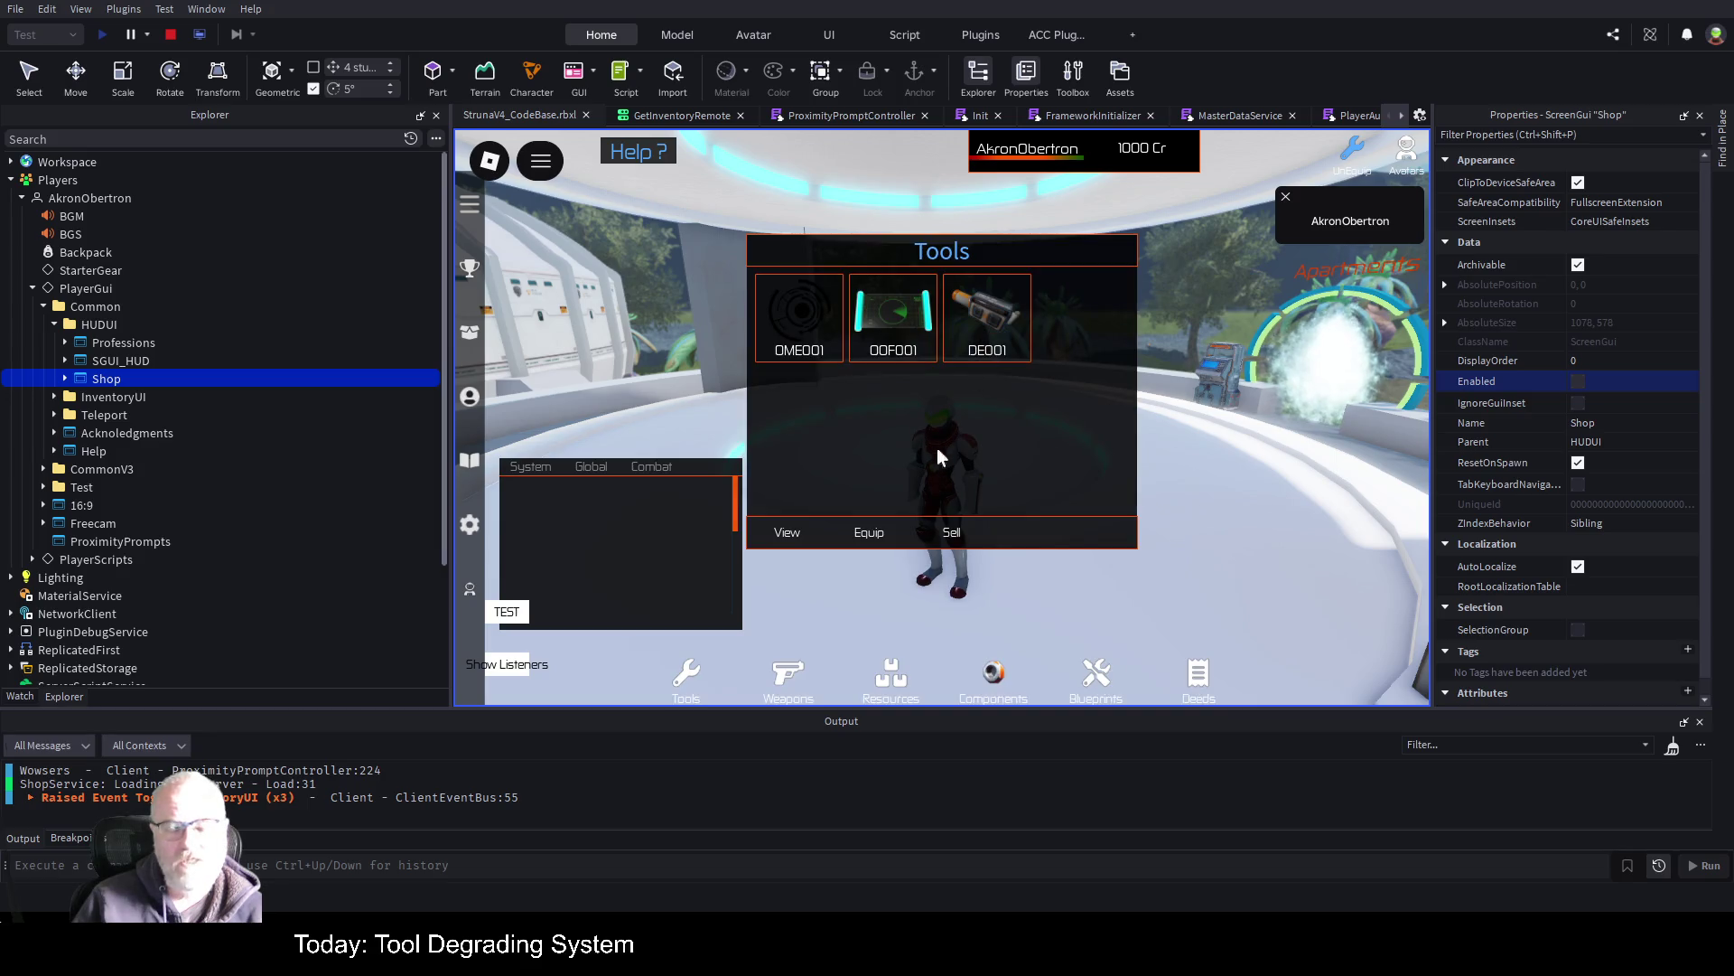
pyautogui.click(910, 334)
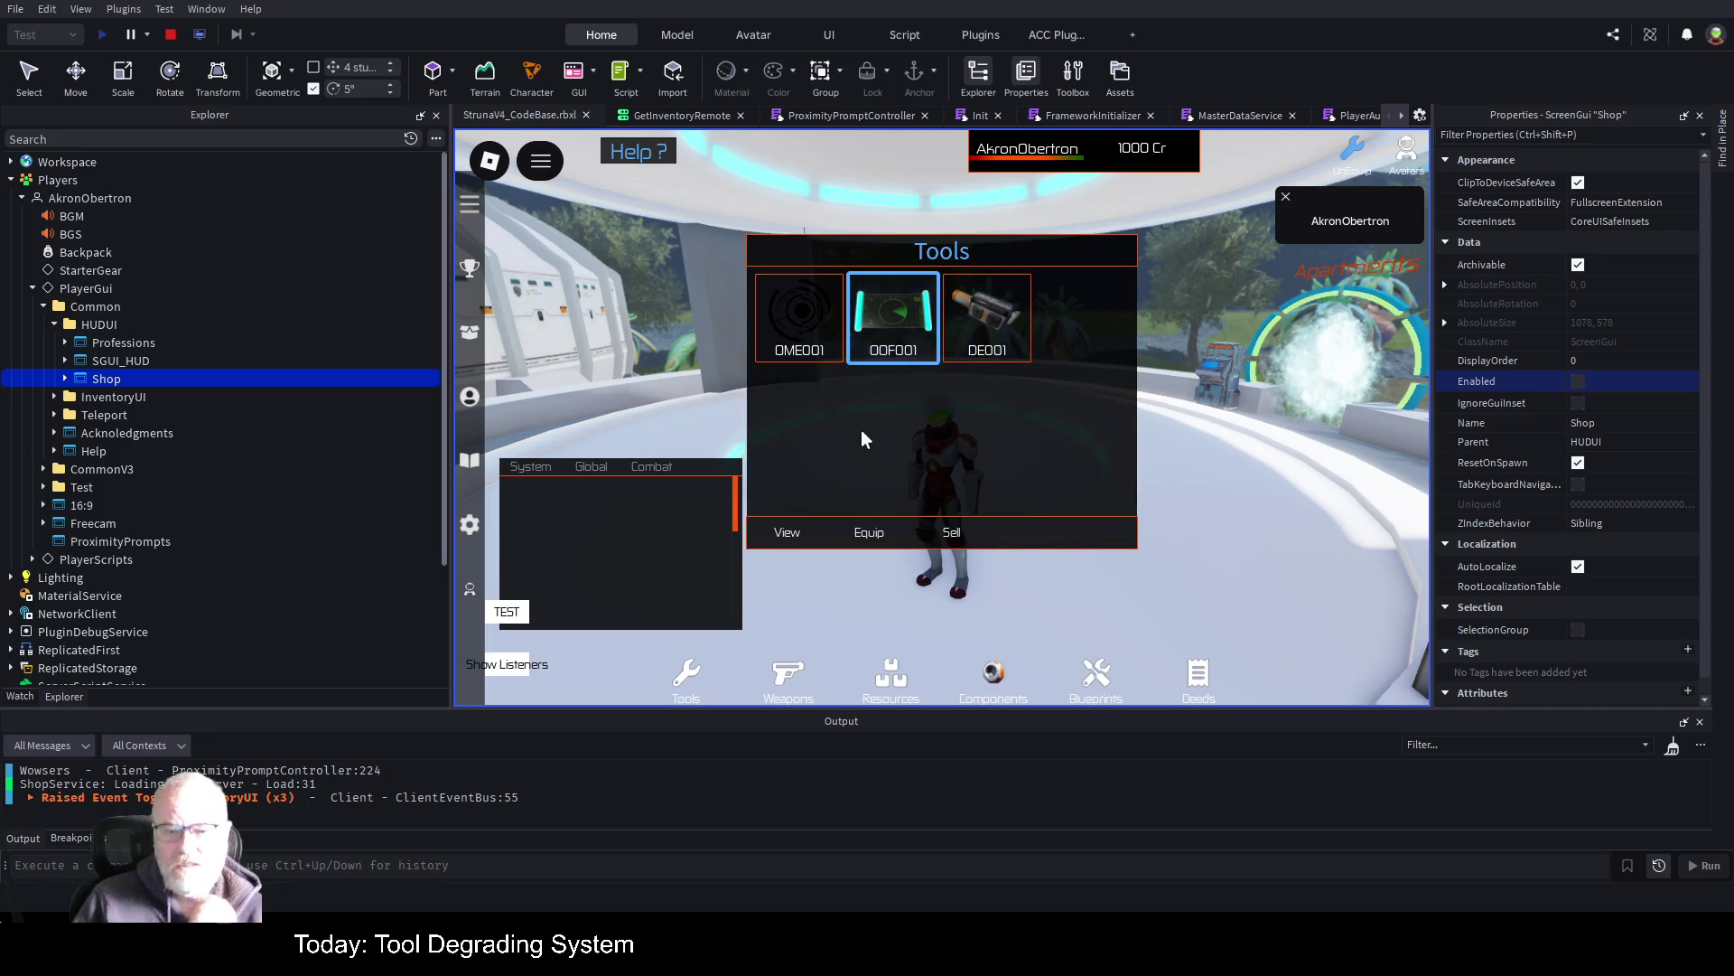
pyautogui.click(800, 537)
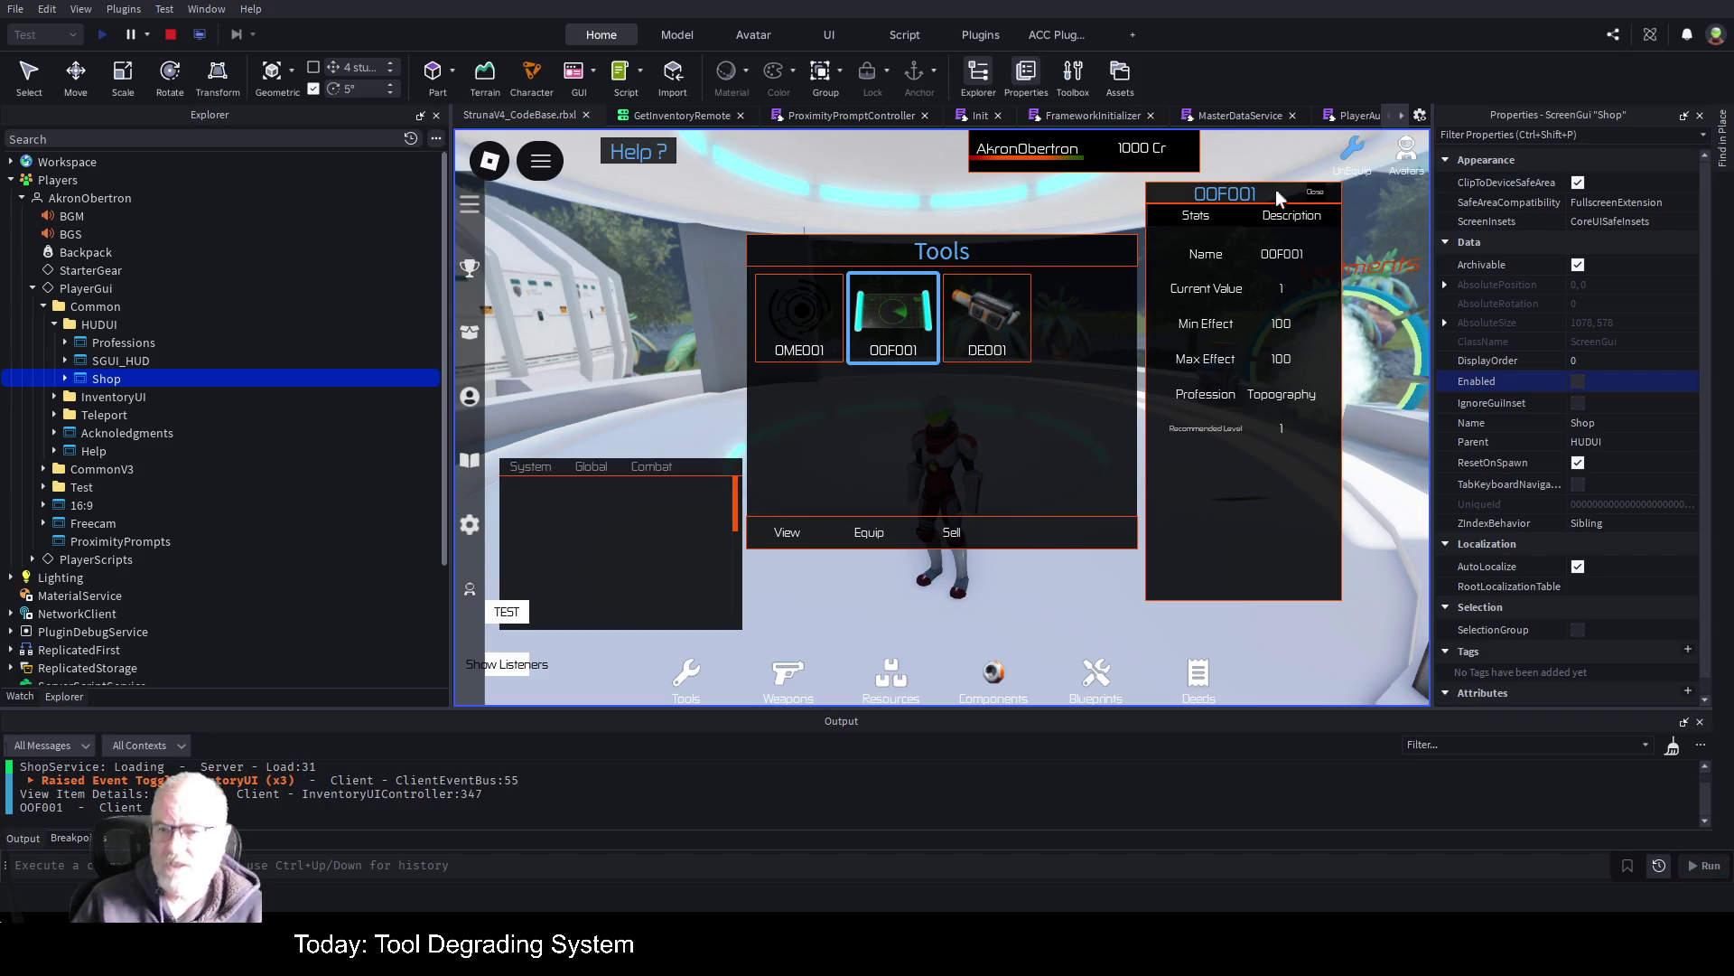
pyautogui.click(1316, 195)
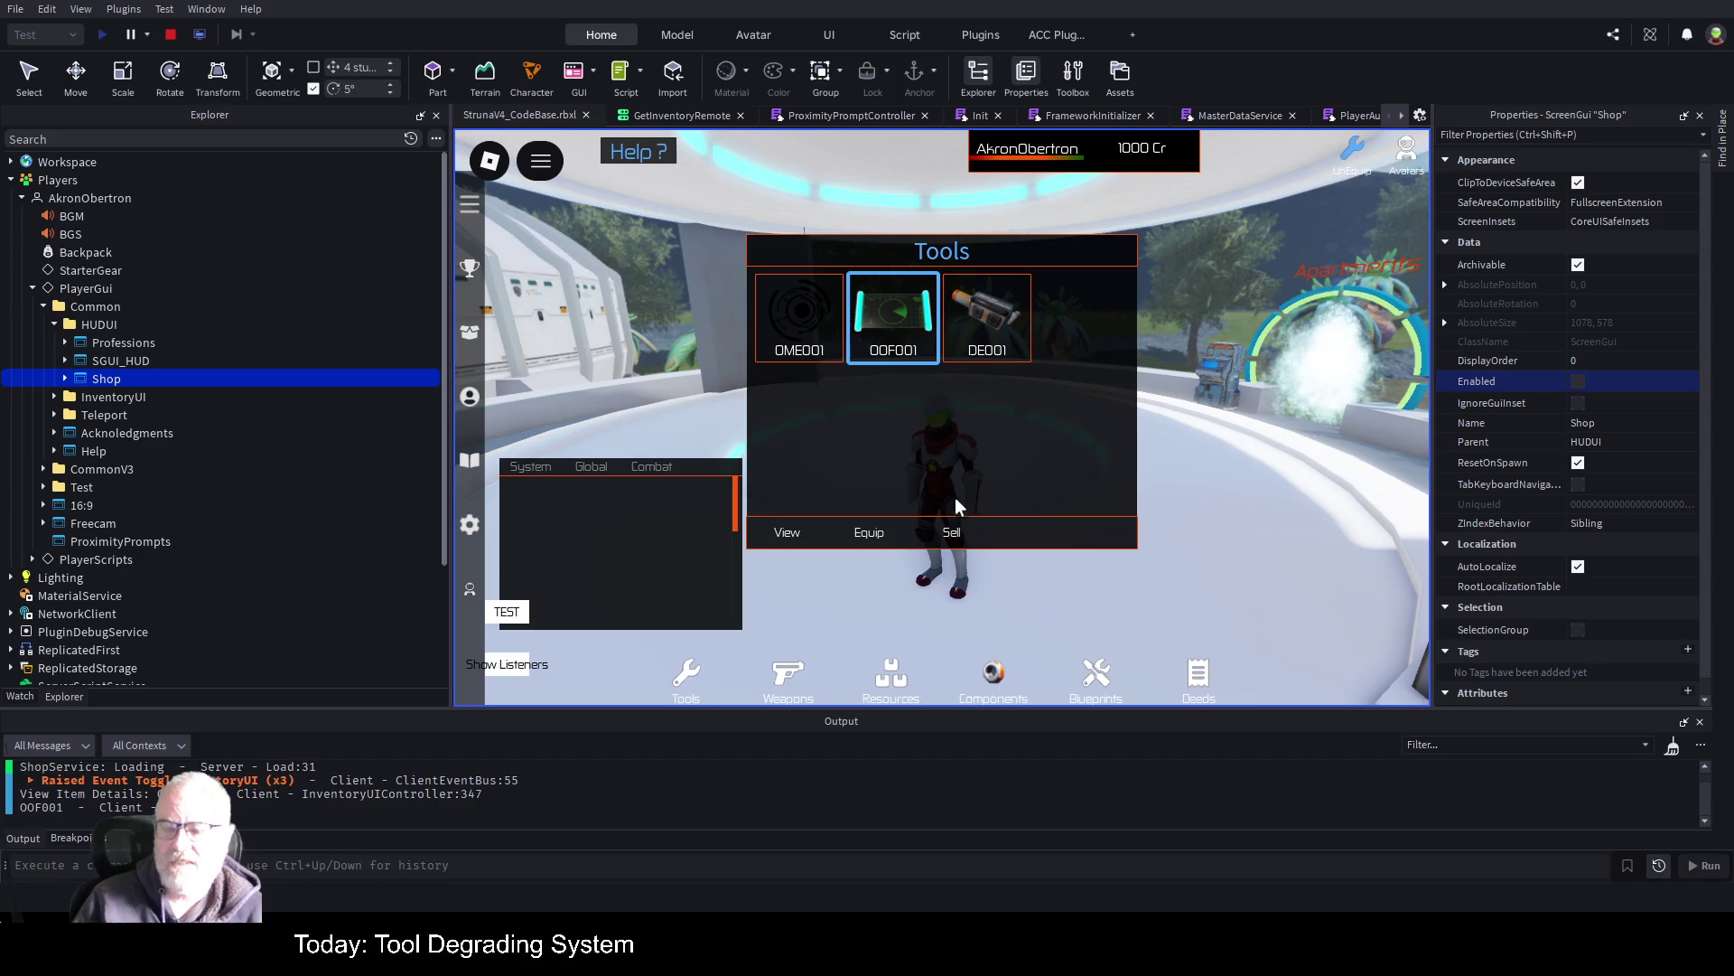
# Close the inventory, walk to the shop kiosk, resume past the breakpoint and show the client tree
pyautogui.press('Tab')
pyautogui.press('w')
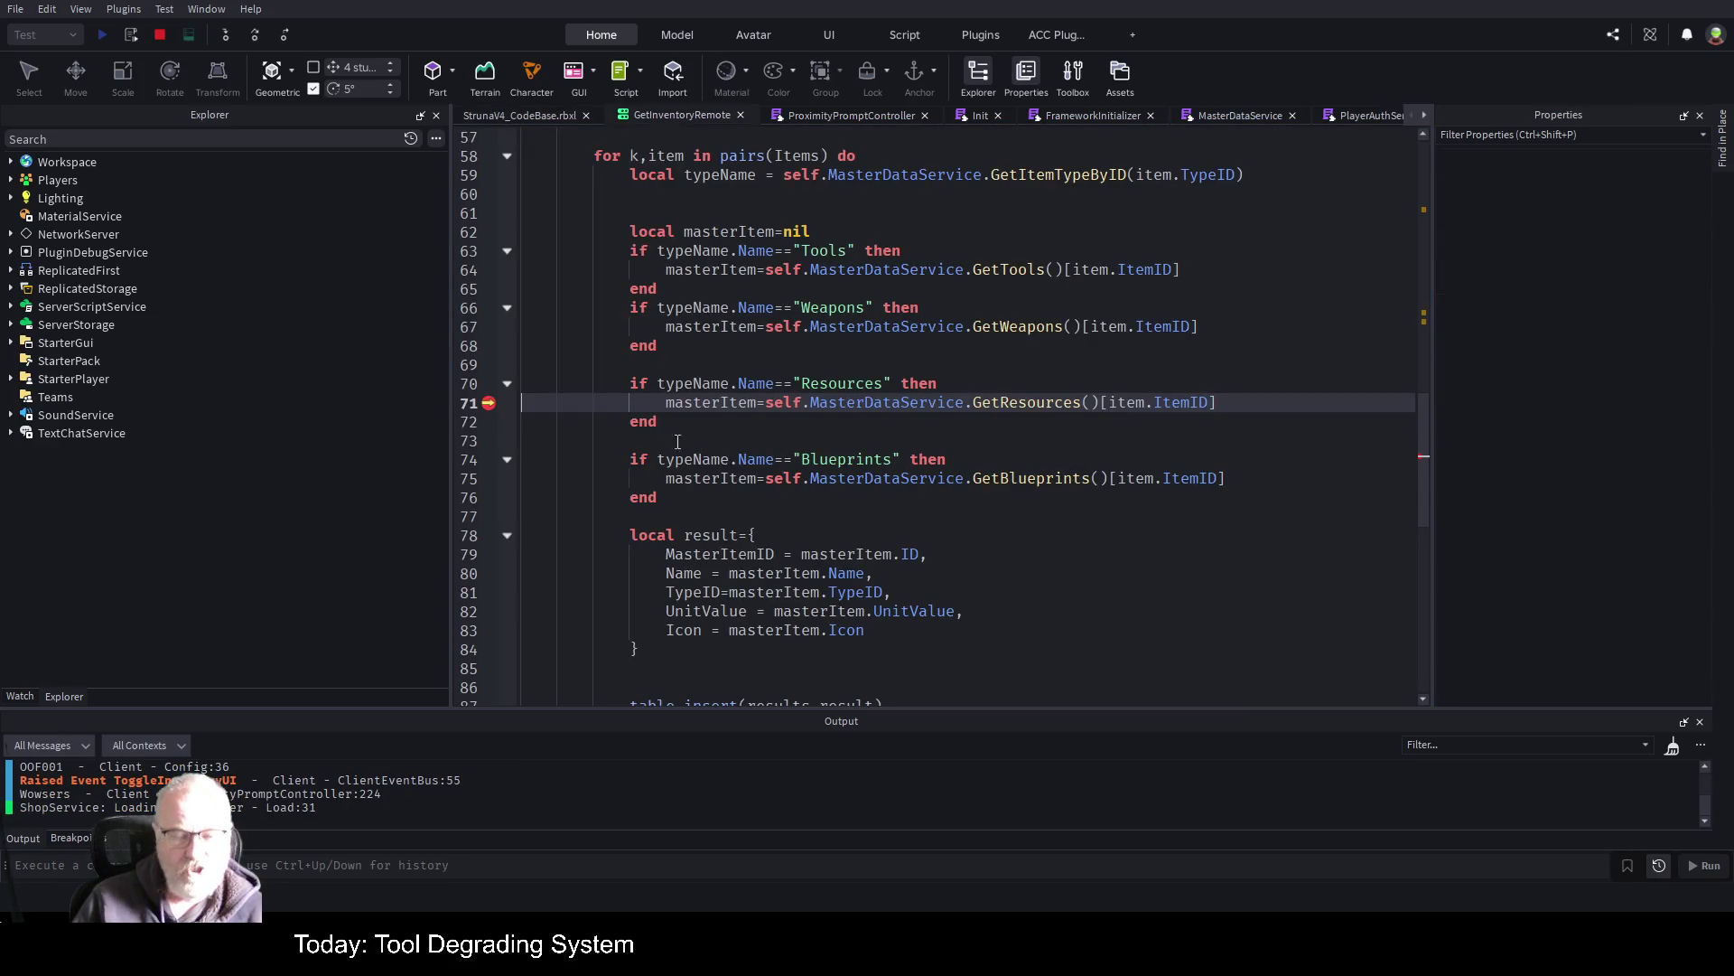
pyautogui.press('F5')
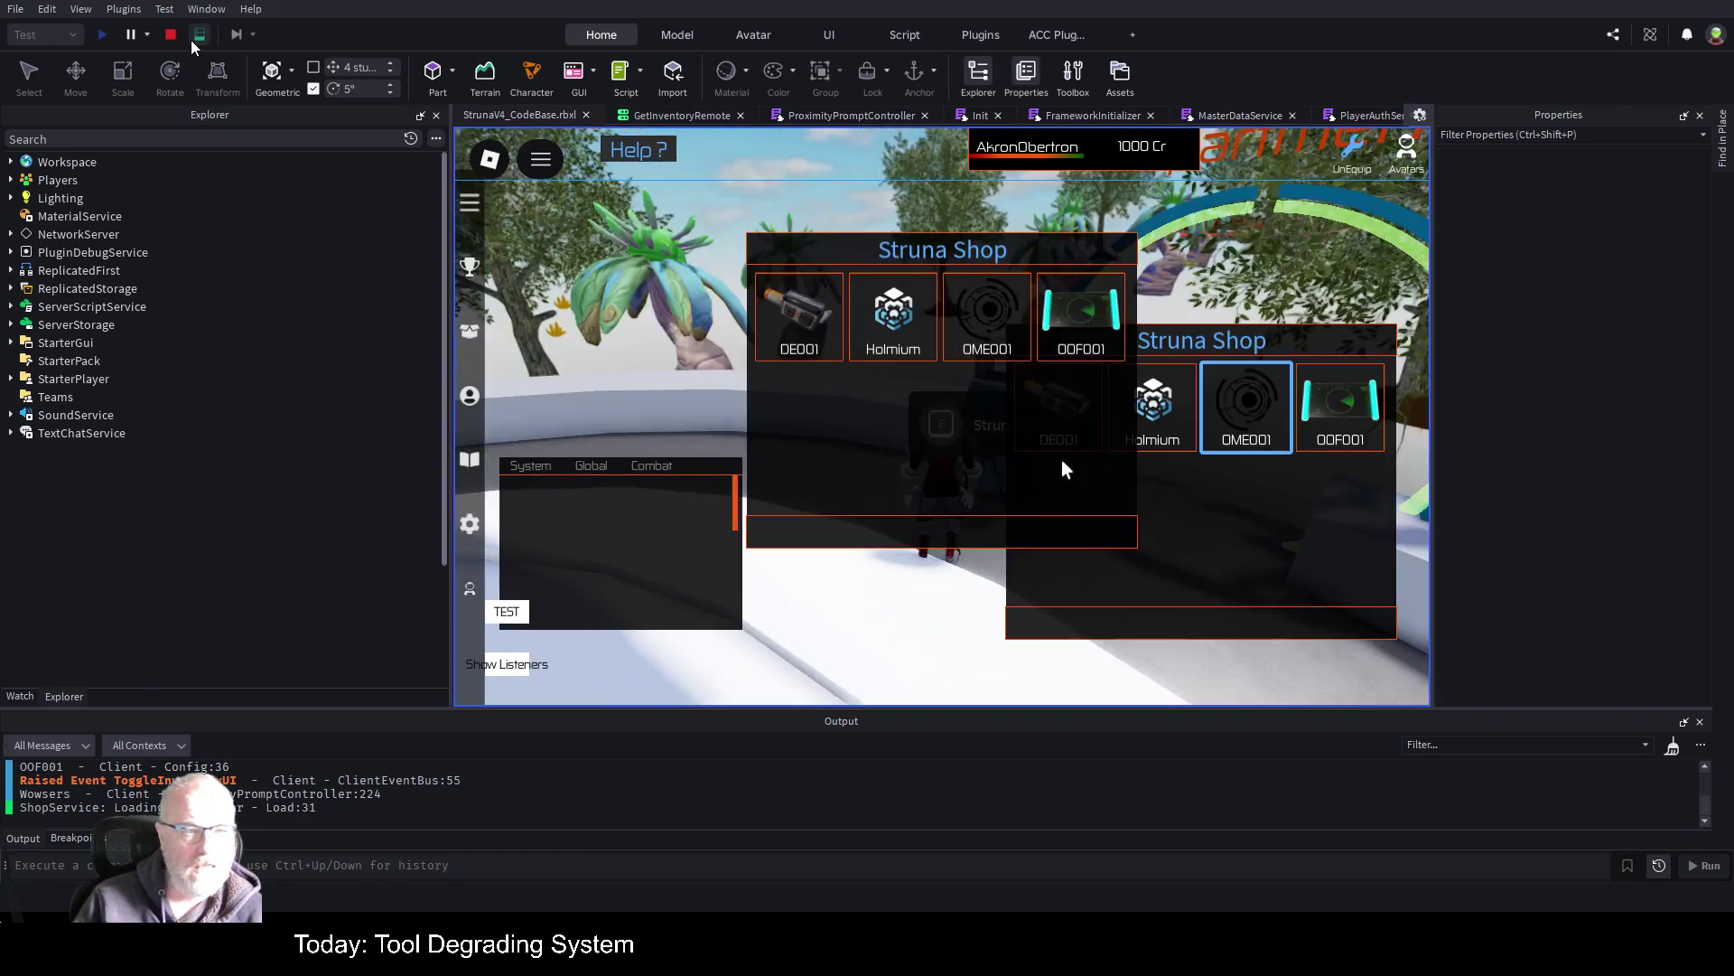
pyautogui.click(191, 39)
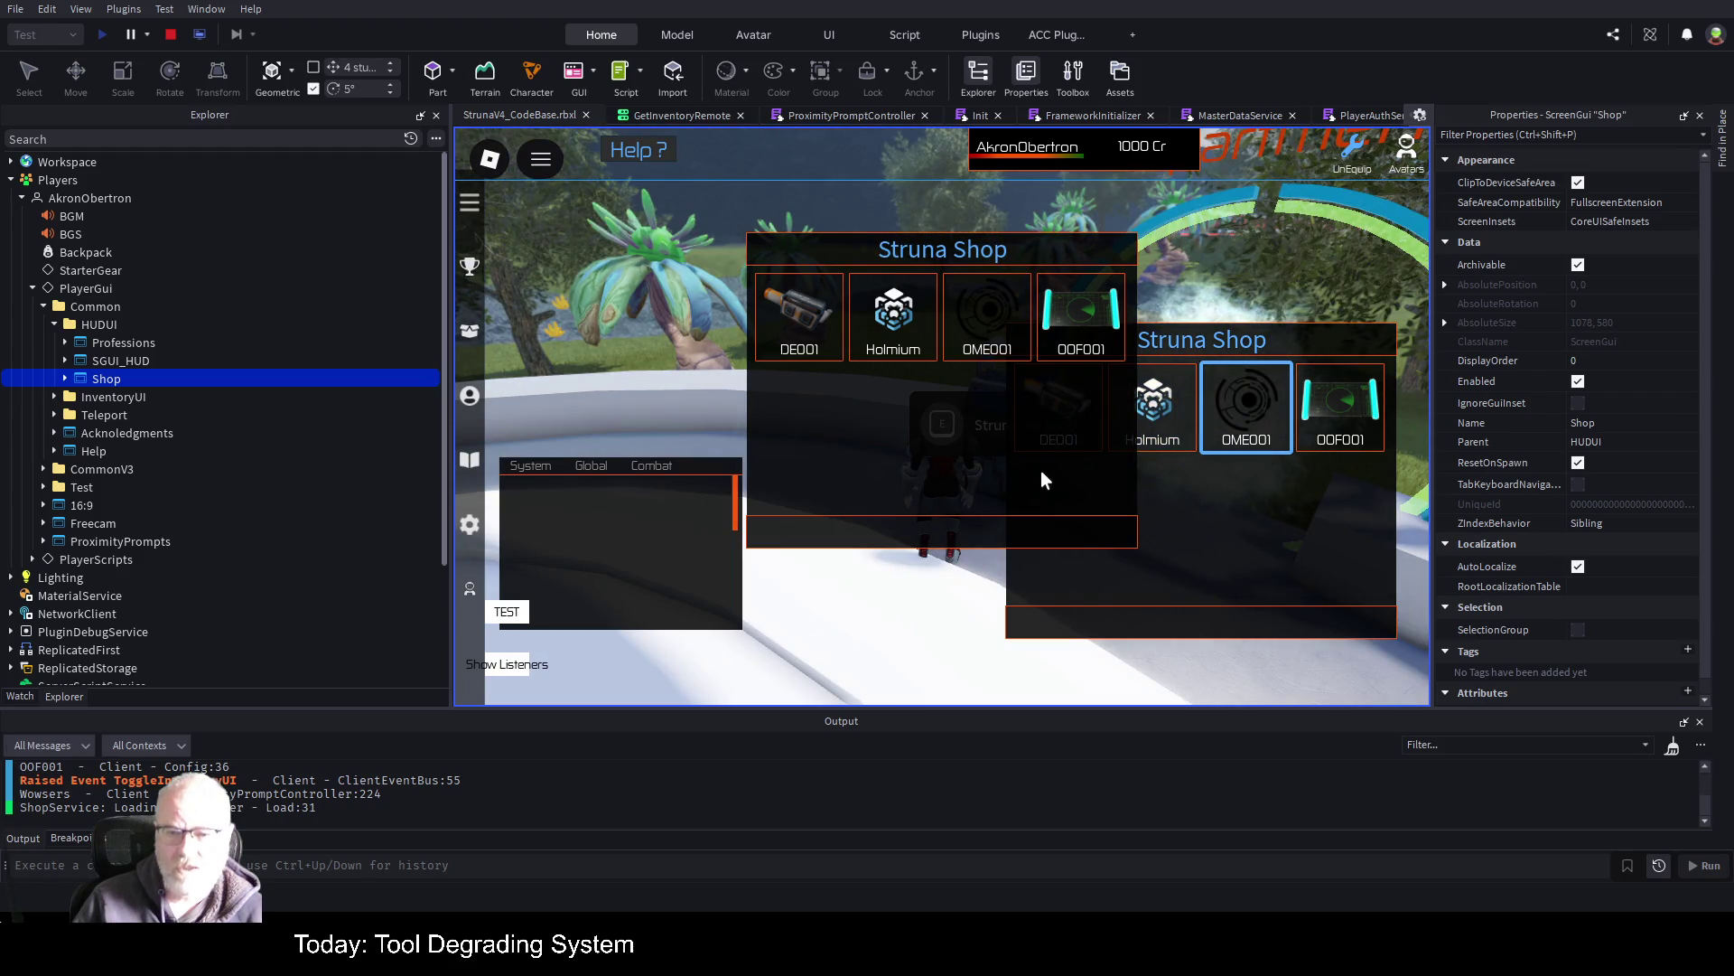
pyautogui.press('i')
pyautogui.press('i')
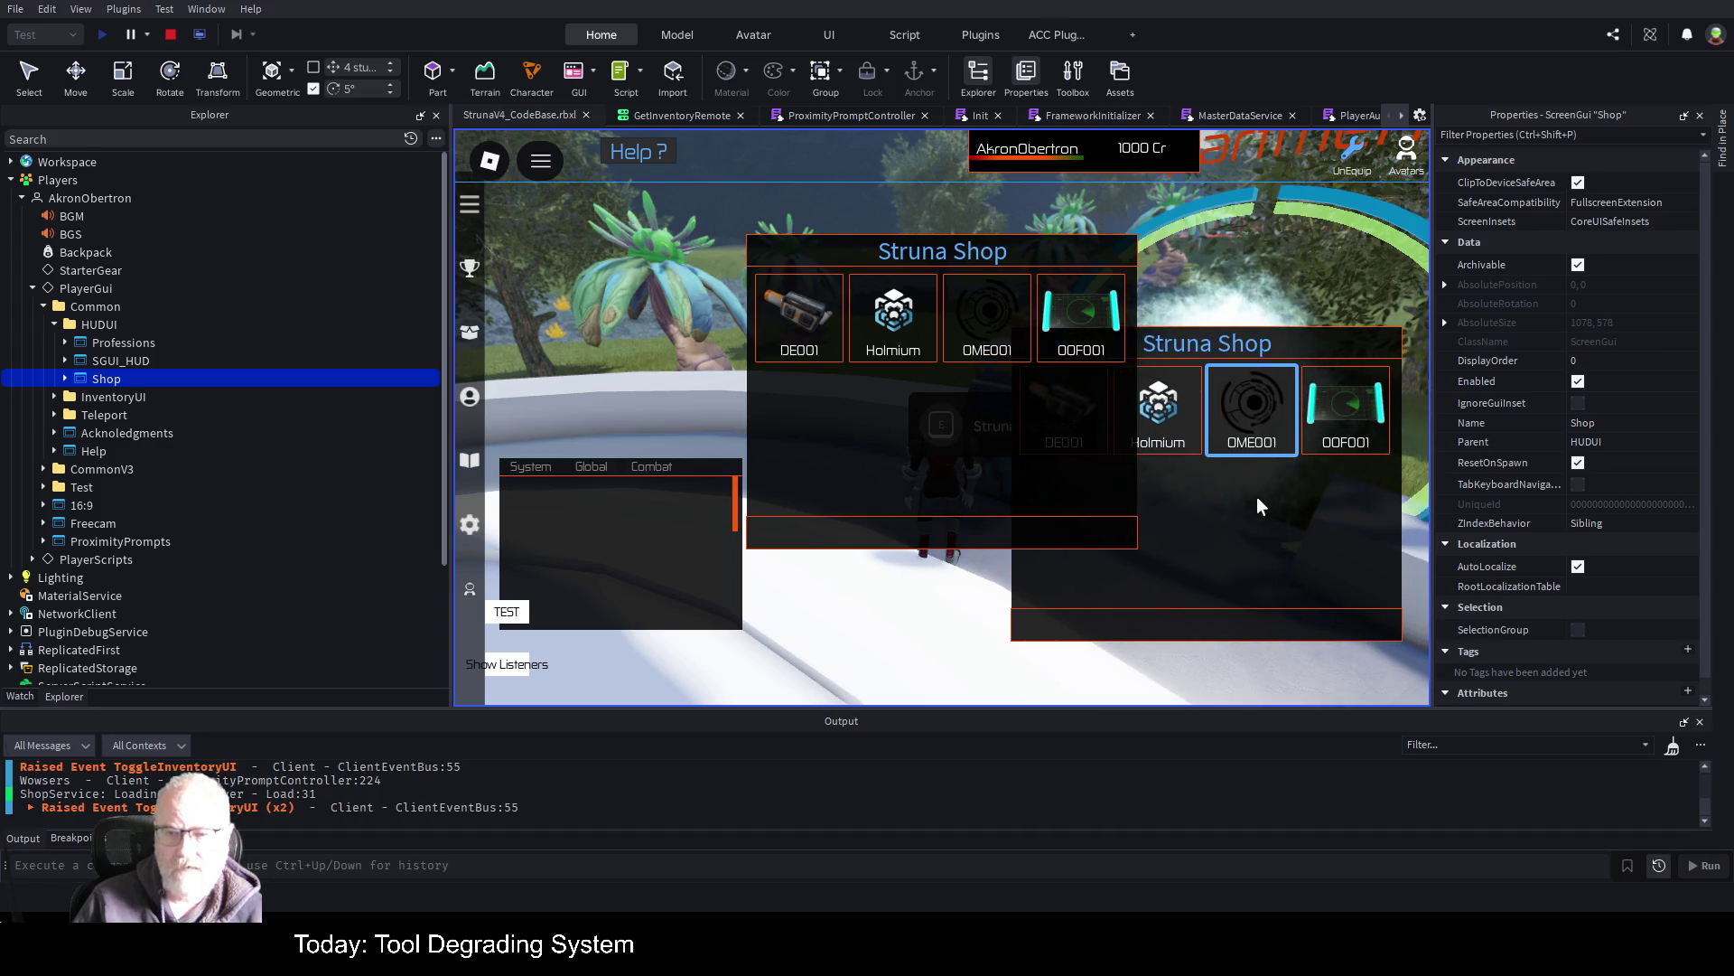
# Toggle Shop's Enabled off and on, drag the two Struna Shop panels apart, and retrigger the prompt
pyautogui.click(1578, 382)
pyautogui.click(1578, 383)
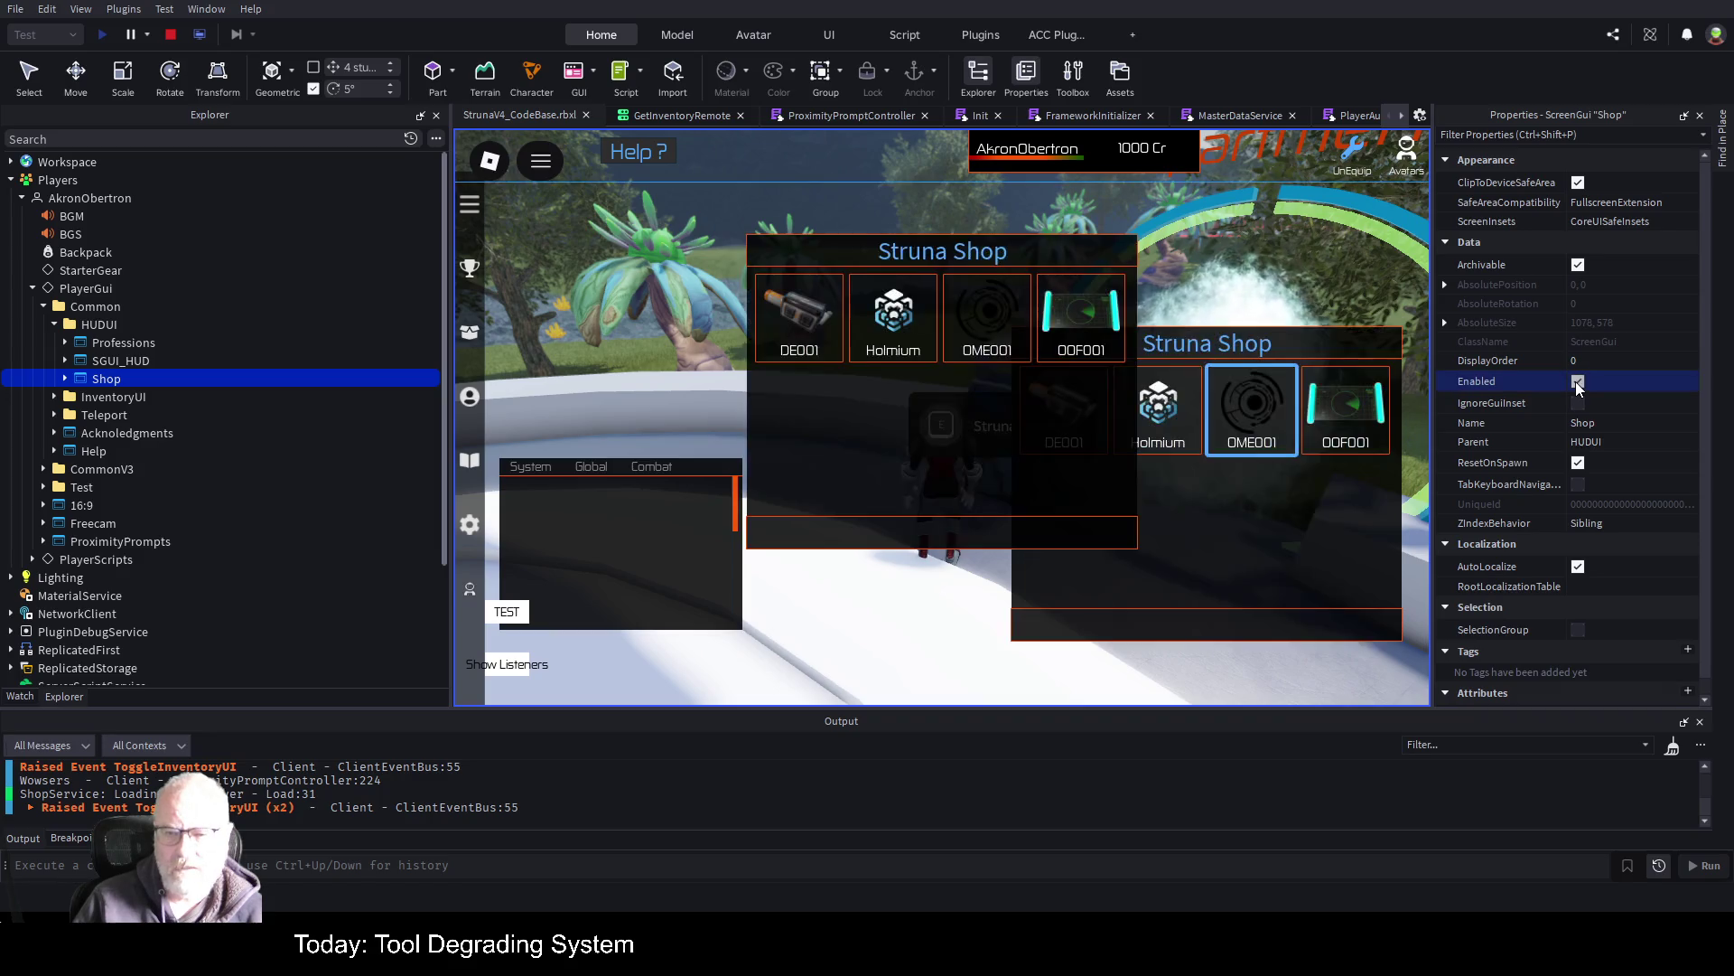
pyautogui.moveTo(1064, 457); pyautogui.dragTo(890, 405)
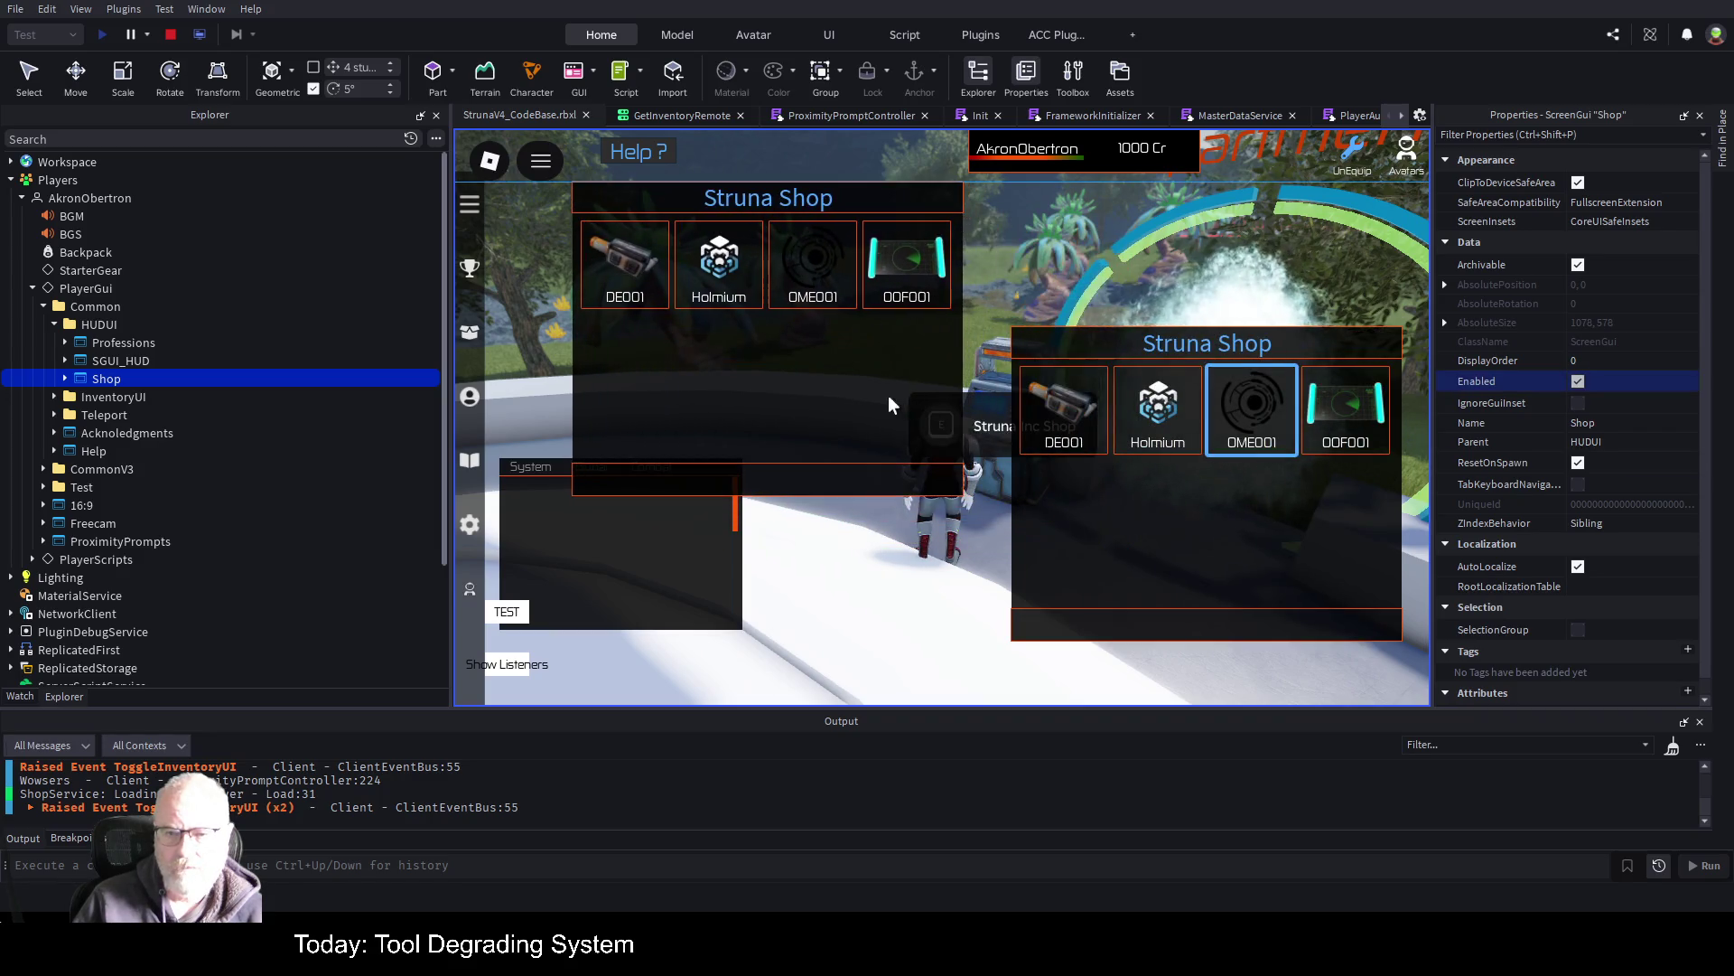
pyautogui.moveTo(1239, 533)
pyautogui.mouseDown()
pyautogui.moveTo(1178, 378)
pyautogui.moveTo(1214, 386)
pyautogui.mouseUp()
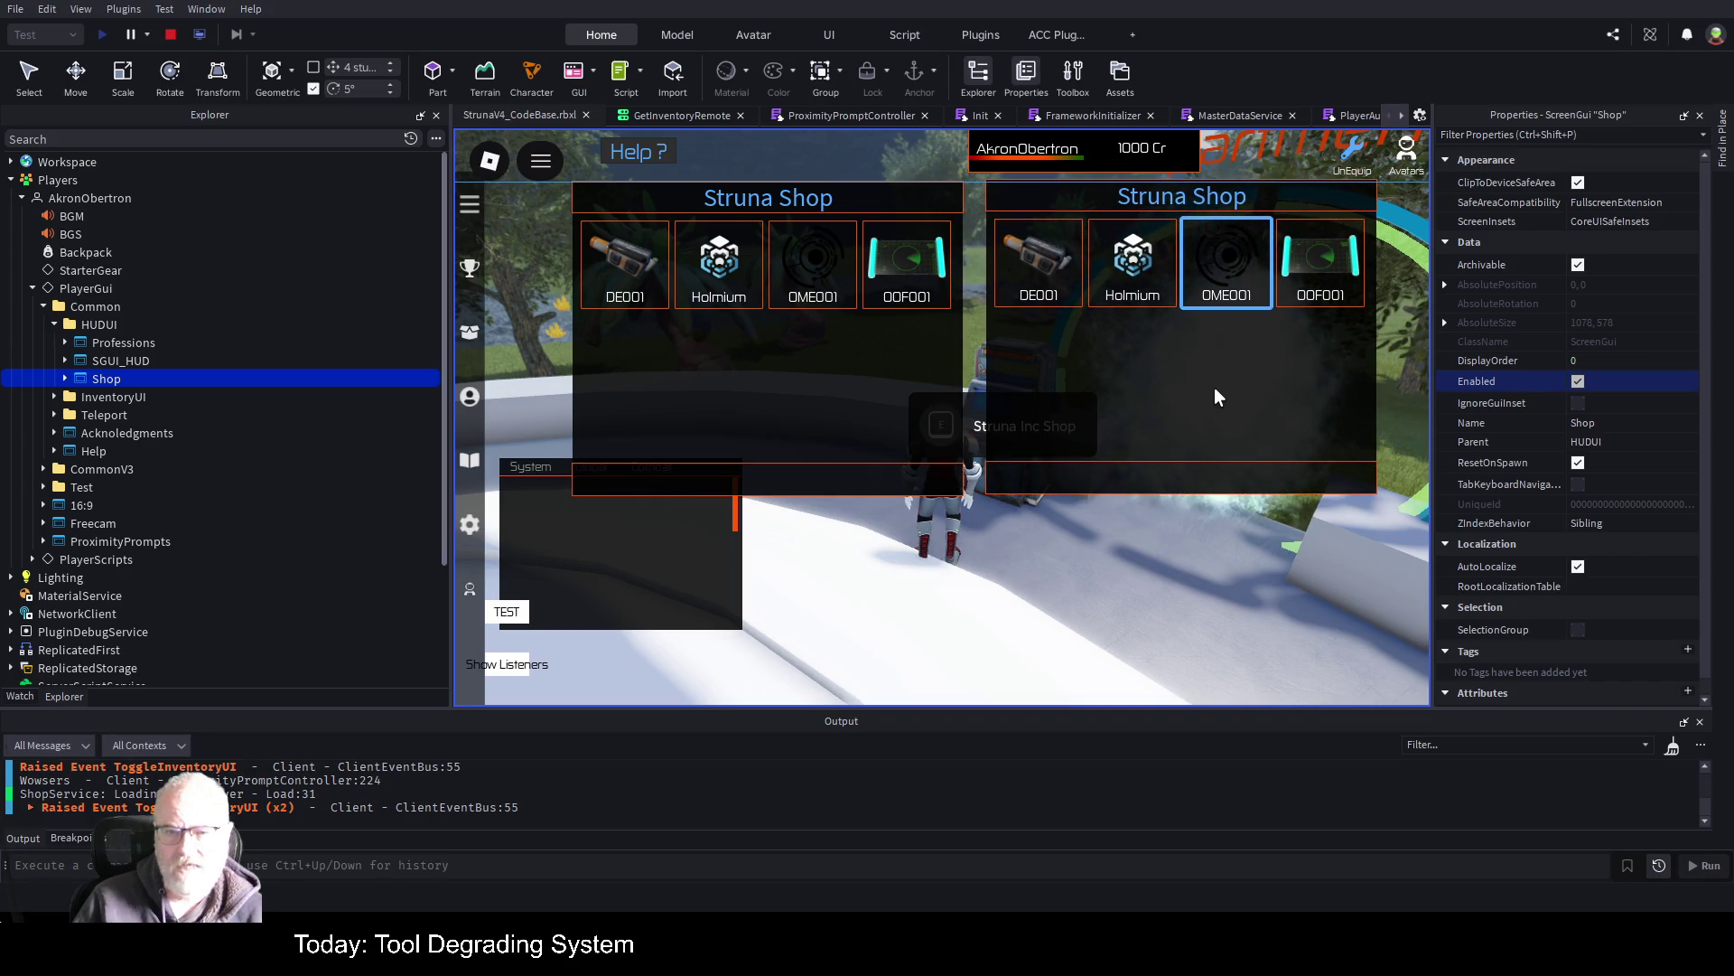
pyautogui.click(967, 446)
pyautogui.press('e')
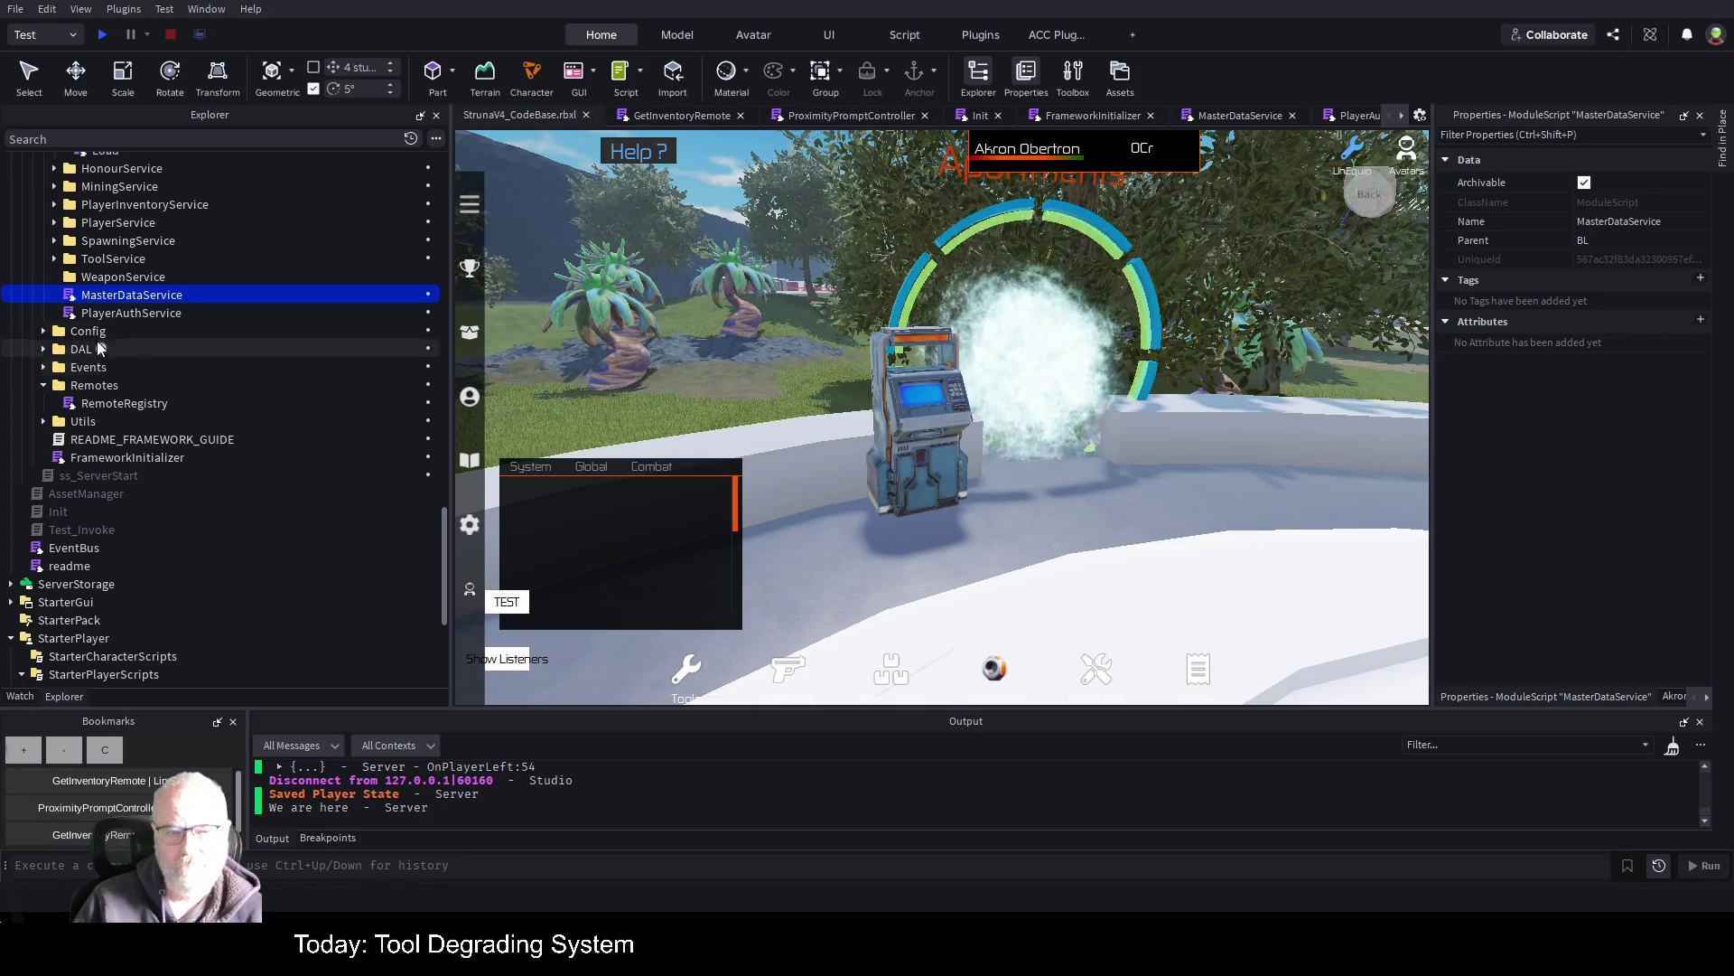
# Go to the RefreshItems(serverData) line in ProximityPromptController's SetupProxPromptsEvent
pyautogui.click(847, 115)
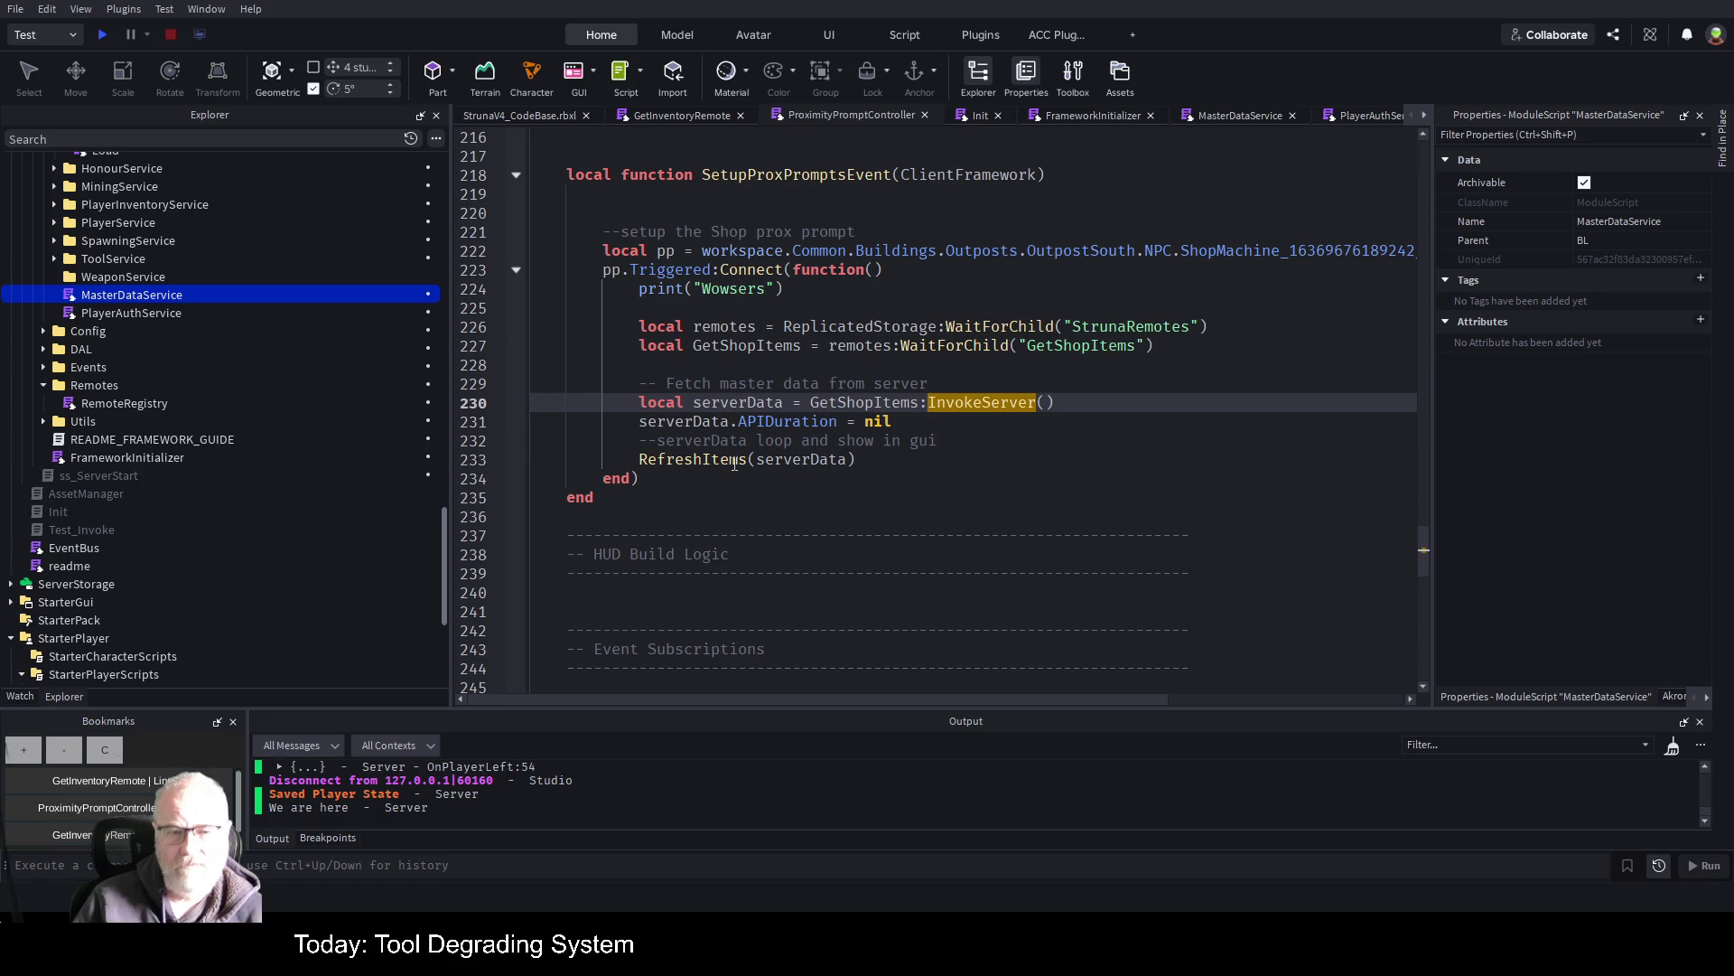
pyautogui.press('Down')
pyautogui.press('Down')
pyautogui.press('Down')
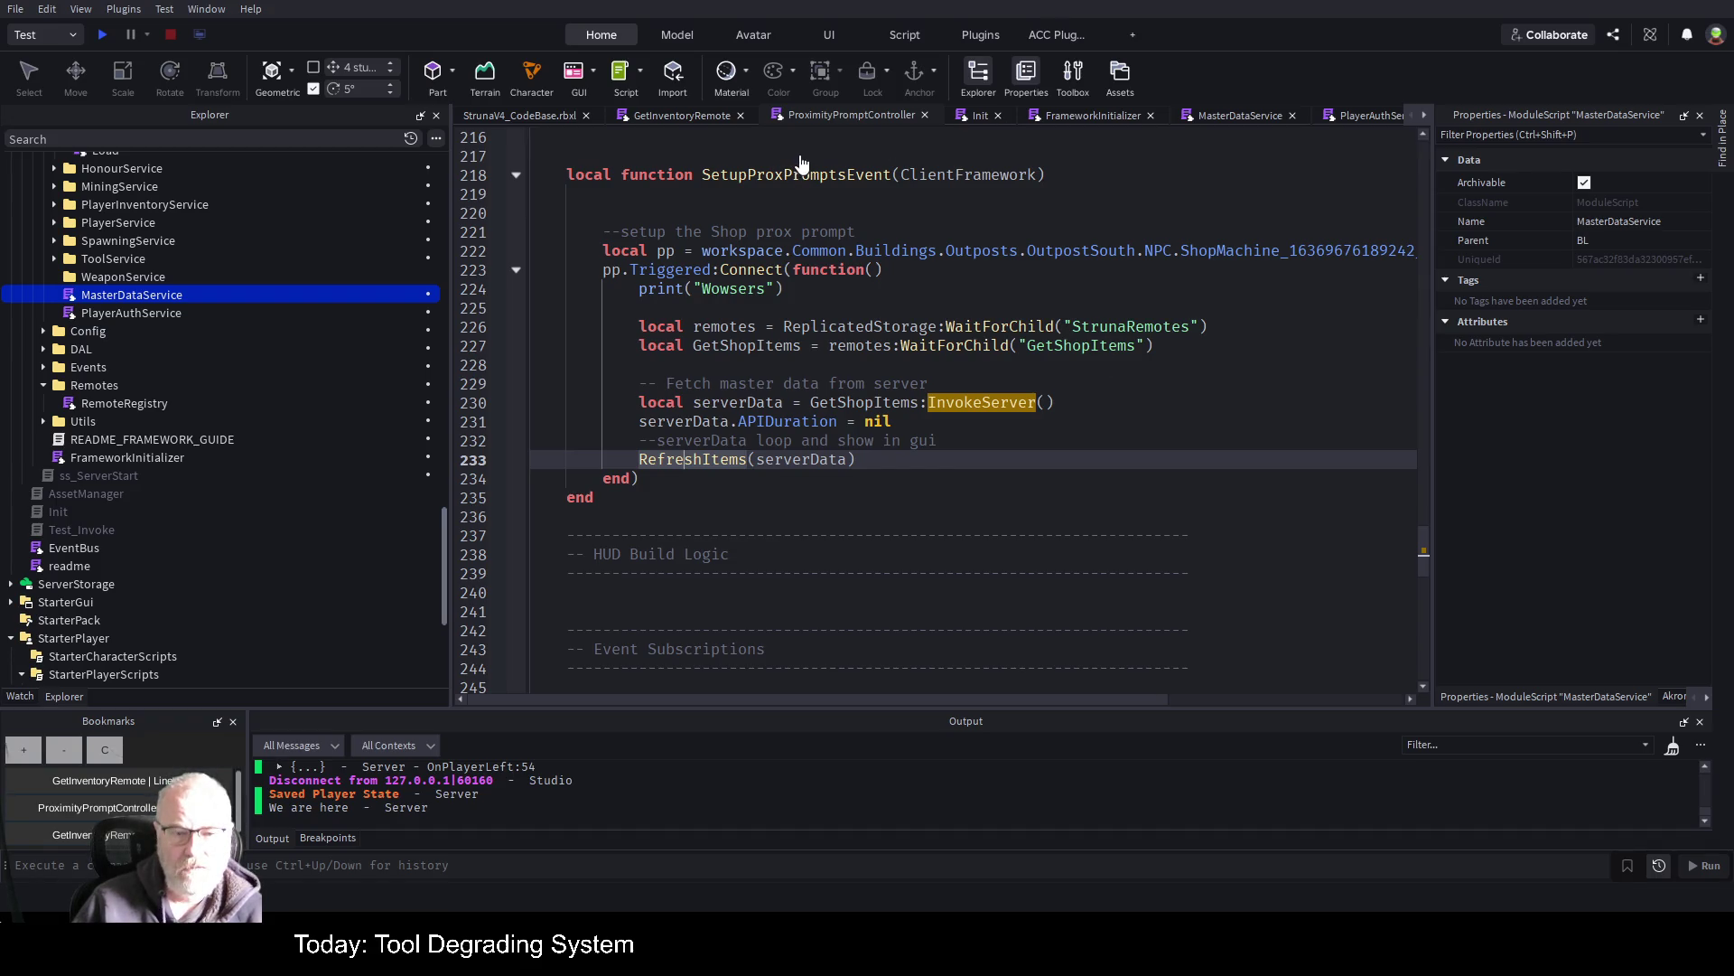
# Declare 'local done=false' above the function and add 'done=true' after RefreshItems
pyautogui.click(548, 151)
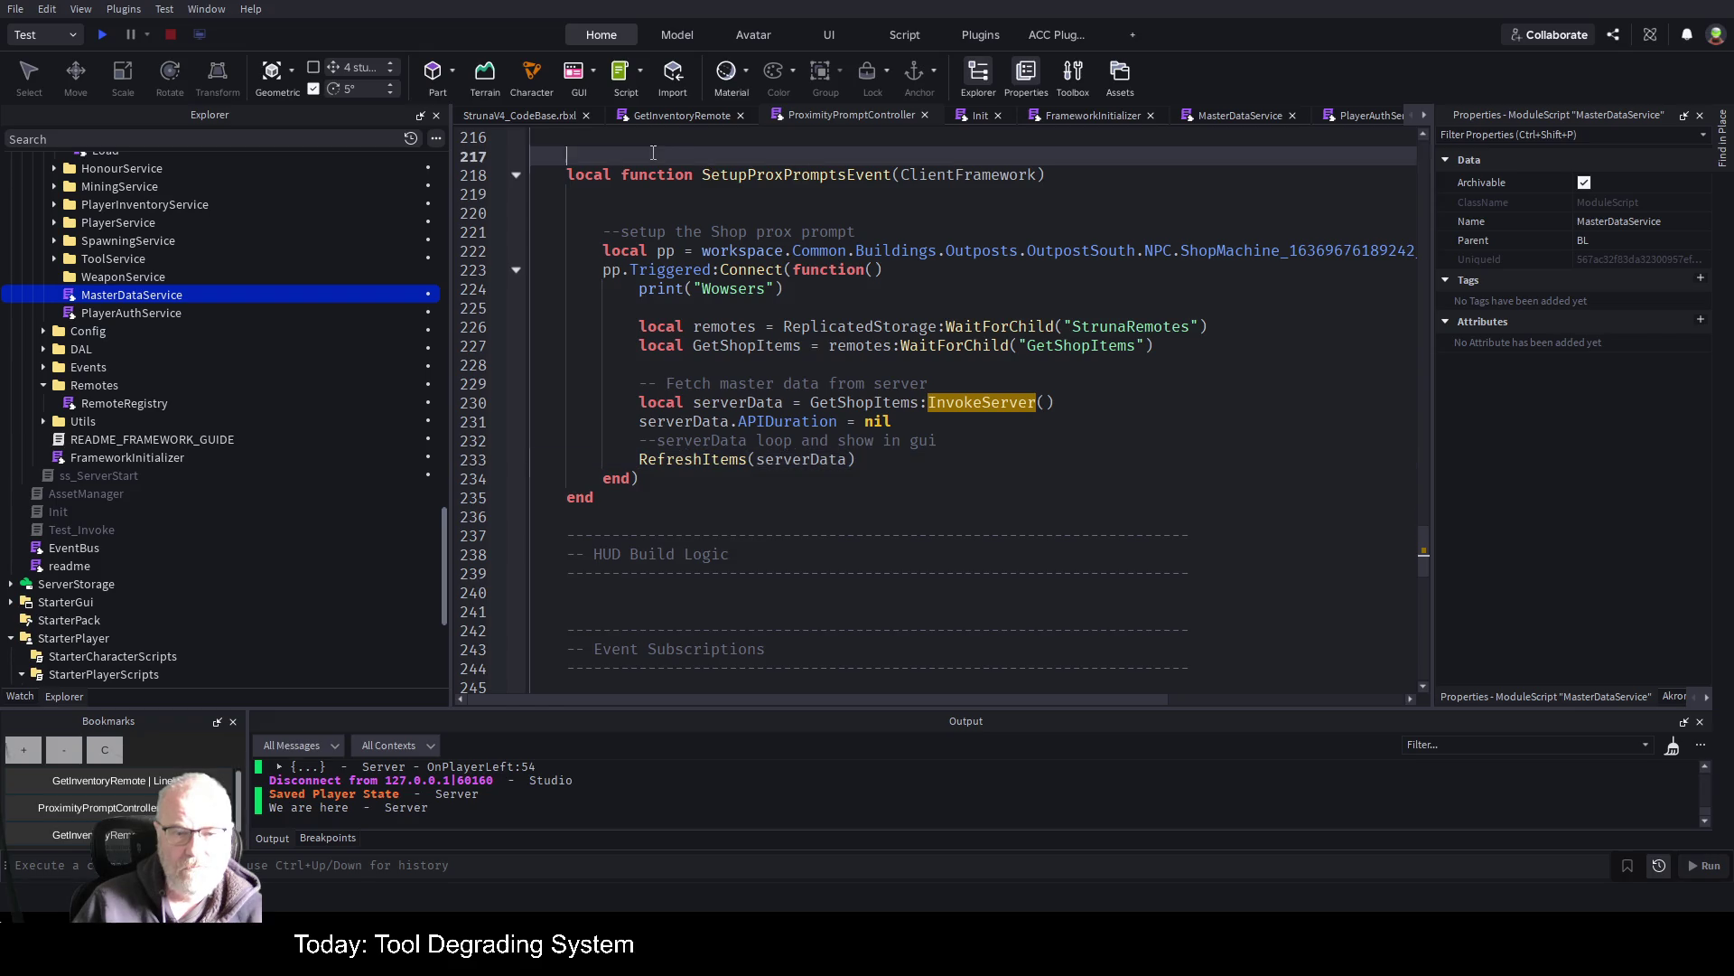
pyautogui.write('local')
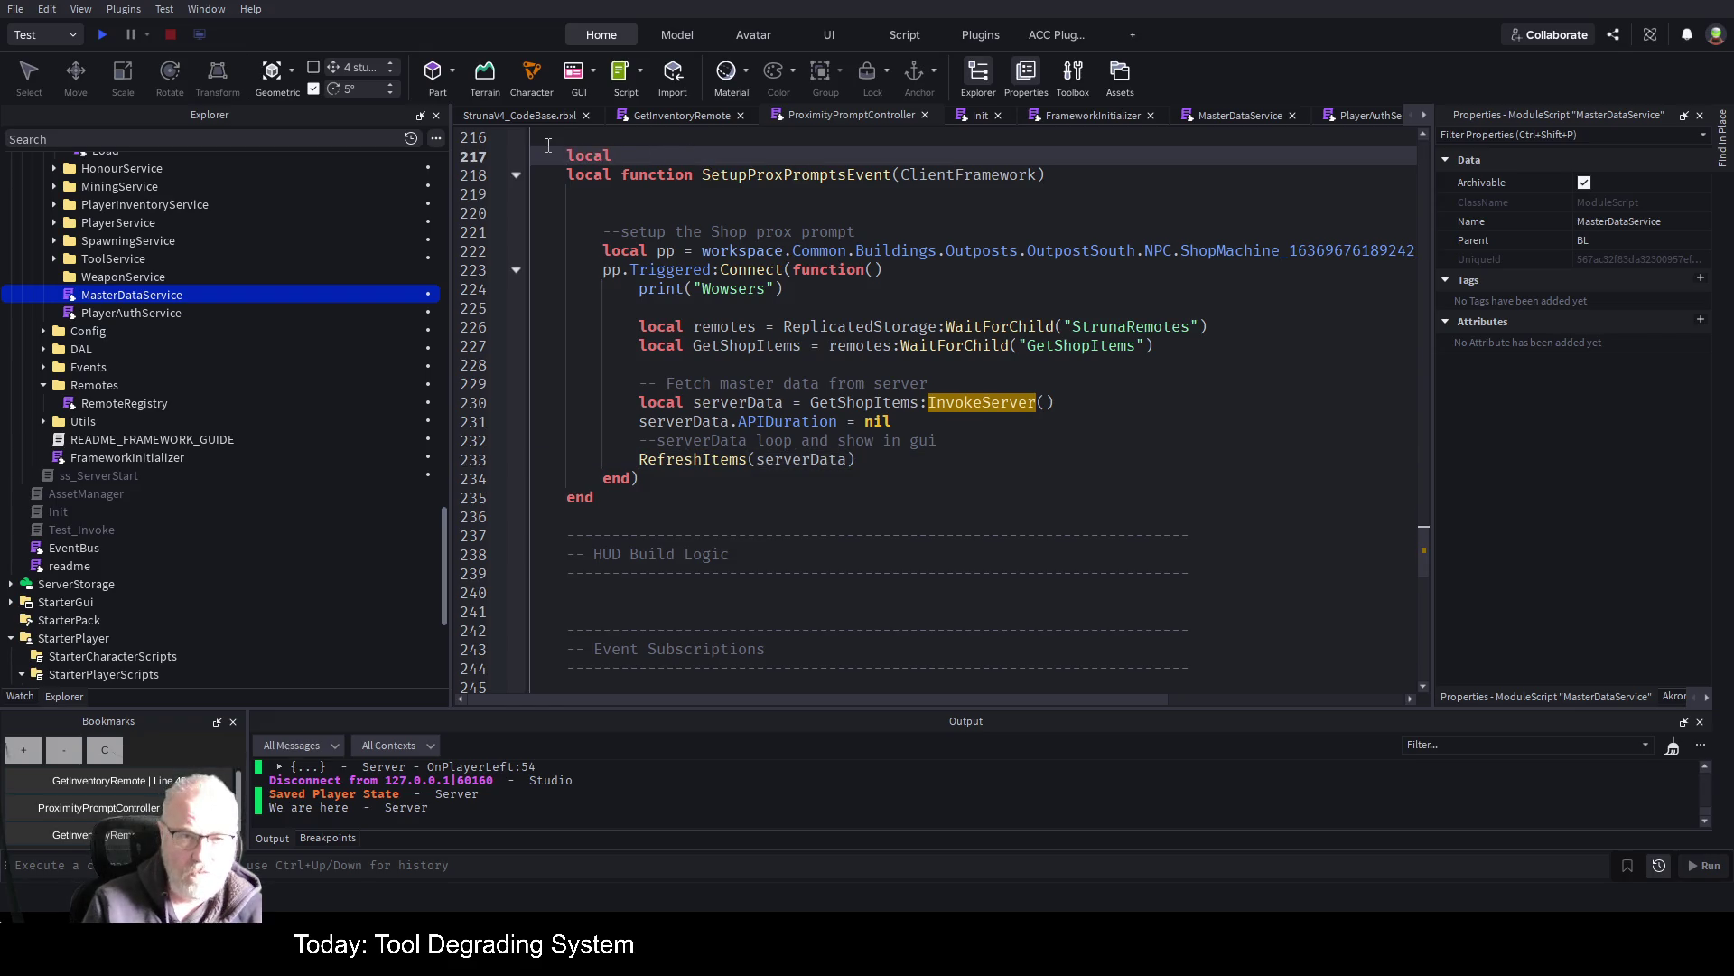
pyautogui.write(' done=false')
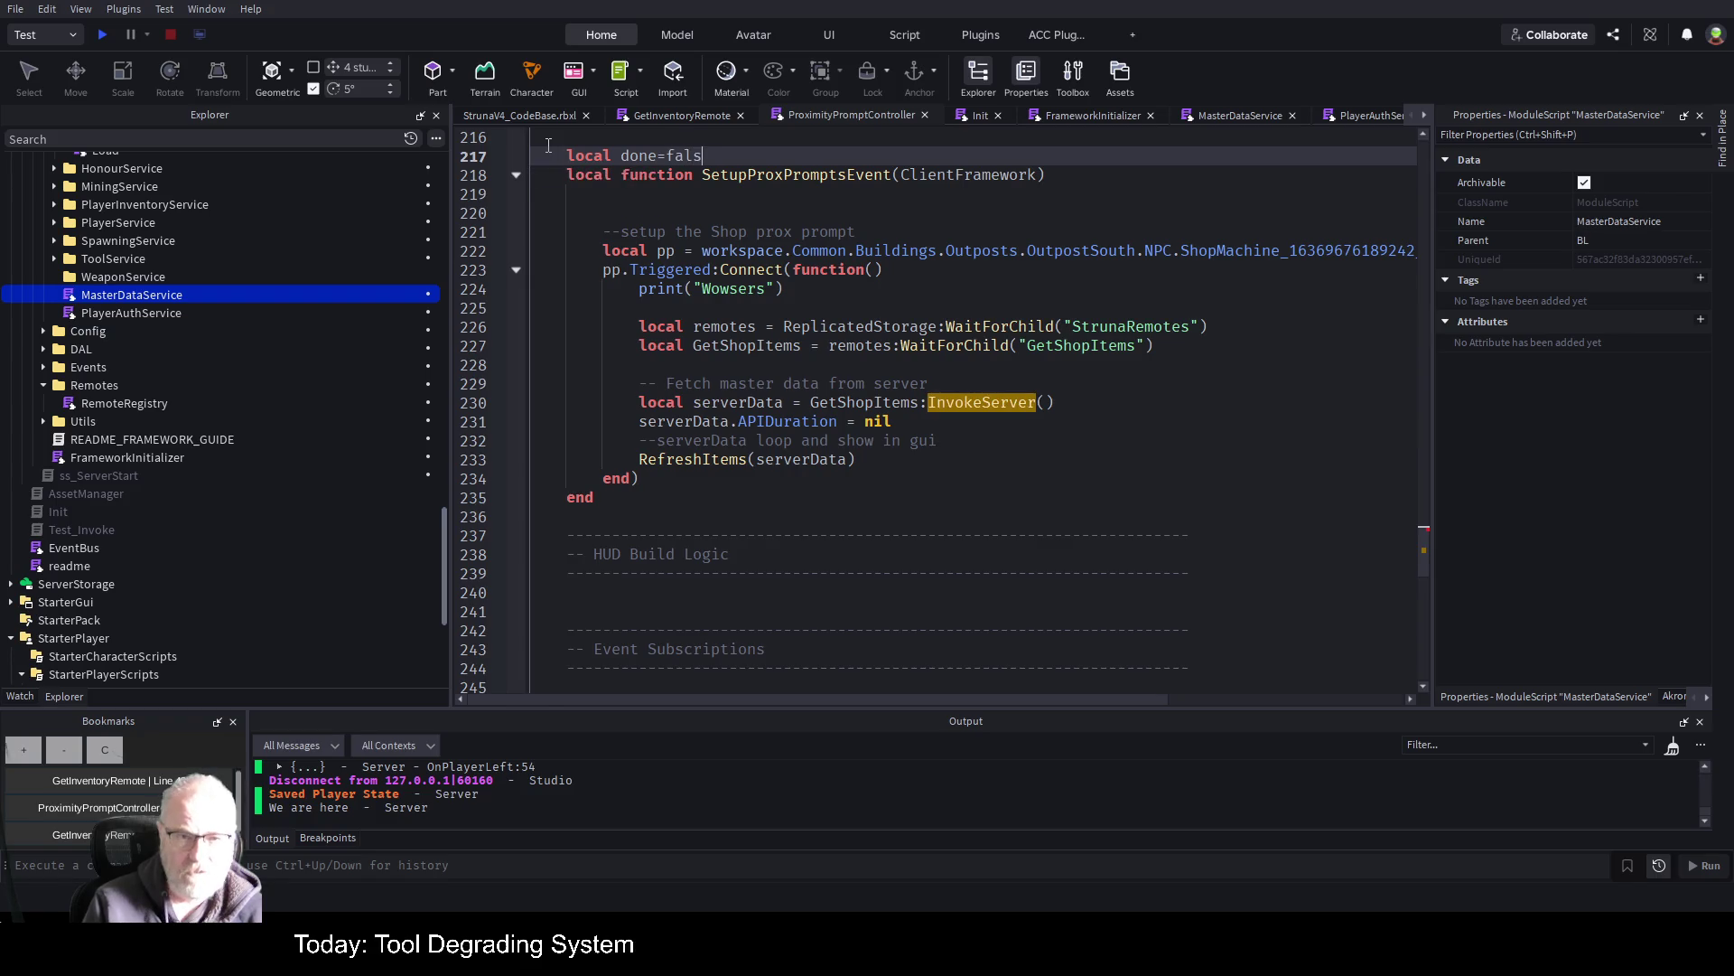
pyautogui.press('Down')
pyautogui.press('Down')
pyautogui.press('Down')
pyautogui.press('Down')
pyautogui.press('End')
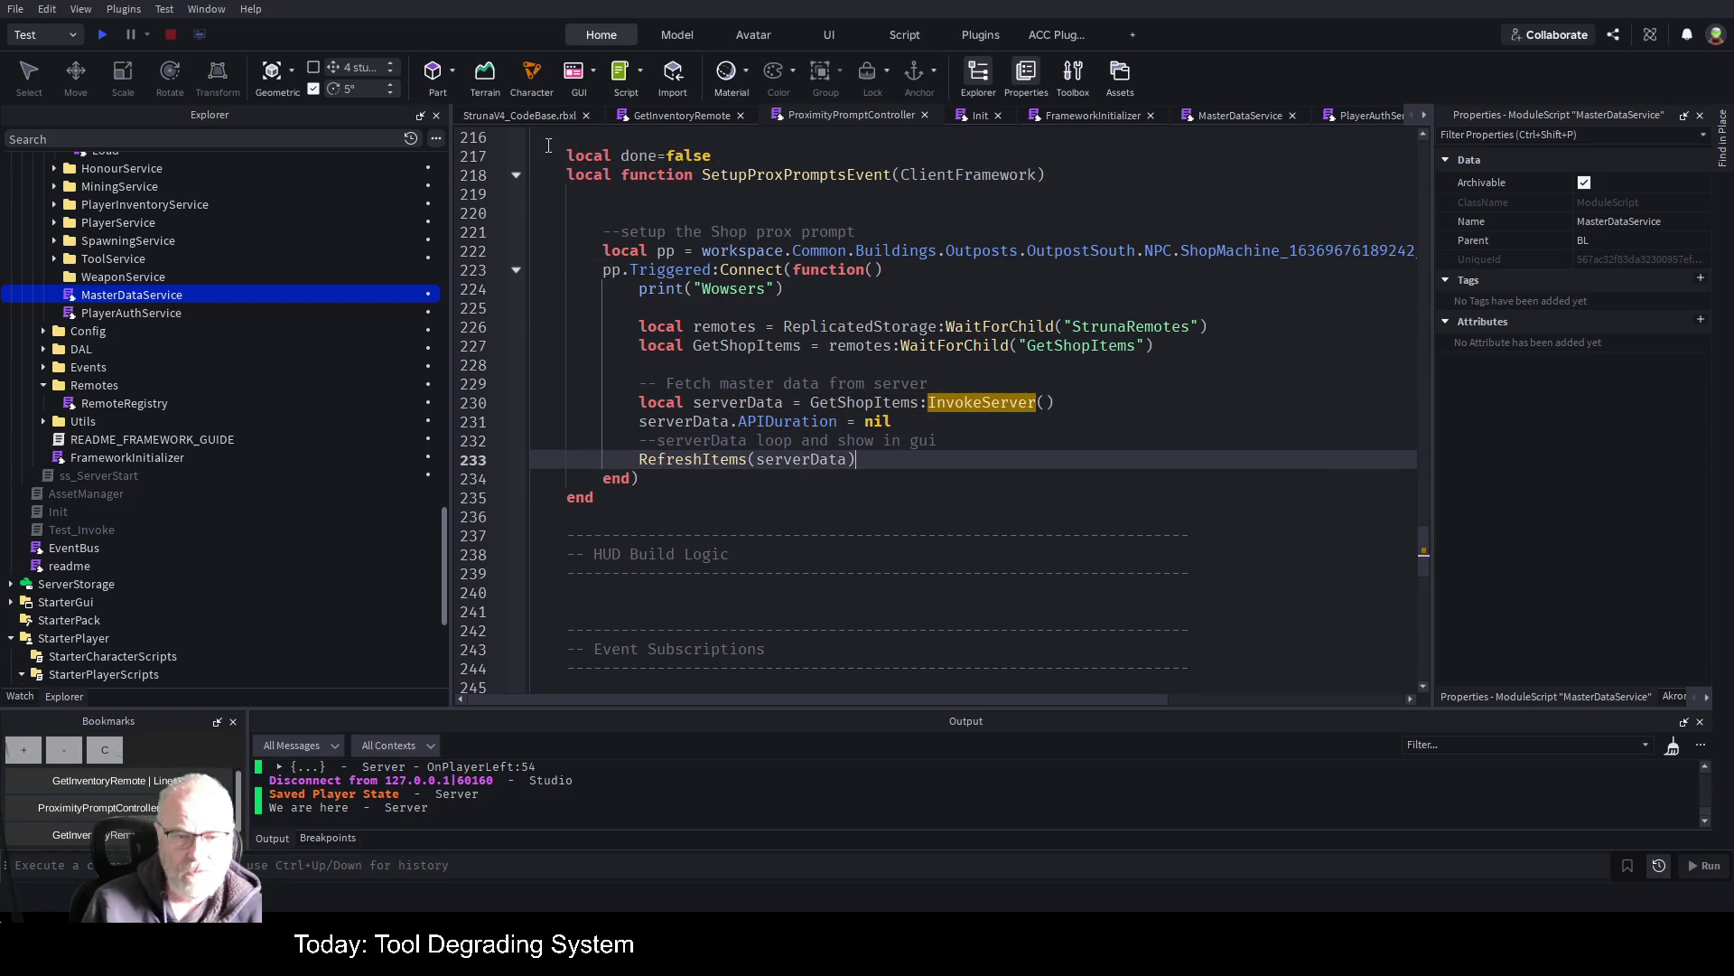
pyautogui.press('Return')
pyautogui.write('done=t')
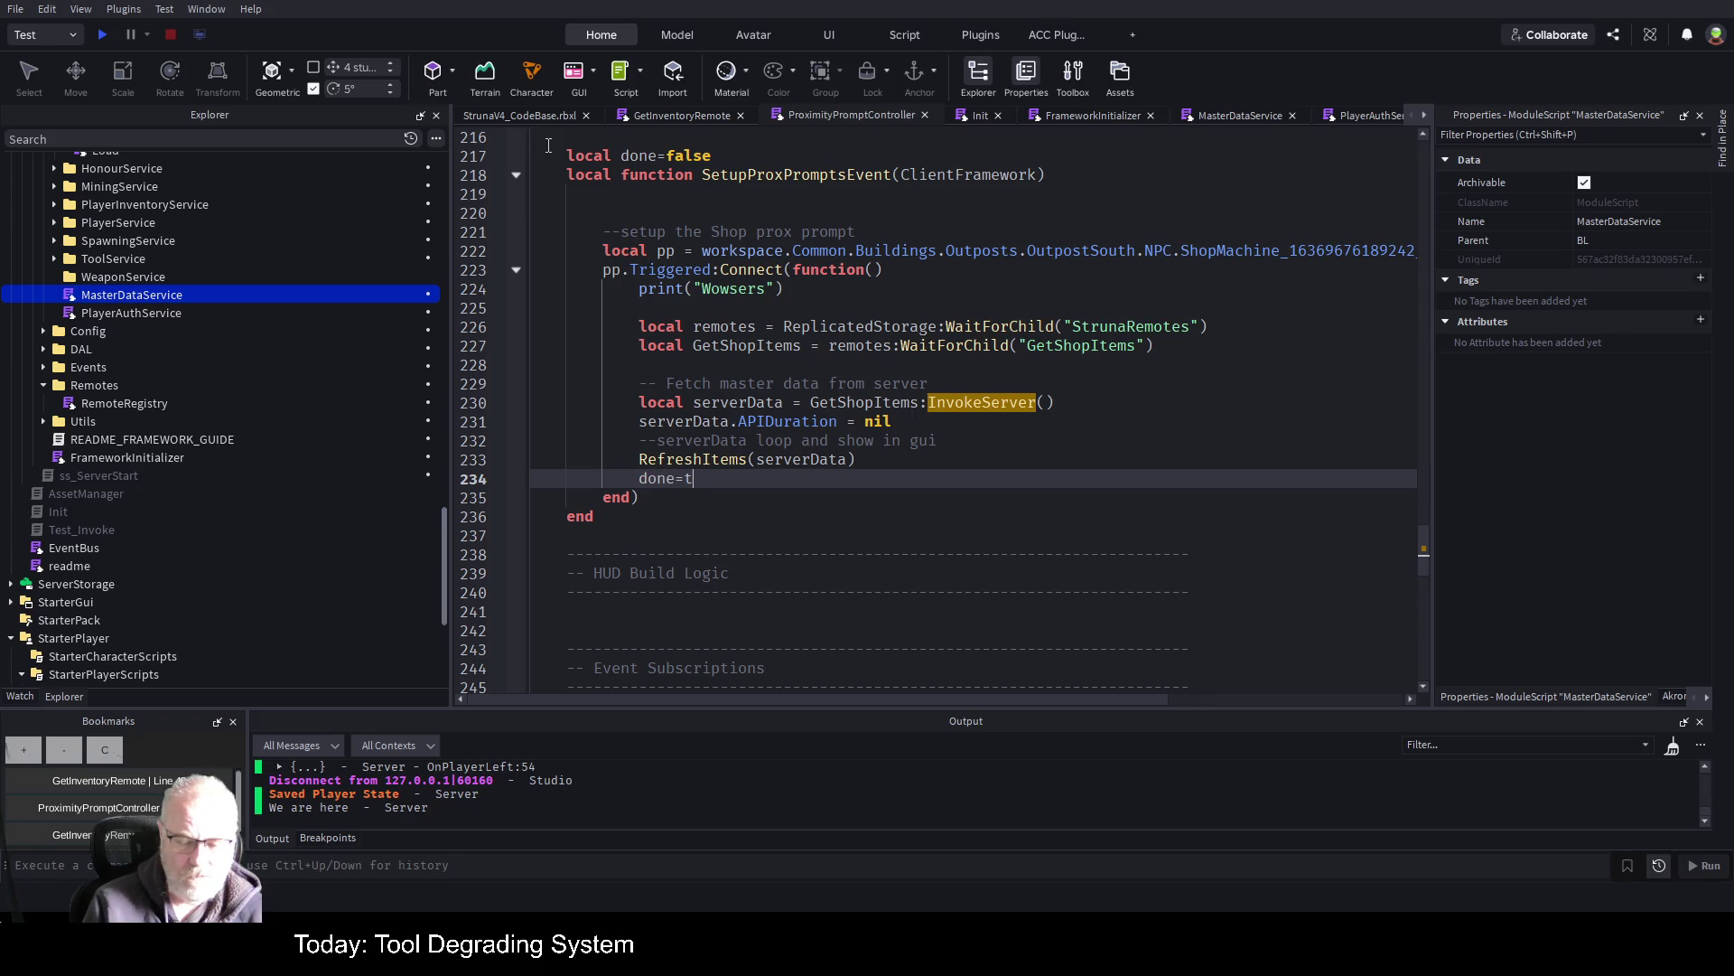
pyautogui.write('rue')
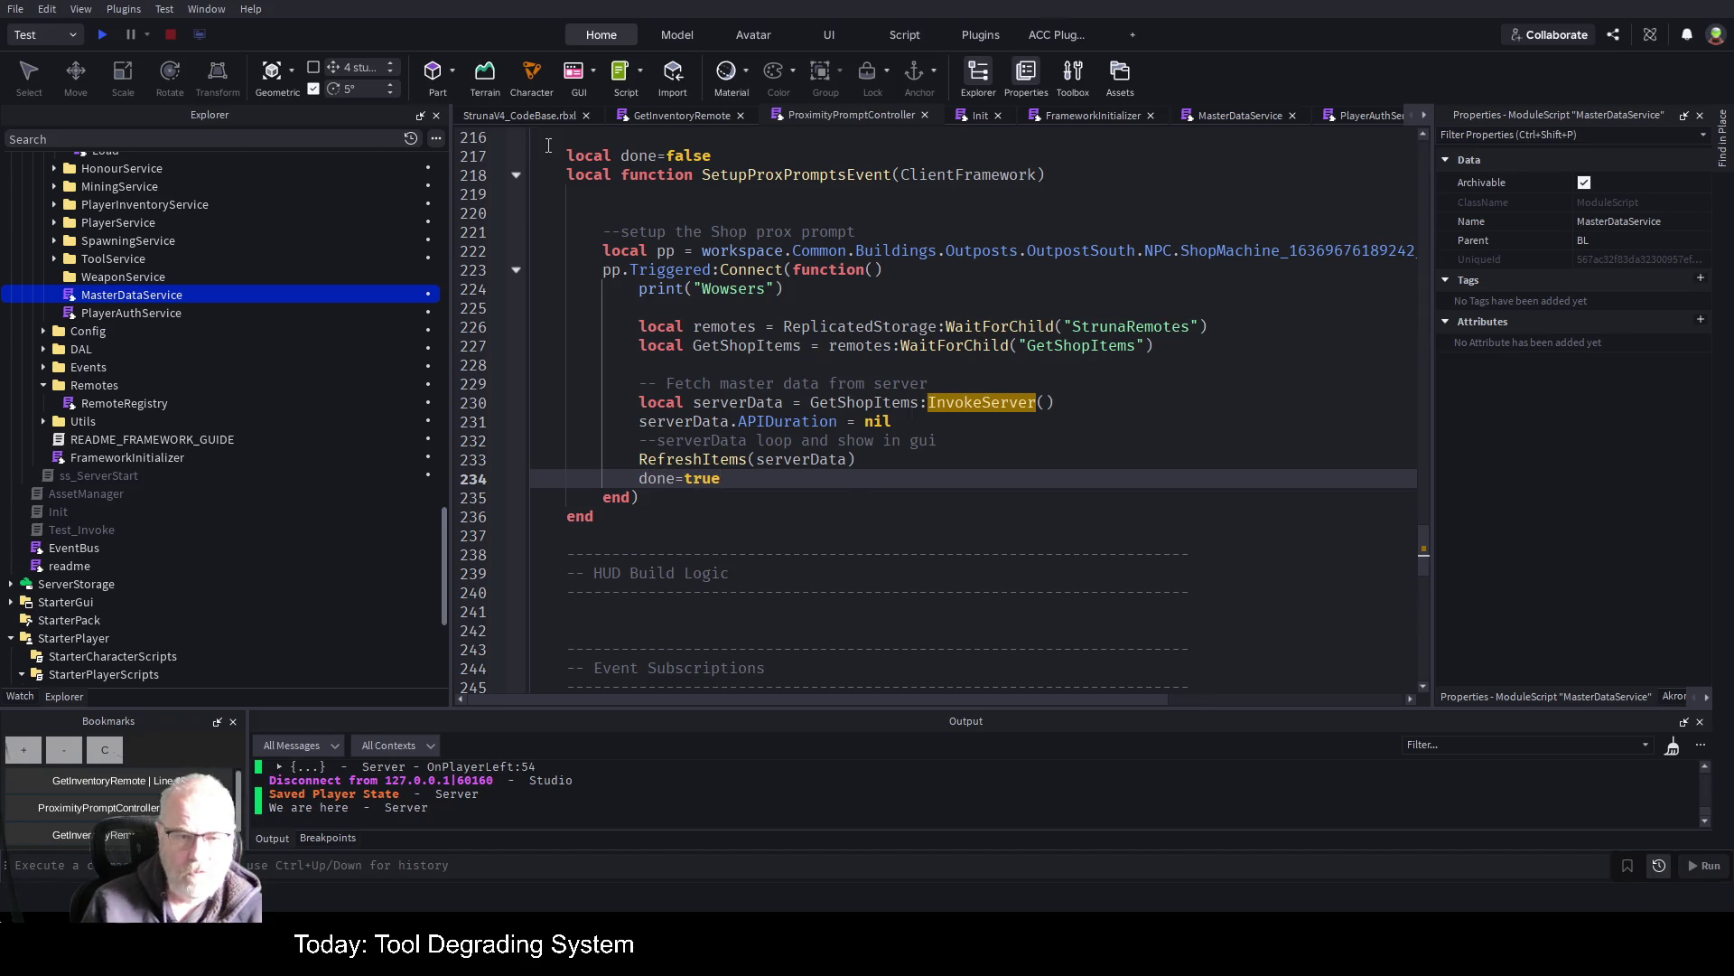
# Wrap the RefreshItems(serverData) call in an 'if not done then … else' block
pyautogui.press('Up')
pyautogui.press('Up')
pyautogui.press('End')
pyautogui.press('Return')
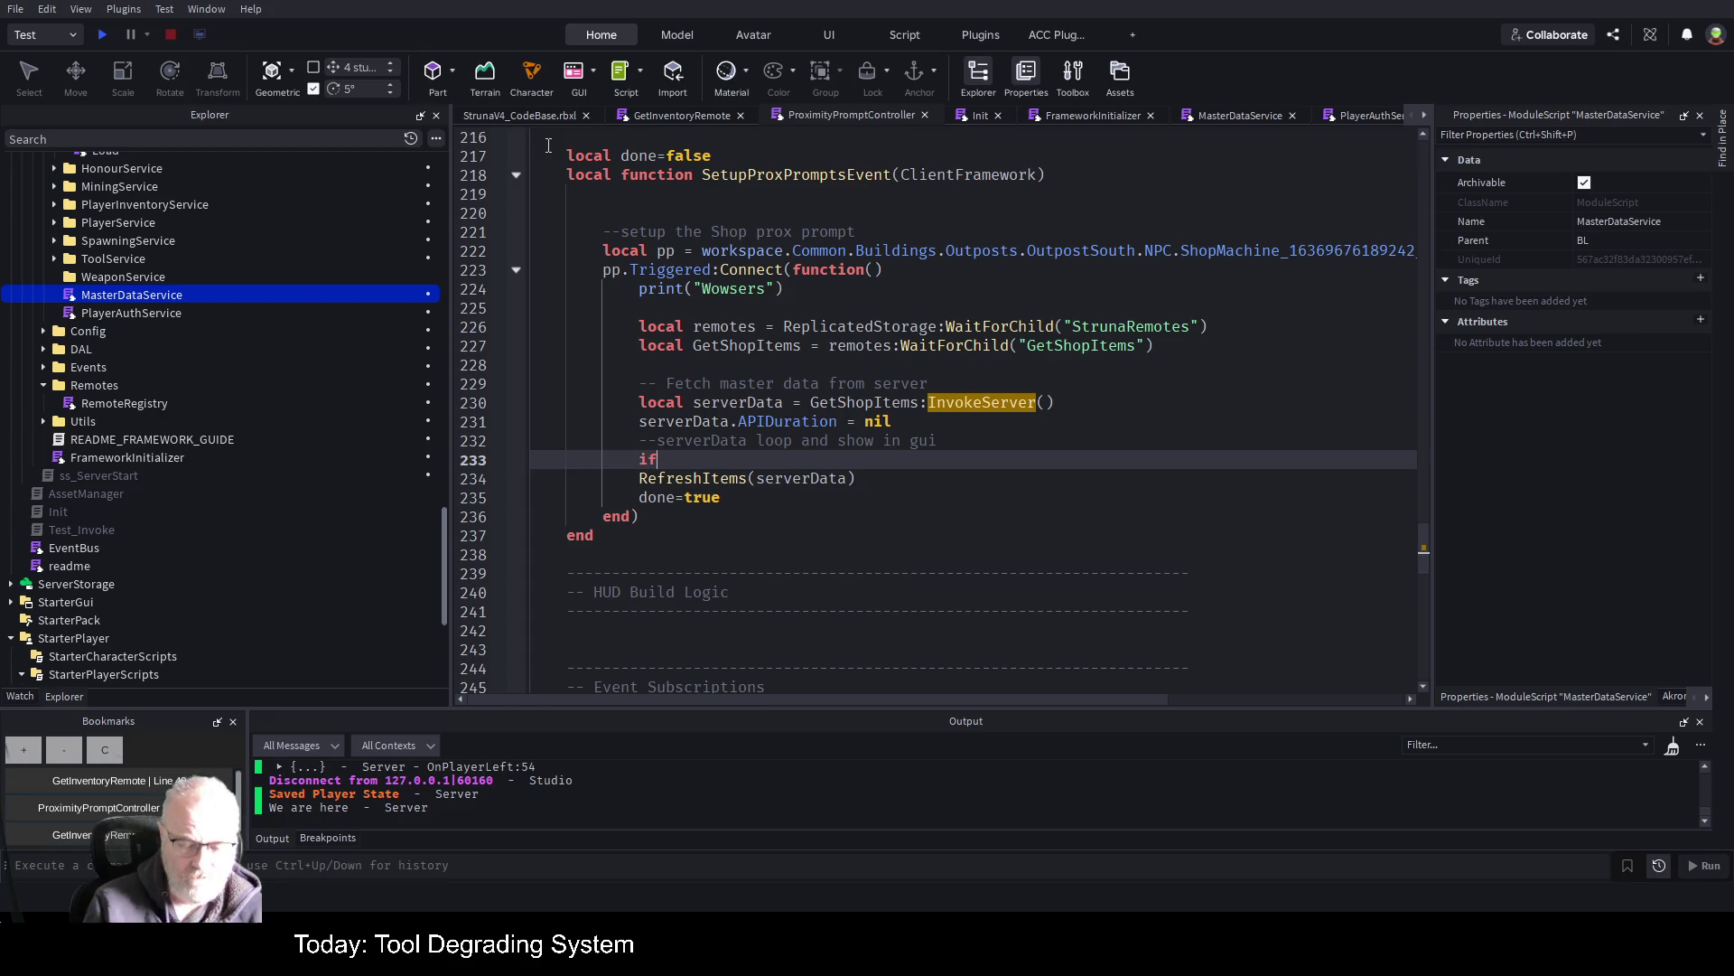
pyautogui.write('then')
pyautogui.press('Return')
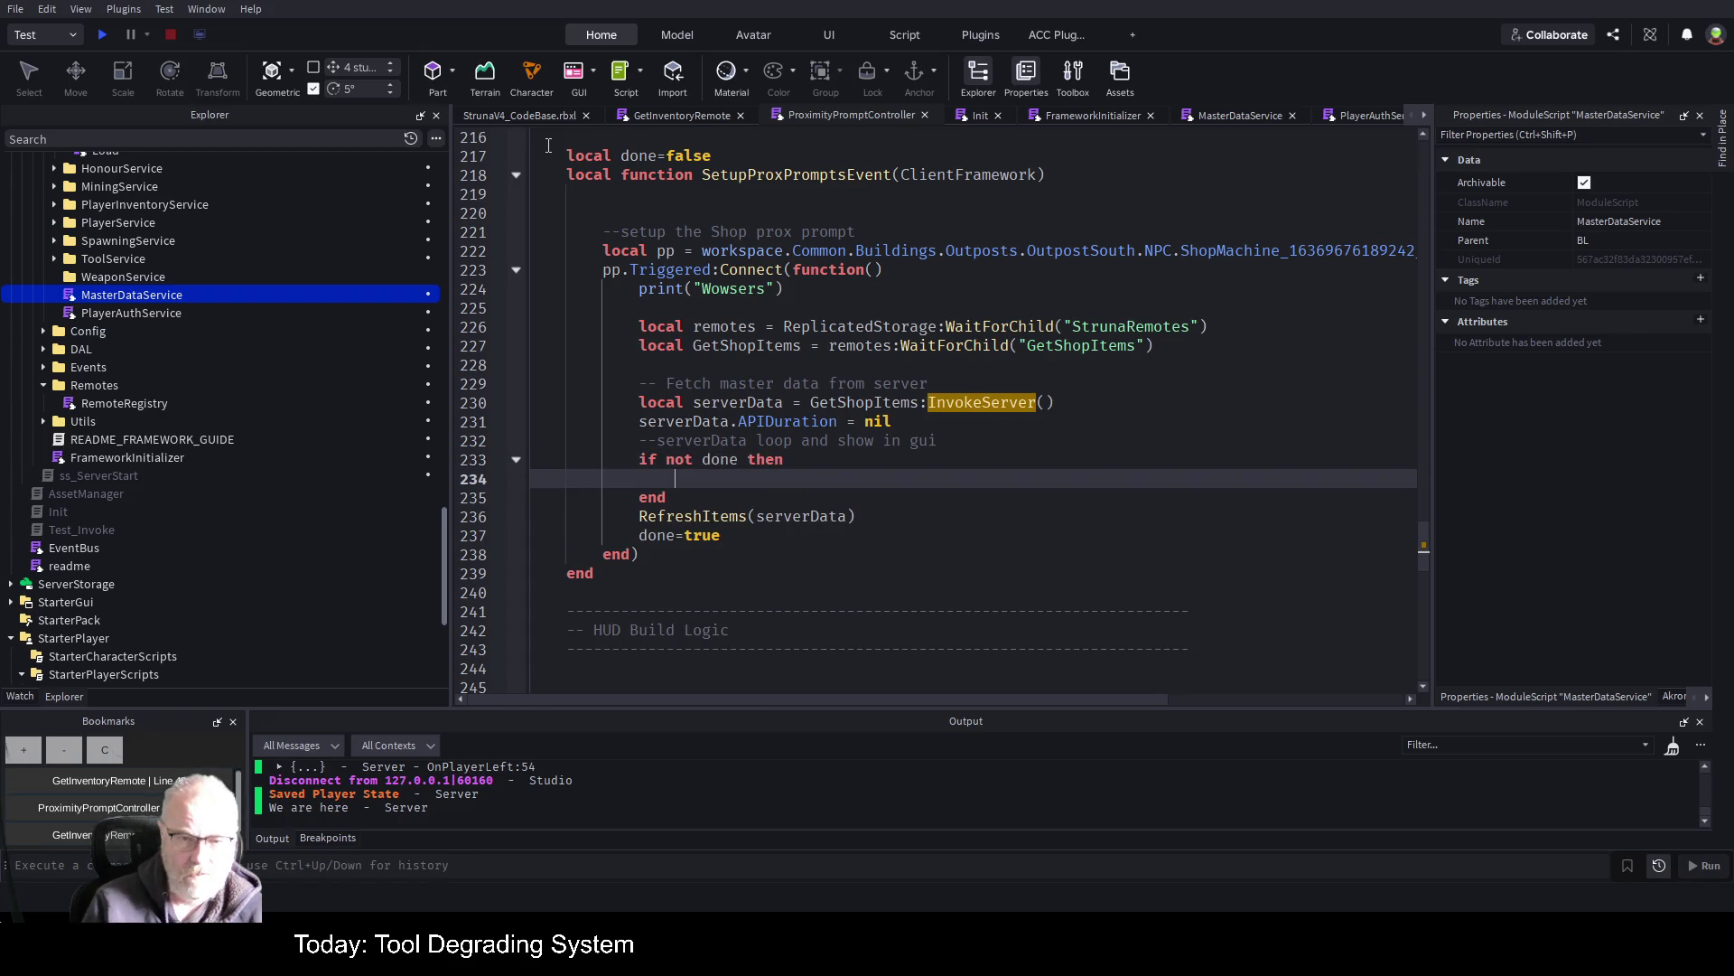
pyautogui.press('Down')
pyautogui.press('Down')
pyautogui.hotkey('shift', 'End')
pyautogui.hotkey('ctrl', 'x')
pyautogui.press('Up')
pyautogui.press('Up')
pyautogui.hotkey('ctrl', 'v')
pyautogui.press('Down')
pyautogui.press('Down')
pyautogui.press('Up')
pyautogui.press('Up')
pyautogui.press('End')
pyautogui.press('Return')
pyautogui.write('e')
pyautogui.press('Return')
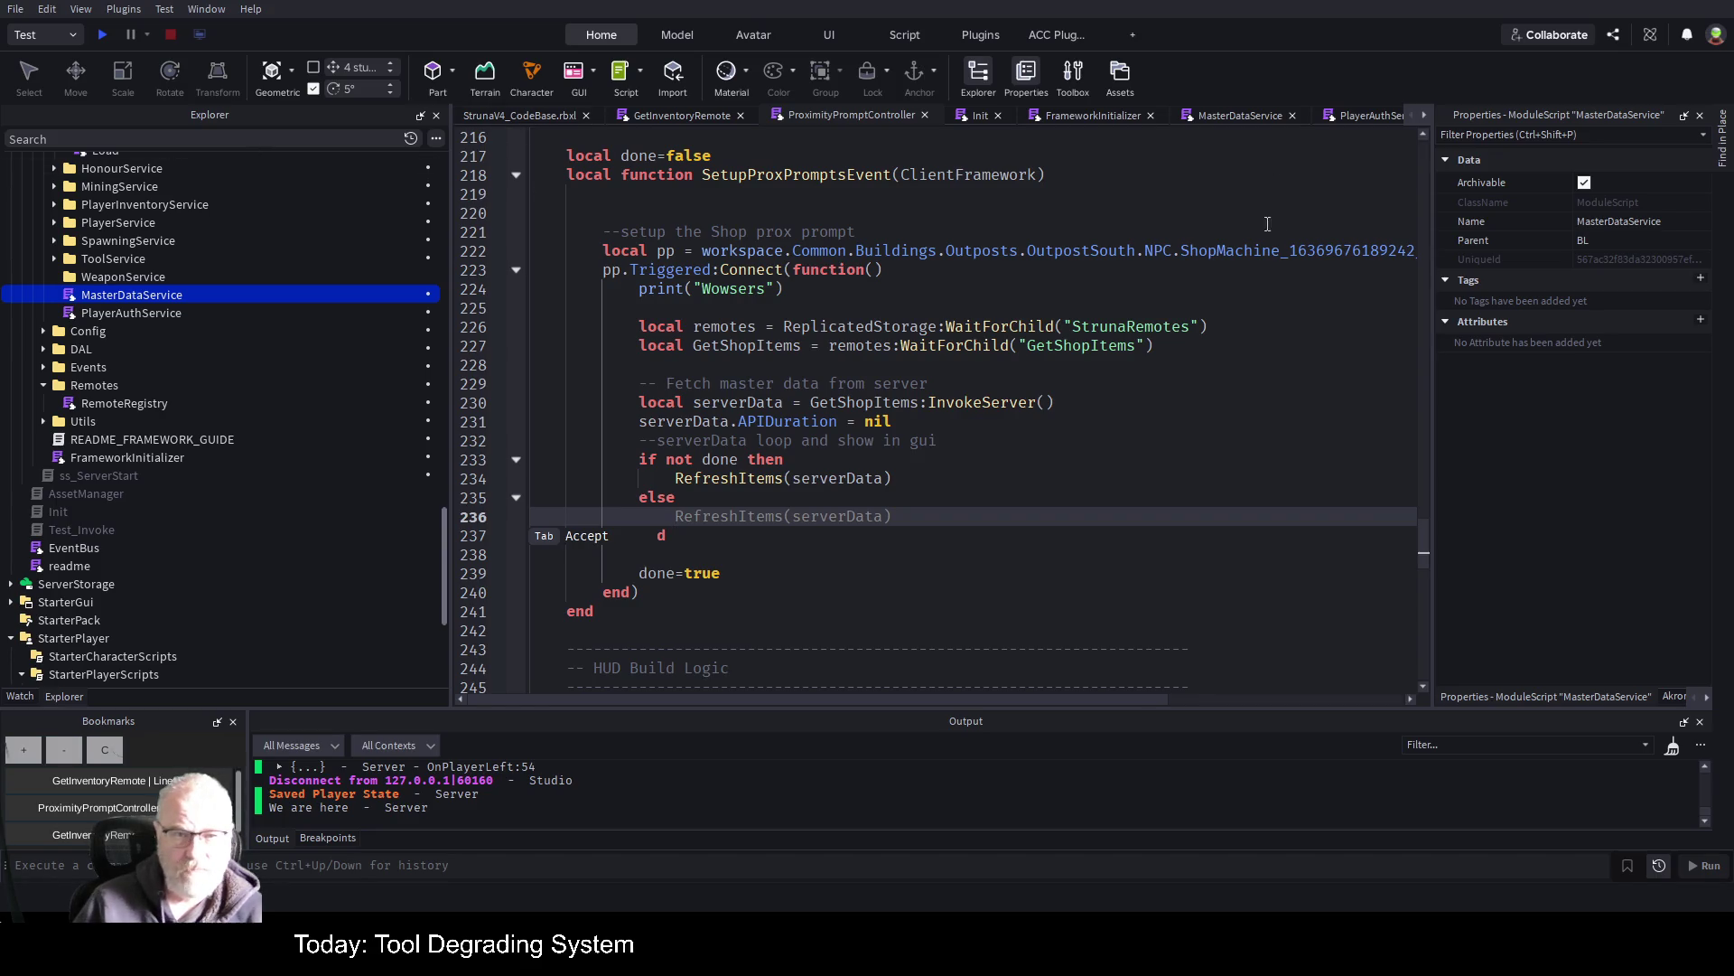
# Check the shopScreenGui declaration on line 41
pyautogui.scroll(4, 1073, 305)
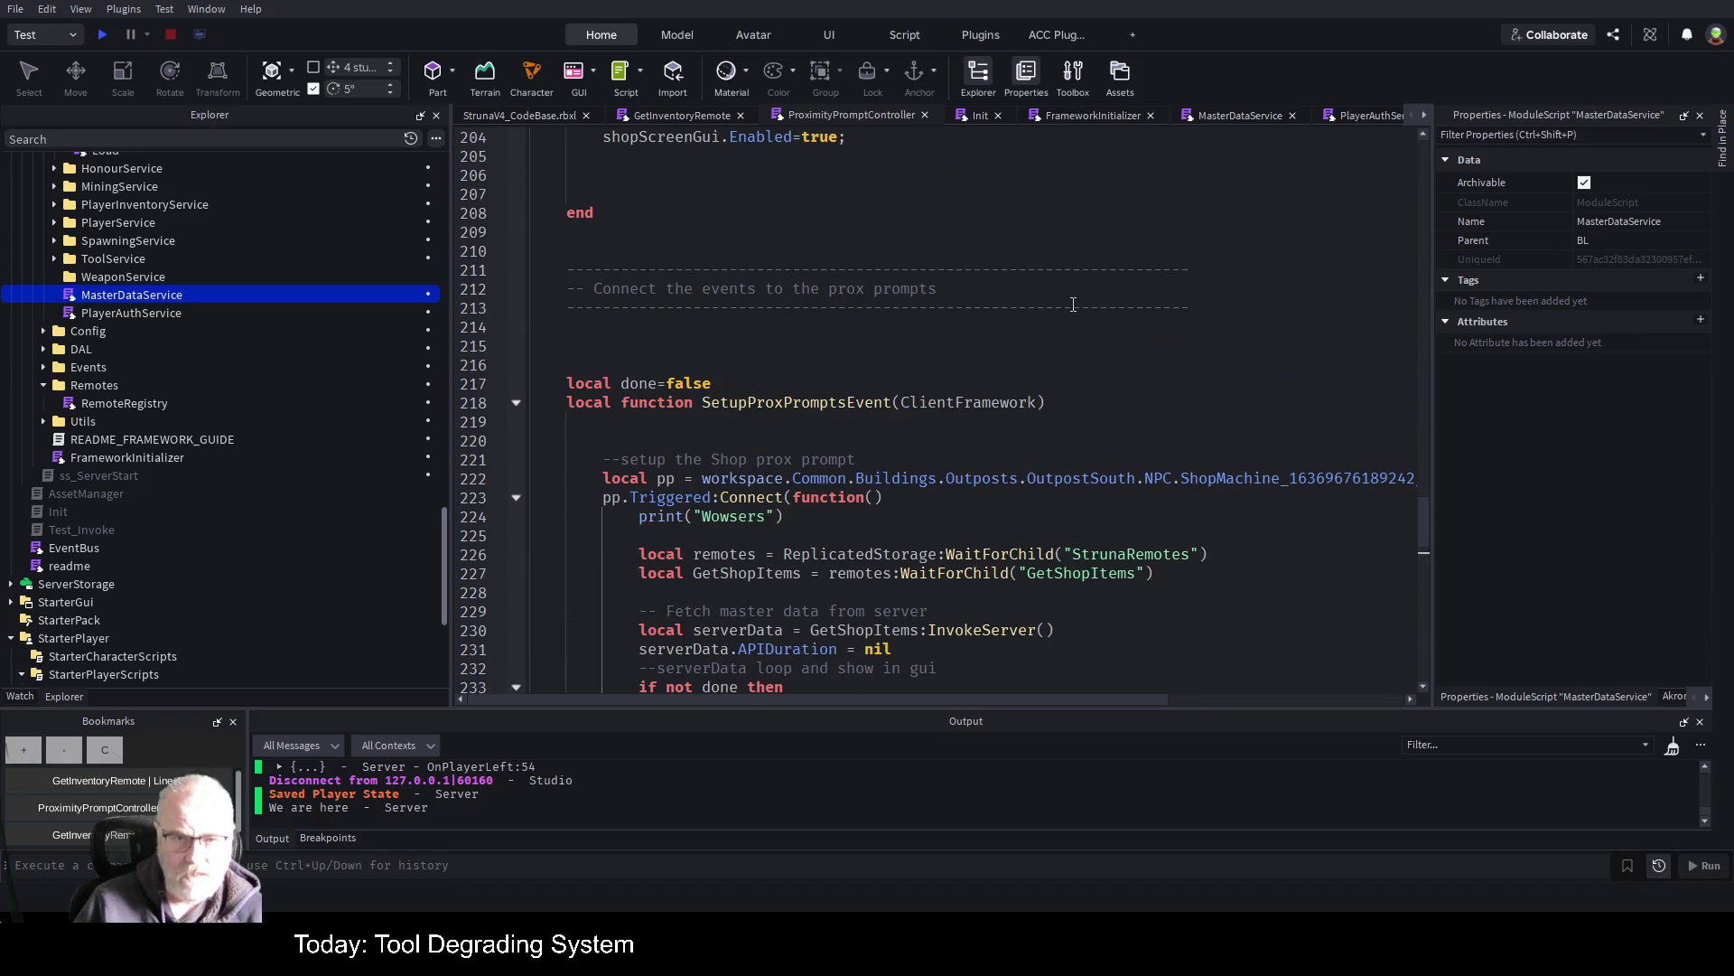
pyautogui.scroll(5, 1073, 305)
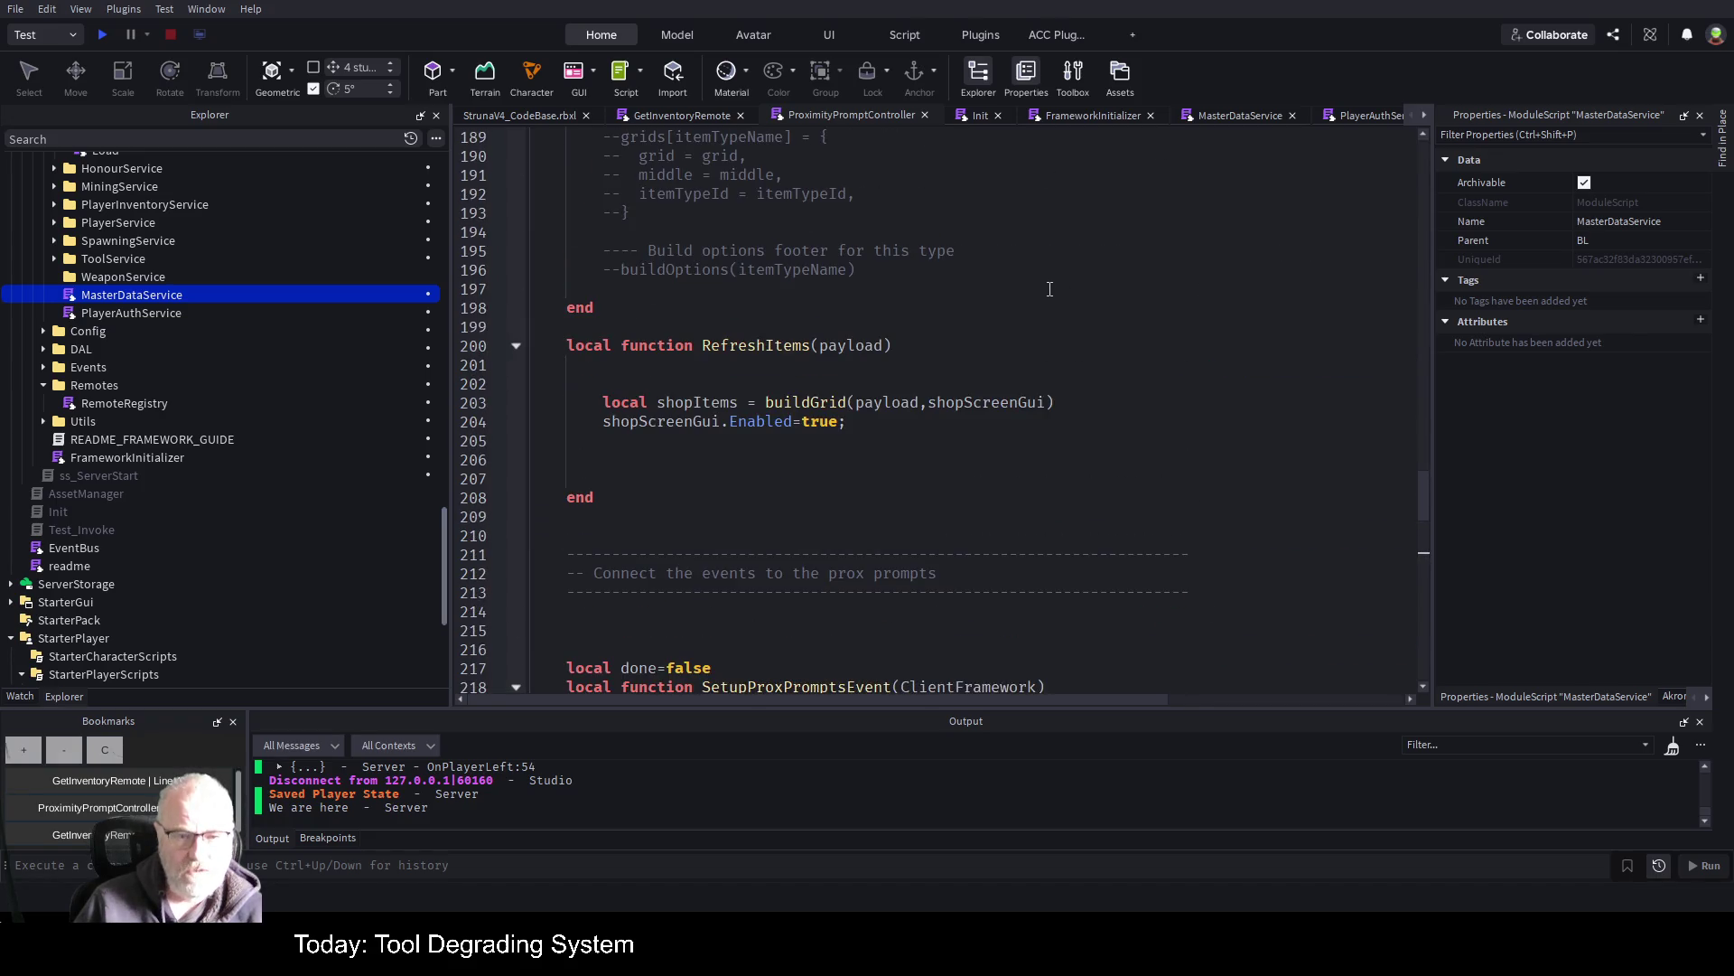
pyautogui.scroll(5, 1050, 289)
pyautogui.scroll(20, 1050, 289)
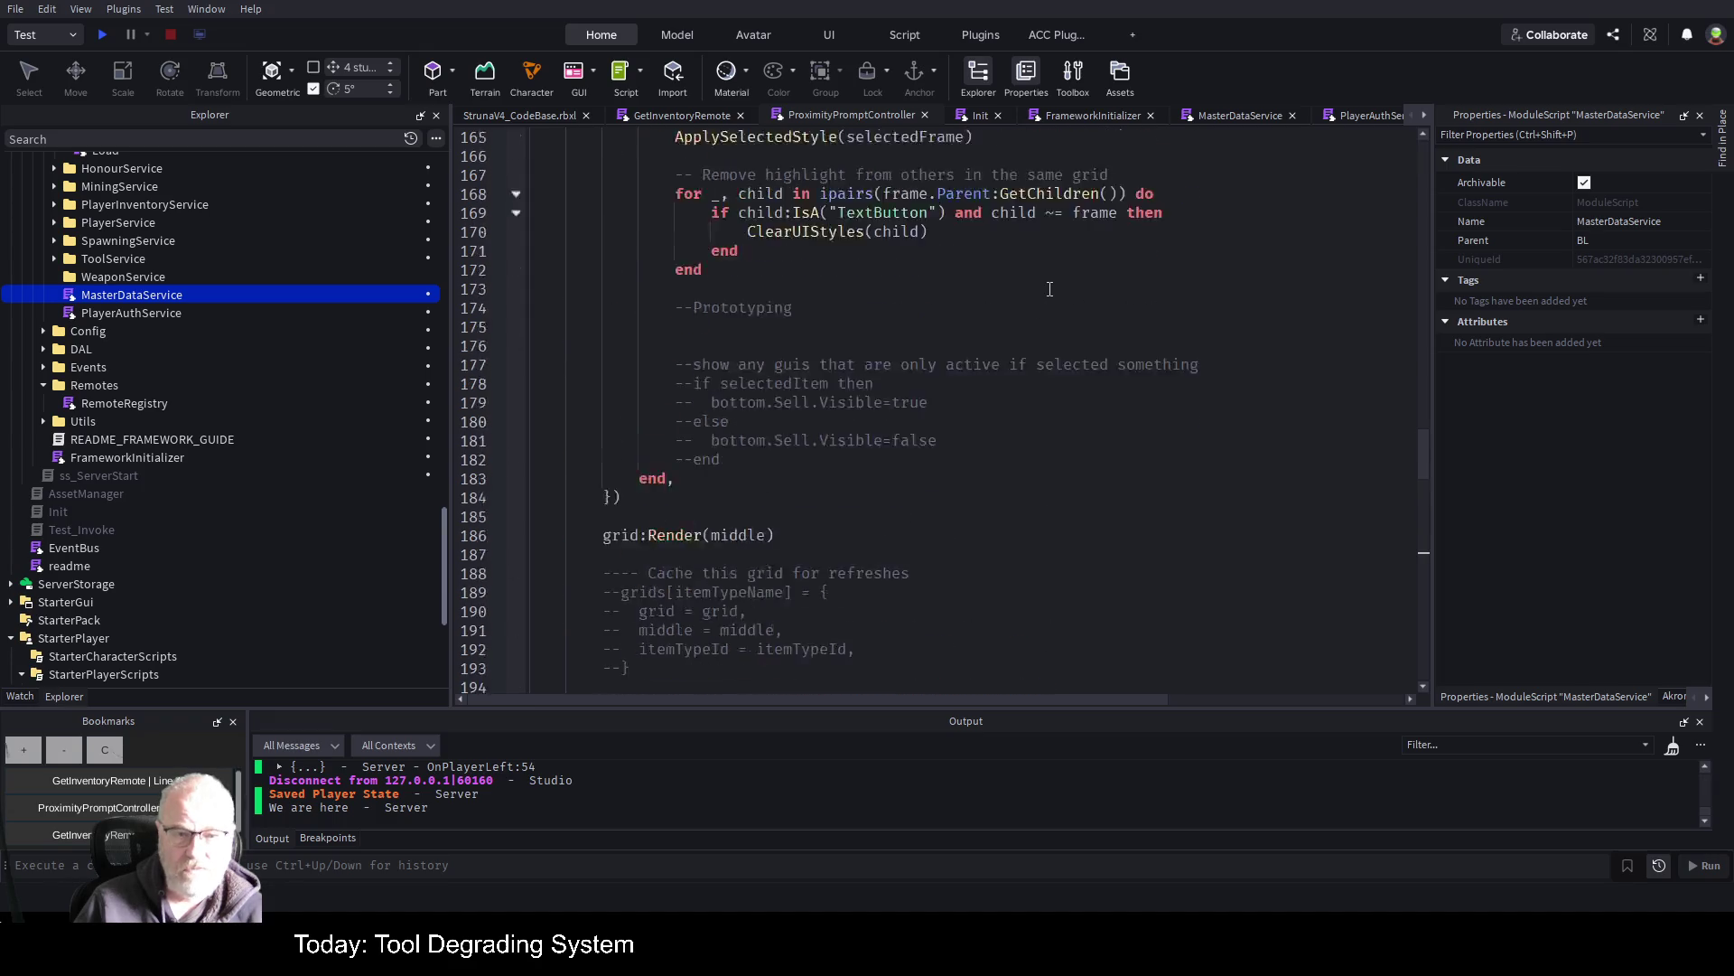
pyautogui.scroll(20, 1038, 288)
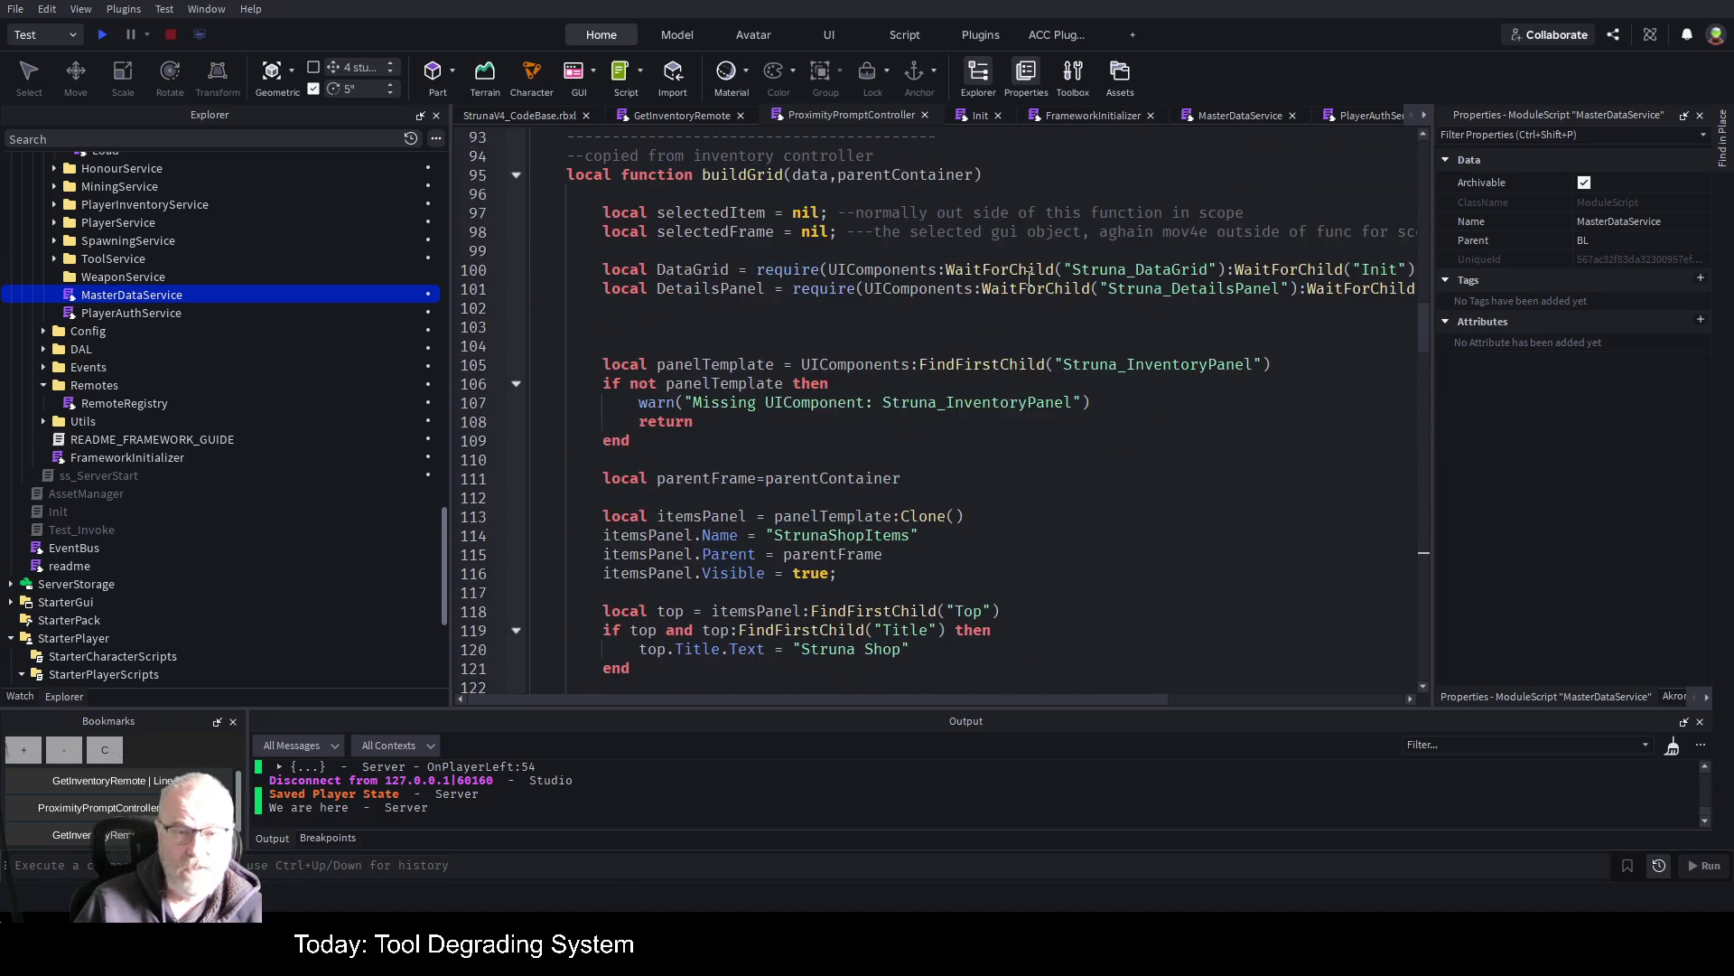
pyautogui.scroll(6, 1025, 275)
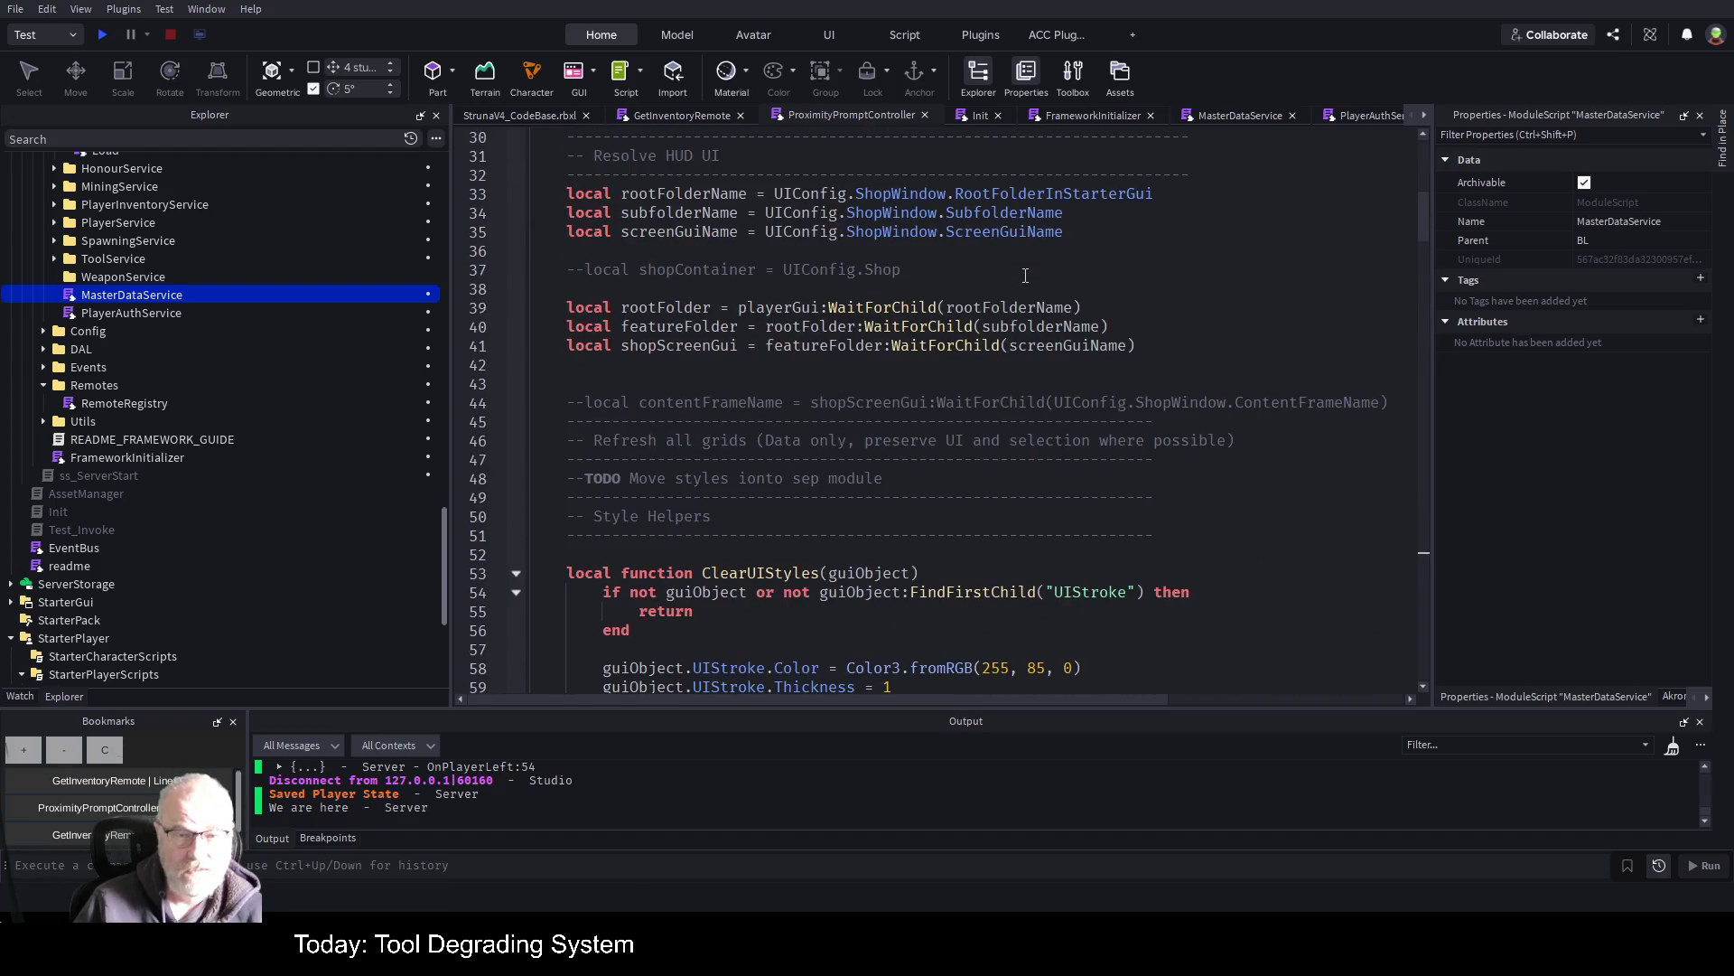
pyautogui.tripleClick(676, 348)
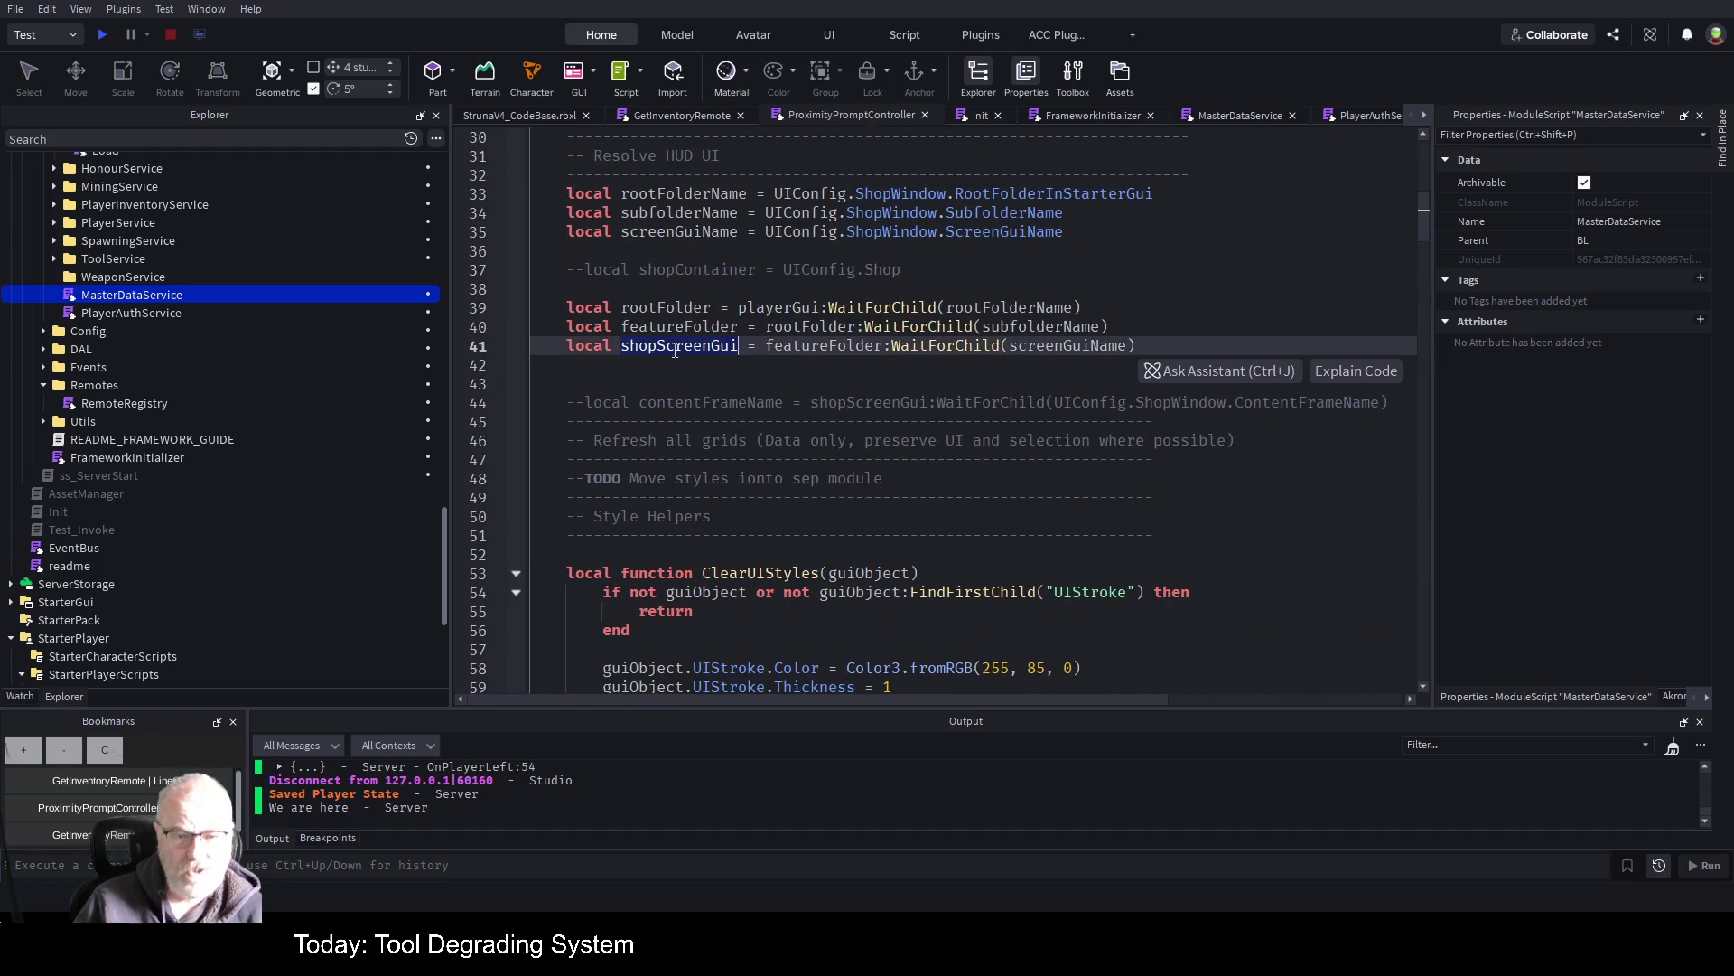
# Add 'shopScreenGui.Enabled=true;' after the if block, before done=true, and save
pyautogui.scroll(-16, 748, 576)
pyautogui.scroll(-20, 747, 576)
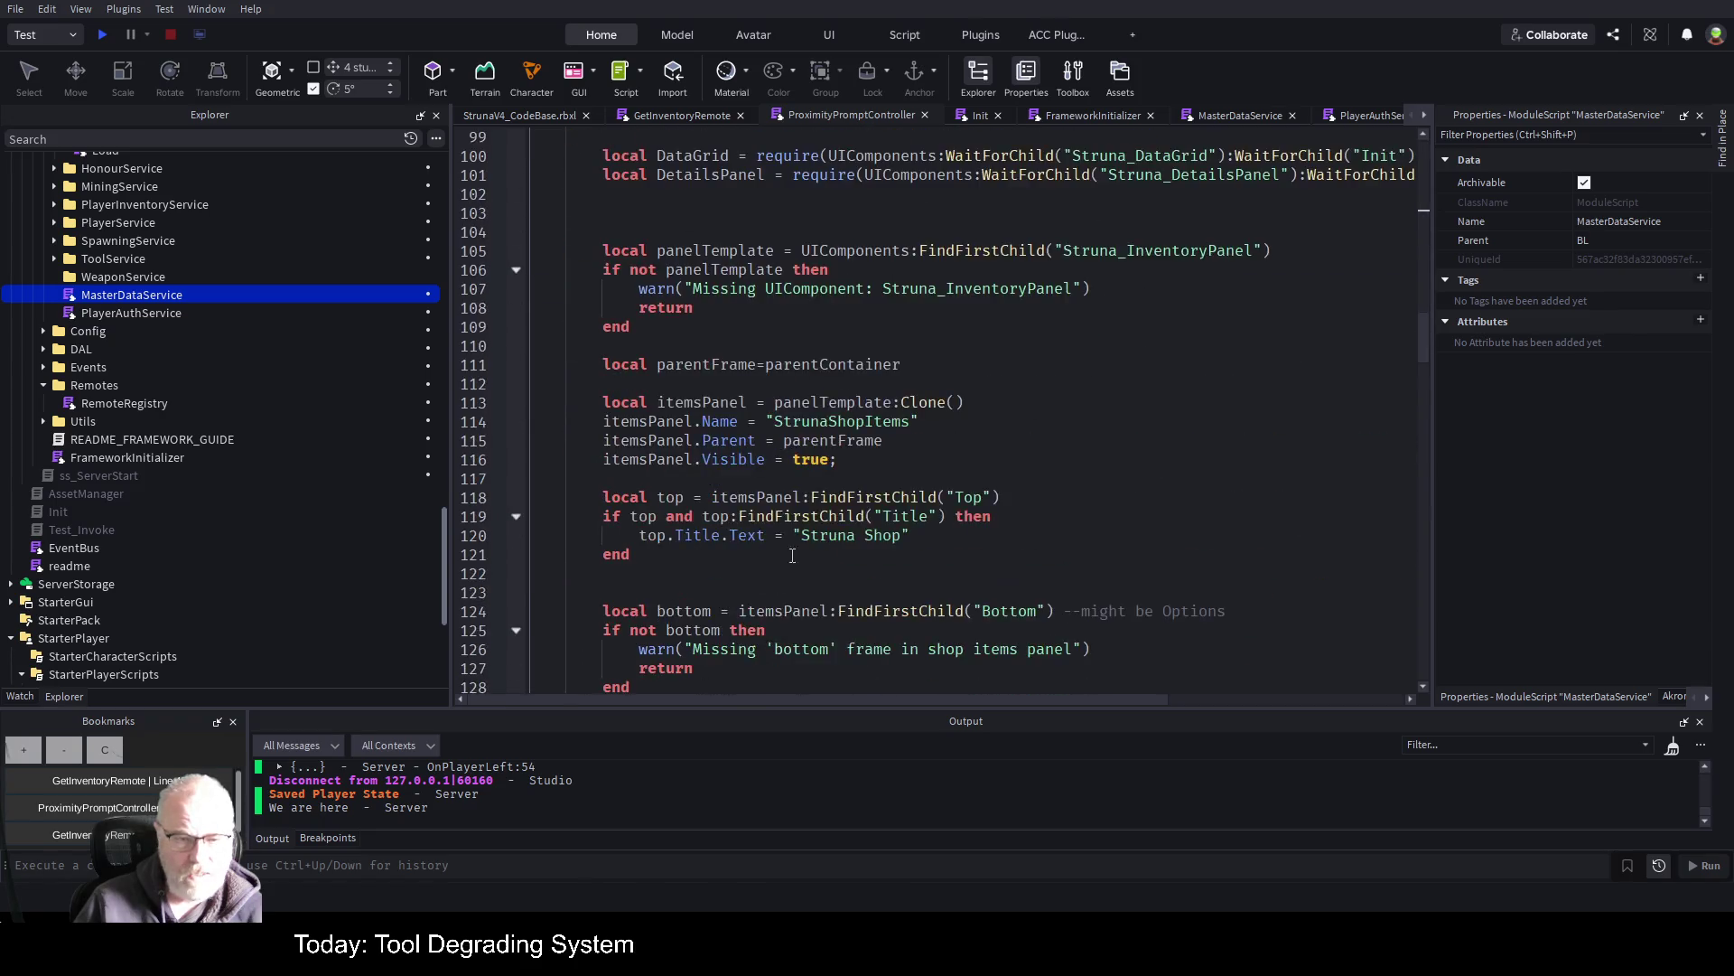
pyautogui.scroll(-11, 829, 563)
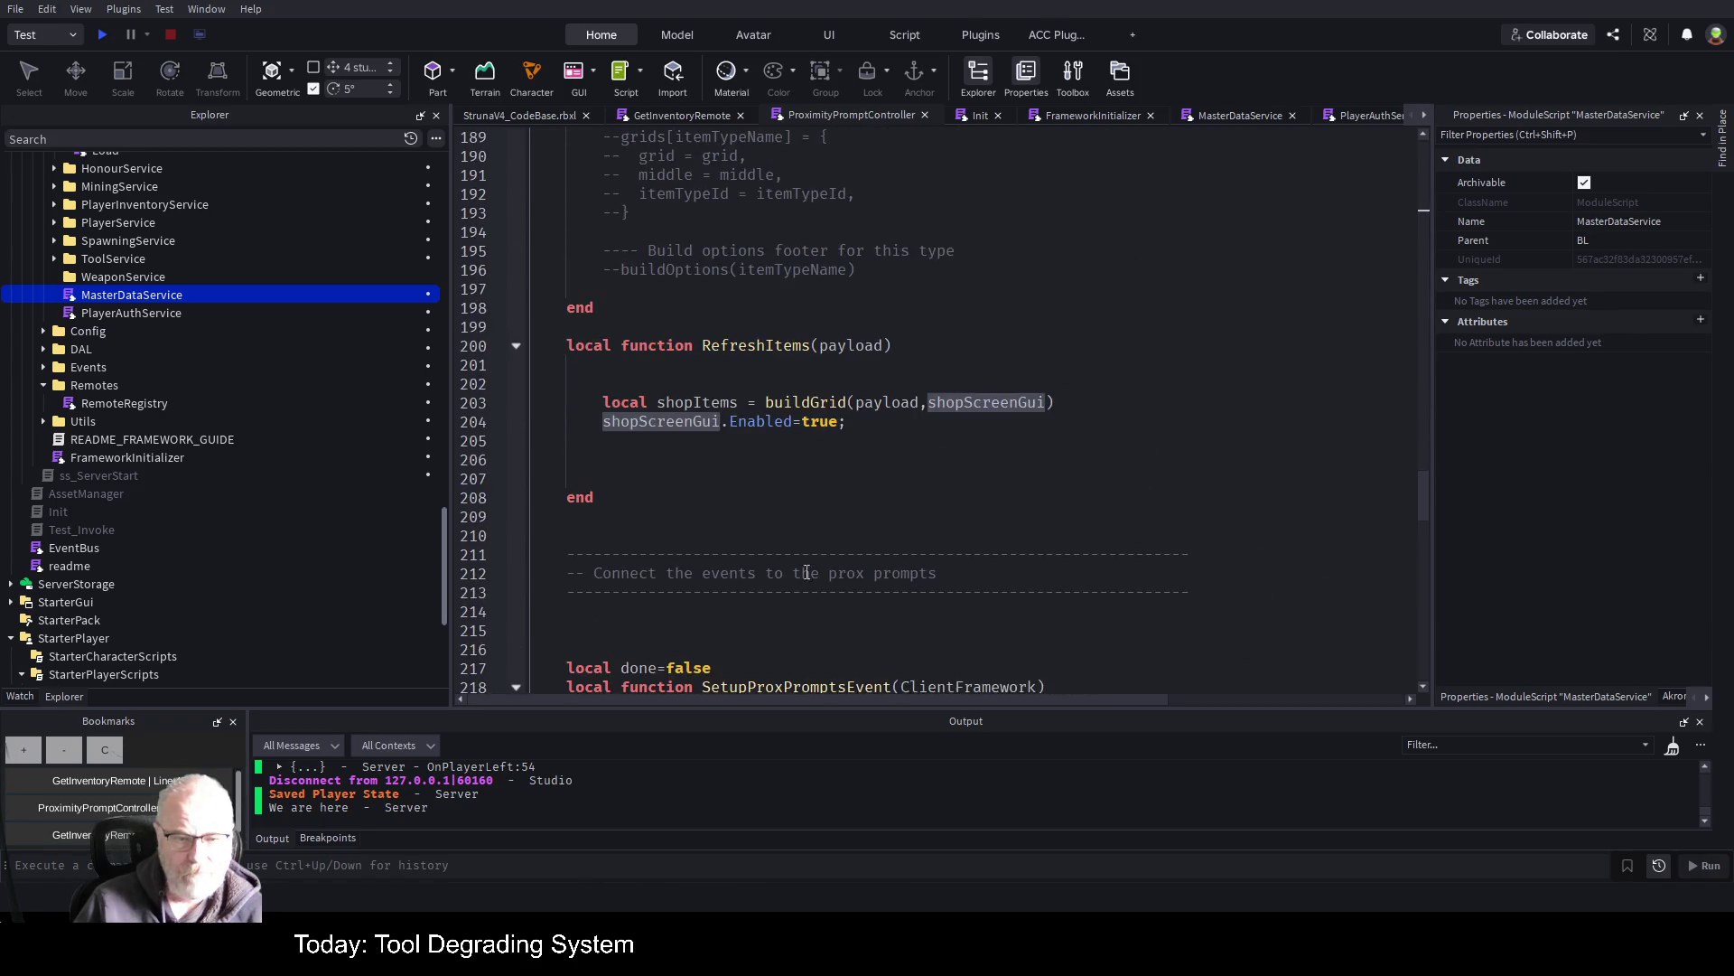
pyautogui.scroll(5, 826, 512)
pyautogui.scroll(-10, 822, 532)
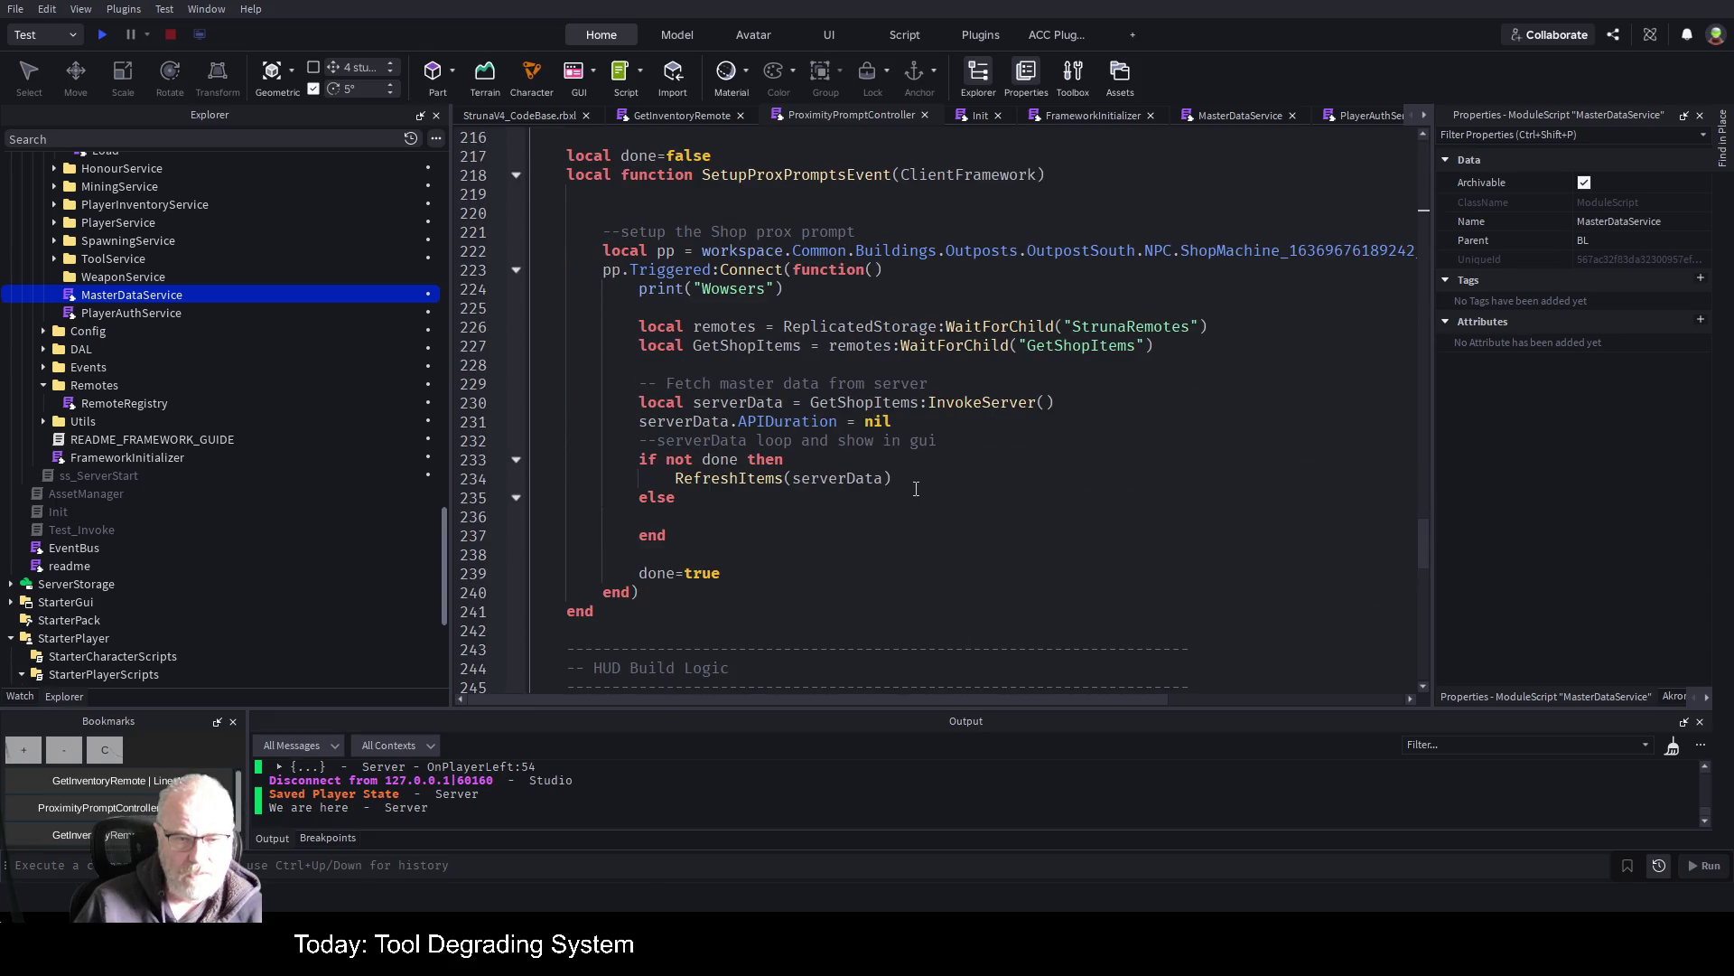
pyautogui.click(723, 560)
pyautogui.write('shopScreenGui.Enabled=true;')
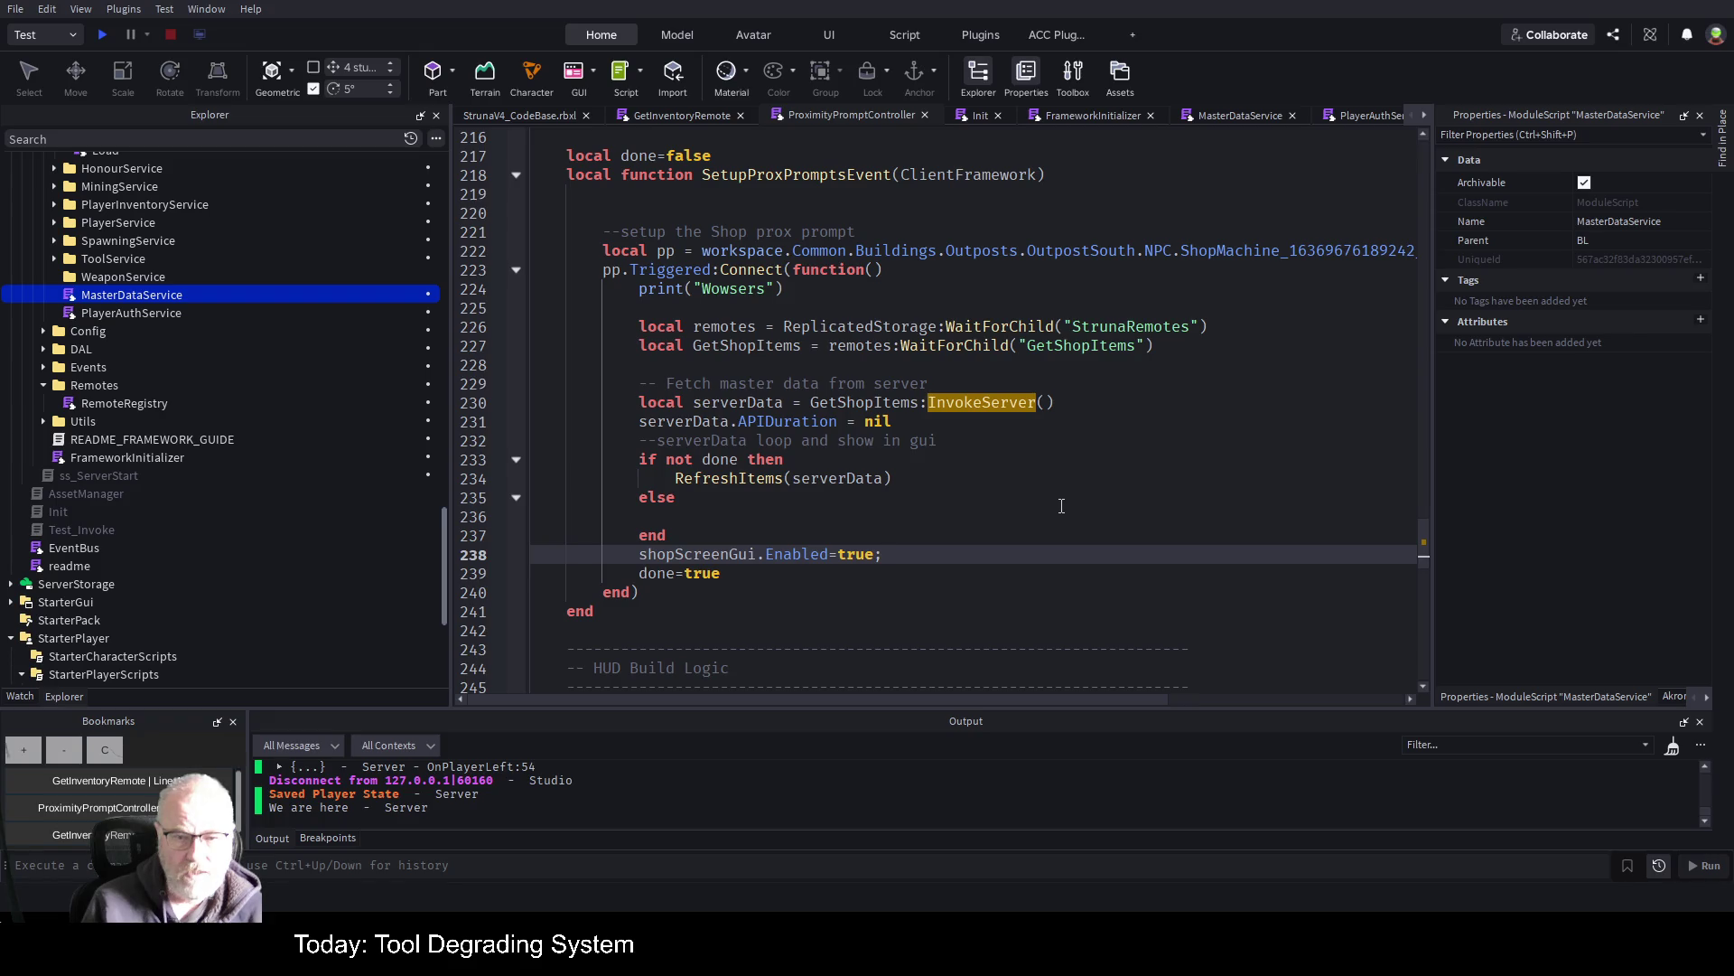
pyautogui.press('Up')
pyautogui.hotkey('ctrl', 's')
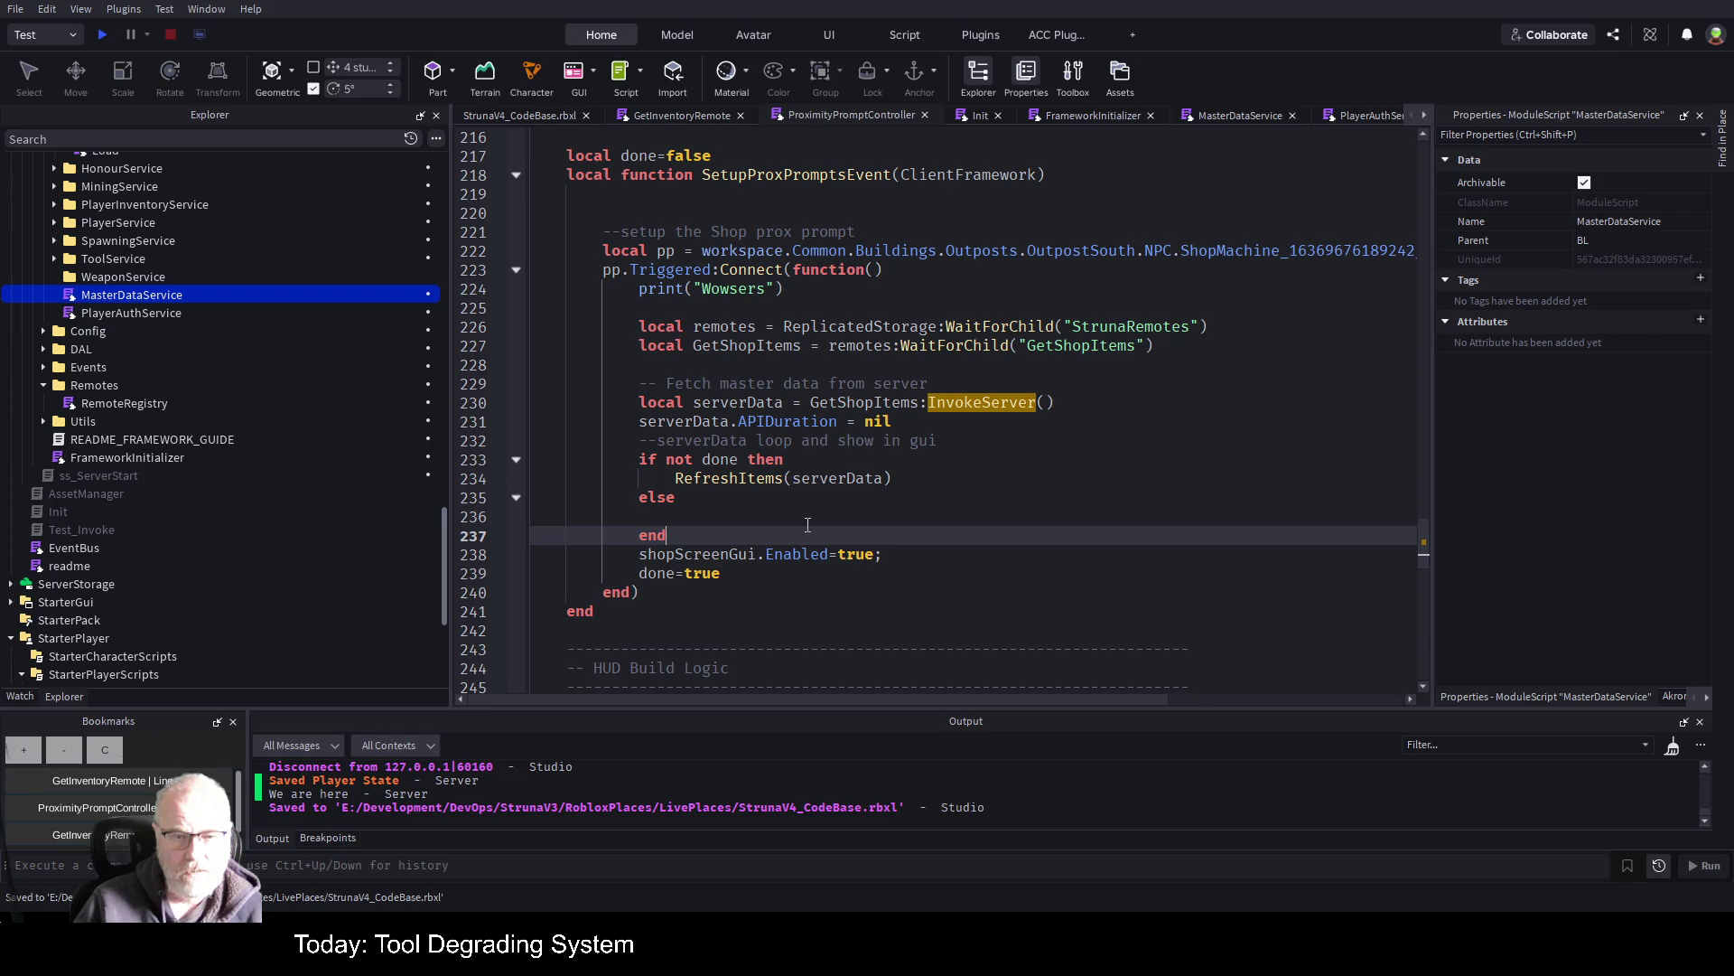
# Review the new shopScreenGui.Enabled line on 238, save again, and start a playtest
pyautogui.moveTo(642, 552); pyautogui.dragTo(823, 554)
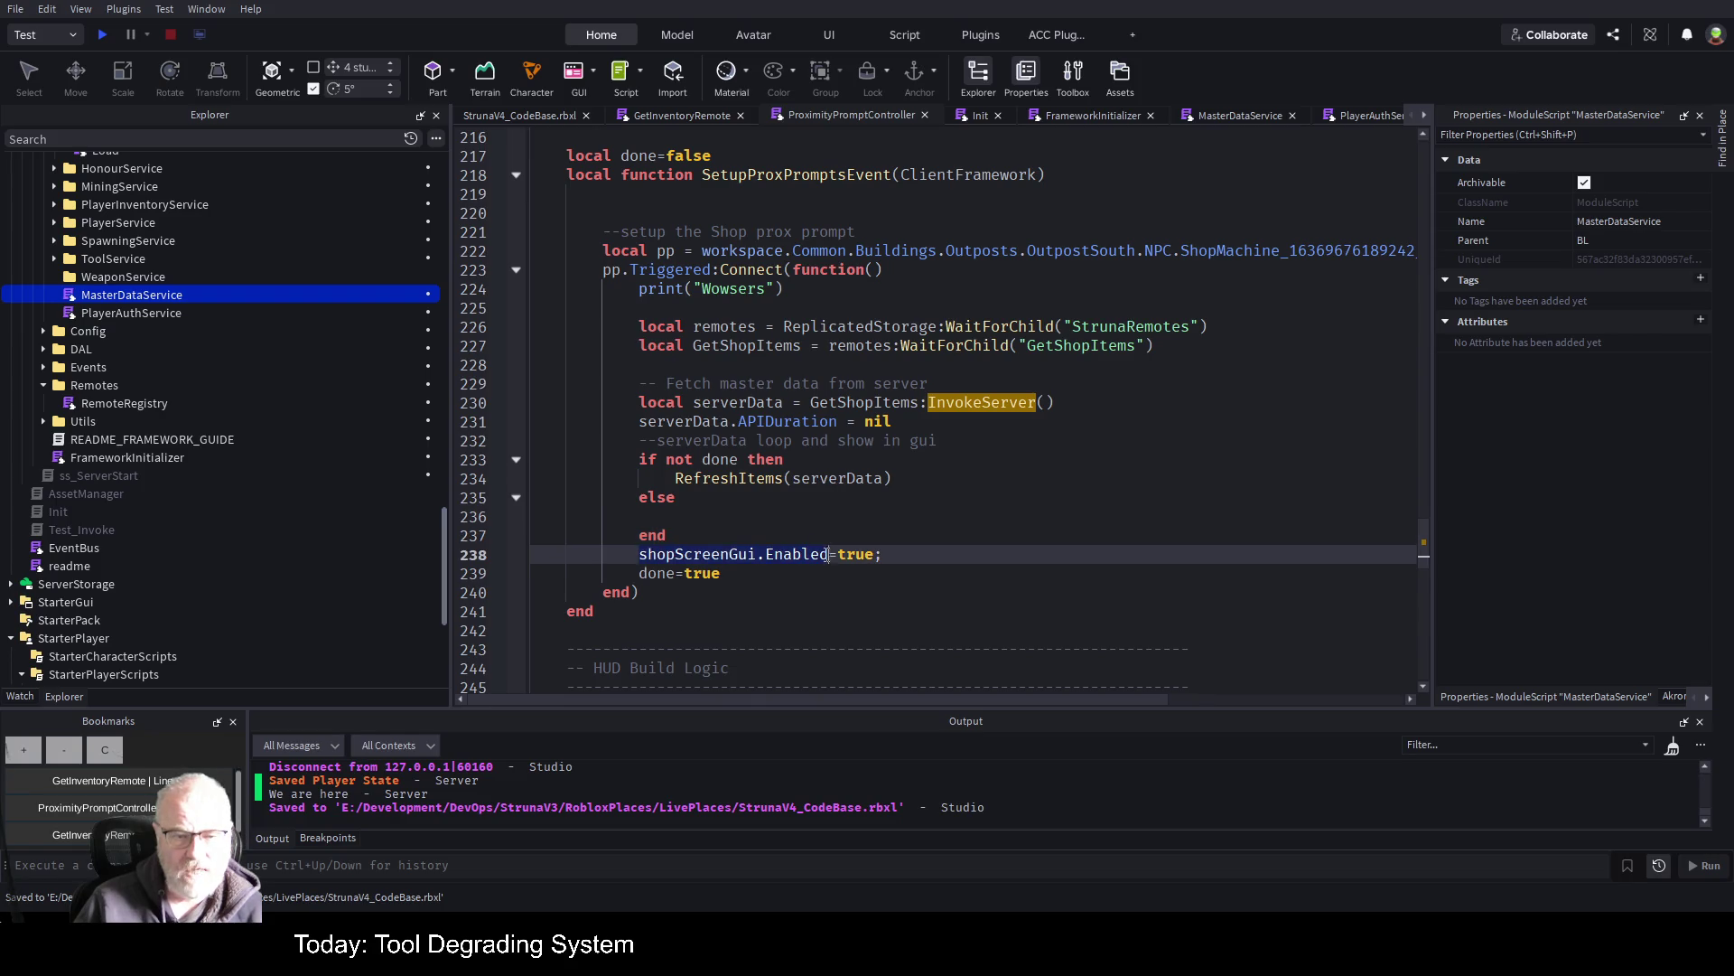
pyautogui.click(939, 516)
pyautogui.hotkey('ctrl', 's')
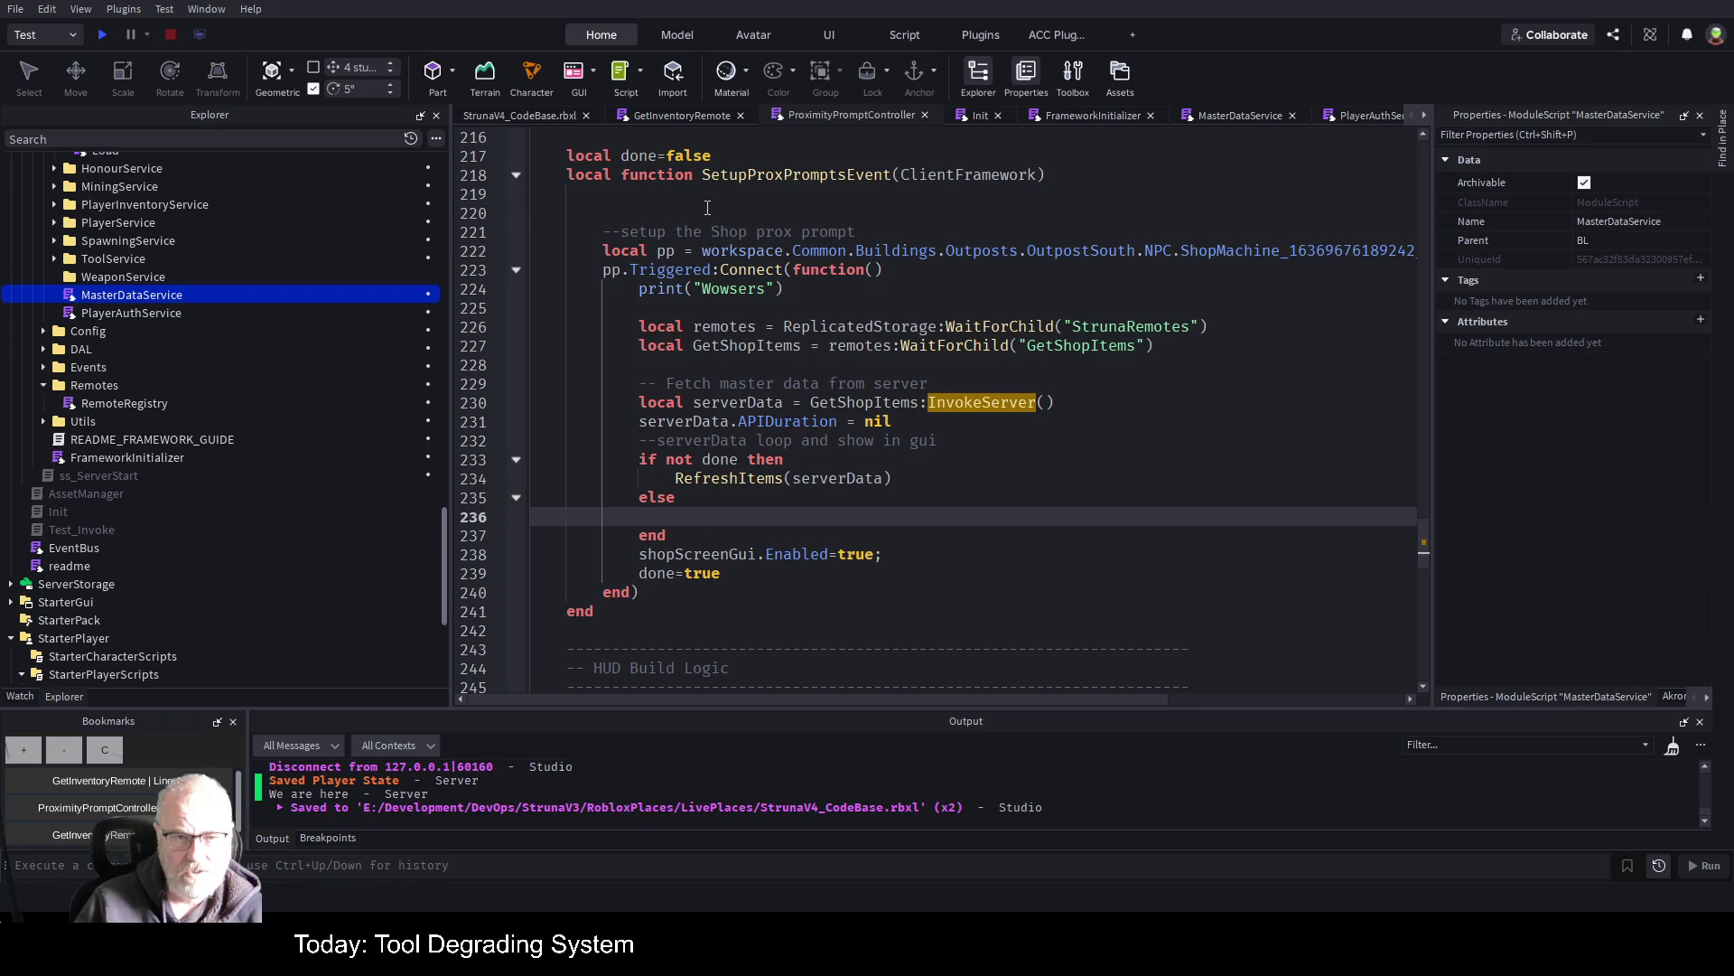
pyautogui.click(104, 34)
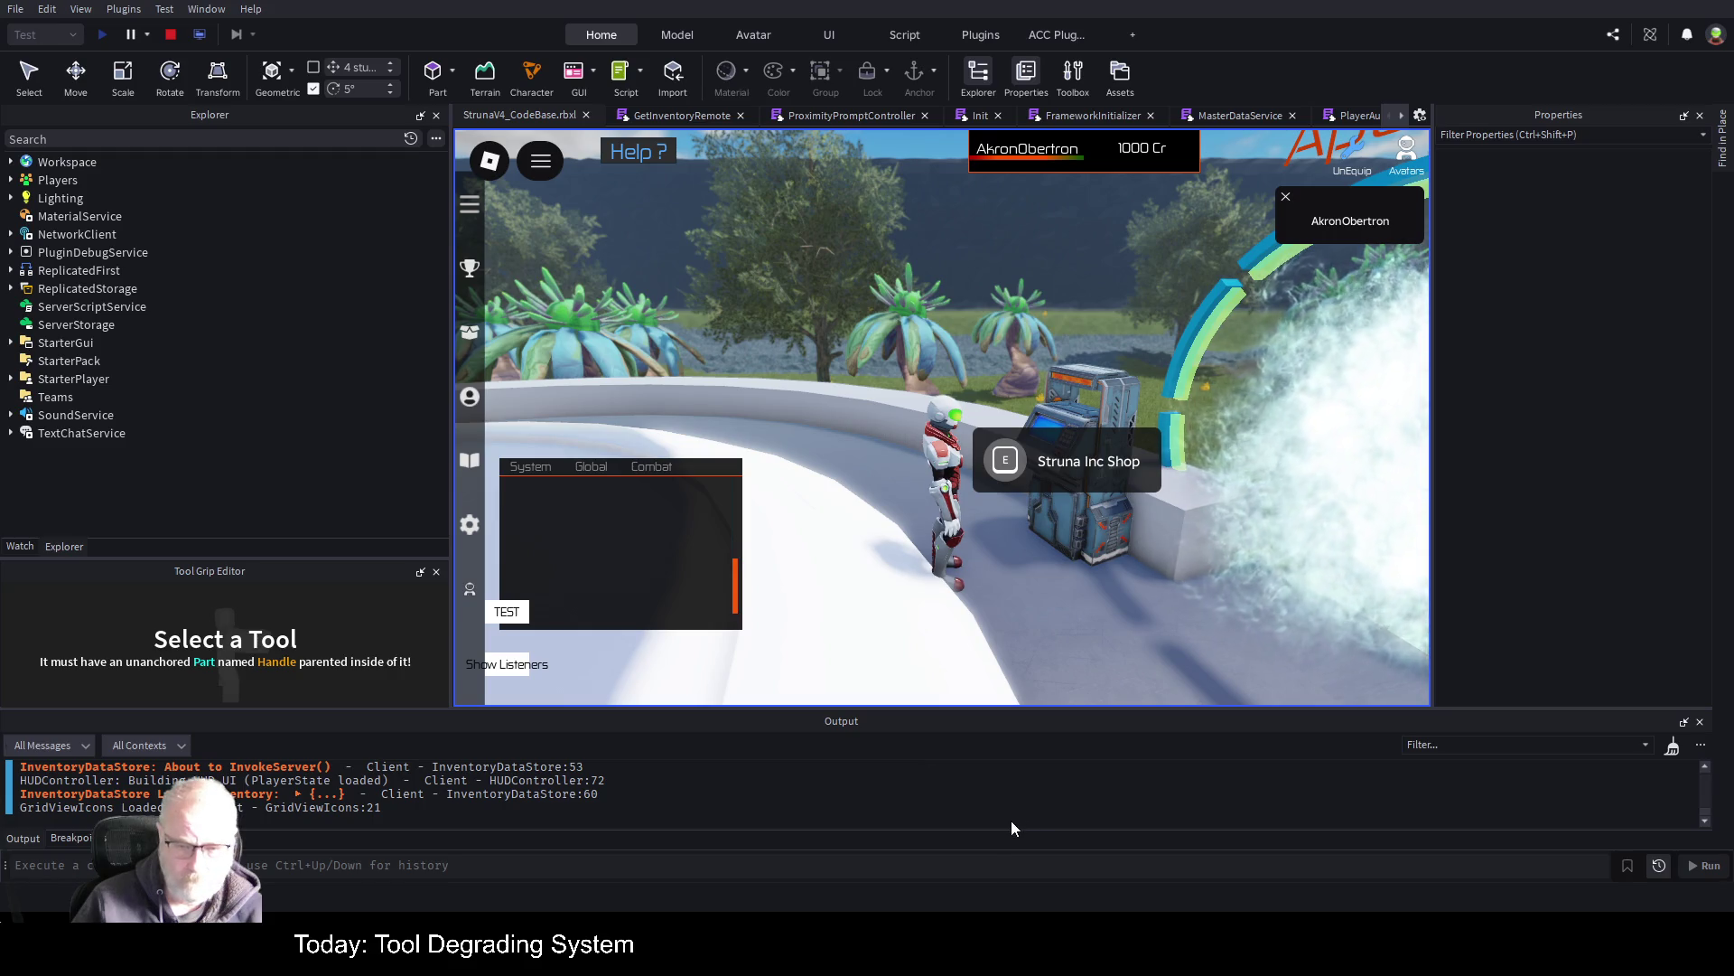
# Clear the Output log and trigger the shop machine prompt twice
pyautogui.hotkey('ctrl', 'k')
pyautogui.press('e')
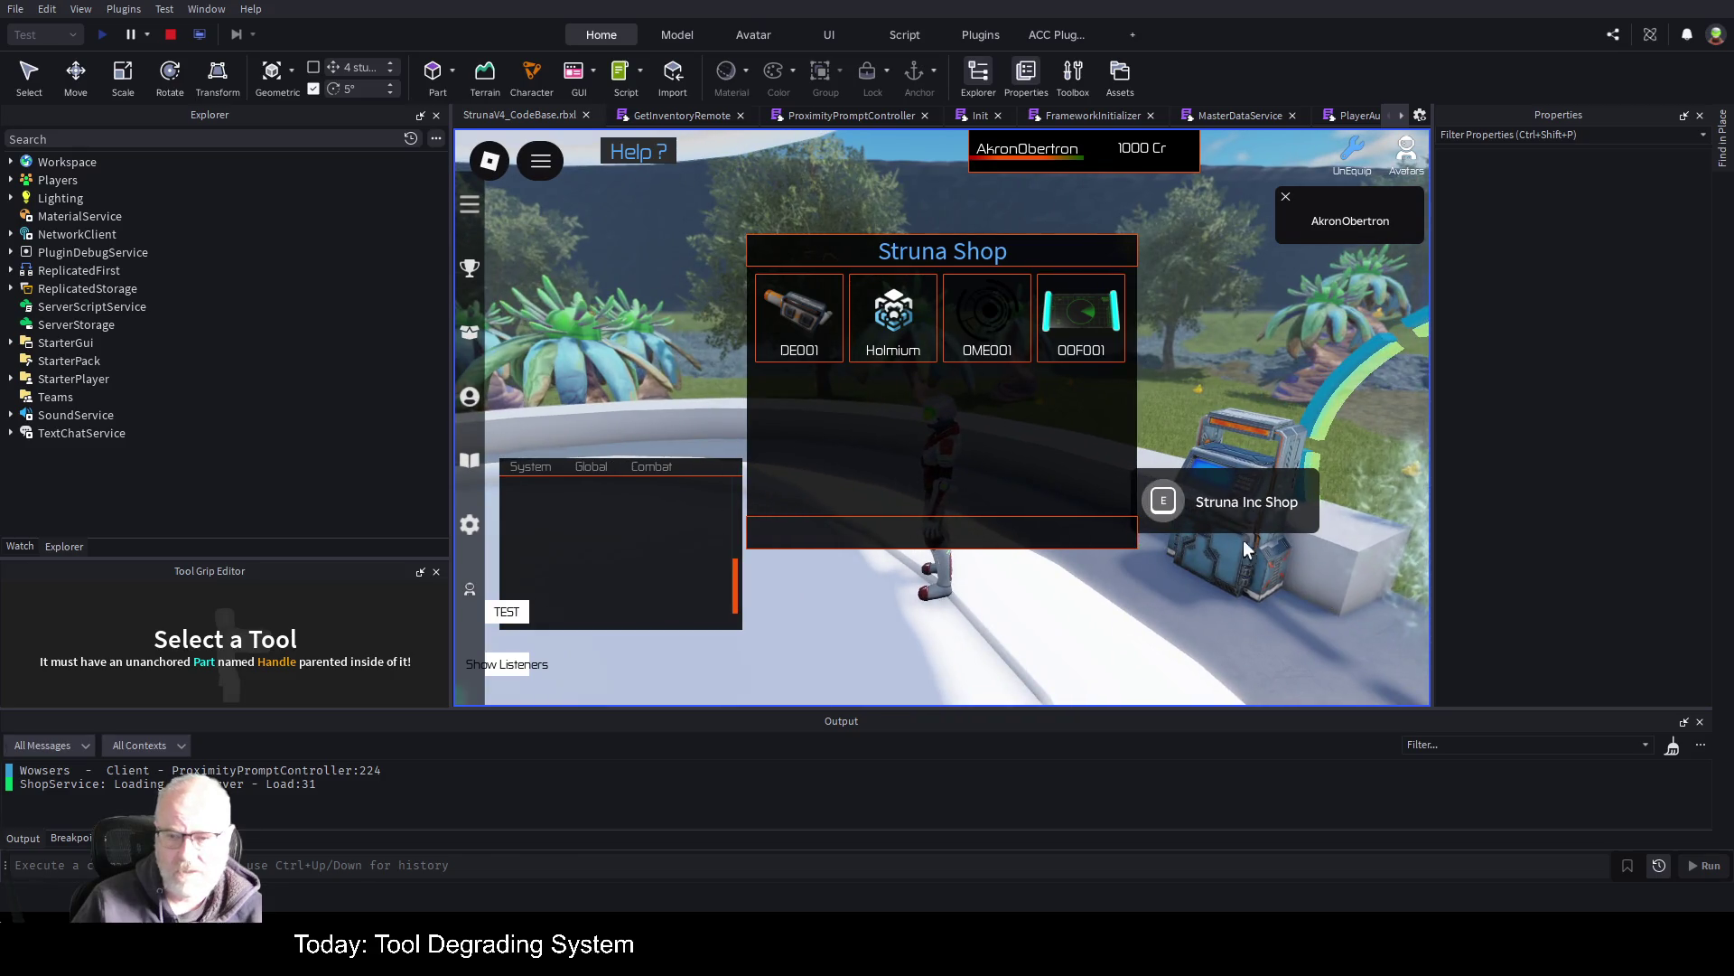
pyautogui.click(1162, 506)
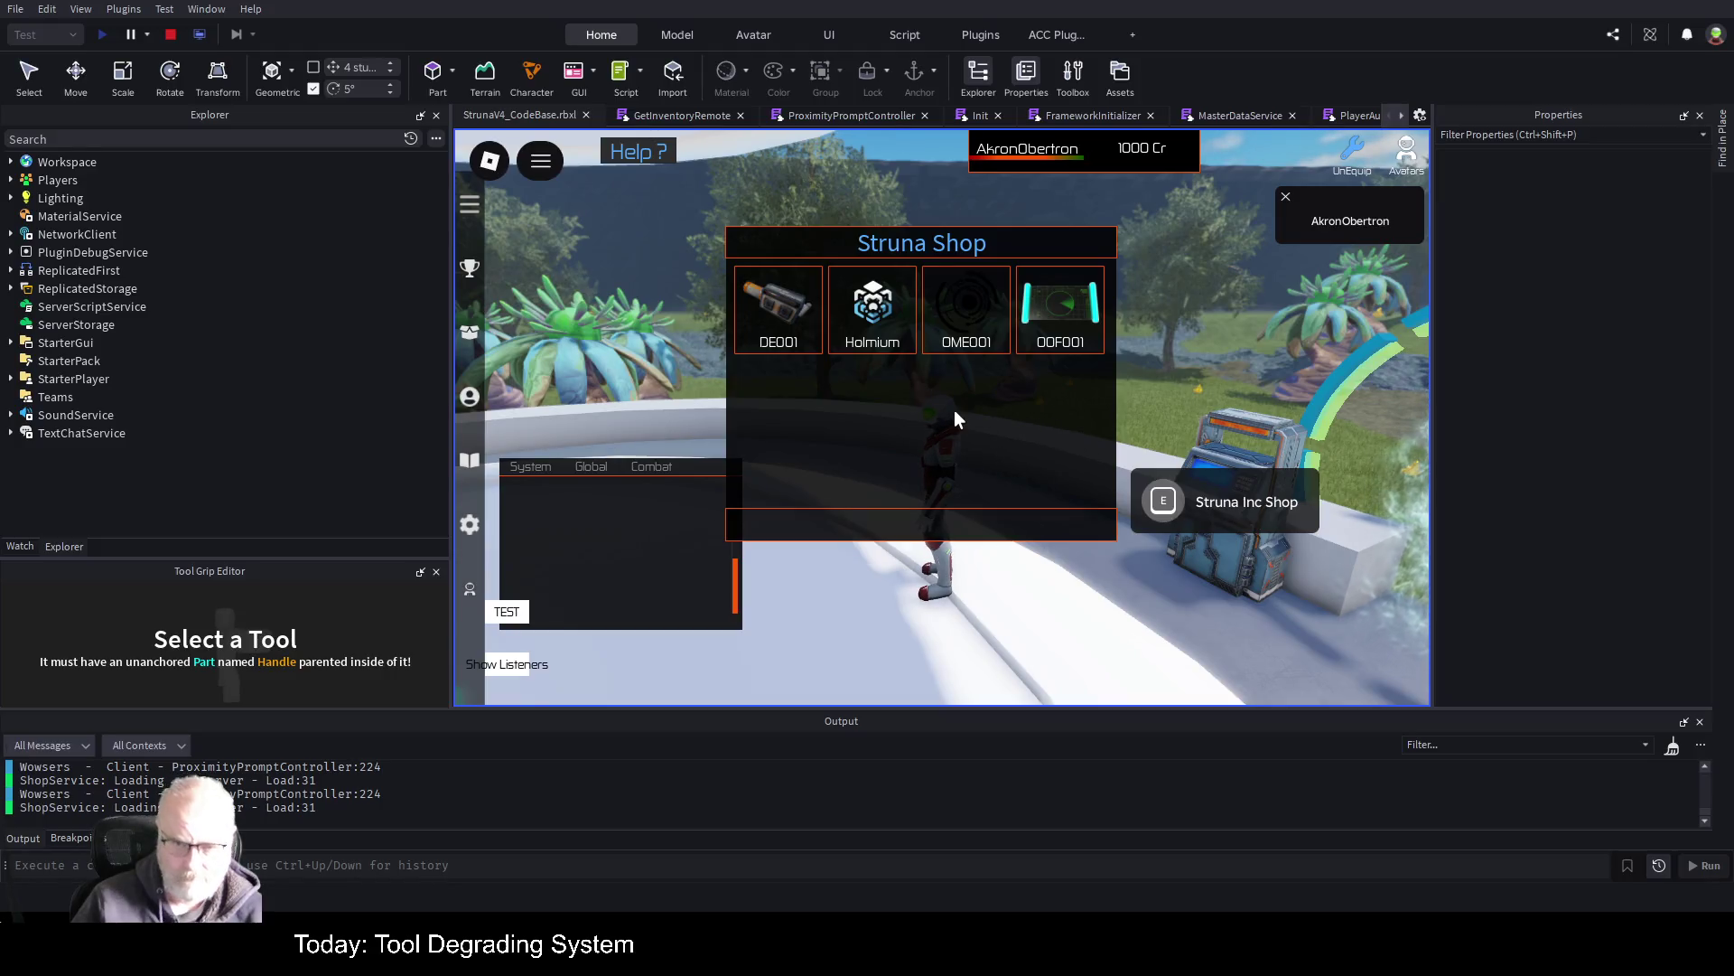
# Walk the character around, stop the playtest, and go back to ProximityPromptController
pyautogui.press('w')
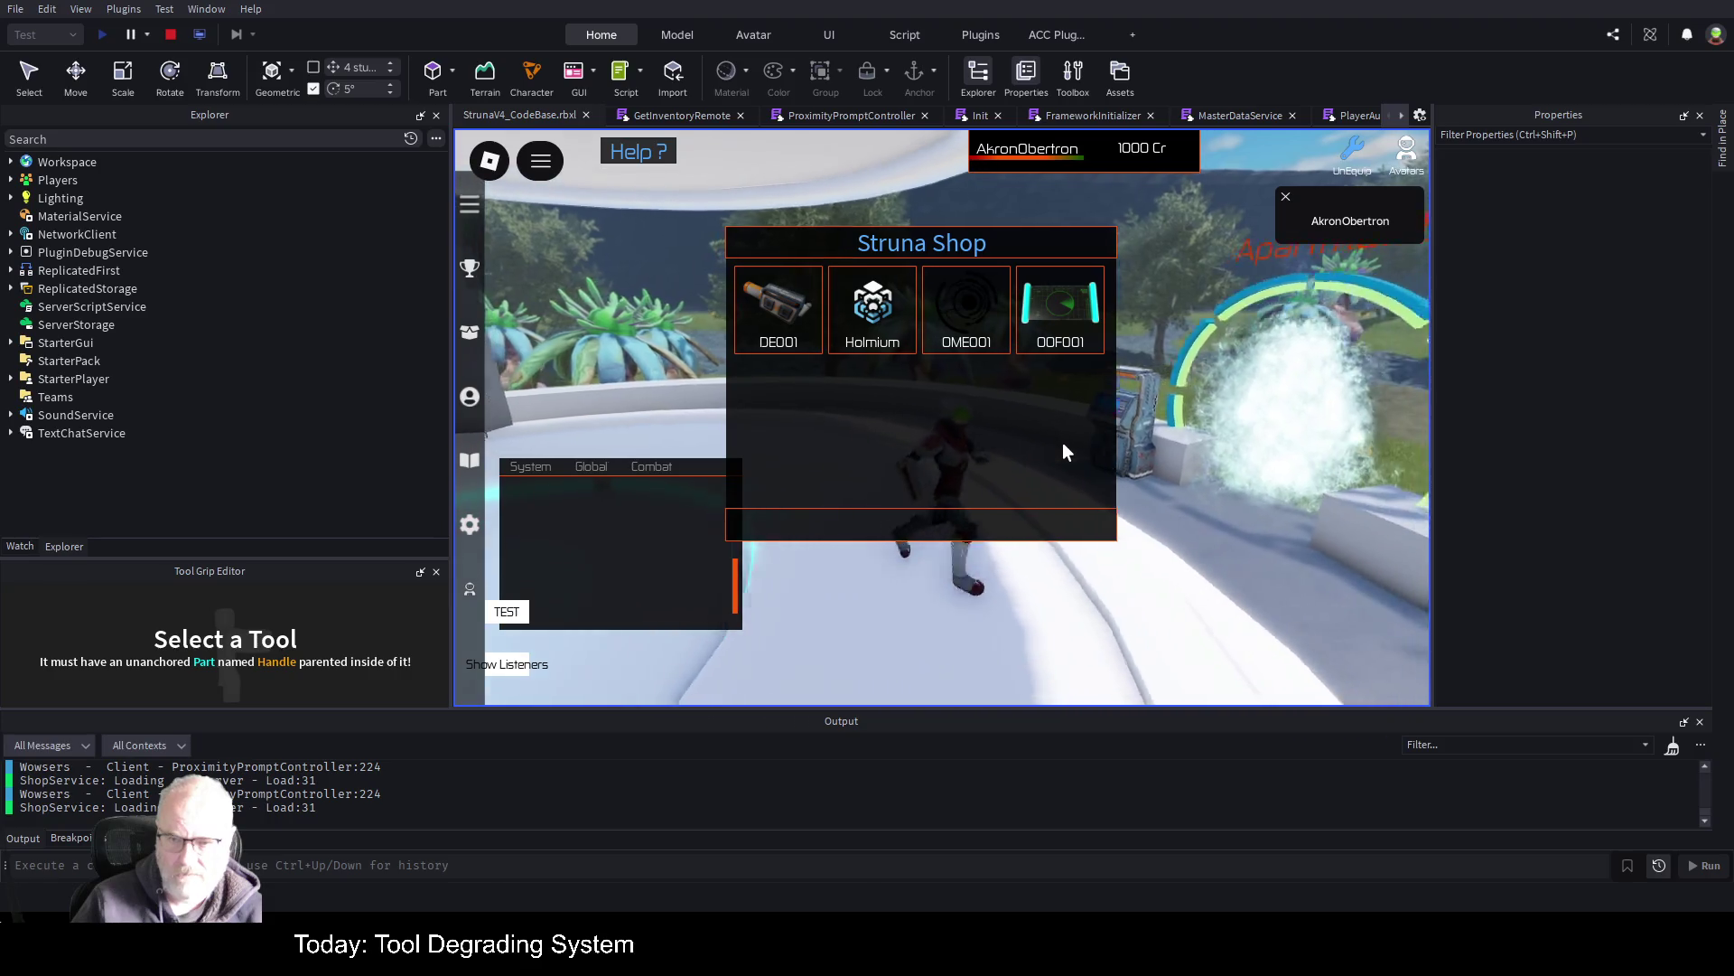
pyautogui.press('s')
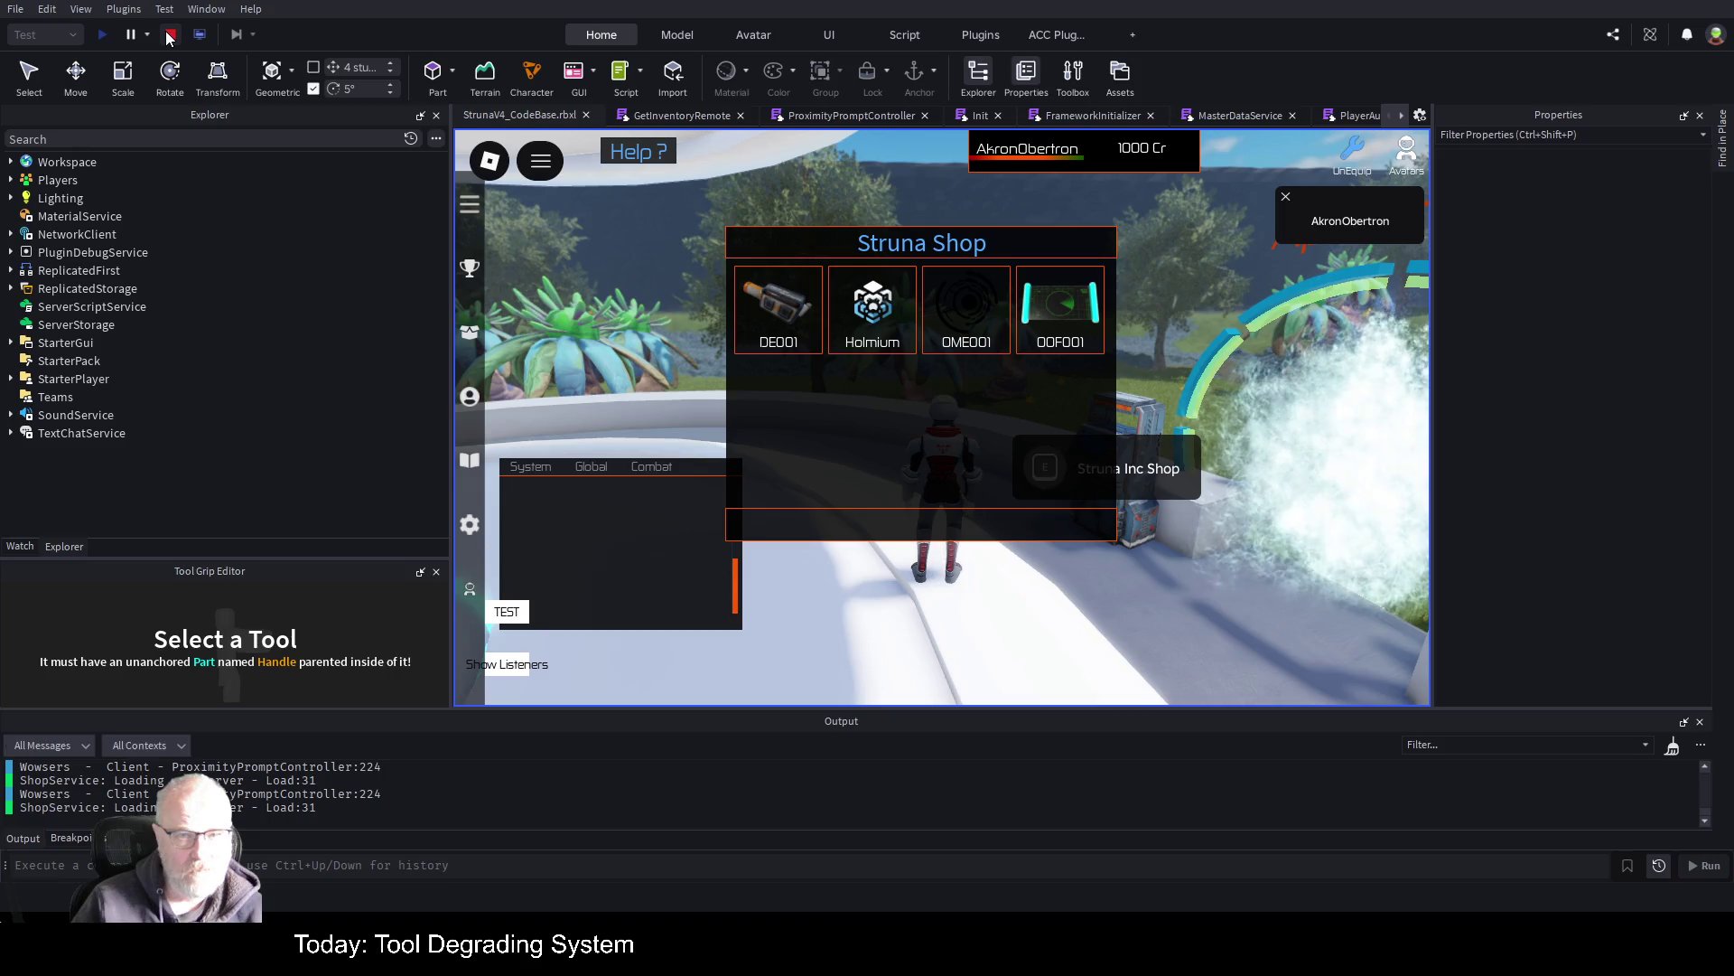
pyautogui.hotkey('shift', 'F5')
pyautogui.click(842, 118)
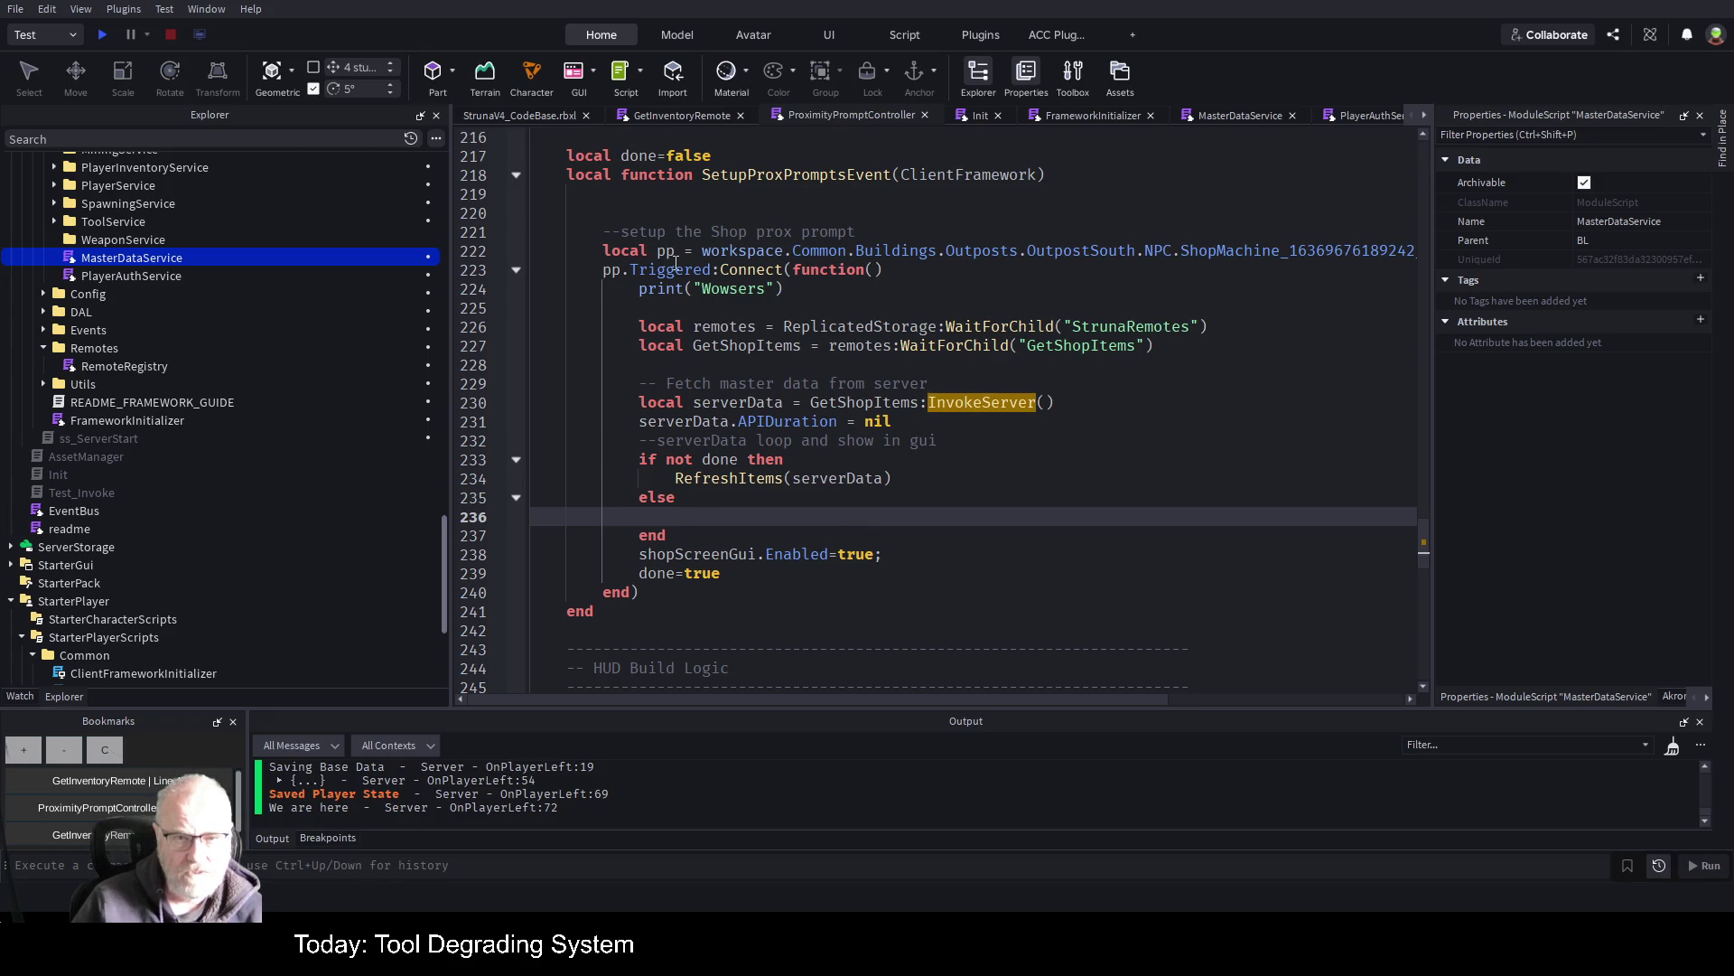
# Look up the pp variable, then search 'prox' in Explorer and inspect the MarketBoard ProximityPrompt
pyautogui.click(1090, 443)
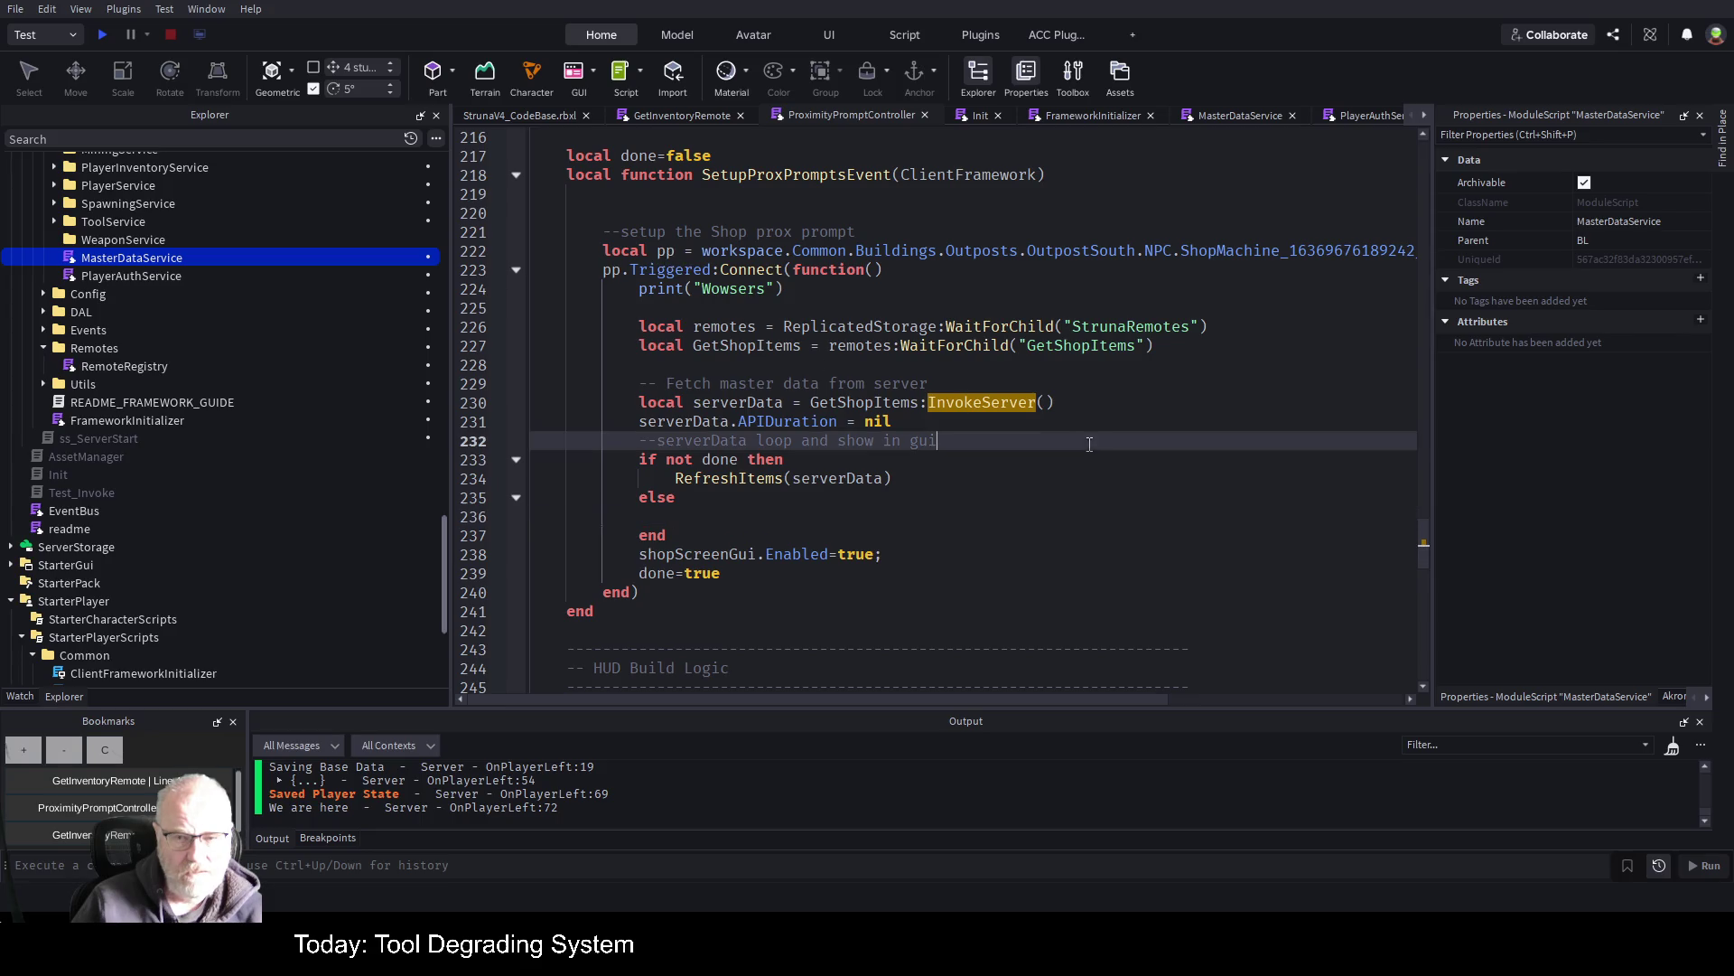
pyautogui.click(670, 253)
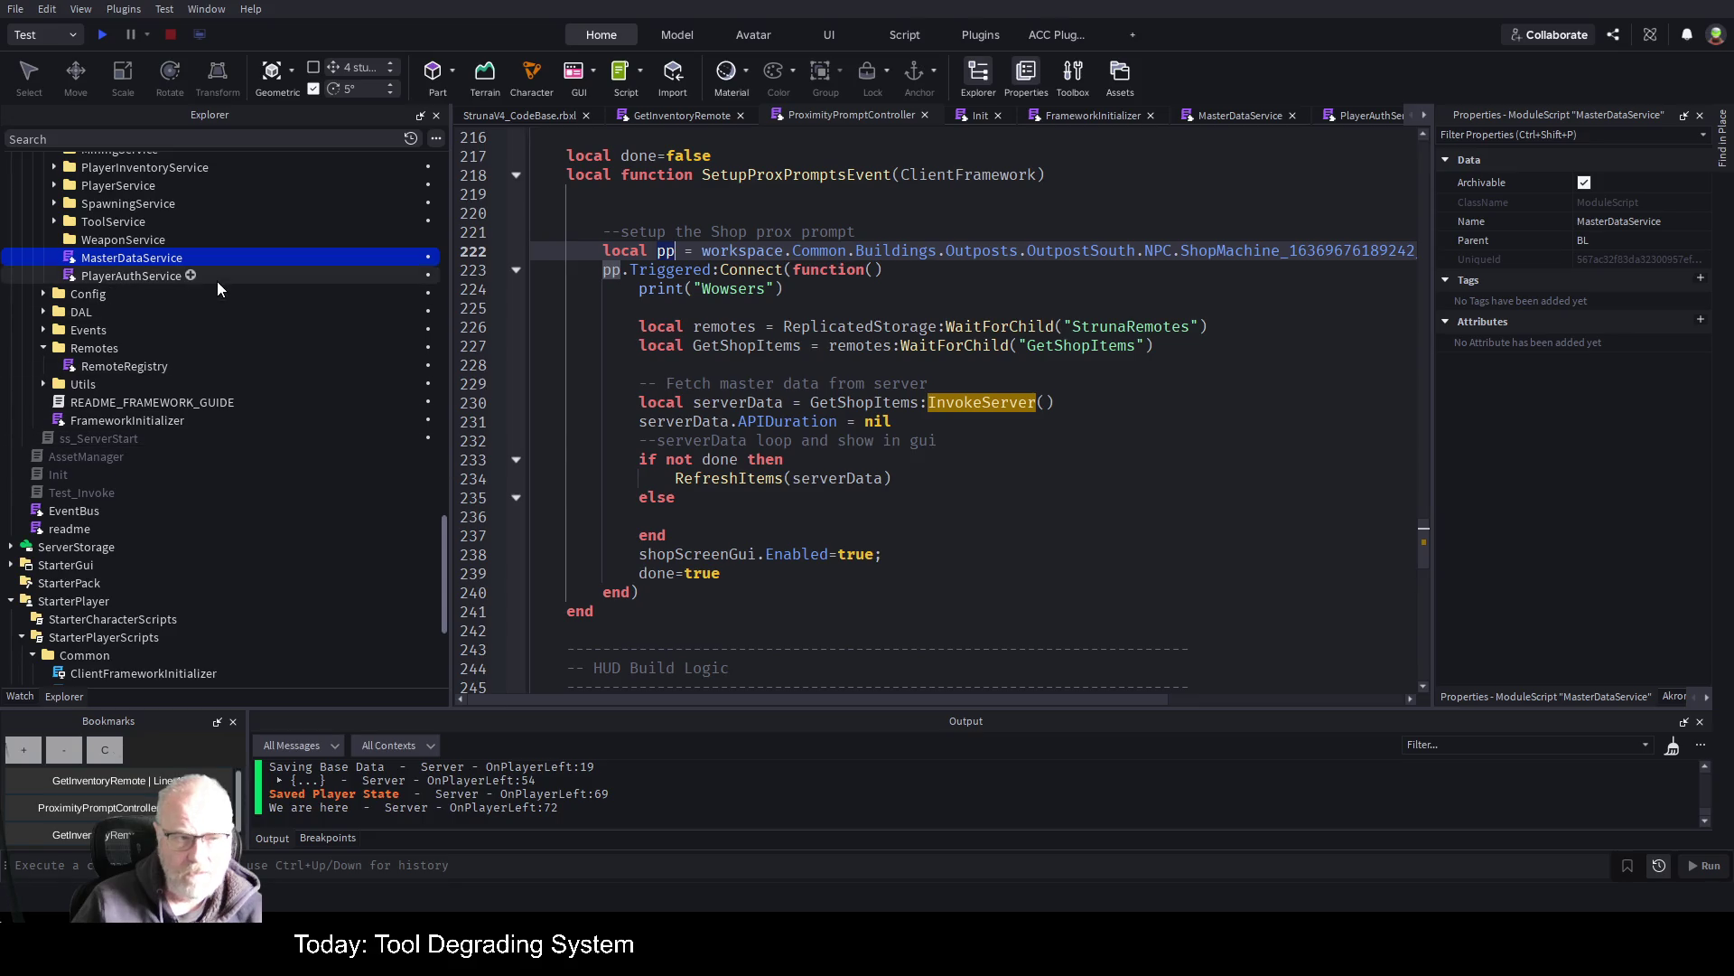
pyautogui.click(277, 140)
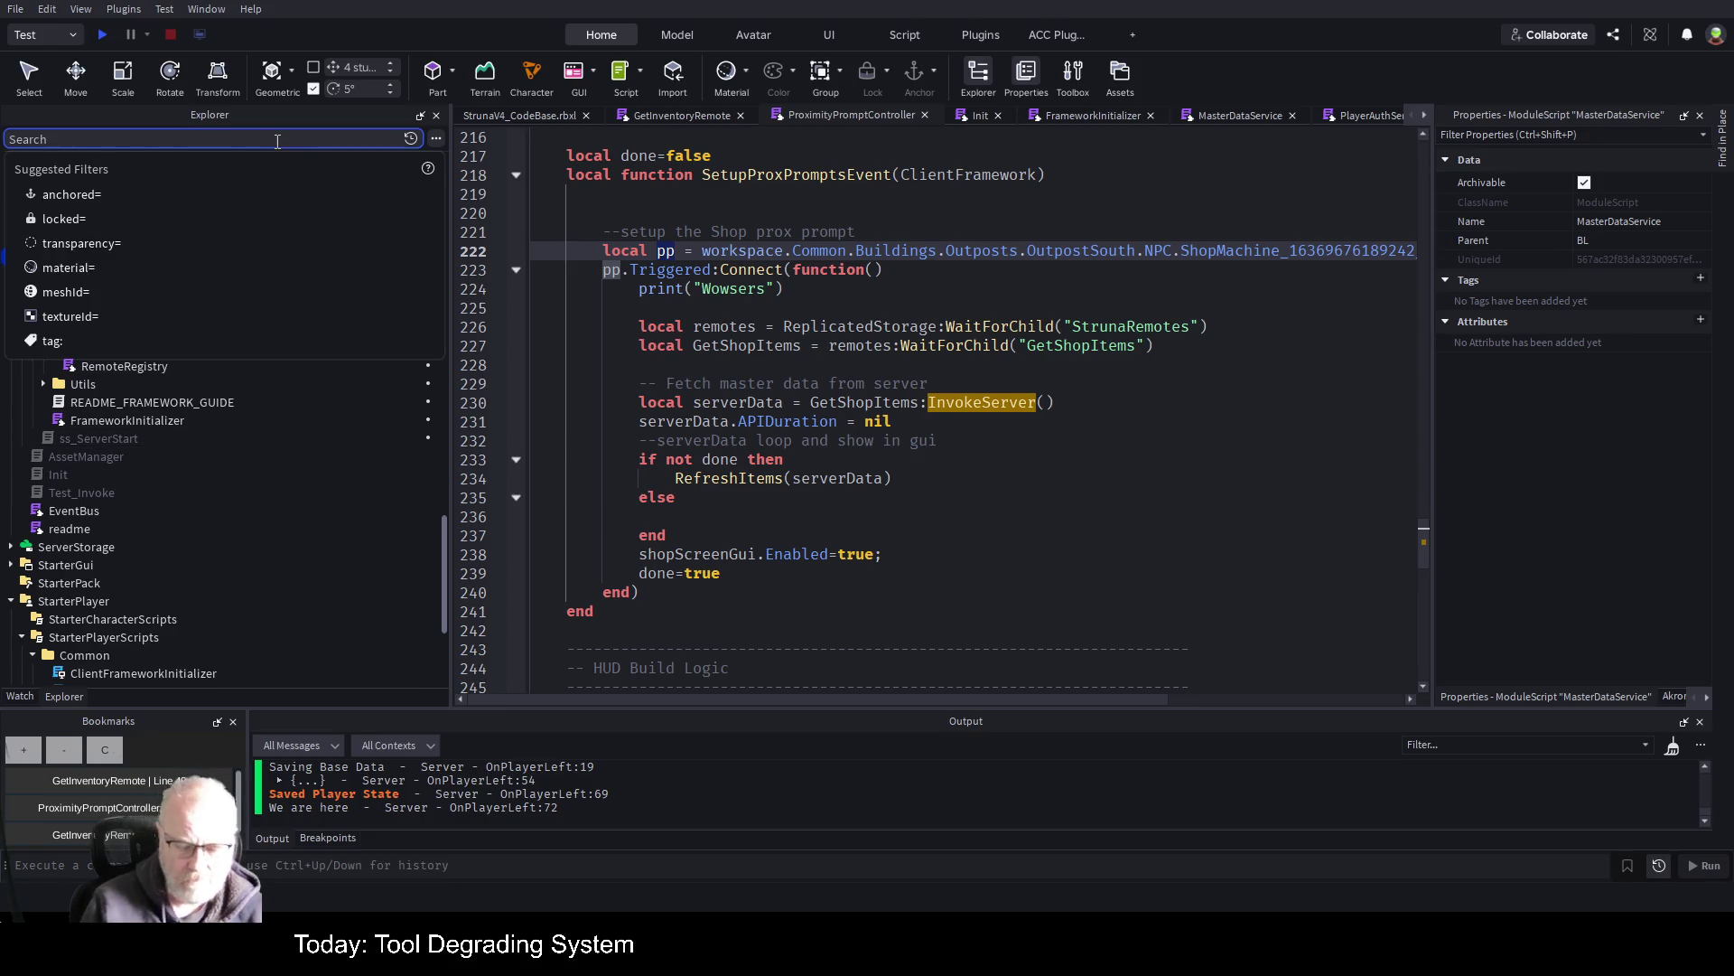
pyautogui.write('prox')
pyautogui.click(161, 310)
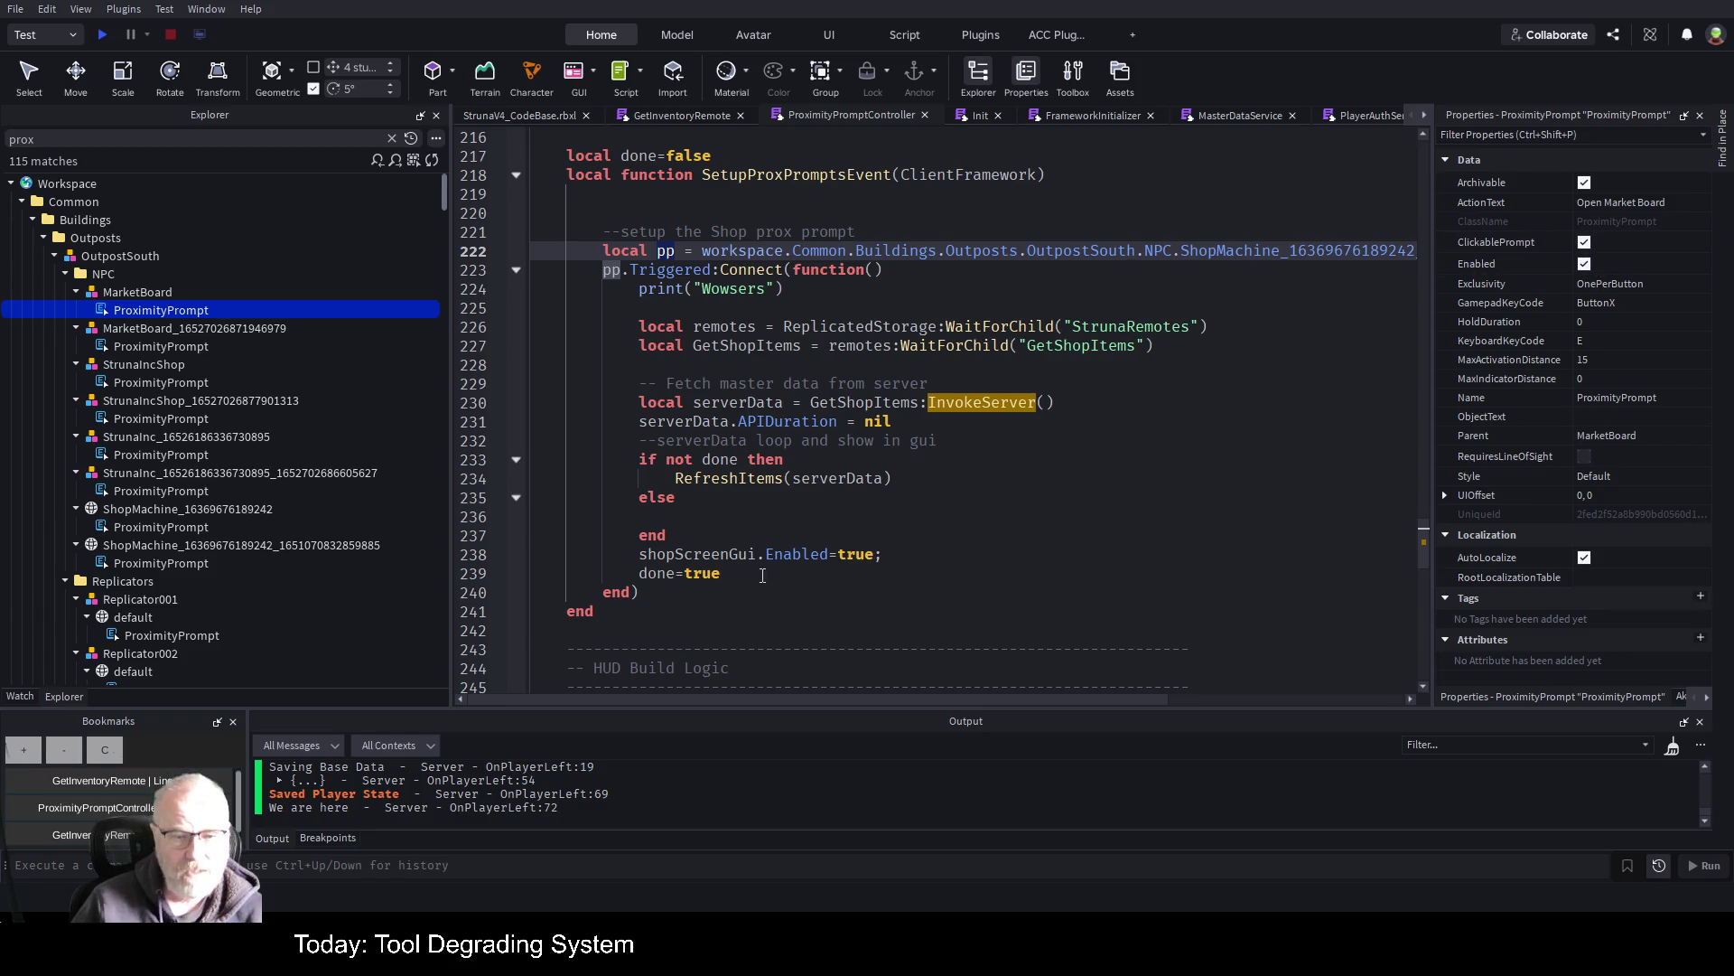
# Add 'pp.Enabled=true;' on a new line after done=true, save, and start a playtest
pyautogui.click(760, 575)
pyautogui.press('Return')
pyautogui.write('pp.Enabled=')
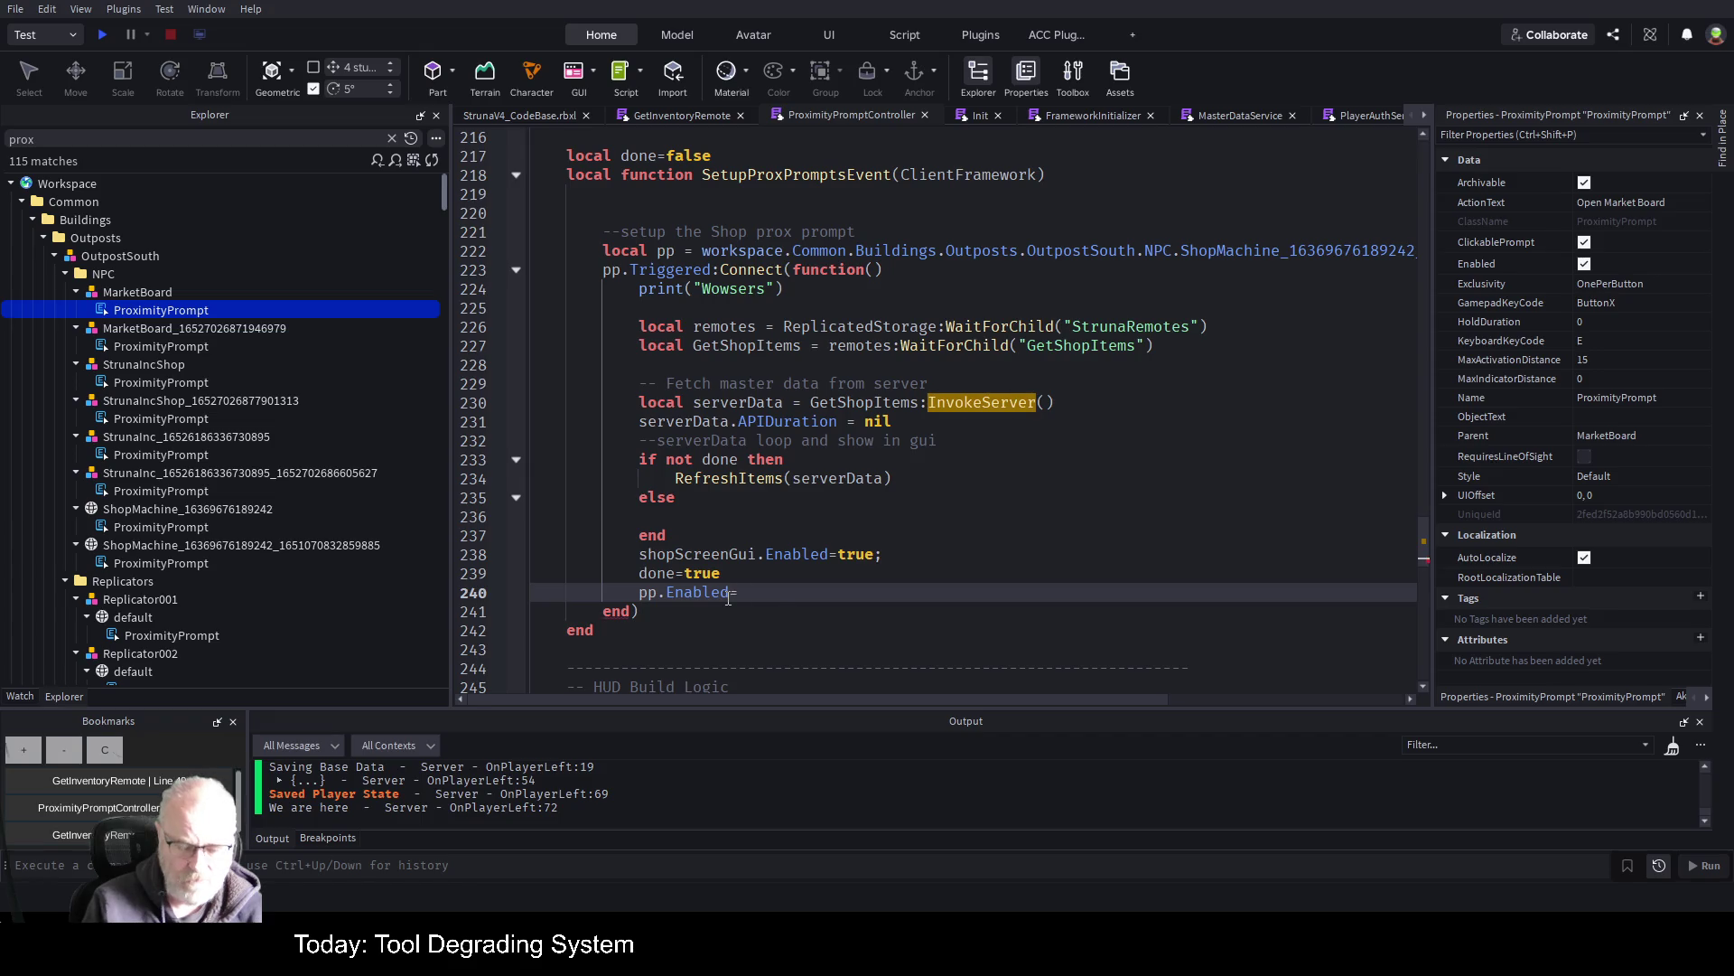
pyautogui.write('true;')
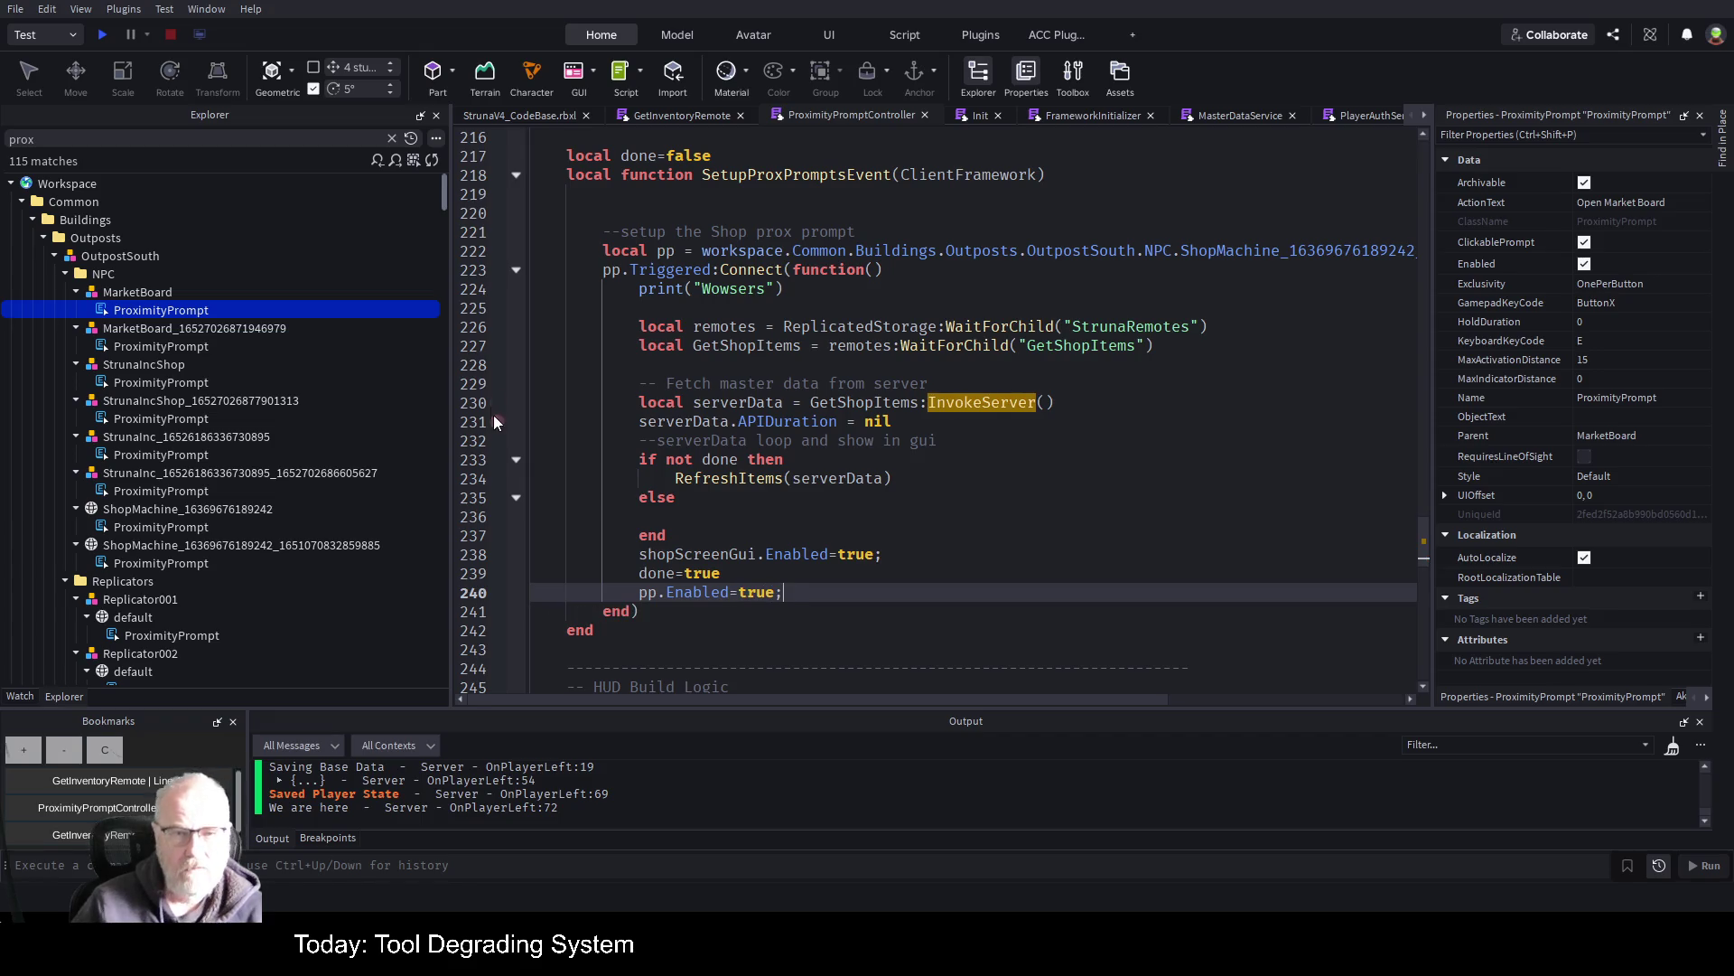
pyautogui.hotkey('ctrl', 's')
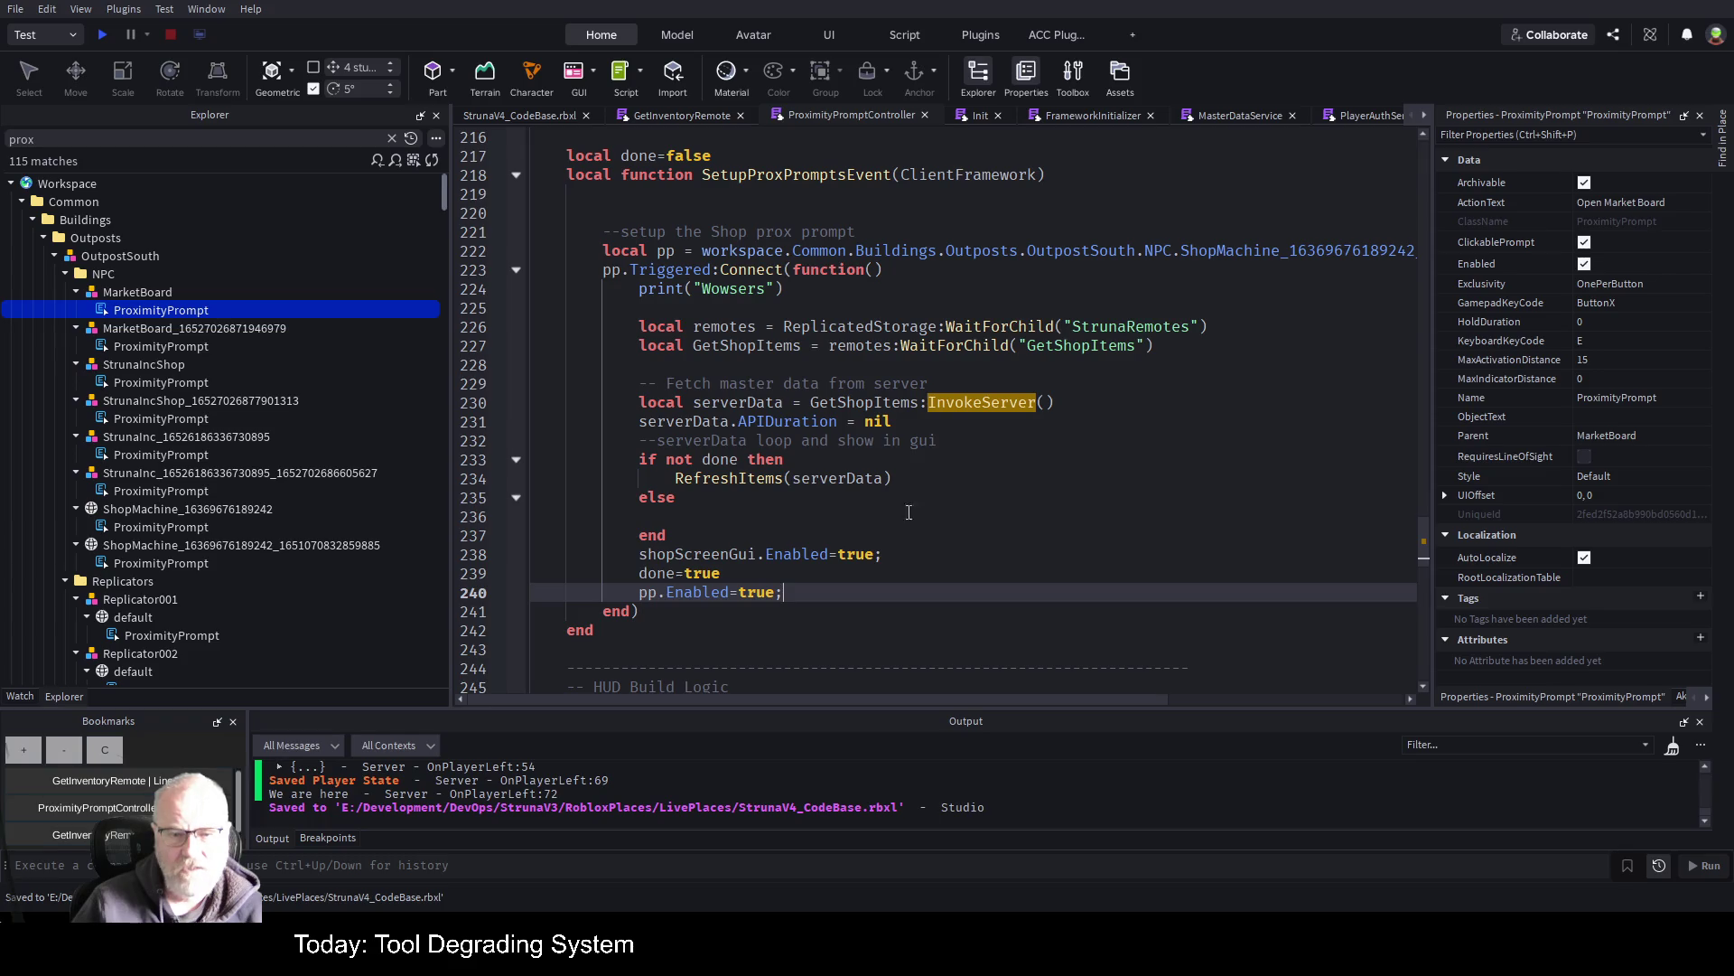
pyautogui.click(874, 503)
pyautogui.hotkey('ctrl', 's')
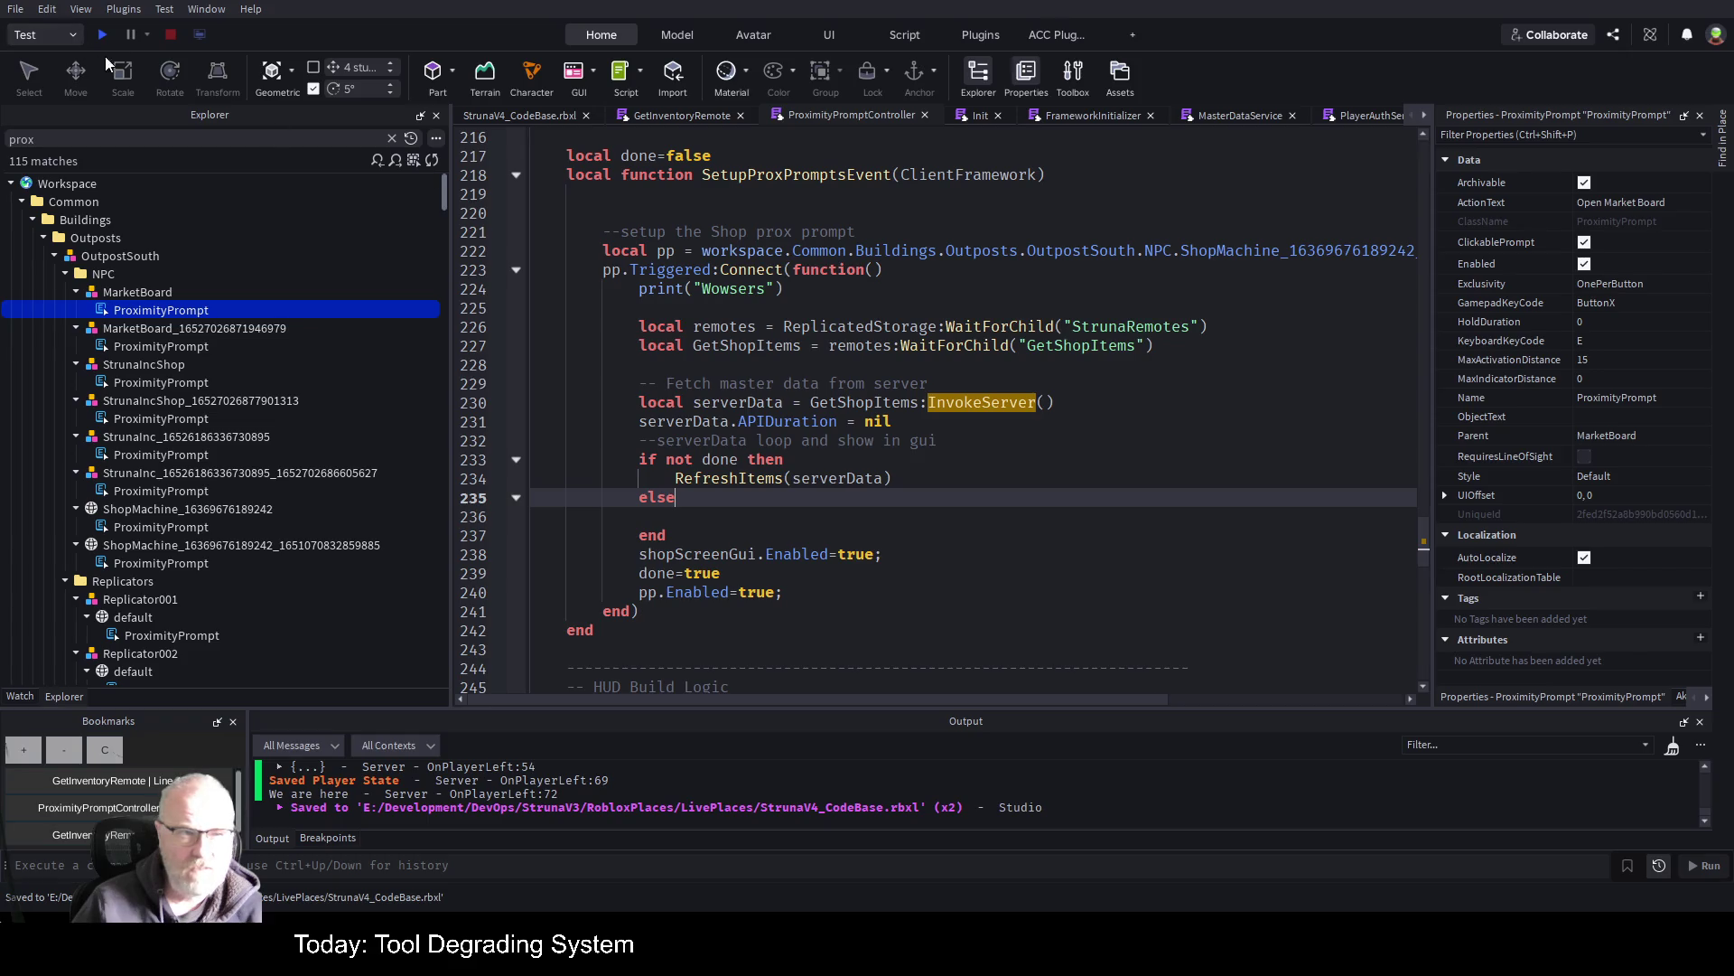
pyautogui.click(101, 34)
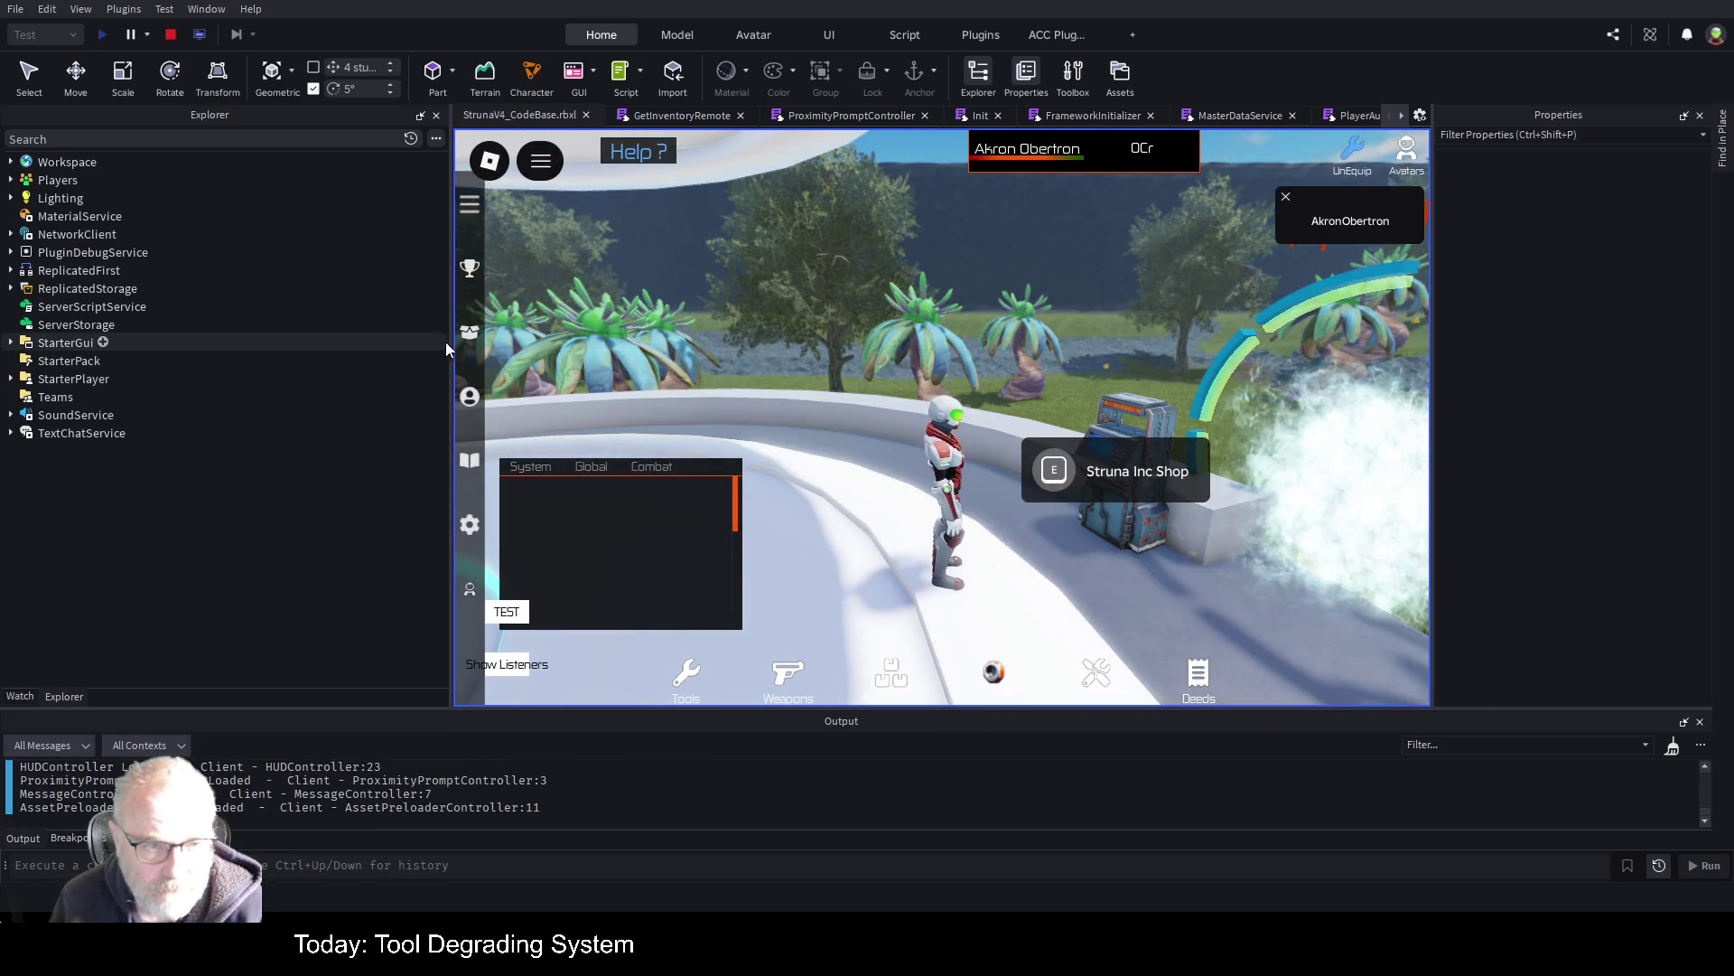
# Narrow the Explorer, clear the Output log, and trigger the Struna Inc Shop prompt twice
pyautogui.moveTo(451, 348)
pyautogui.mouseDown()
pyautogui.moveTo(107, 370)
pyautogui.moveTo(223, 386)
pyautogui.mouseUp()
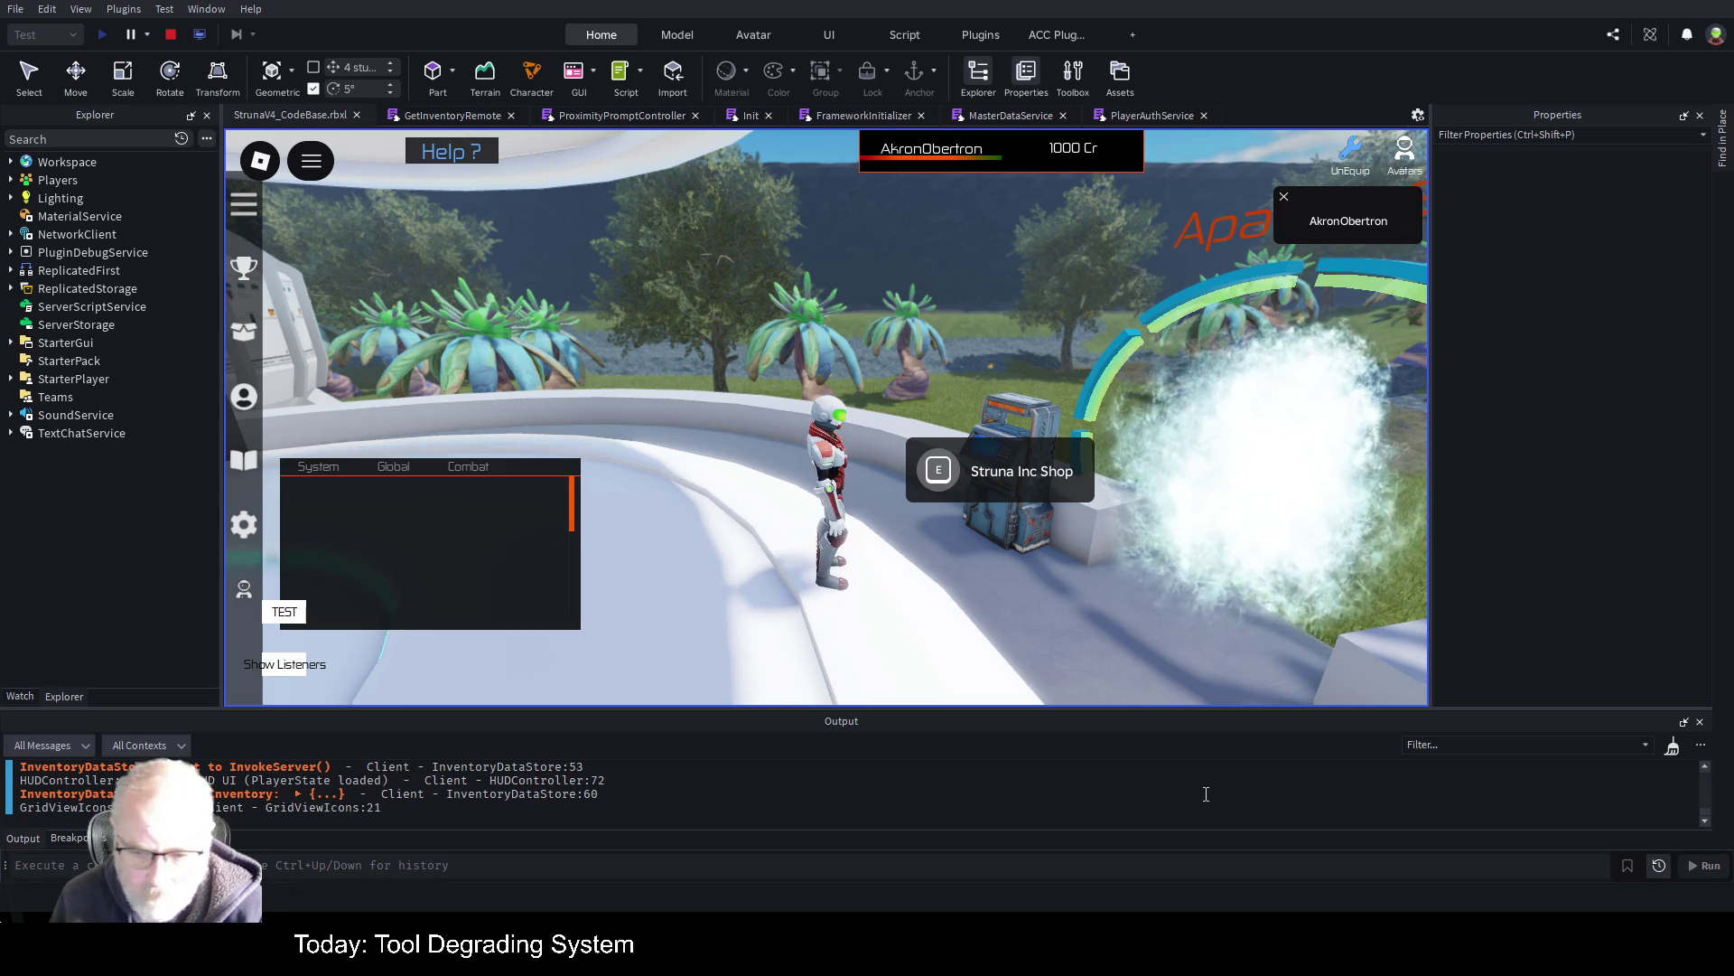
pyautogui.rightClick(1247, 800)
pyautogui.click(1252, 859)
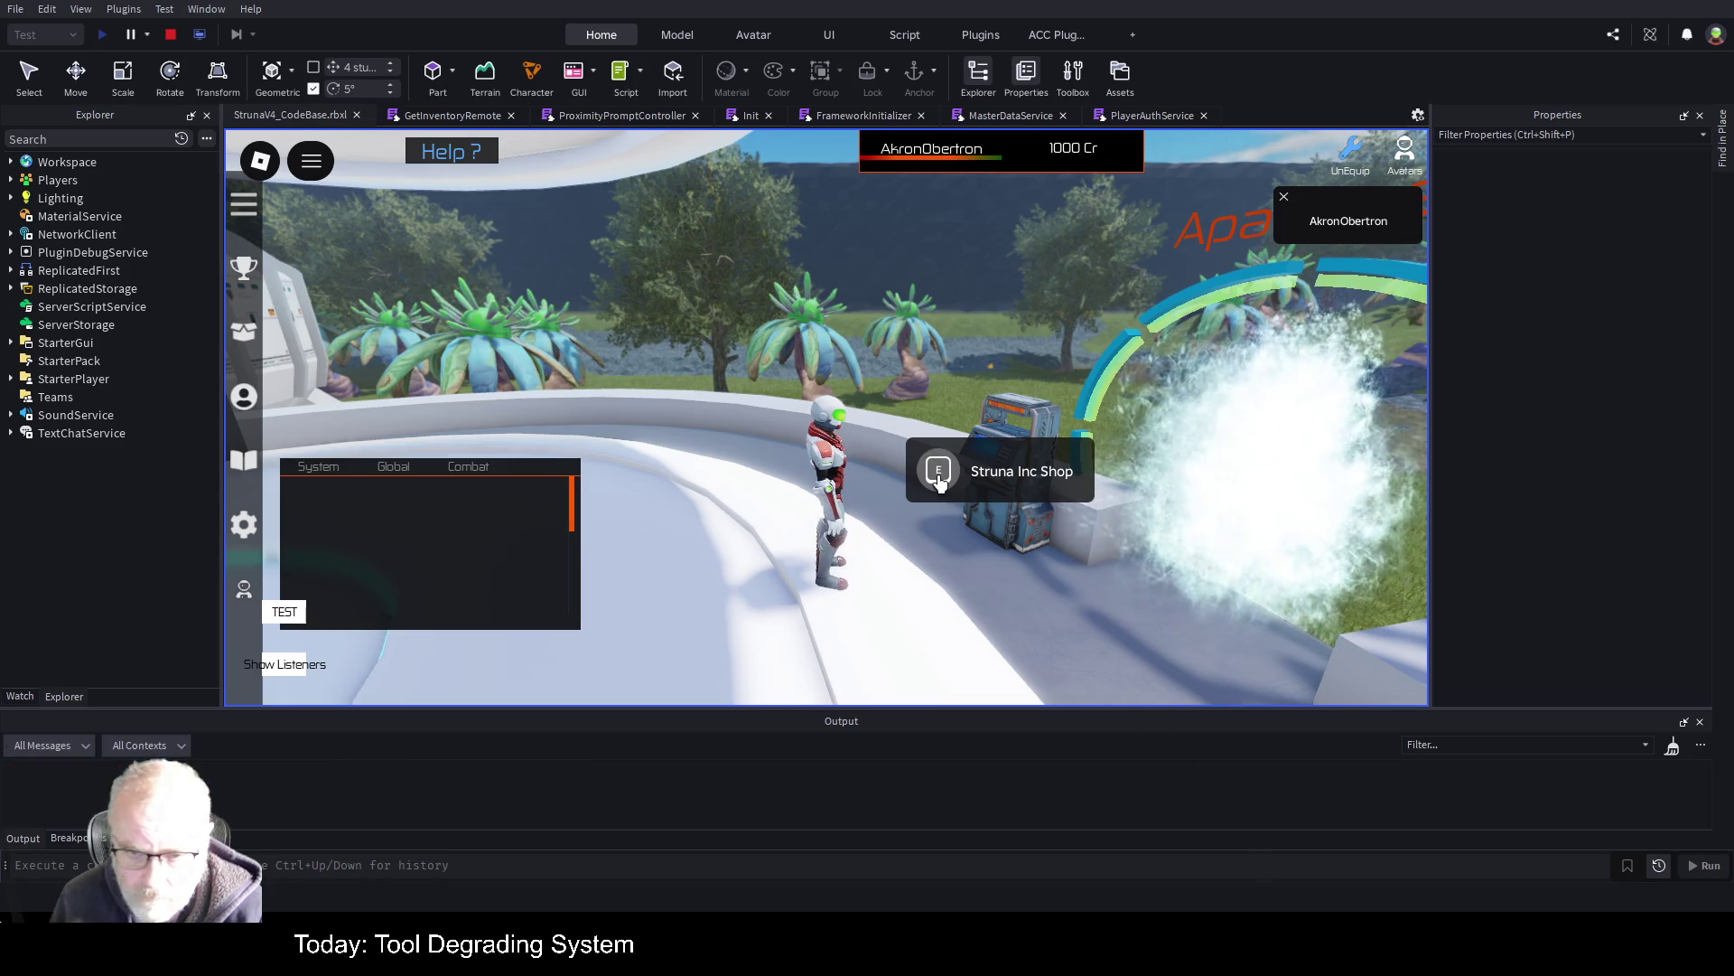
pyautogui.click(978, 476)
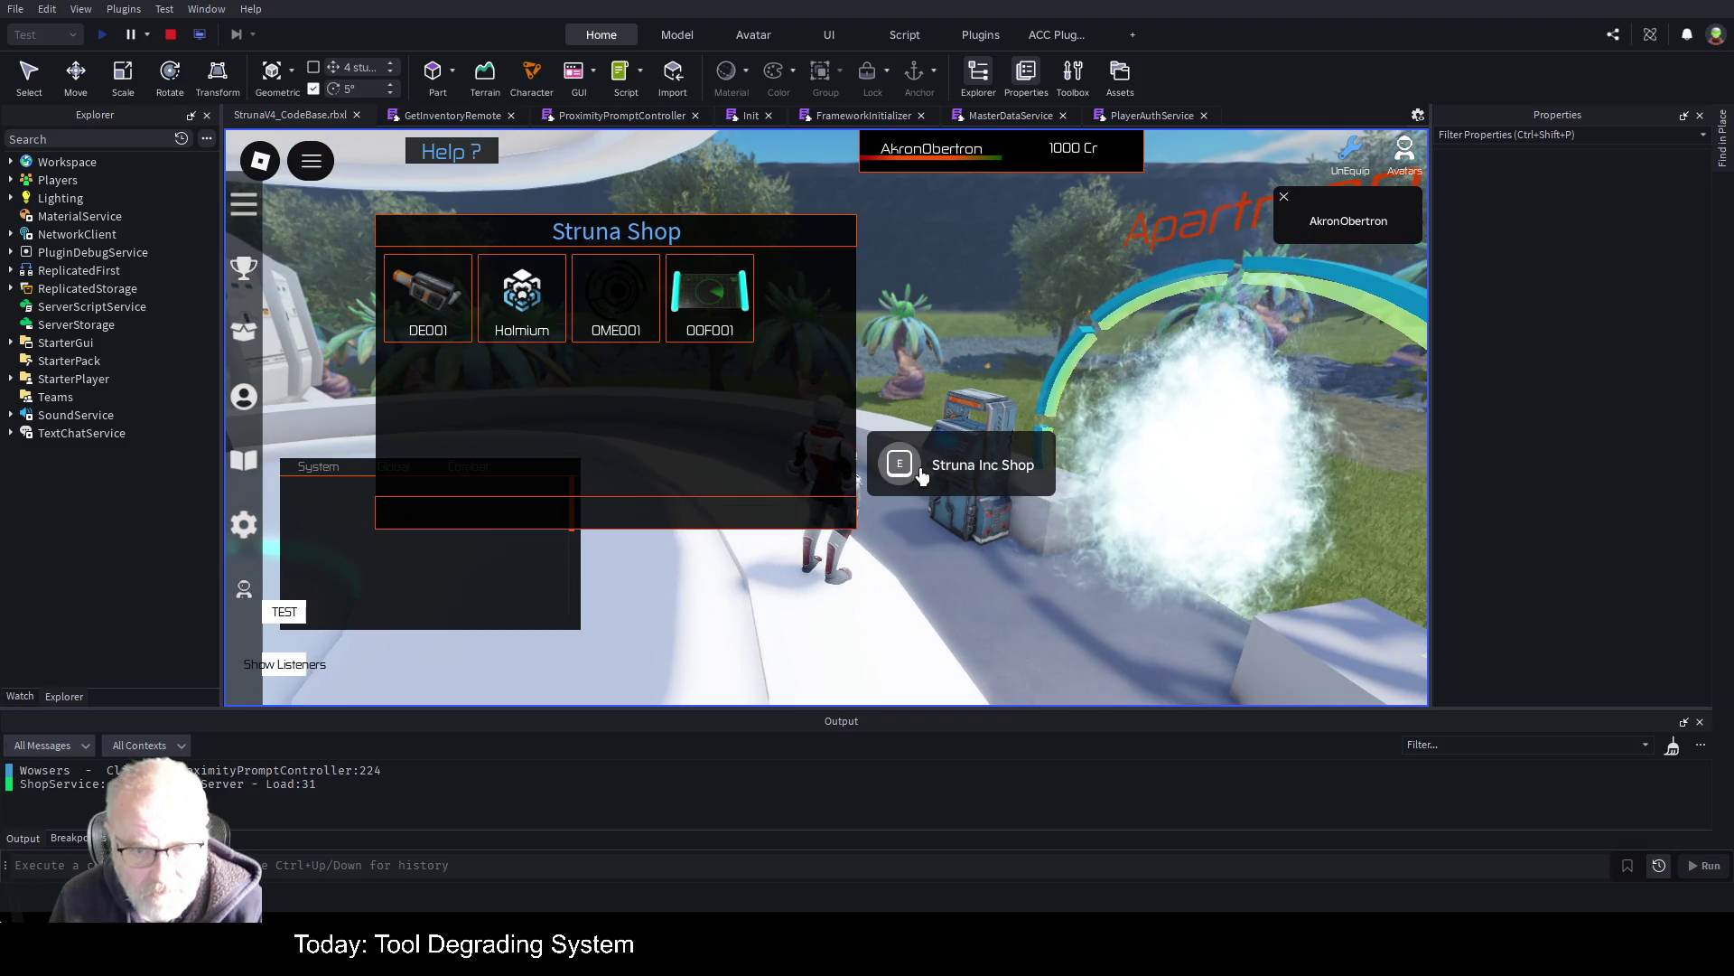
pyautogui.click(922, 476)
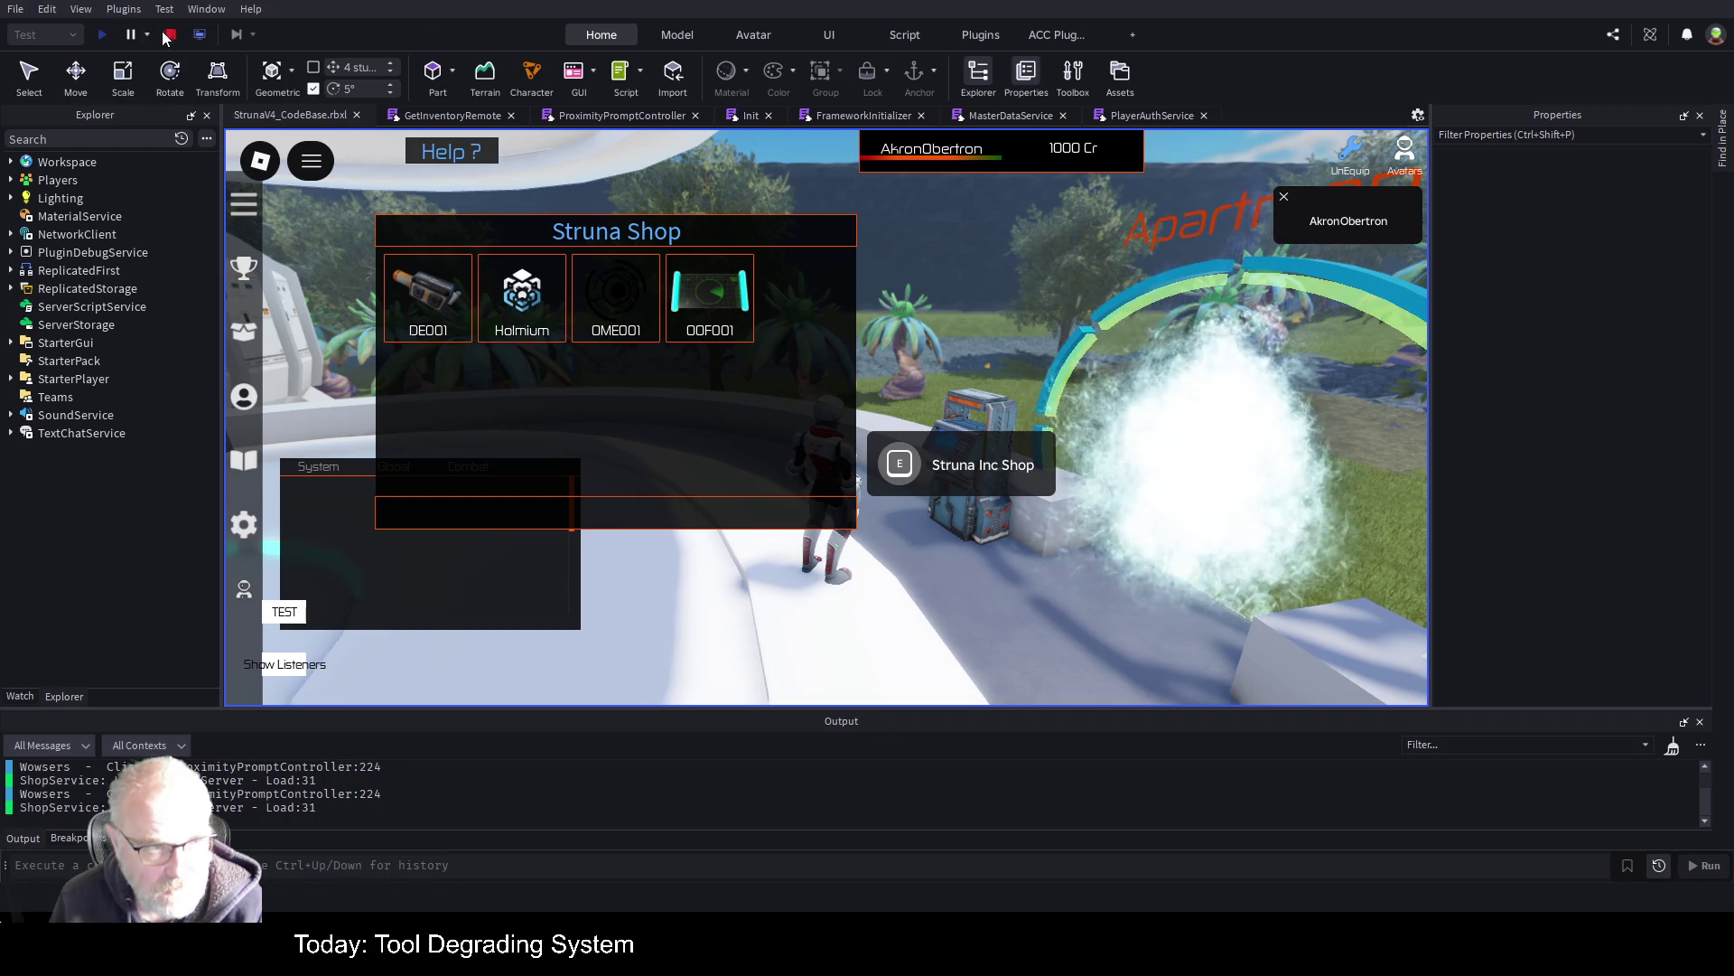
# Stop the test, change 'true' to 'false' on line 240, save, and start a new playtest
pyautogui.hotkey('shift', 'F5')
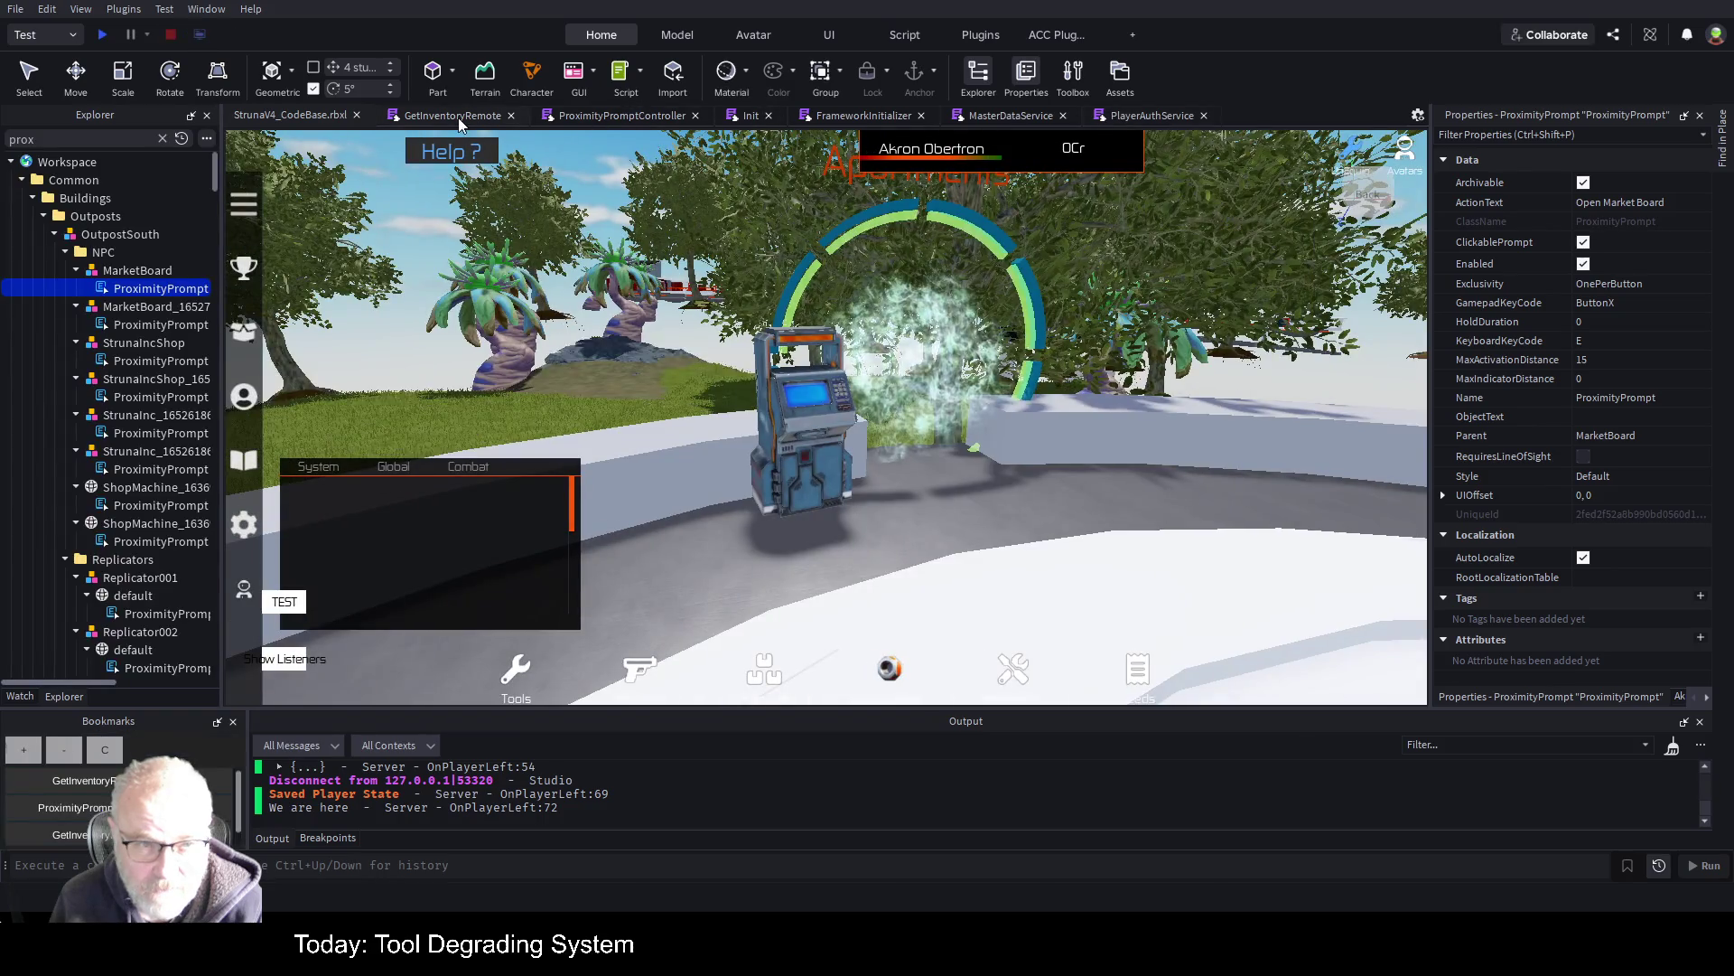
pyautogui.click(593, 116)
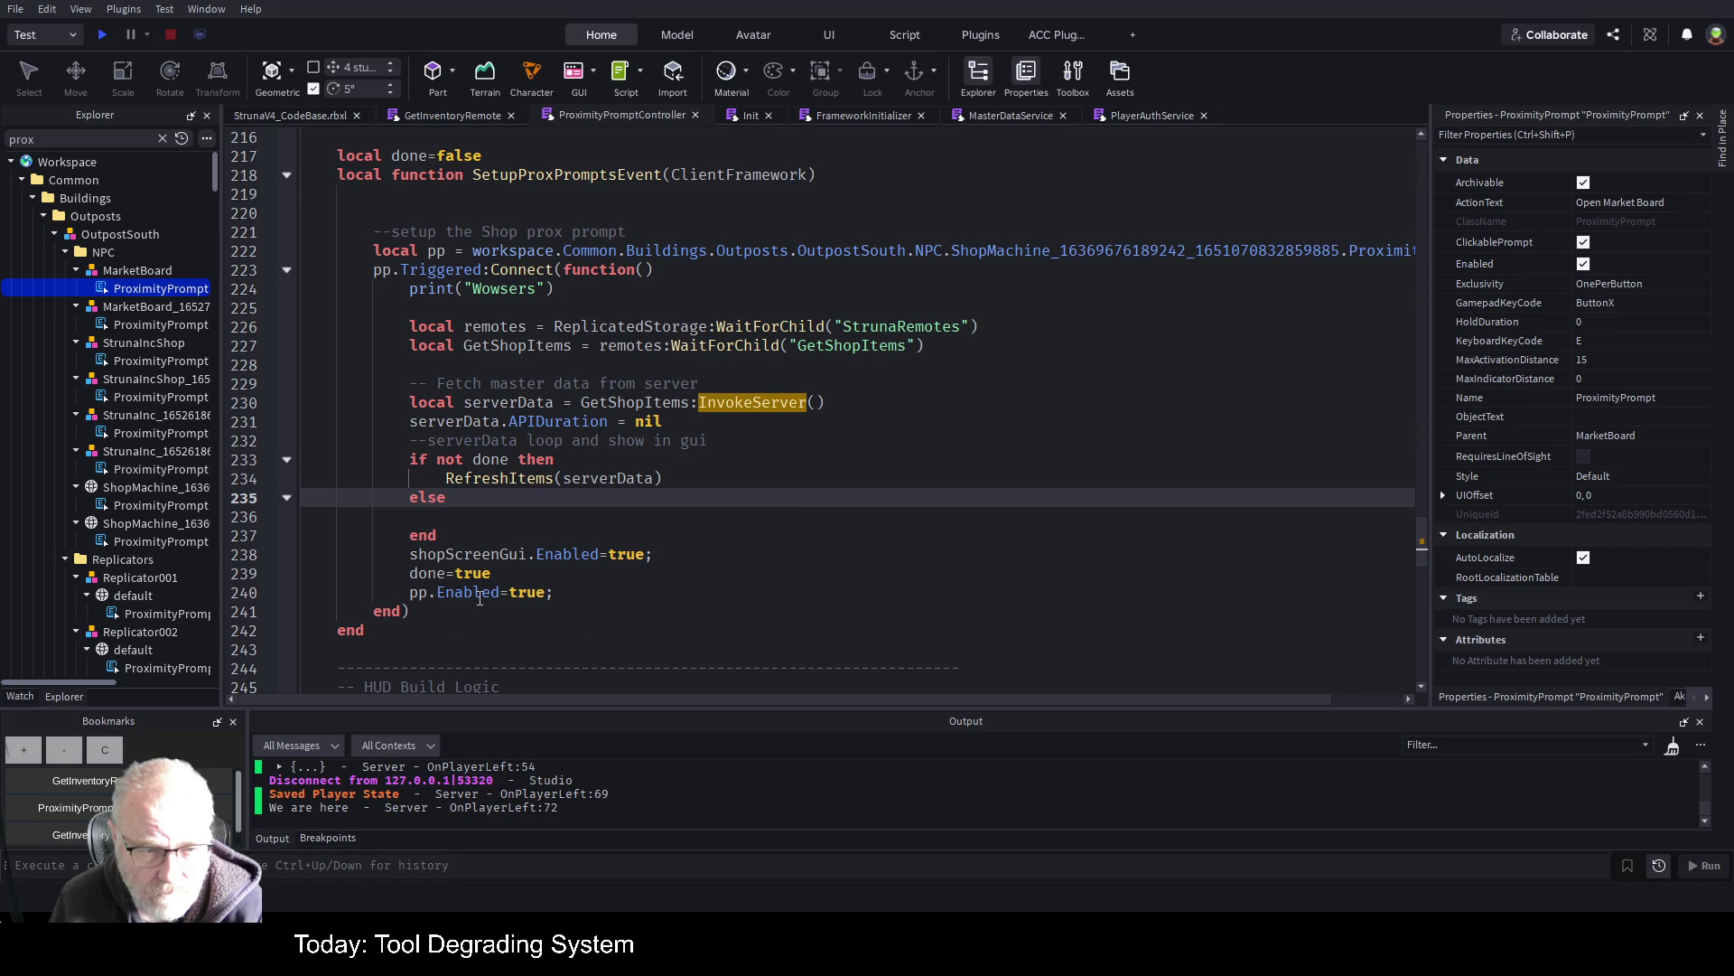
pyautogui.doubleClick(527, 591)
pyautogui.write('fals')
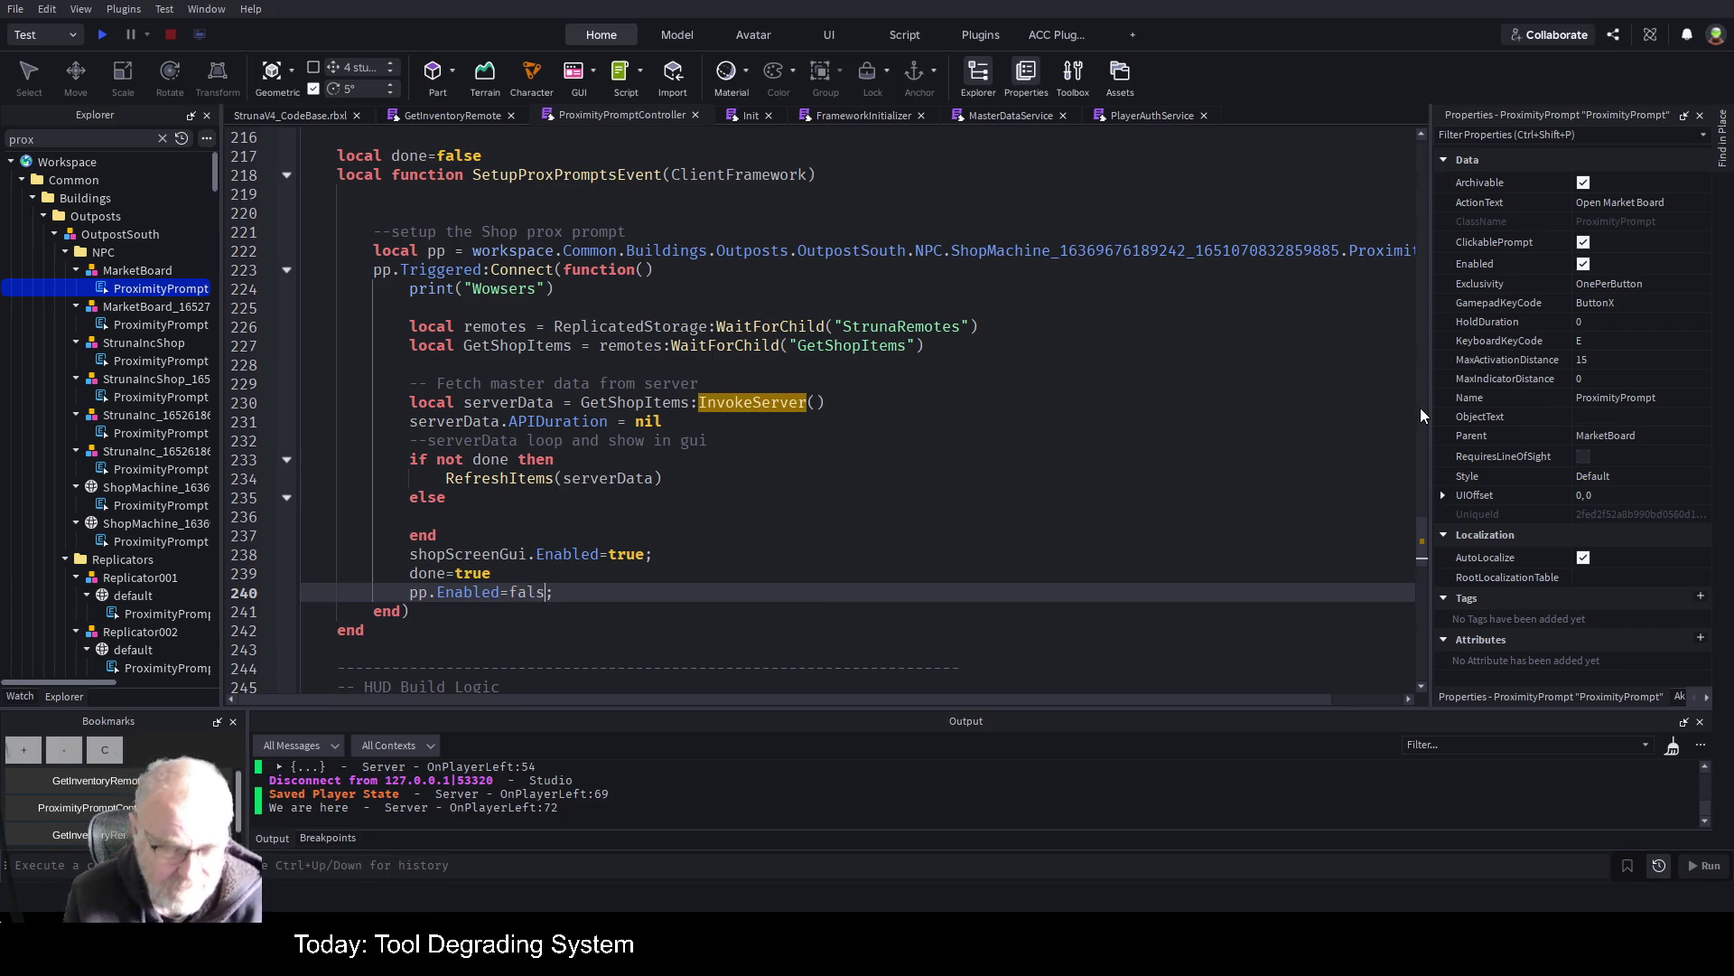
pyautogui.hotkey('ctrl', 's')
pyautogui.press('F5')
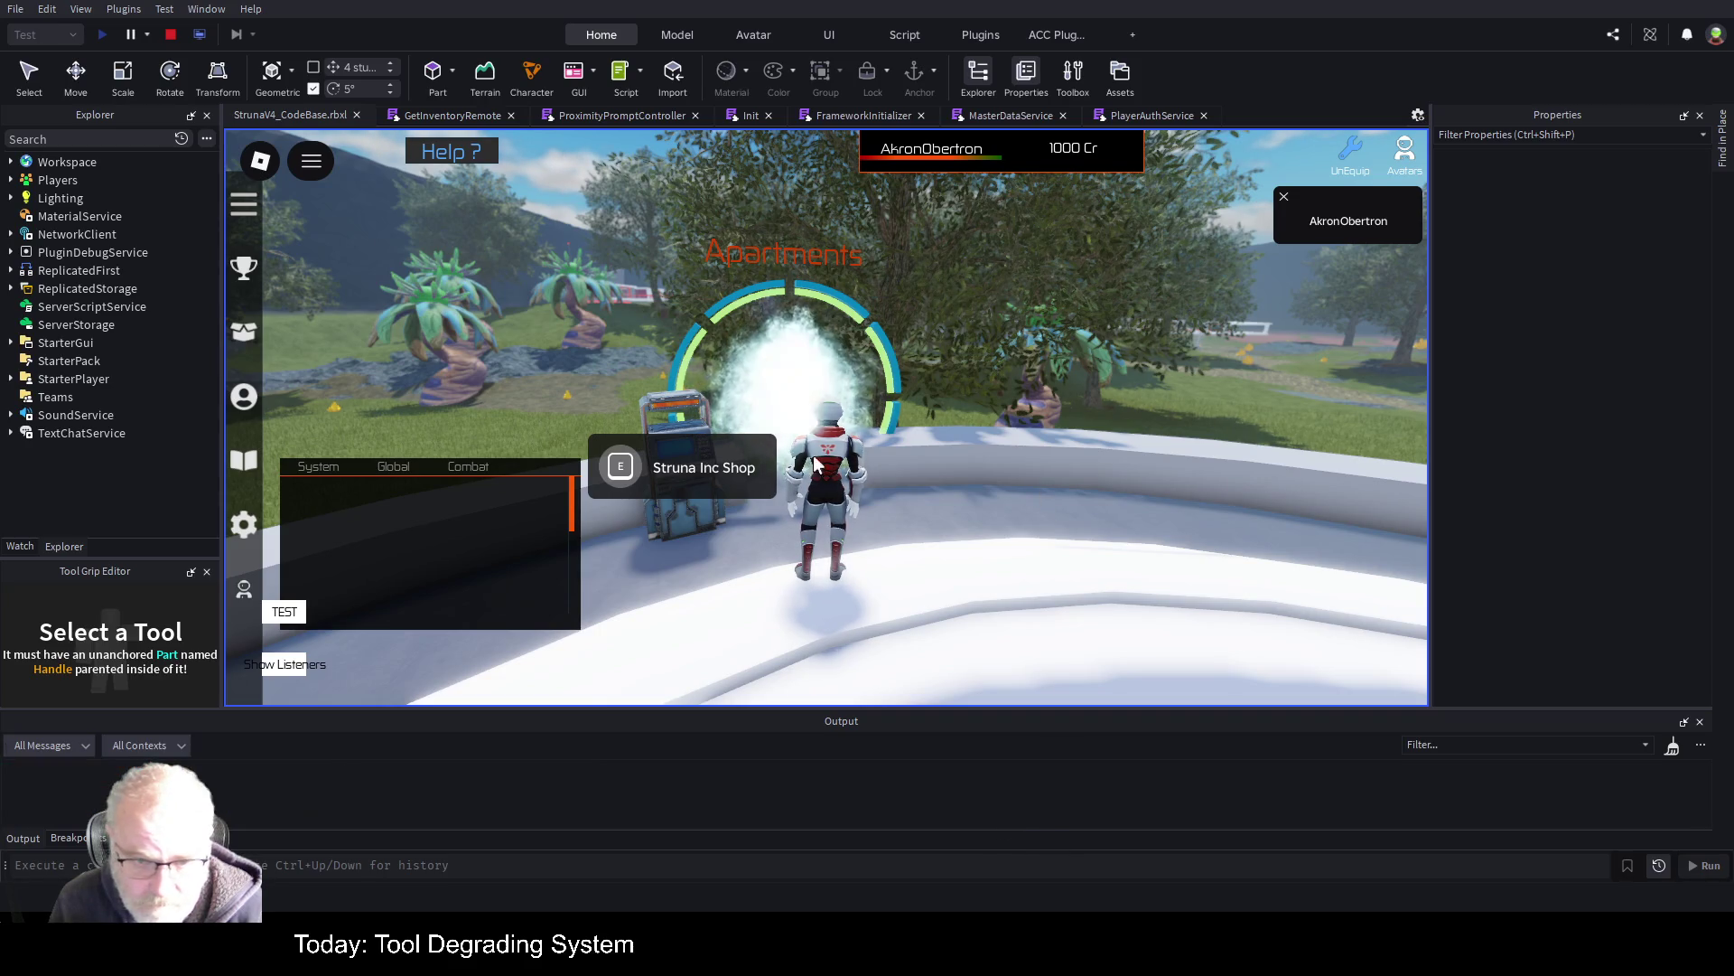
# Open the Struna Shop from its prompt, walk around to confirm the prompt is gone, then stop
pyautogui.click(605, 468)
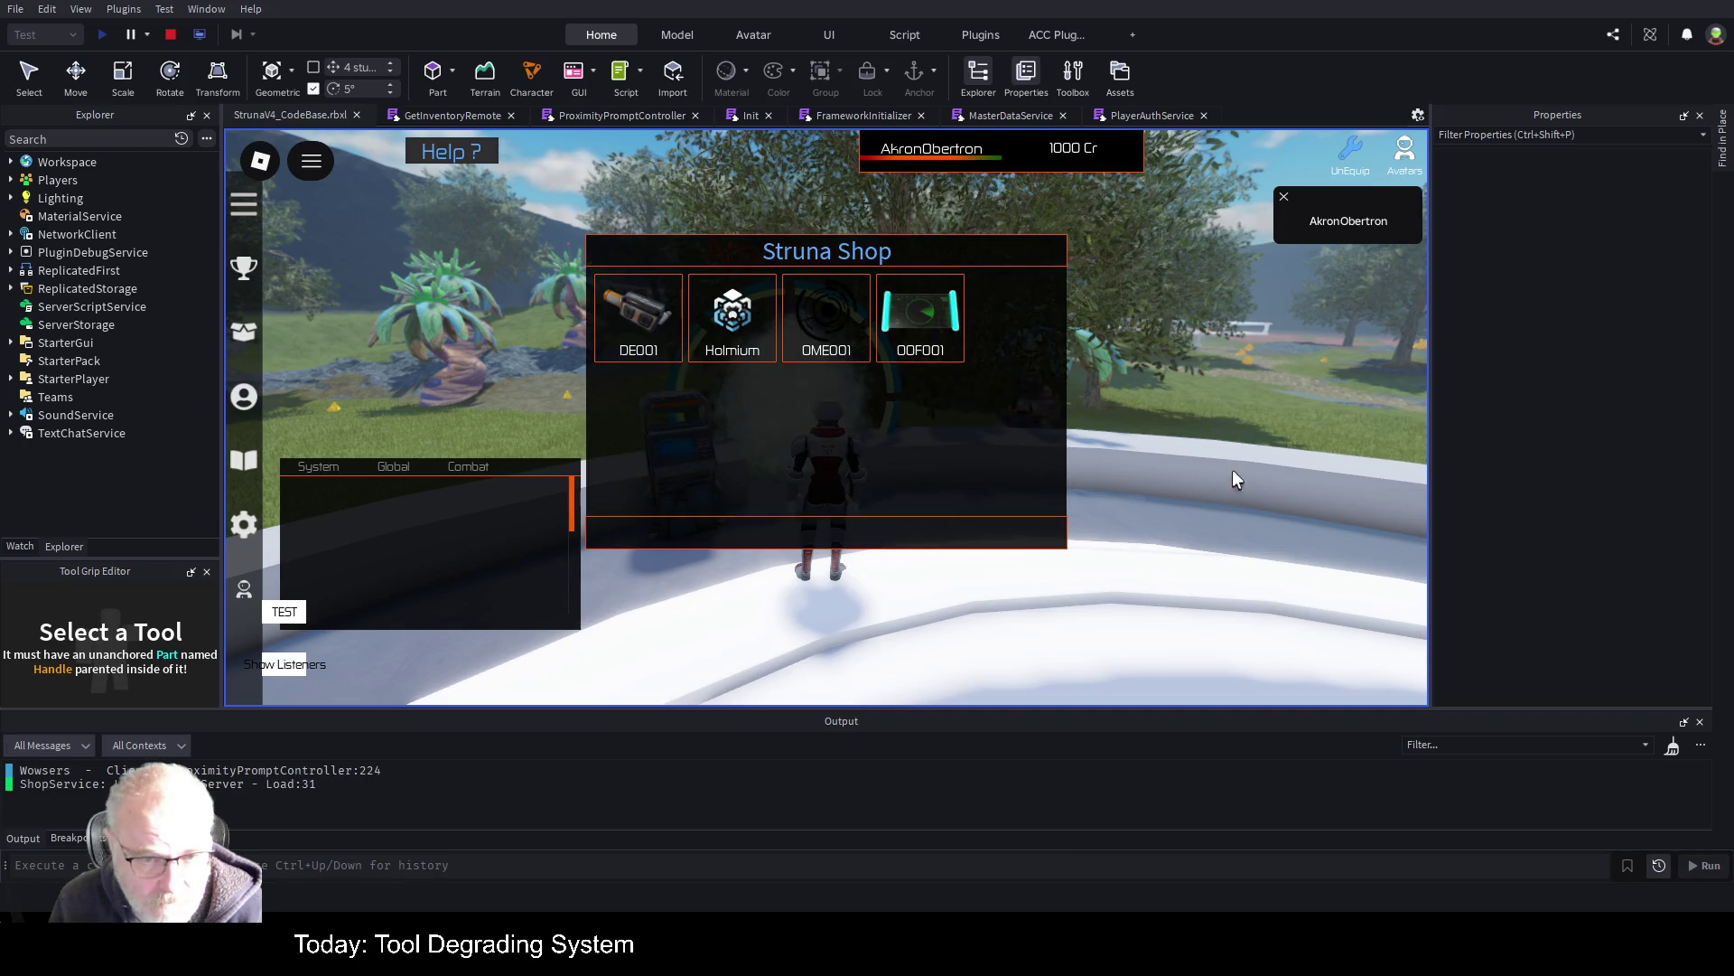
pyautogui.press('s')
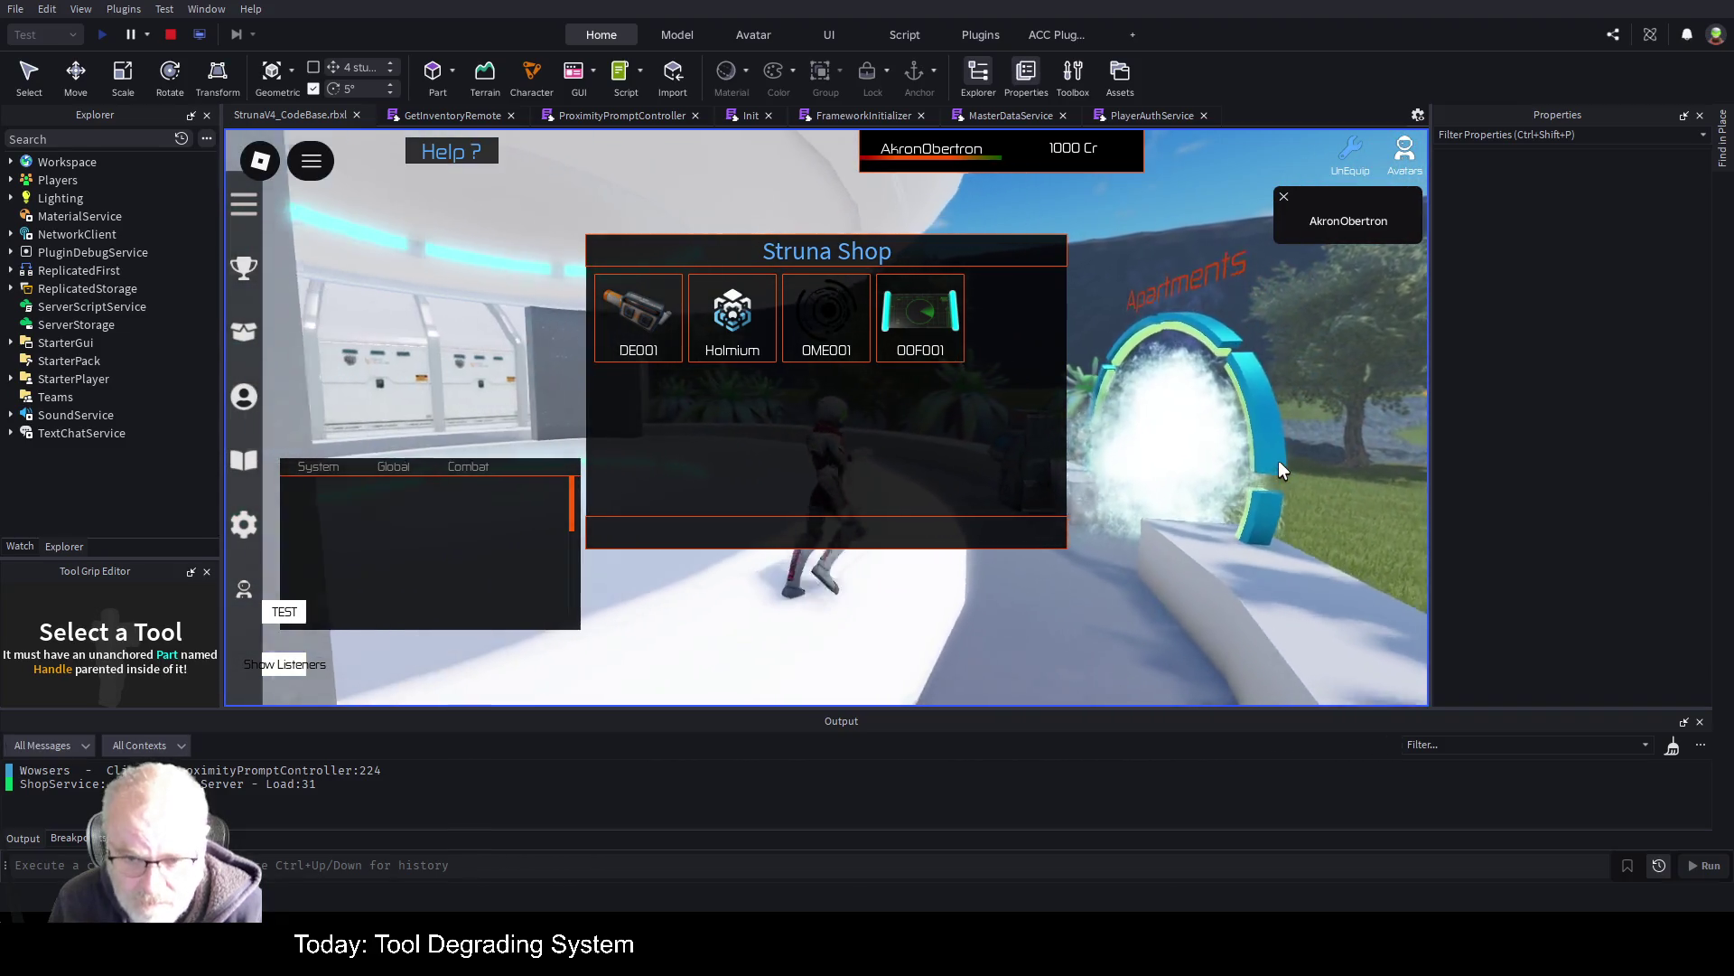
pyautogui.press('w')
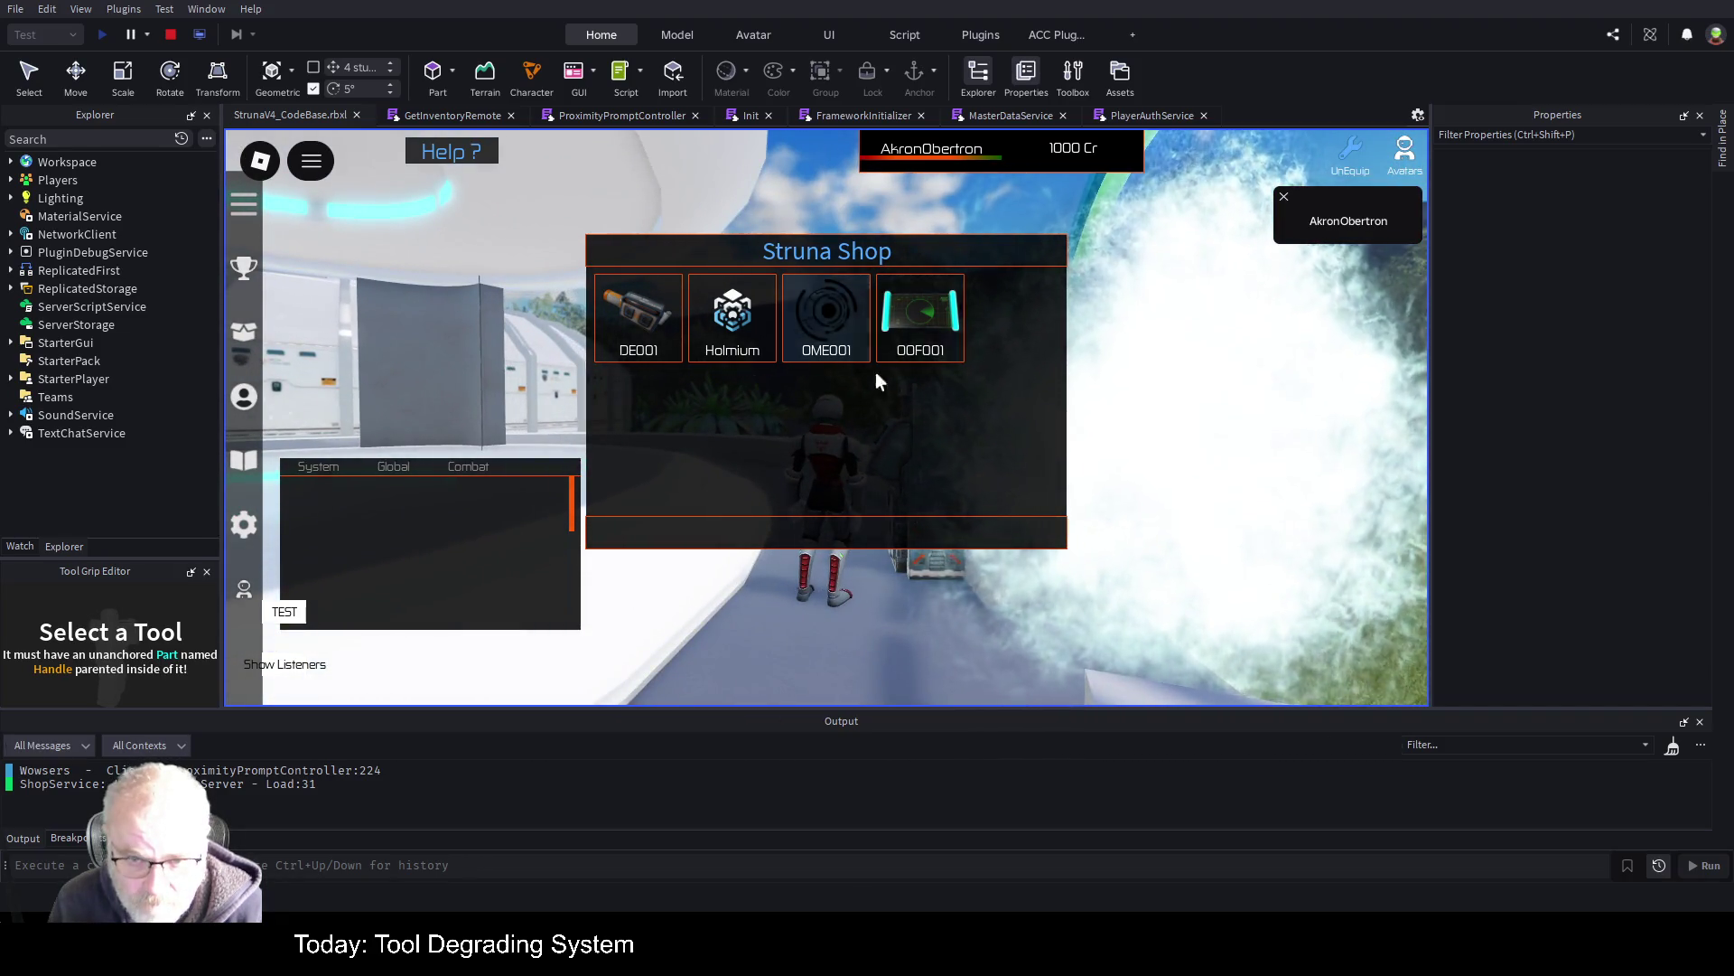
pyautogui.press('s')
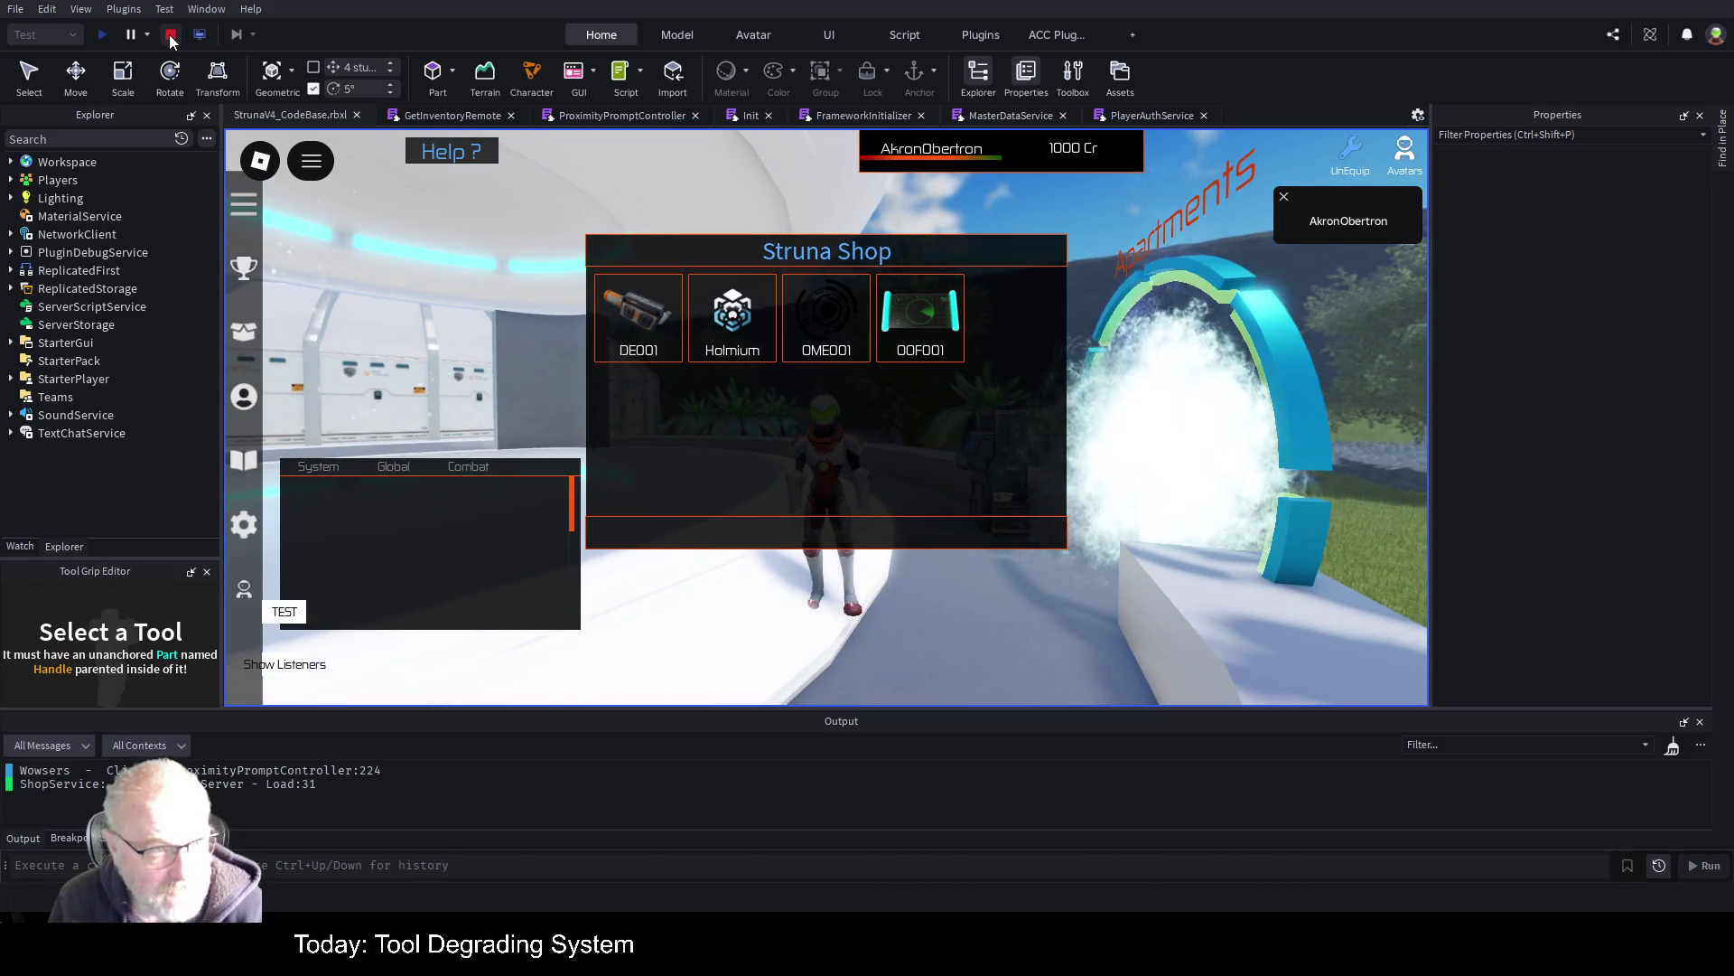
pyautogui.click(170, 34)
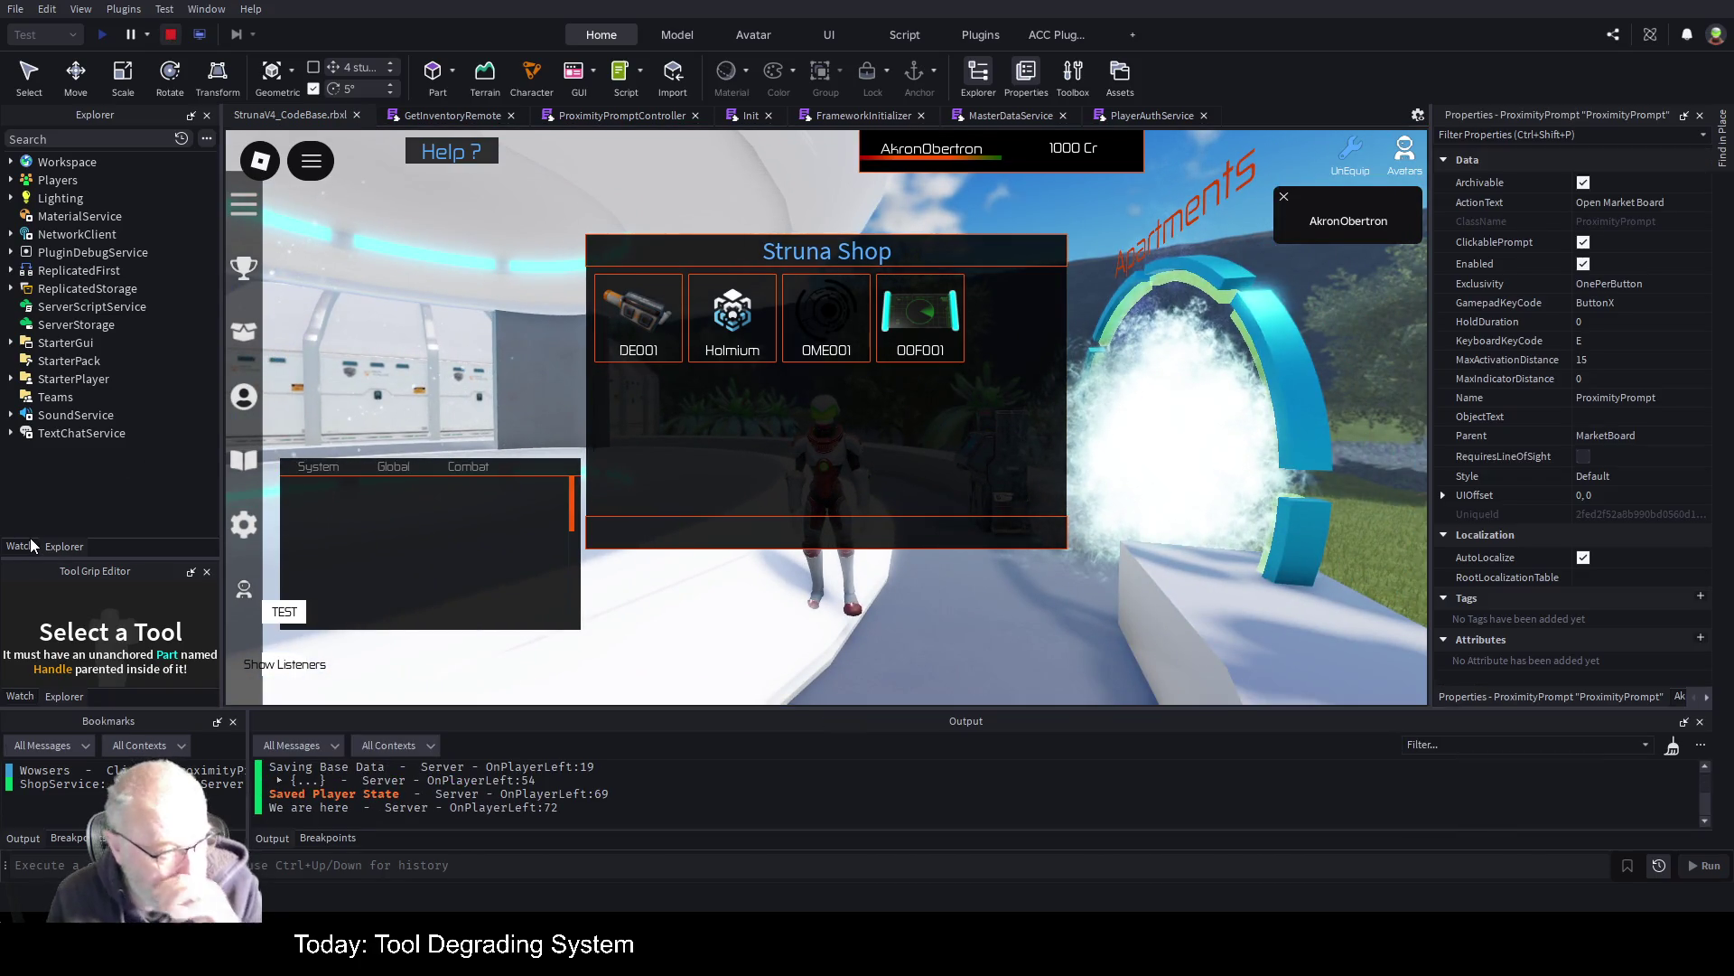